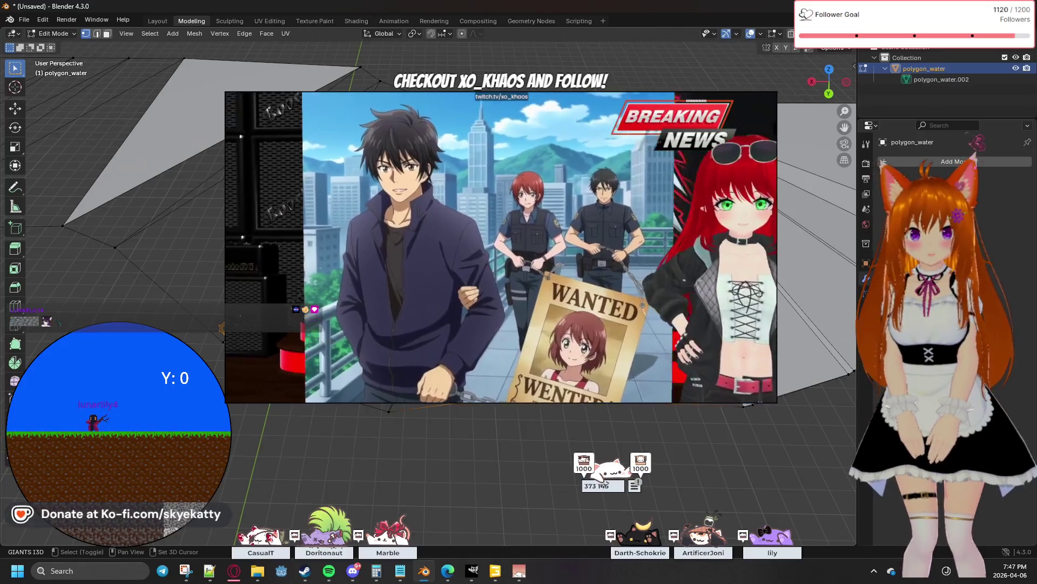
# Merge the stray vertex at the fan corner of polygon_water with its neighbour at center
pyautogui.keyDown('shift'); pyautogui.moveTo(628, 88); pyautogui.dragTo(628, 349); pyautogui.keyUp('shift')
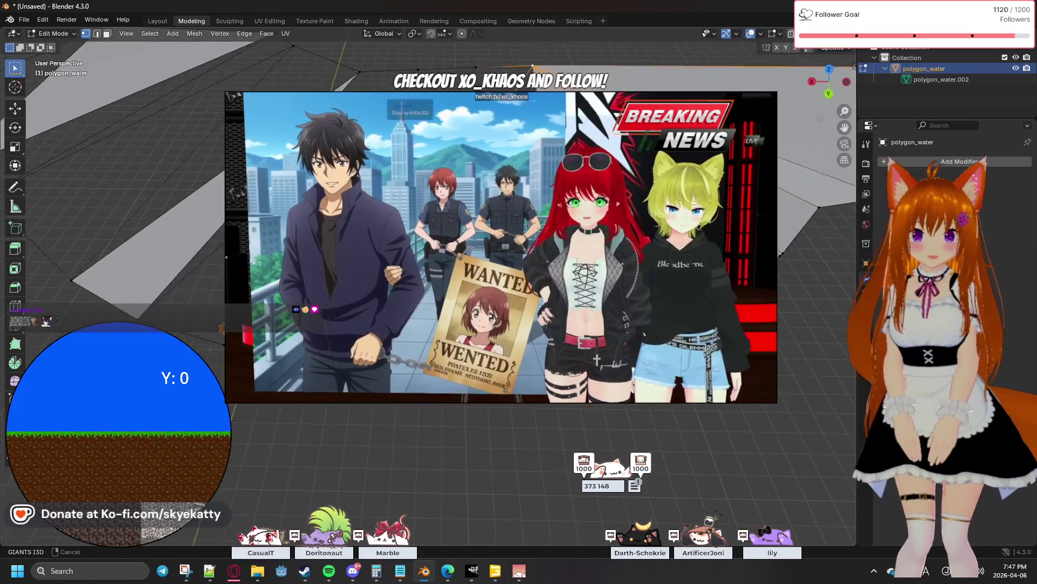
pyautogui.keyDown('shift'); pyautogui.moveTo(628, 349); pyautogui.dragTo(475, 286, button='middle'); pyautogui.keyUp('shift')
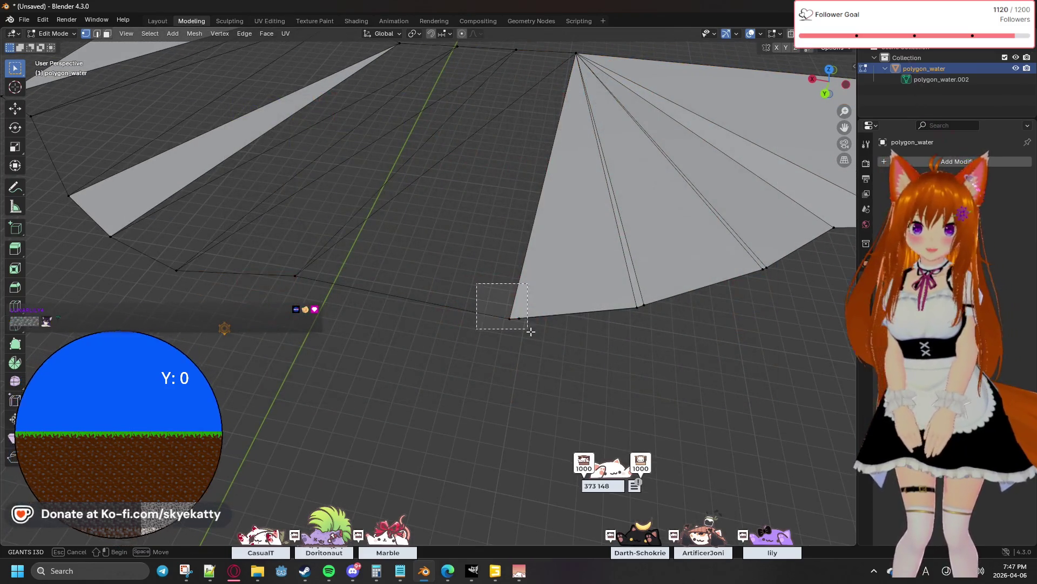
pyautogui.moveTo(475, 285); pyautogui.dragTo(526, 328)
pyautogui.press('m')
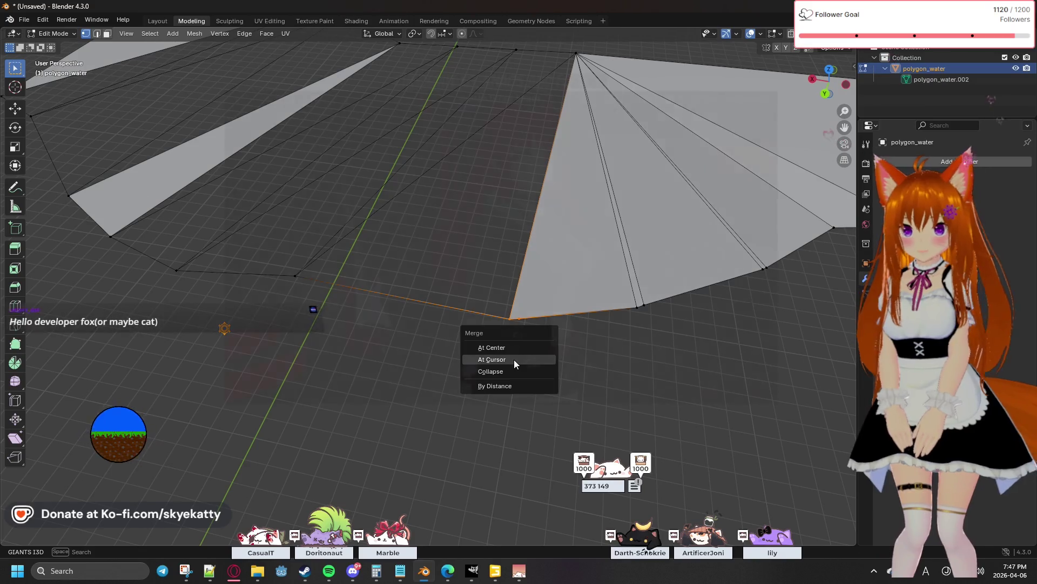
pyautogui.click(514, 347)
pyautogui.moveTo(514, 347)
pyautogui.mouseDown(button='middle')
pyautogui.moveTo(487, 324)
pyautogui.moveTo(511, 316)
pyautogui.mouseUp(button='middle')
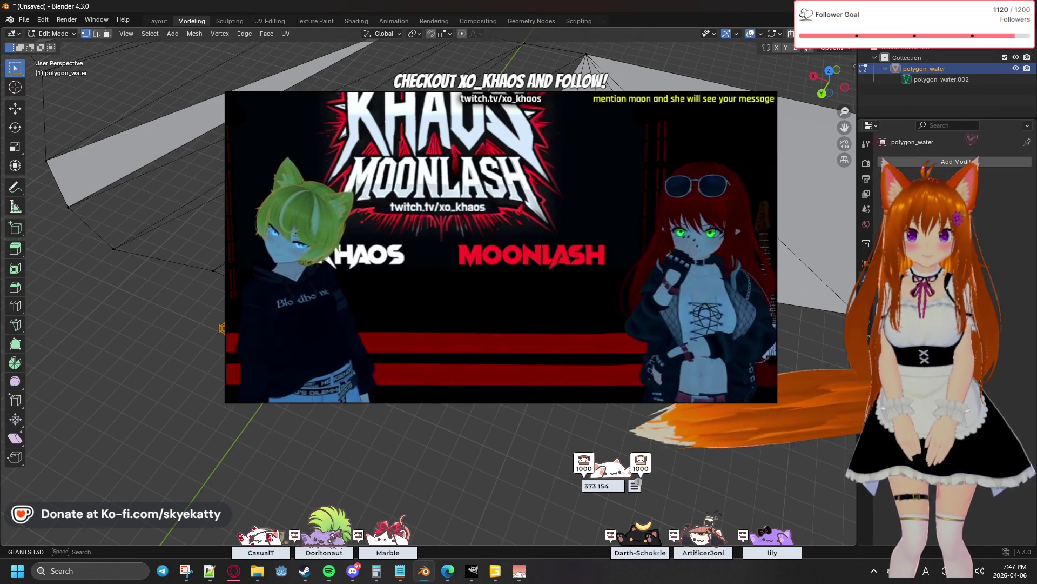
# Nudge the merged vertex into place, then delete the stray face in Edge select mode
pyautogui.press('m')
pyautogui.press('g')
pyautogui.press('Return')
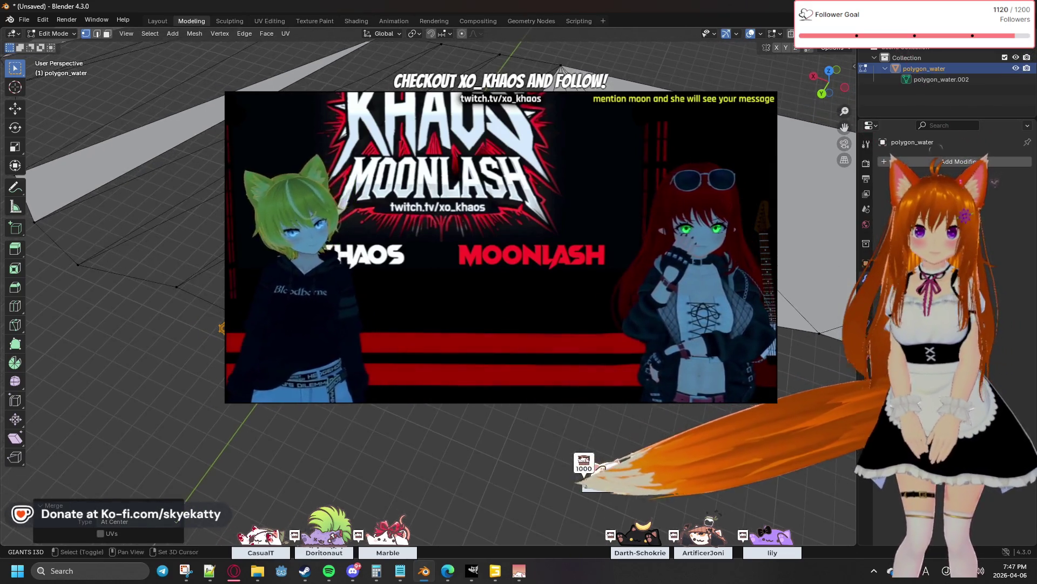
pyautogui.moveTo(567, 454); pyautogui.dragTo(519, 454, button='middle')
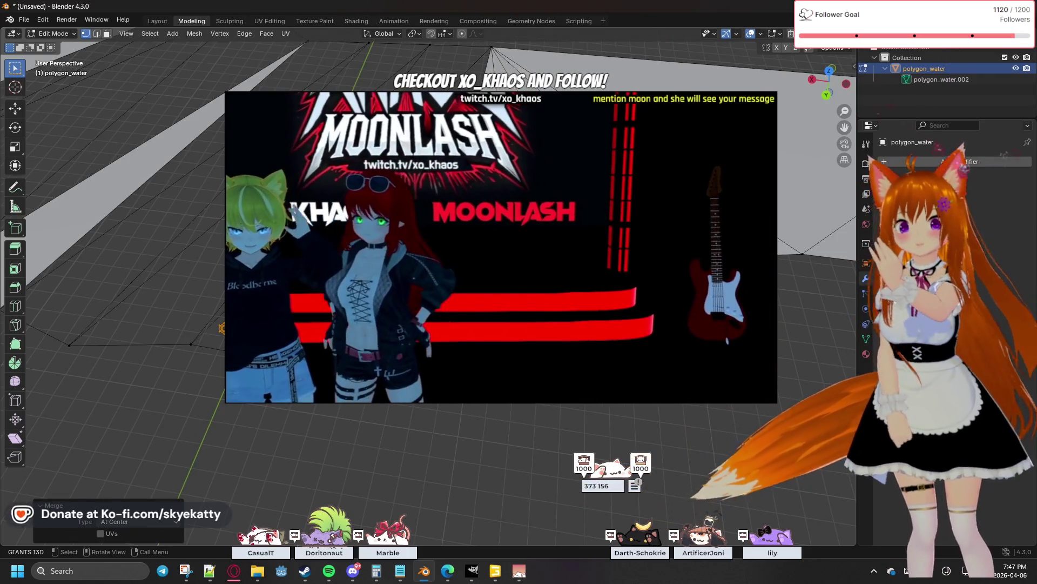
pyautogui.moveTo(518, 325)
pyautogui.mouseDown(button='middle')
pyautogui.moveTo(487, 341)
pyautogui.moveTo(454, 324)
pyautogui.mouseUp(button='middle')
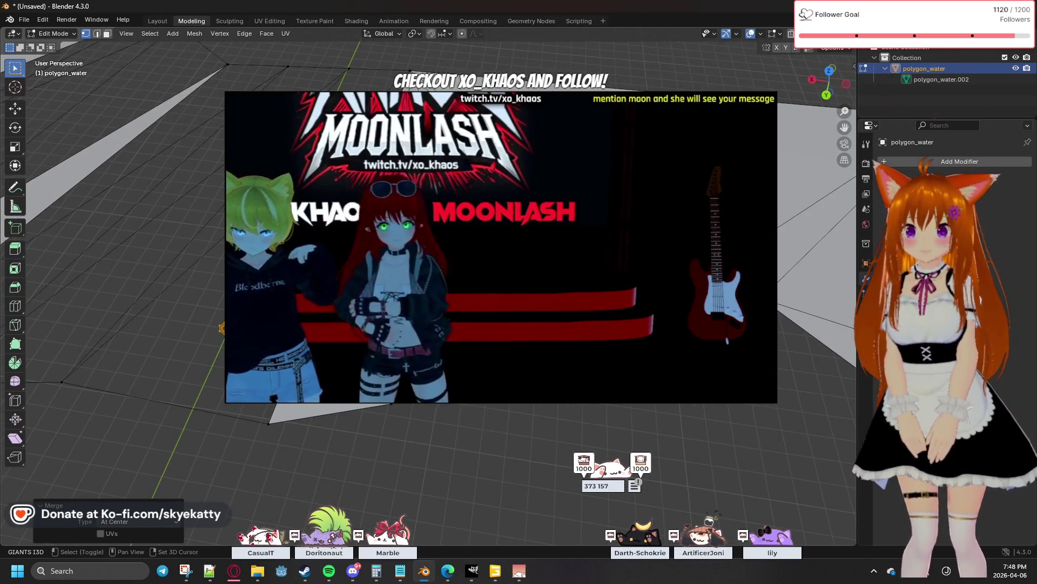
pyautogui.click(97, 35)
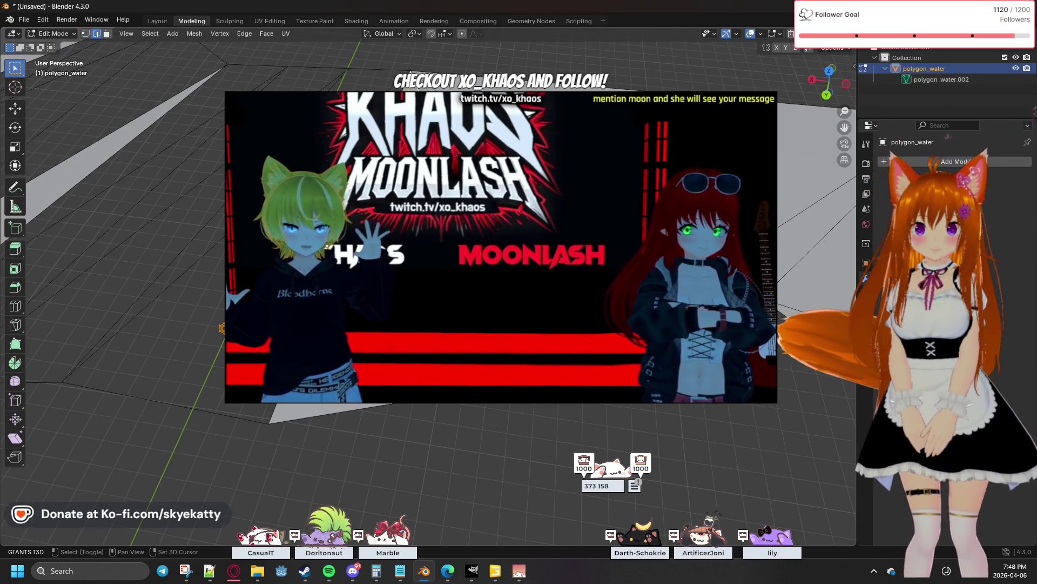
pyautogui.keyDown('shift'); pyautogui.moveTo(486, 341); pyautogui.dragTo(405, 308, button='middle'); pyautogui.keyUp('shift')
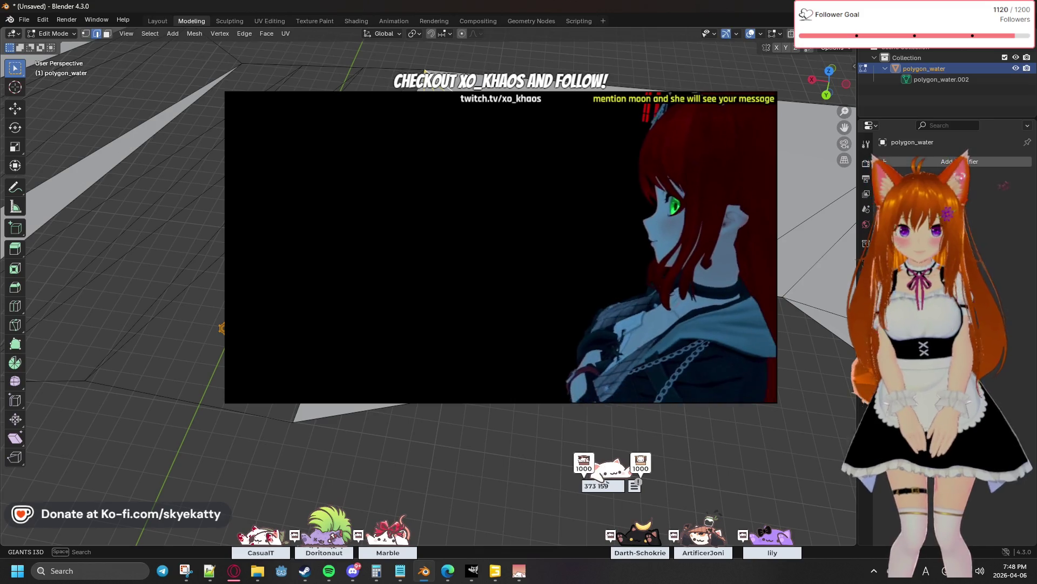
pyautogui.press('x')
pyautogui.click(563, 205)
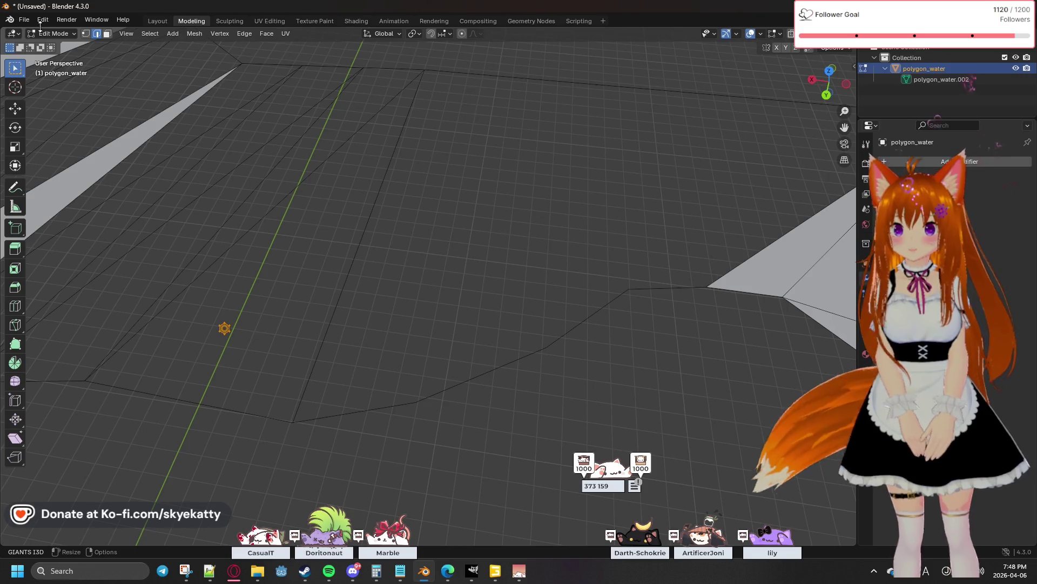
# Merge the vertex at the mesh peak at center in Vertex select mode
pyautogui.click(85, 33)
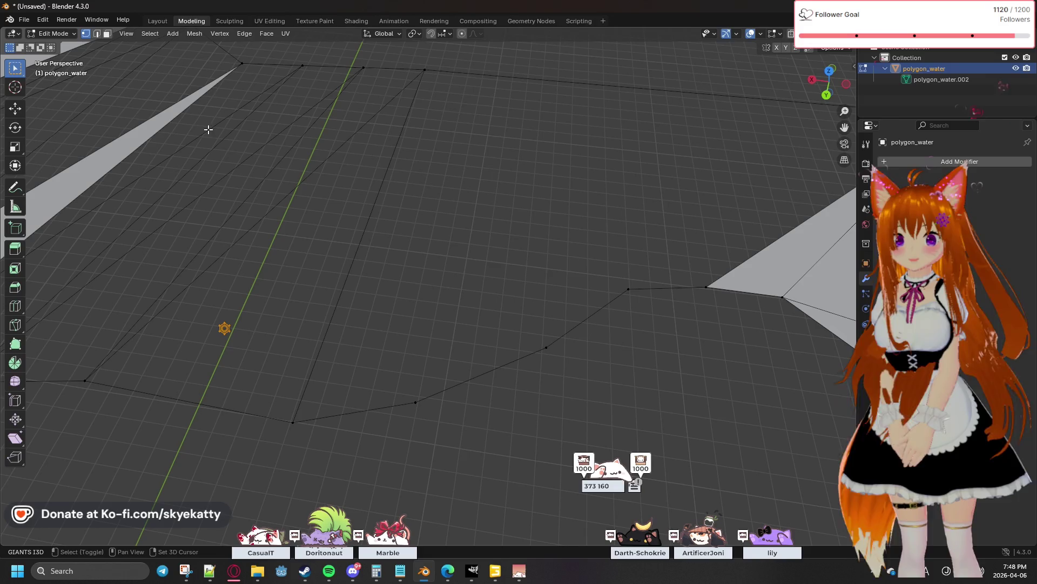
pyautogui.keyDown('shift'); pyautogui.moveTo(470, 179); pyautogui.dragTo(291, 166, button='middle'); pyautogui.keyUp('shift')
pyautogui.moveTo(250, 445)
pyautogui.mouseDown(button='middle')
pyautogui.moveTo(572, 223)
pyautogui.moveTo(324, 324)
pyautogui.moveTo(657, 265)
pyautogui.mouseUp(button='middle')
pyautogui.click(721, 211)
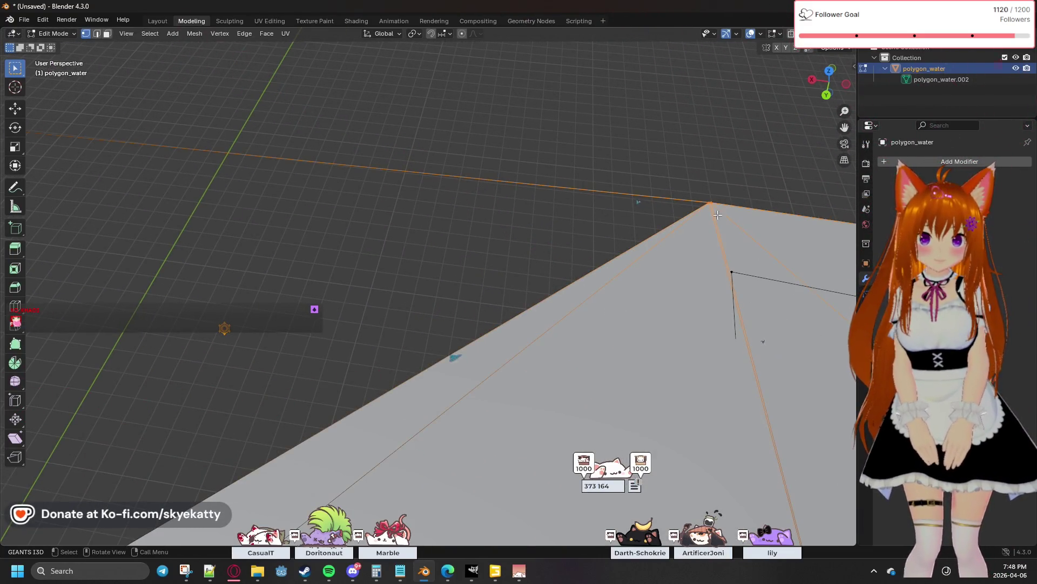
pyautogui.press('m')
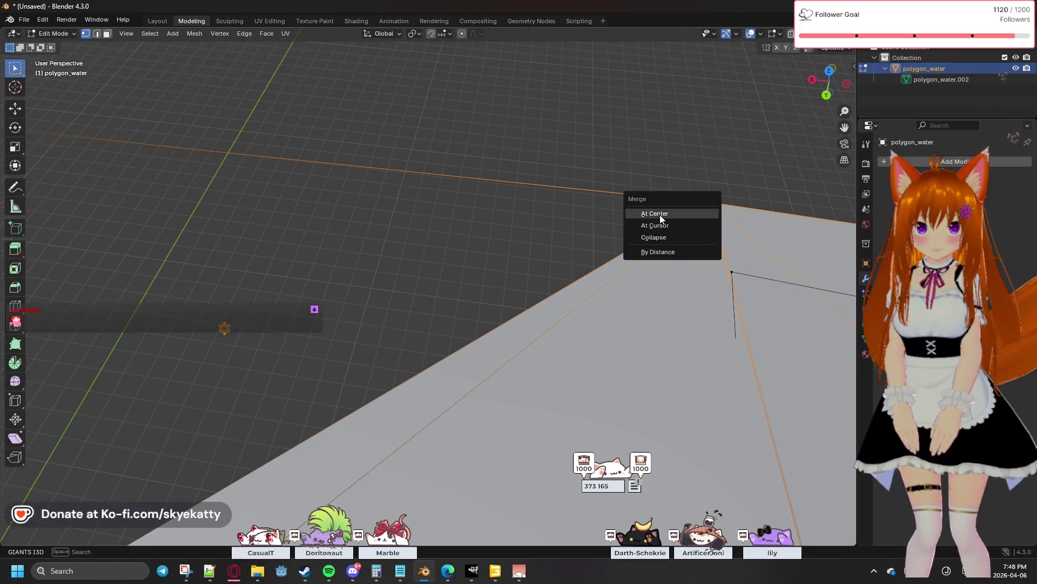
pyautogui.click(660, 215)
# Select the two vertices spanning the long top border edge
pyautogui.moveTo(461, 247); pyautogui.dragTo(759, 214, button='middle')
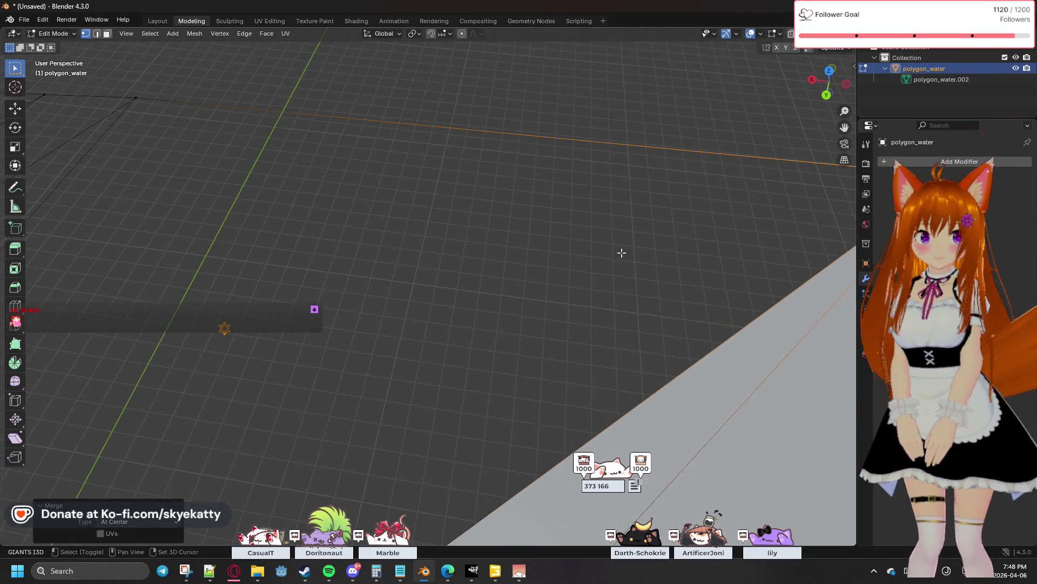
pyautogui.keyDown('shift'); pyautogui.moveTo(622, 252); pyautogui.dragTo(610, 257, button='middle'); pyautogui.keyUp('shift')
pyautogui.keyDown('shift'); pyautogui.moveTo(550, 268); pyautogui.dragTo(704, 227, button='middle'); pyautogui.keyUp('shift')
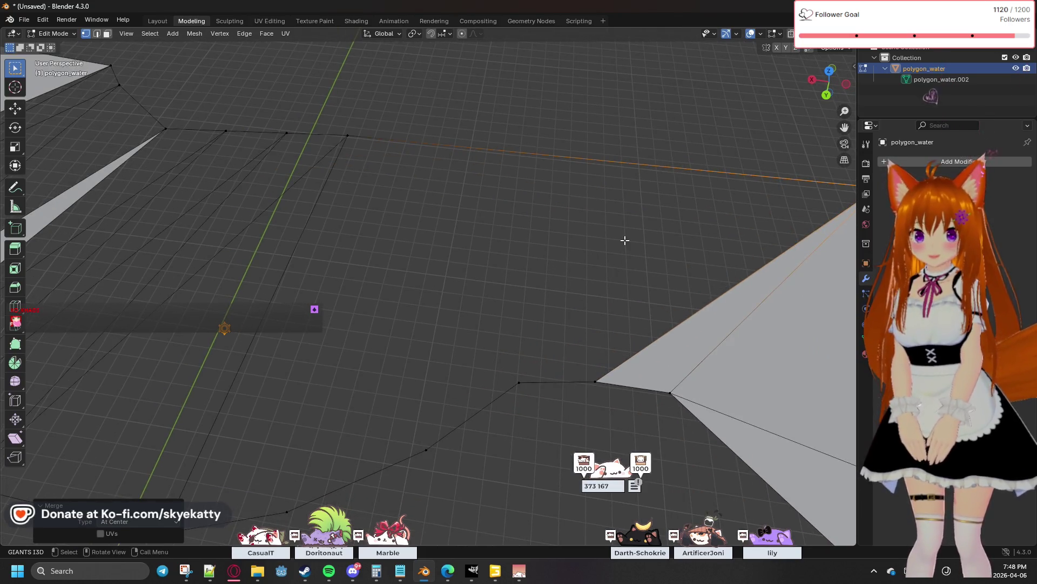
pyautogui.scroll(-2, 625, 240)
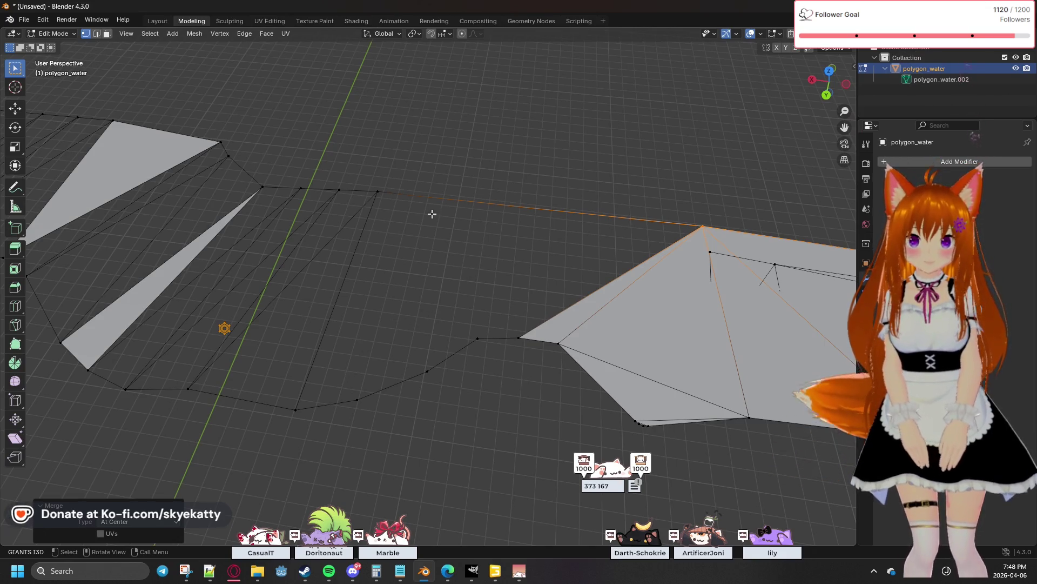
pyautogui.click(383, 189)
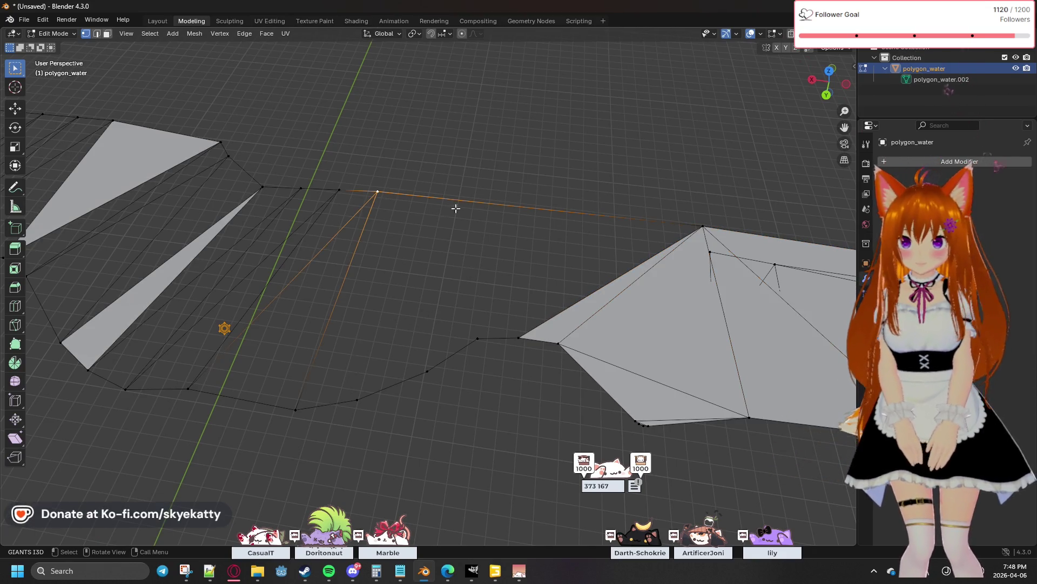
pyautogui.keyDown('shift'); pyautogui.click(705, 224); pyautogui.keyUp('shift')
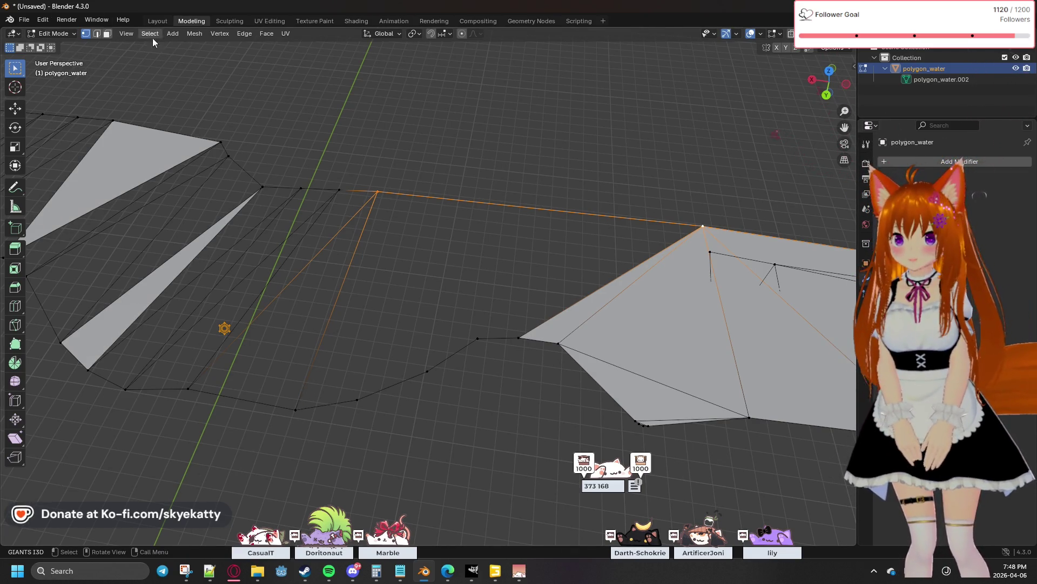
# Subdivide the top border edge with 4 cuts, then select a lower border vertex
pyautogui.click(245, 33)
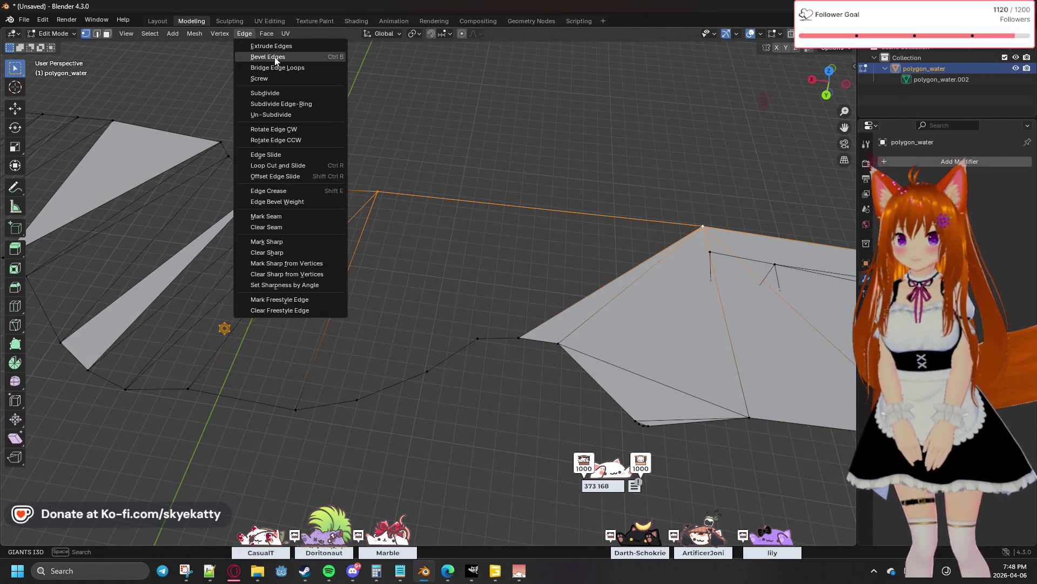
pyautogui.click(291, 94)
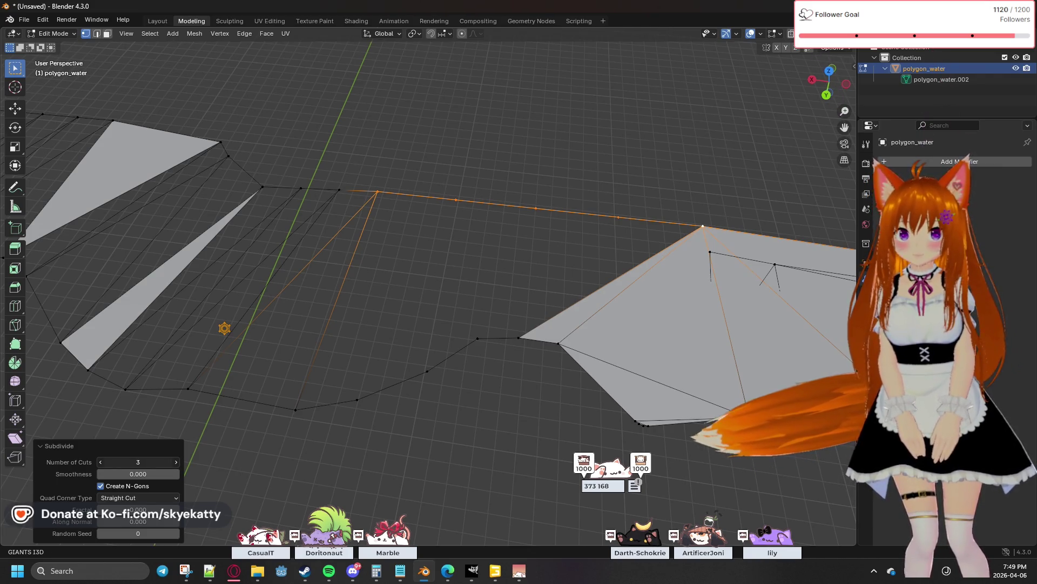
pyautogui.click(176, 461)
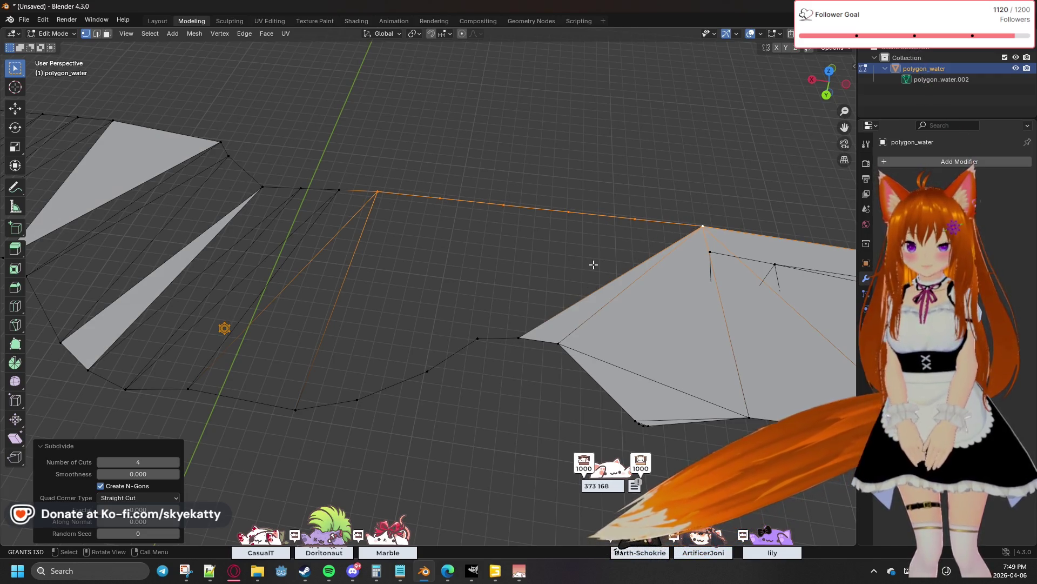
pyautogui.click(528, 252)
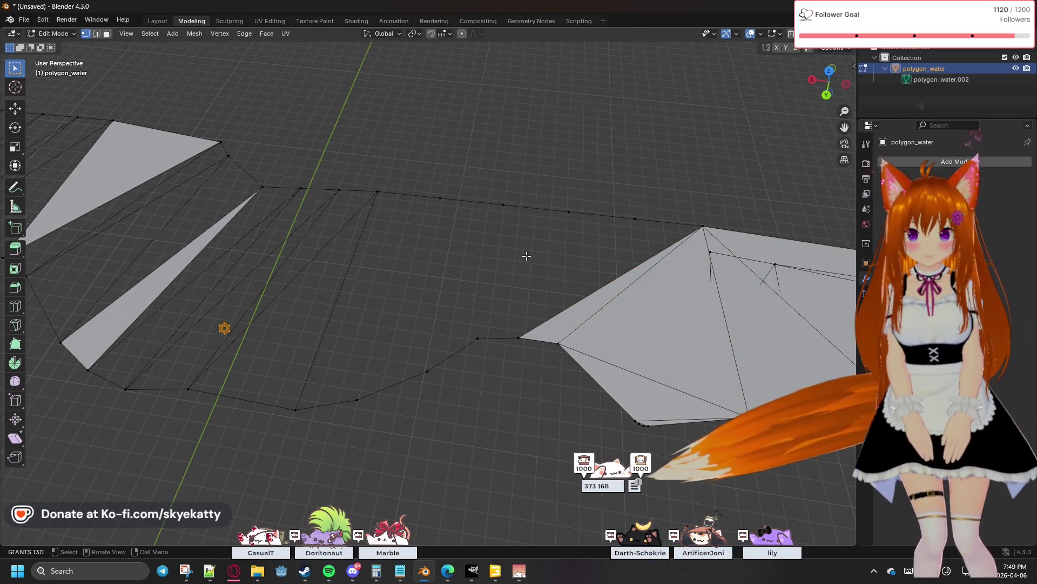
pyautogui.click(294, 411)
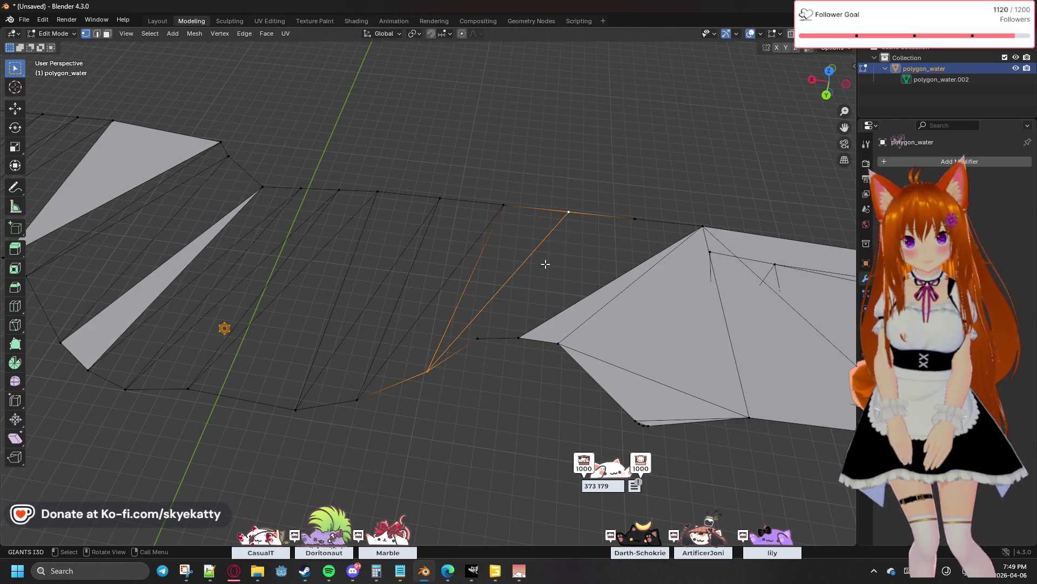
# Extrude a new connected vertex toward the gap between the strip and the right-hand fan
pyautogui.keyDown('ctrl'); pyautogui.rightClick(475, 340); pyautogui.keyUp('ctrl')
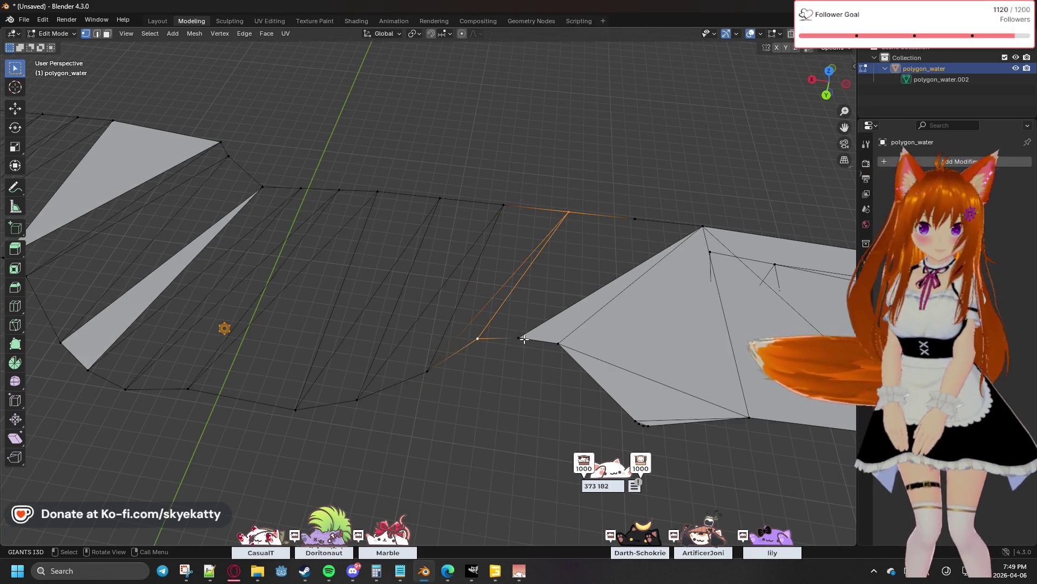
pyautogui.click(479, 339)
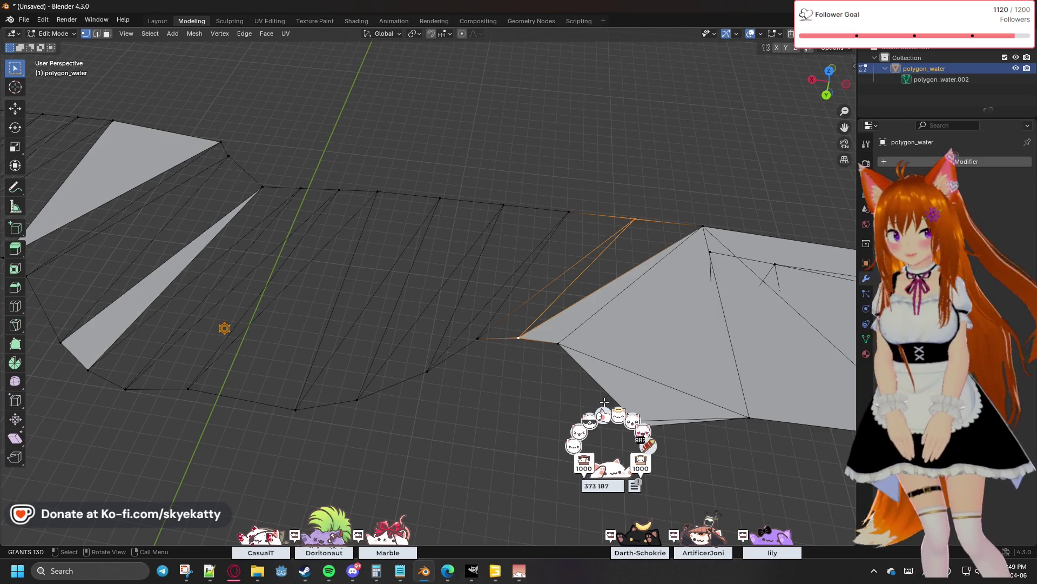
pyautogui.moveTo(528, 393)
pyautogui.mouseDown(button='middle')
pyautogui.moveTo(427, 301)
pyautogui.moveTo(405, 295)
pyautogui.mouseUp(button='middle')
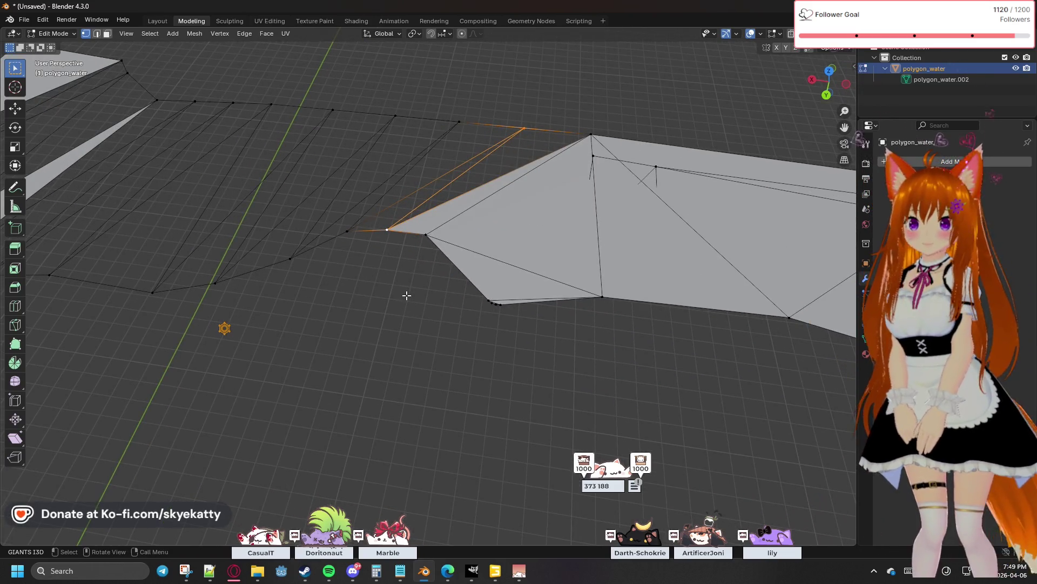
pyautogui.scroll(-4, 406, 295)
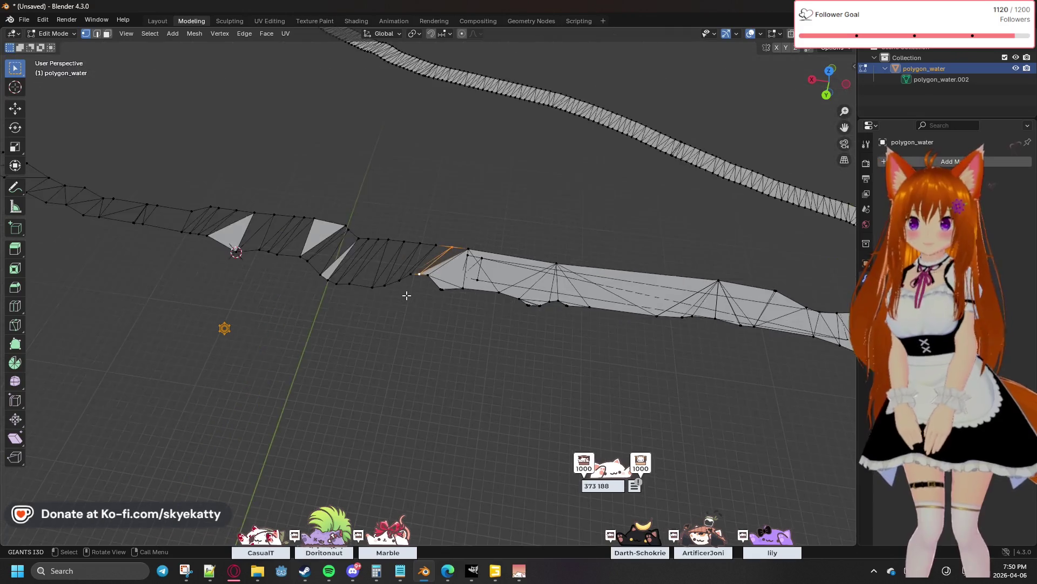
pyautogui.moveTo(406, 295)
pyautogui.keyDown('shift'); pyautogui.mouseDown(button='middle')
pyautogui.moveTo(395, 333)
pyautogui.moveTo(556, 378)
pyautogui.moveTo(483, 374)
pyautogui.mouseUp(button='middle'); pyautogui.keyUp('shift')
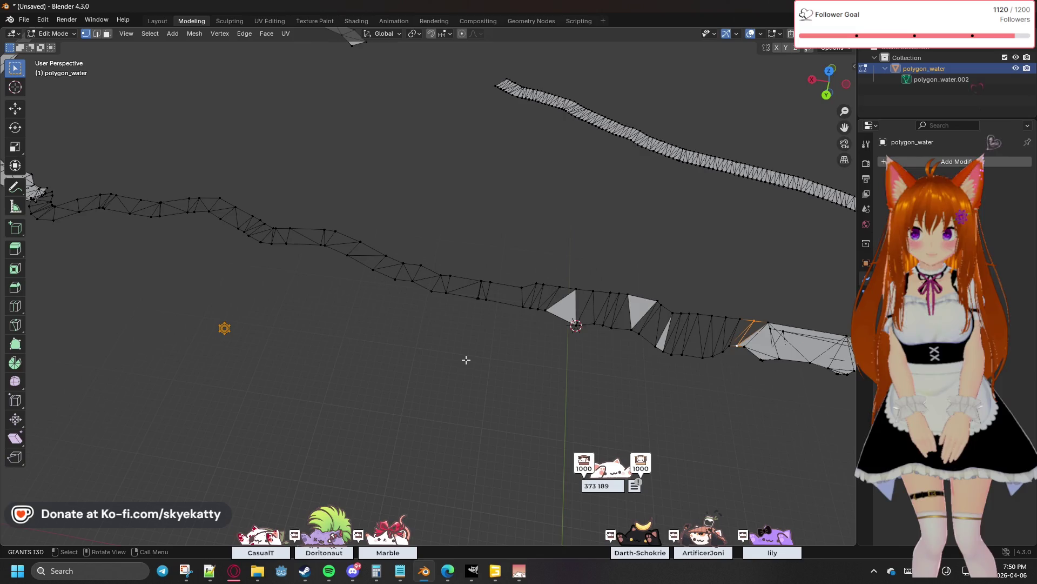
pyautogui.scroll(2, 466, 360)
pyautogui.keyDown('shift'); pyautogui.moveTo(516, 353); pyautogui.dragTo(362, 337, button='middle'); pyautogui.keyUp('shift')
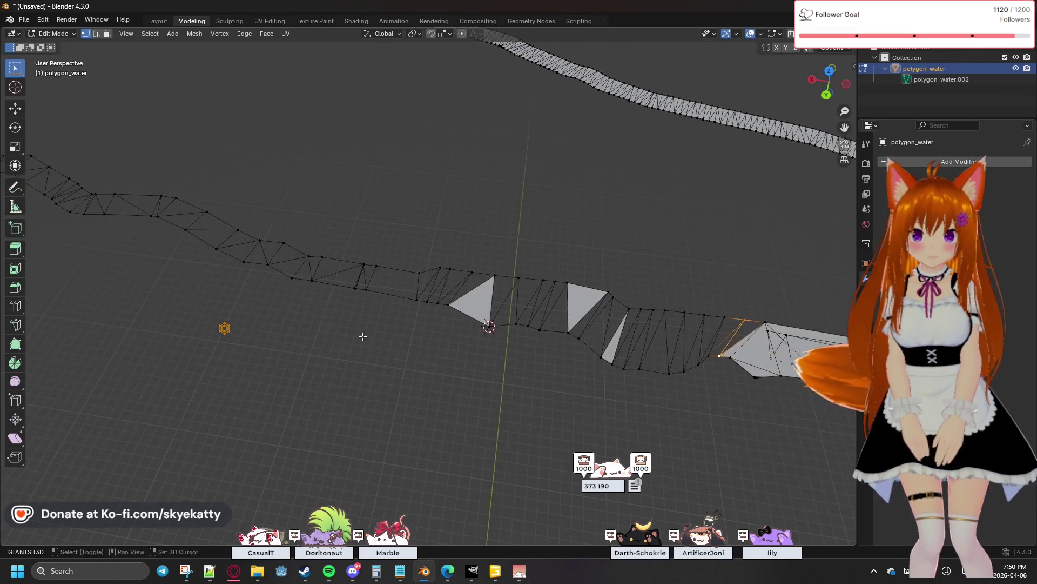
pyautogui.moveTo(291, 369)
pyautogui.mouseDown(button='middle')
pyautogui.moveTo(515, 354)
pyautogui.moveTo(344, 321)
pyautogui.mouseUp(button='middle')
pyautogui.scroll(3, 344, 321)
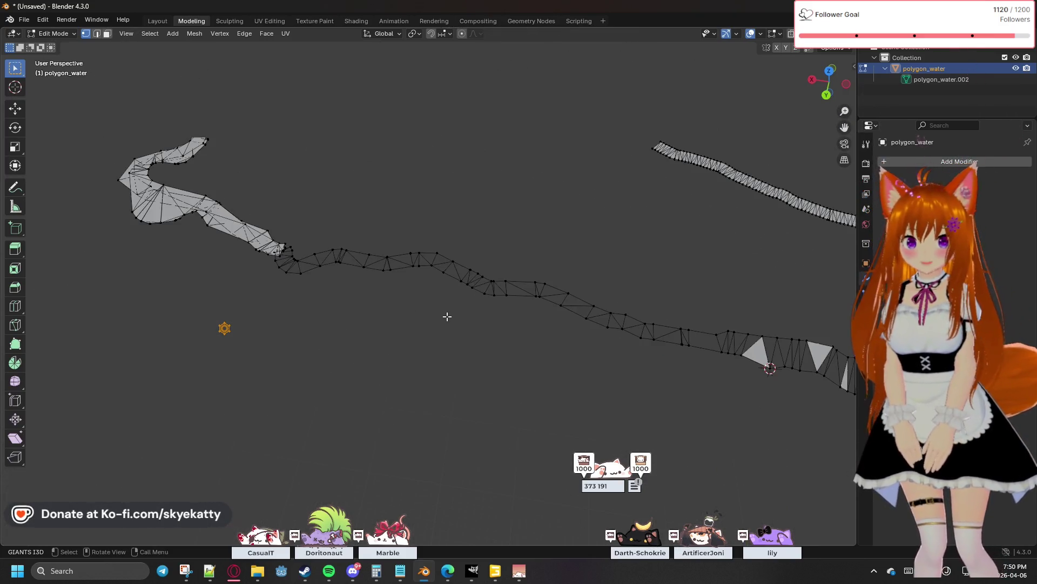
pyautogui.moveTo(588, 351)
pyautogui.mouseDown(button='middle')
pyautogui.moveTo(213, 283)
pyautogui.moveTo(389, 343)
pyautogui.moveTo(427, 304)
pyautogui.mouseUp(button='middle')
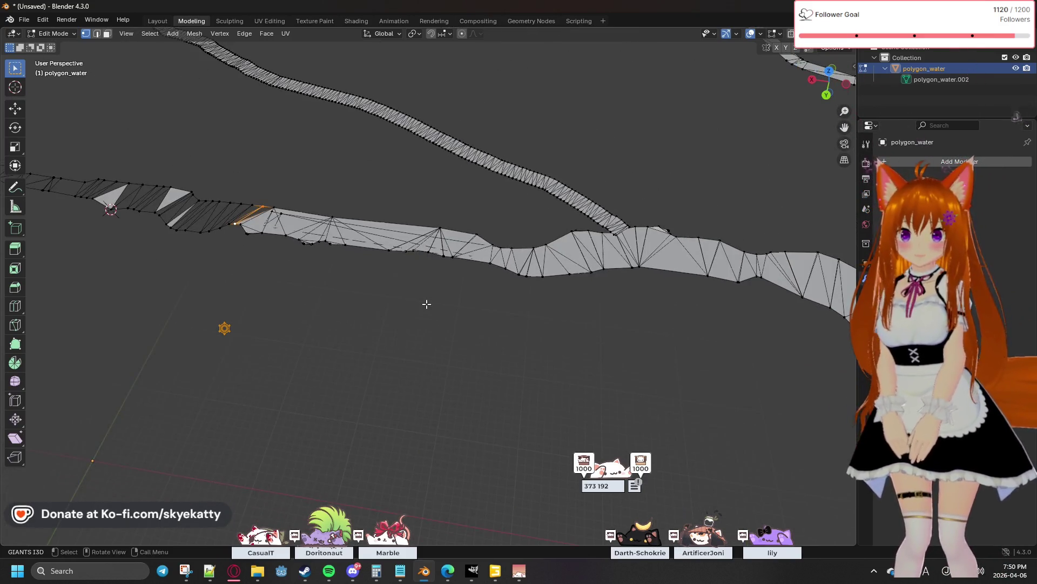
pyautogui.scroll(2, 472, 293)
pyautogui.scroll(2, 462, 277)
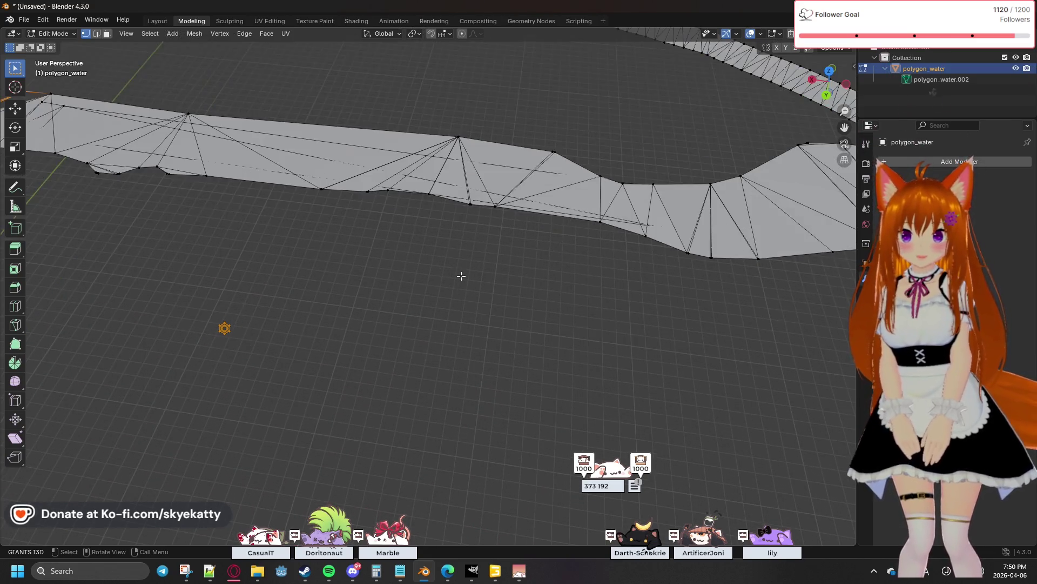
pyautogui.moveTo(384, 254)
pyautogui.keyDown('shift'); pyautogui.mouseDown(button='middle')
pyautogui.moveTo(427, 269)
pyautogui.moveTo(254, 290)
pyautogui.mouseUp(button='middle'); pyautogui.keyUp('shift')
pyautogui.moveTo(390, 303)
pyautogui.mouseDown(button='middle')
pyautogui.moveTo(507, 378)
pyautogui.moveTo(207, 313)
pyautogui.moveTo(561, 357)
pyautogui.moveTo(482, 290)
pyautogui.moveTo(317, 229)
pyautogui.moveTo(316, 250)
pyautogui.moveTo(543, 148)
pyautogui.mouseUp(button='middle')
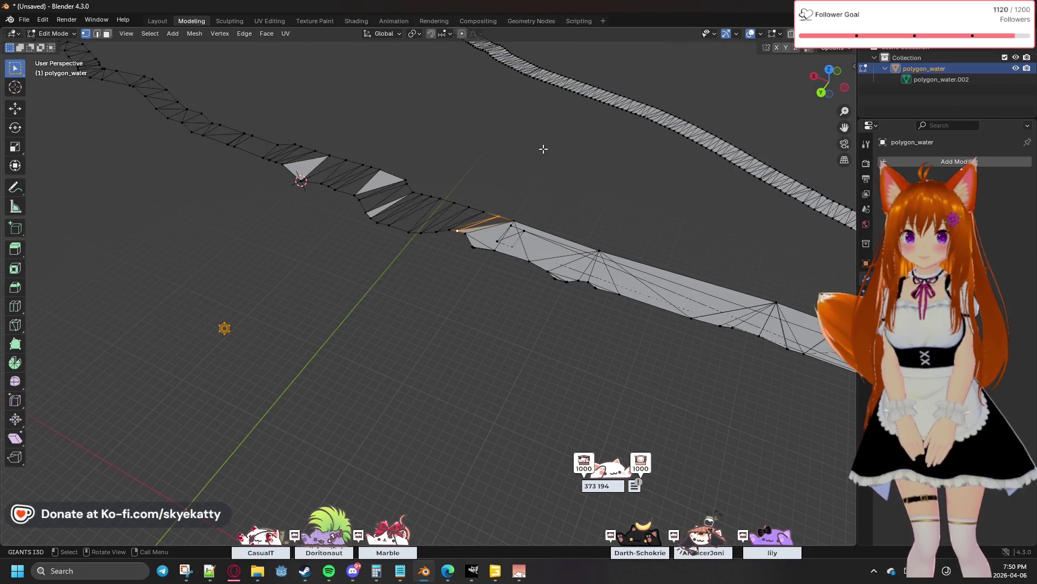
pyautogui.click(830, 70)
pyautogui.moveTo(545, 236)
pyautogui.mouseDown(button='middle')
pyautogui.moveTo(532, 186)
pyautogui.moveTo(537, 198)
pyautogui.mouseUp(button='middle')
pyautogui.click(829, 69)
pyautogui.scroll(-3, 676, 159)
pyautogui.scroll(-3, 600, 232)
pyautogui.scroll(-3, 585, 244)
pyautogui.scroll(-1, 585, 245)
pyautogui.scroll(-1, 585, 244)
pyautogui.scroll(-2, 585, 245)
pyautogui.scroll(-1, 585, 245)
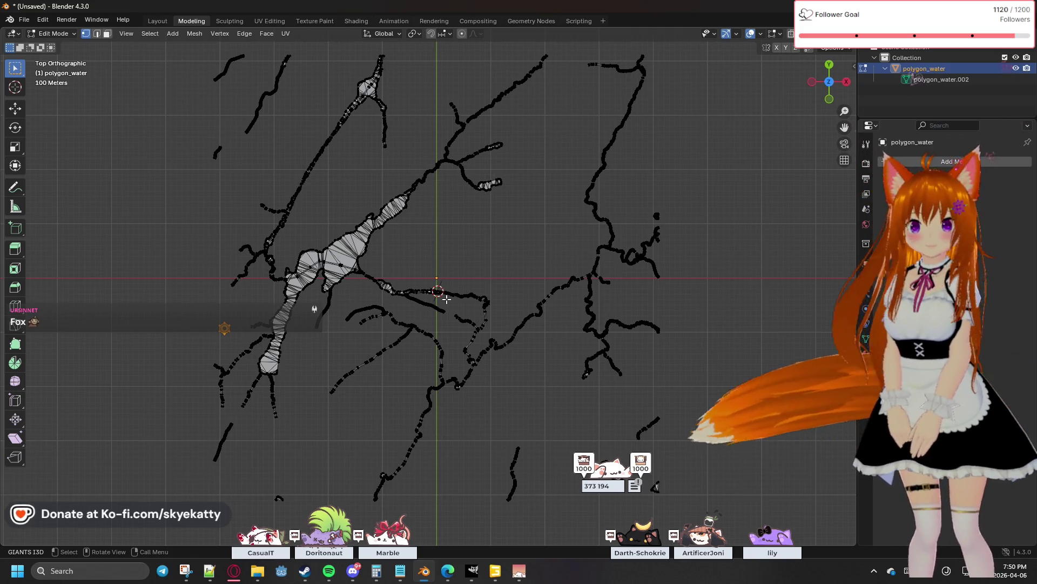
pyautogui.scroll(3, 445, 298)
pyautogui.scroll(3, 432, 306)
pyautogui.scroll(2, 433, 306)
pyautogui.scroll(3, 438, 349)
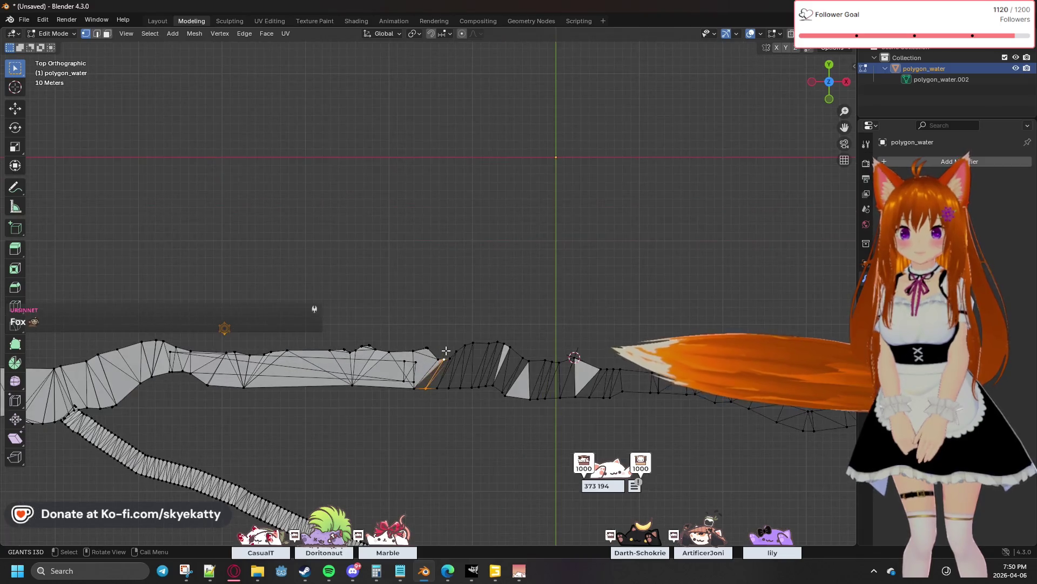
pyautogui.moveTo(493, 313)
pyautogui.mouseDown(button='middle')
pyautogui.moveTo(288, 234)
pyautogui.moveTo(489, 363)
pyautogui.mouseUp(button='middle')
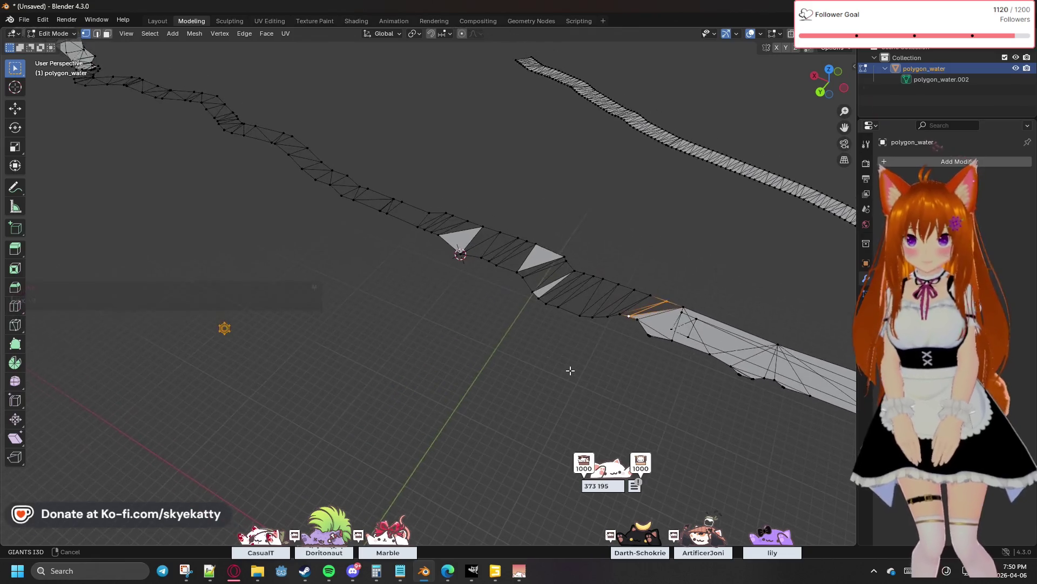
pyautogui.moveTo(490, 363)
pyautogui.mouseDown(button='middle')
pyautogui.moveTo(617, 332)
pyautogui.moveTo(534, 310)
pyautogui.moveTo(572, 312)
pyautogui.mouseUp(button='middle')
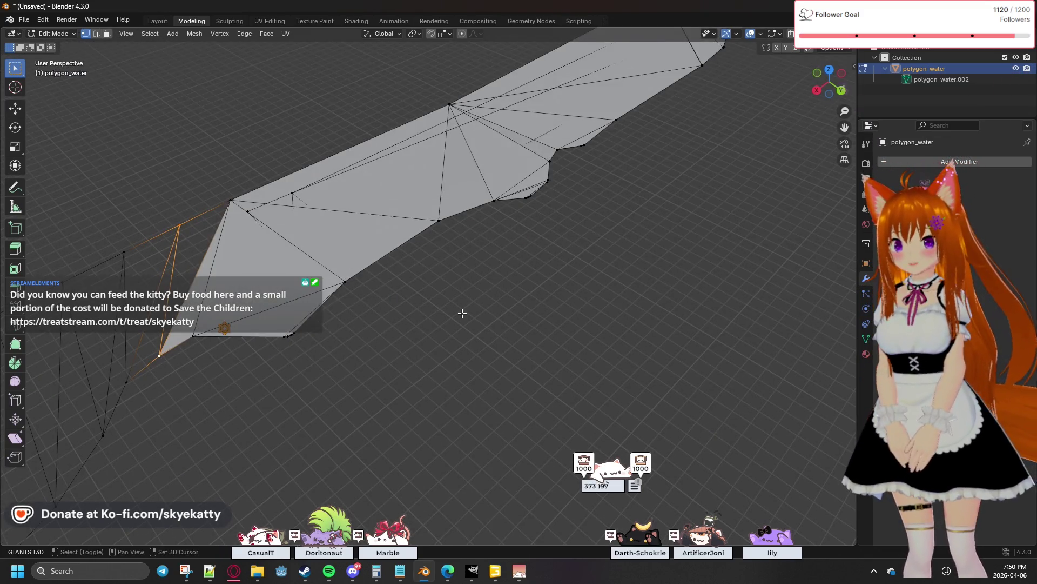
# Merge the stray vertices at the strip's jagged corner at center and inspect the result
pyautogui.moveTo(462, 313); pyautogui.dragTo(515, 263, button='middle')
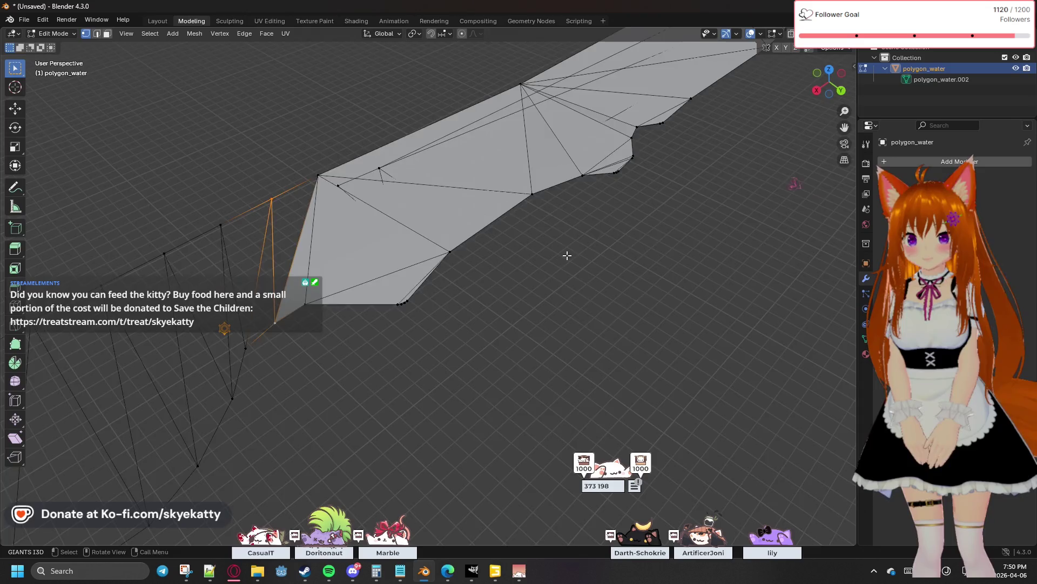
pyautogui.moveTo(570, 291)
pyautogui.mouseDown(button='middle')
pyautogui.moveTo(603, 303)
pyautogui.moveTo(426, 311)
pyautogui.moveTo(285, 255)
pyautogui.mouseUp(button='middle')
pyautogui.moveTo(599, 338); pyautogui.dragTo(599, 339)
pyautogui.press('m')
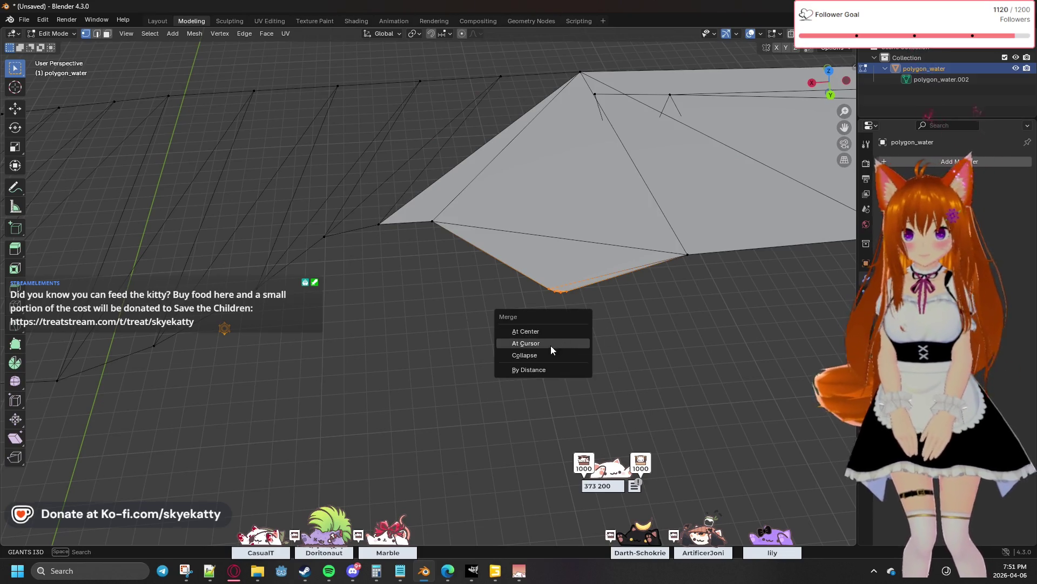
pyautogui.click(551, 332)
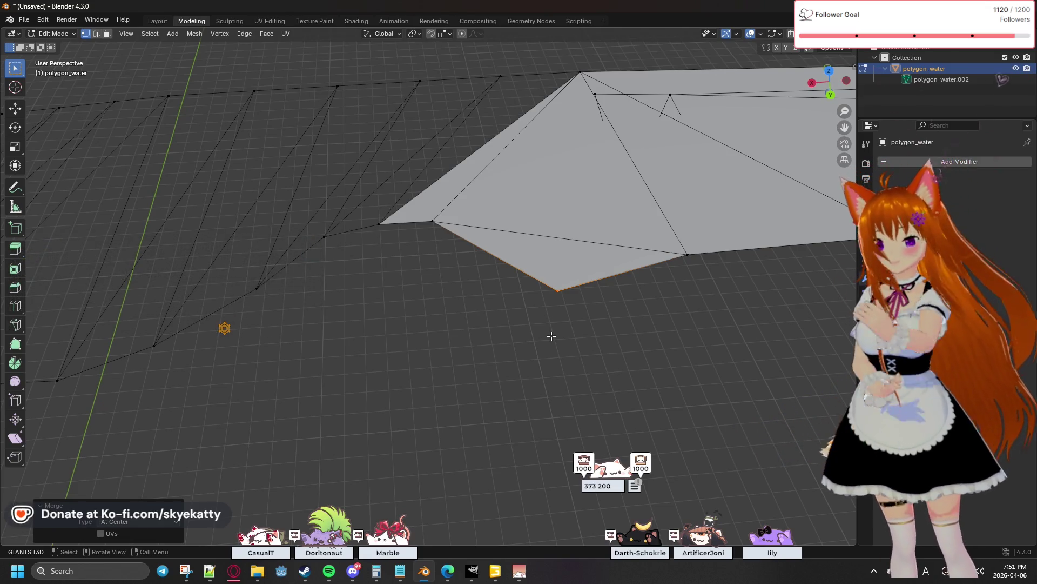
pyautogui.moveTo(667, 303)
pyautogui.mouseDown(button='middle')
pyautogui.moveTo(634, 278)
pyautogui.moveTo(637, 286)
pyautogui.mouseUp(button='middle')
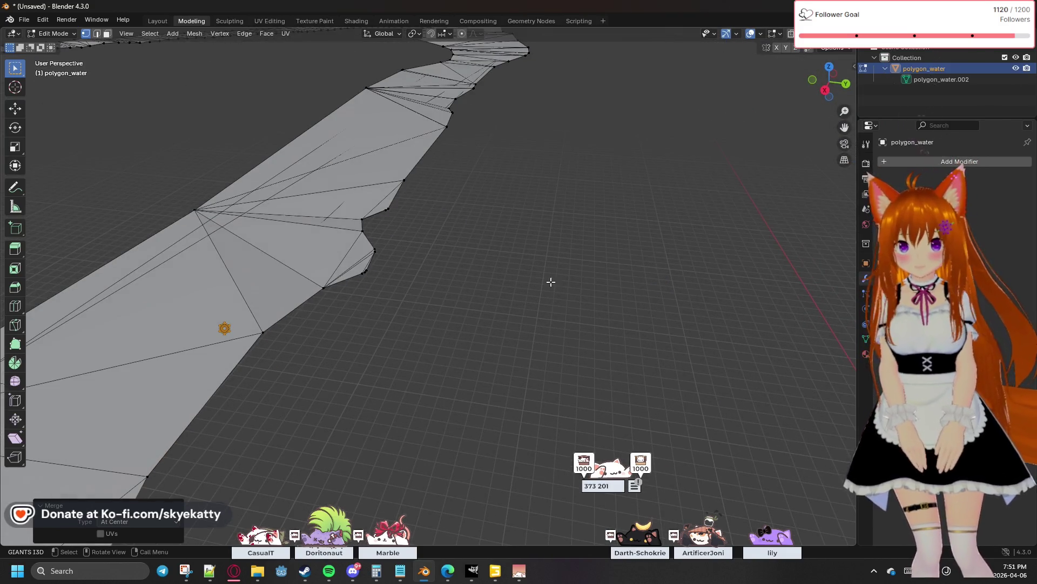
pyautogui.moveTo(475, 297)
pyautogui.mouseDown(button='middle')
pyautogui.moveTo(427, 310)
pyautogui.moveTo(481, 292)
pyautogui.moveTo(331, 296)
pyautogui.moveTo(342, 309)
pyautogui.moveTo(475, 332)
pyautogui.moveTo(473, 387)
pyautogui.moveTo(675, 367)
pyautogui.moveTo(540, 410)
pyautogui.moveTo(608, 181)
pyautogui.moveTo(493, 303)
pyautogui.moveTo(498, 358)
pyautogui.moveTo(387, 232)
pyautogui.moveTo(486, 301)
pyautogui.moveTo(499, 371)
pyautogui.moveTo(540, 280)
pyautogui.moveTo(471, 211)
pyautogui.moveTo(515, 272)
pyautogui.mouseUp(button='middle')
# Delete the stray edge crossing inside the strip, then delete its leftover vertices
pyautogui.hotkey('alt', 'Tab')
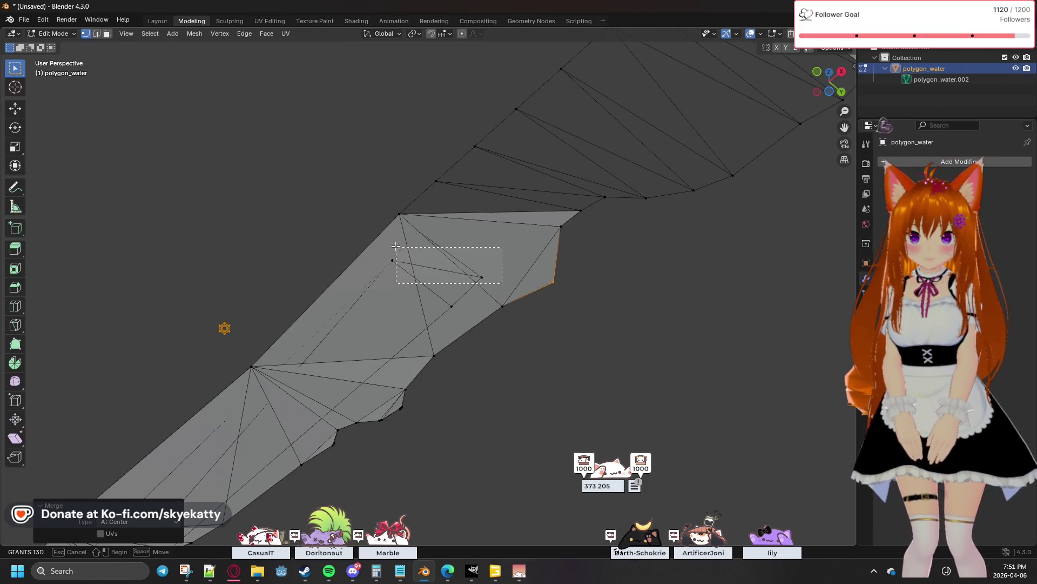
pyautogui.moveTo(396, 247); pyautogui.dragTo(406, 231)
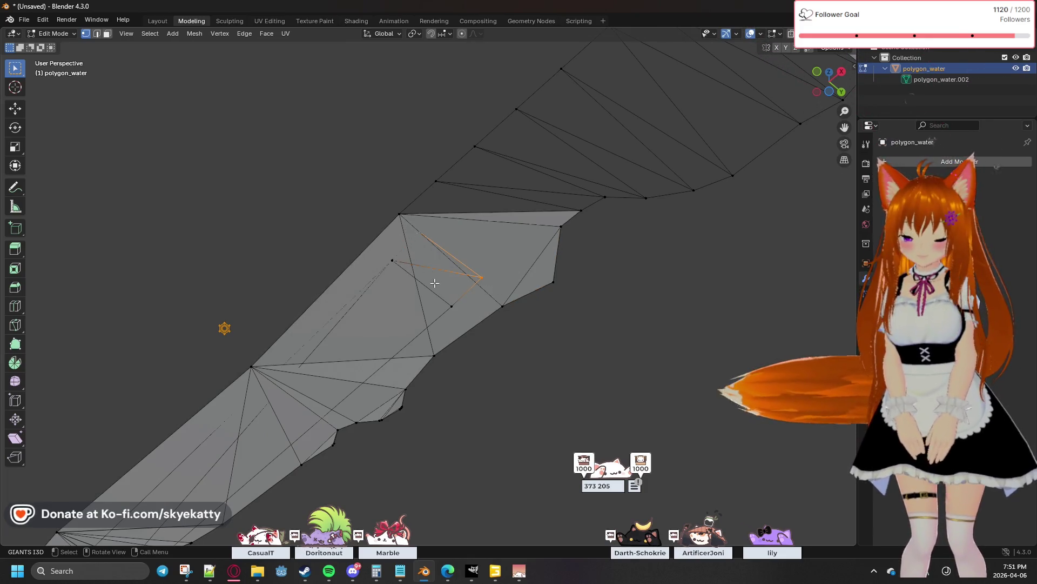
pyautogui.press('x')
pyautogui.click(404, 250)
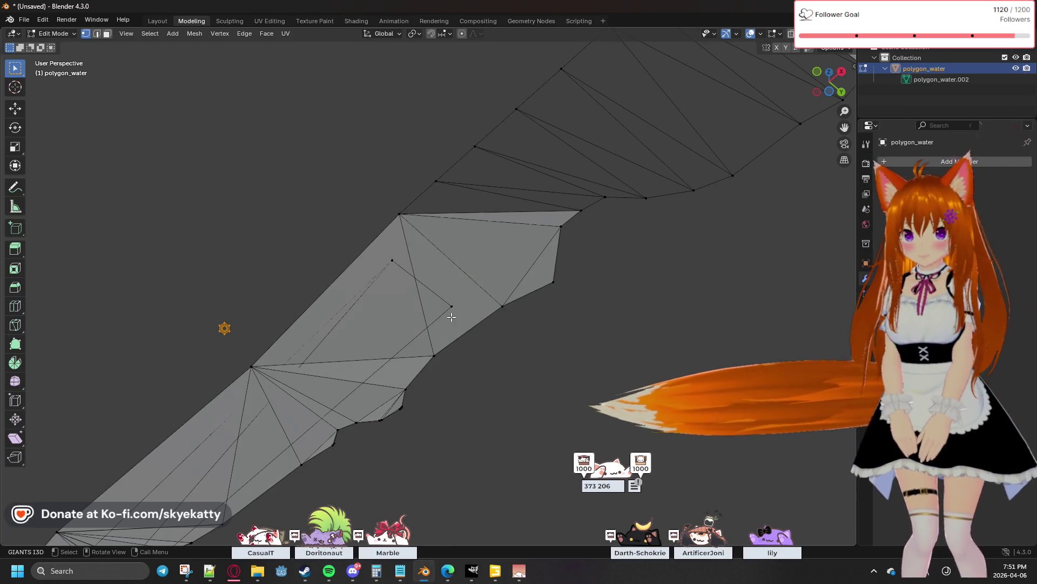
pyautogui.moveTo(451, 313); pyautogui.dragTo(381, 261)
pyautogui.press('x')
pyautogui.click(424, 293)
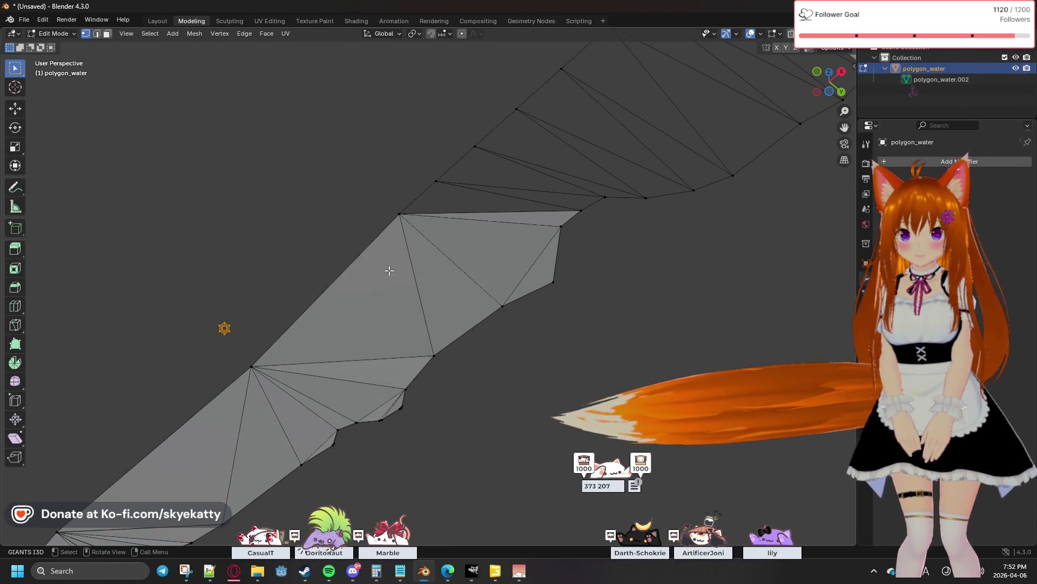
# Orbit along the river strip to inspect the cleaned surface from low side-on angles
pyautogui.moveTo(451, 307); pyautogui.dragTo(388, 452, button='middle')
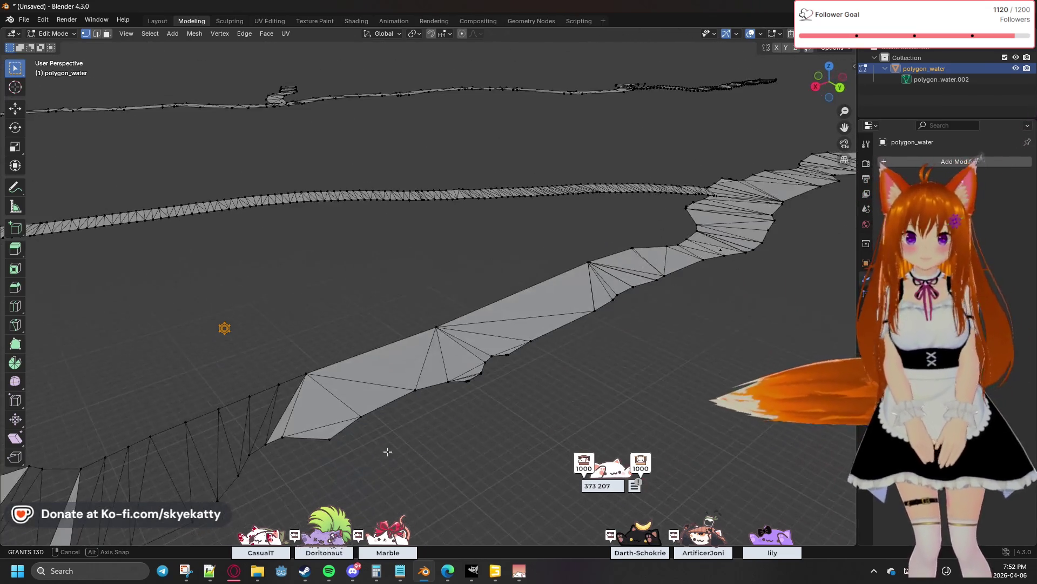
pyautogui.moveTo(388, 452)
pyautogui.mouseDown(button='middle')
pyautogui.moveTo(685, 369)
pyautogui.moveTo(612, 344)
pyautogui.mouseUp(button='middle')
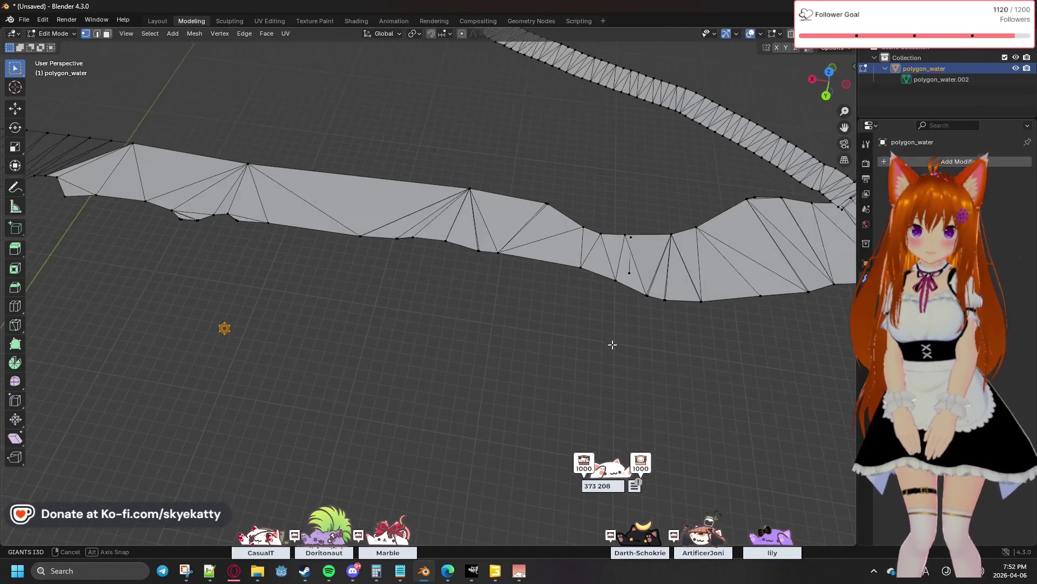
pyautogui.moveTo(612, 344)
pyautogui.mouseDown(button='middle')
pyautogui.moveTo(580, 329)
pyautogui.moveTo(668, 301)
pyautogui.mouseUp(button='middle')
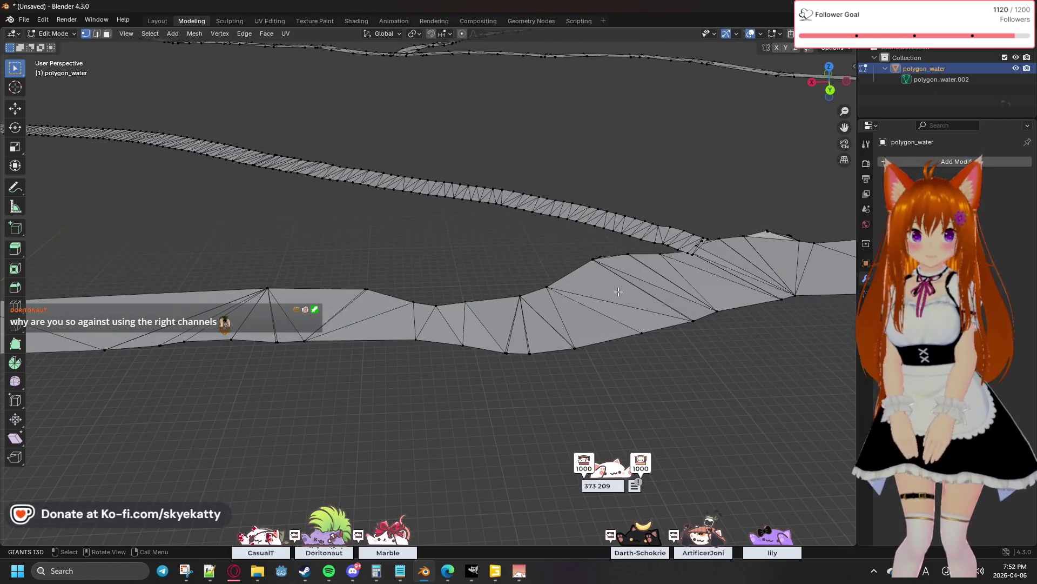
pyautogui.moveTo(669, 302)
pyautogui.mouseDown(button='middle')
pyautogui.moveTo(631, 331)
pyautogui.moveTo(318, 333)
pyautogui.moveTo(313, 301)
pyautogui.moveTo(456, 306)
pyautogui.moveTo(313, 306)
pyautogui.moveTo(683, 341)
pyautogui.moveTo(481, 221)
pyautogui.mouseUp(button='middle')
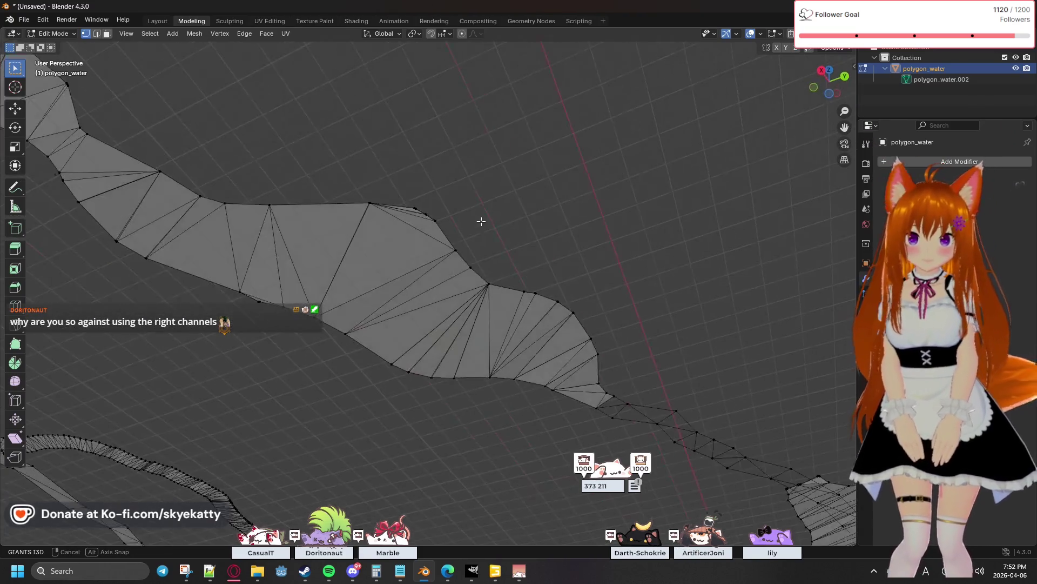
pyautogui.moveTo(189, 242)
pyautogui.mouseDown(button='middle')
pyautogui.moveTo(264, 280)
pyautogui.moveTo(276, 271)
pyautogui.moveTo(290, 287)
pyautogui.moveTo(195, 272)
pyautogui.moveTo(325, 250)
pyautogui.moveTo(304, 246)
pyautogui.moveTo(357, 276)
pyautogui.moveTo(335, 335)
pyautogui.mouseUp(button='middle')
# Delete the vertices of another stray edge running across the inside of the strip
pyautogui.moveTo(440, 394)
pyautogui.mouseDown(button='middle')
pyautogui.moveTo(395, 169)
pyautogui.moveTo(428, 234)
pyautogui.moveTo(447, 241)
pyautogui.moveTo(498, 225)
pyautogui.moveTo(494, 189)
pyautogui.moveTo(462, 138)
pyautogui.moveTo(493, 109)
pyautogui.moveTo(568, 138)
pyautogui.moveTo(519, 287)
pyautogui.moveTo(401, 341)
pyautogui.moveTo(451, 283)
pyautogui.moveTo(475, 299)
pyautogui.moveTo(562, 190)
pyautogui.mouseUp(button='middle')
pyautogui.scroll(2, 518, 255)
pyautogui.scroll(2, 519, 264)
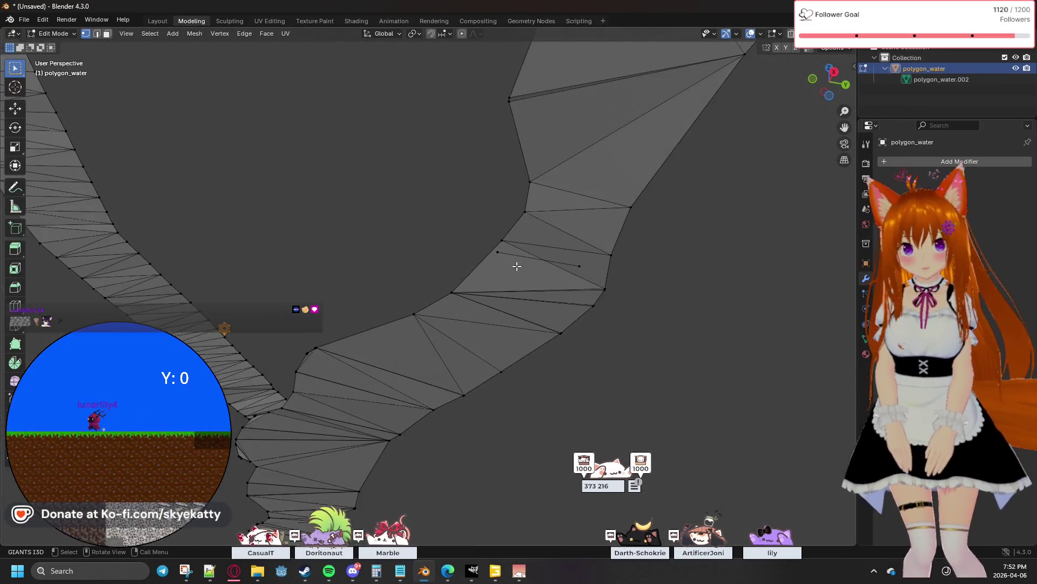
pyautogui.scroll(2, 551, 259)
pyautogui.moveTo(552, 259)
pyautogui.mouseDown(button='middle')
pyautogui.moveTo(589, 294)
pyautogui.moveTo(589, 351)
pyautogui.moveTo(408, 255)
pyautogui.moveTo(421, 260)
pyautogui.moveTo(422, 243)
pyautogui.mouseUp(button='middle')
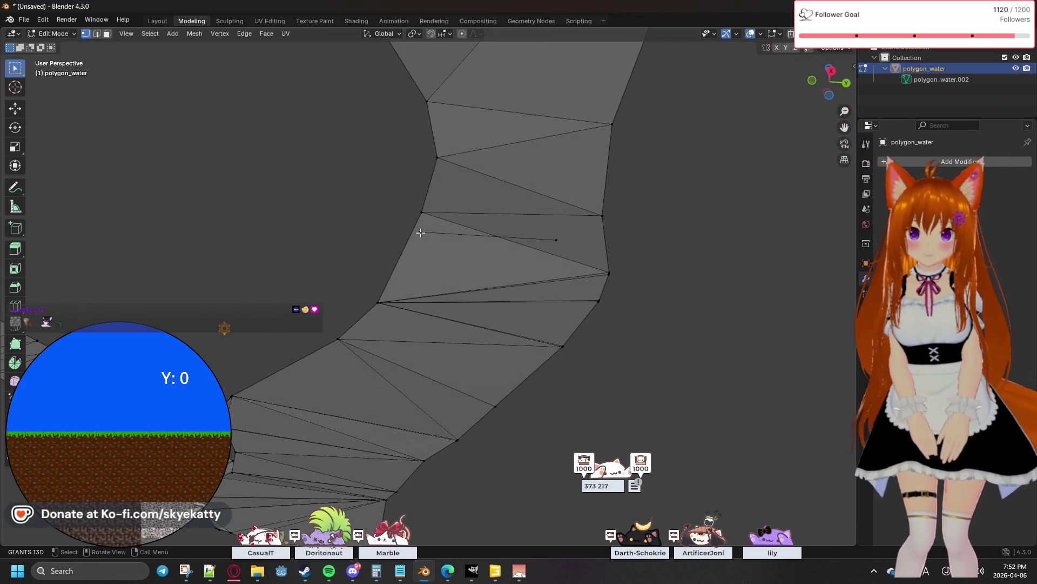
pyautogui.scroll(1, 460, 231)
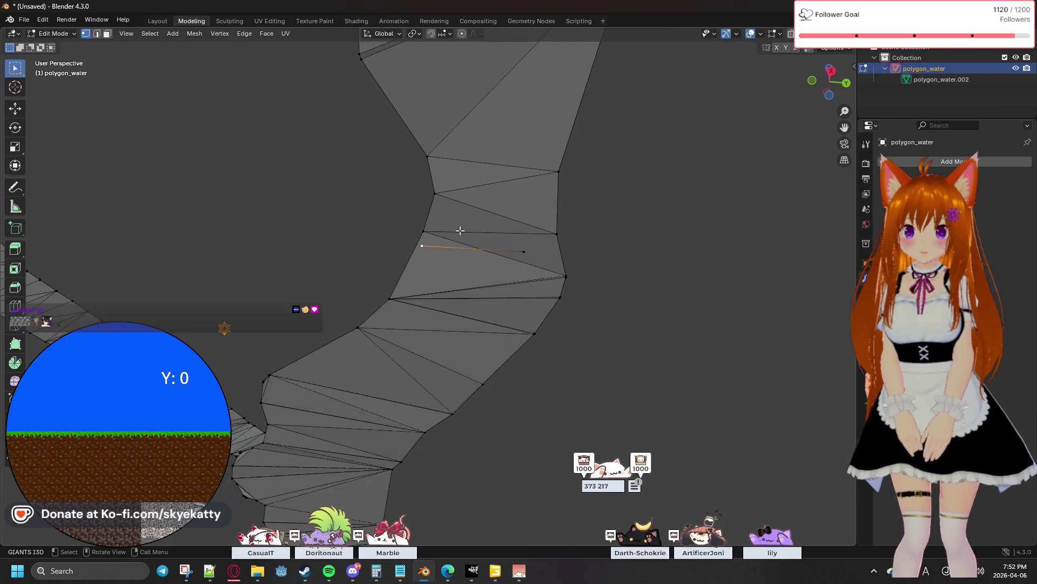
pyautogui.scroll(1, 459, 231)
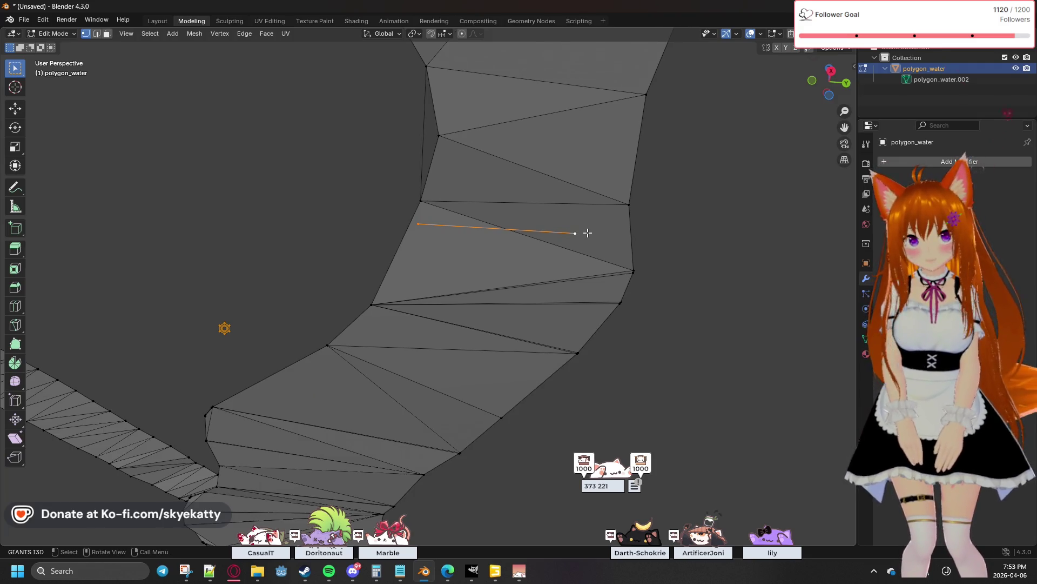
pyautogui.press('x')
pyautogui.click(588, 233)
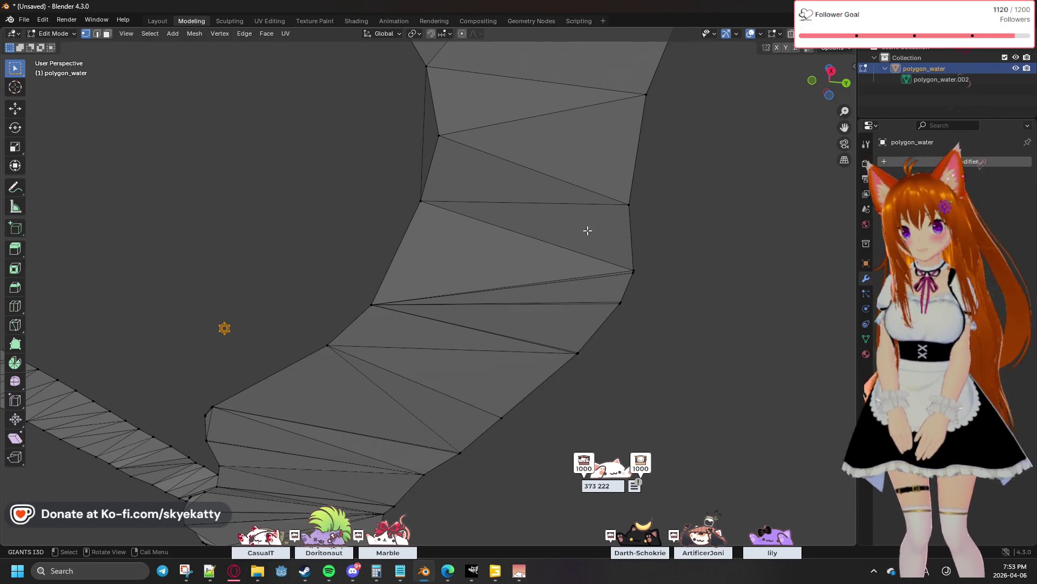
pyautogui.moveTo(510, 204)
pyautogui.mouseDown(button='middle')
pyautogui.moveTo(538, 255)
pyautogui.moveTo(505, 192)
pyautogui.moveTo(547, 190)
pyautogui.moveTo(363, 294)
pyautogui.moveTo(516, 180)
pyautogui.mouseUp(button='middle')
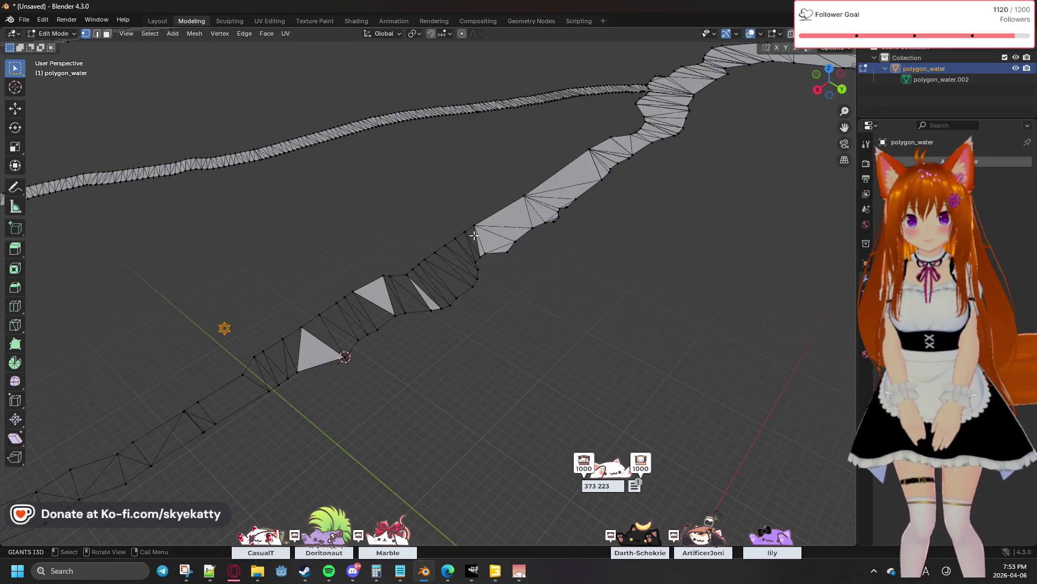
# Fill the whole mesh, undo and redo the changes, then inspect the two strips
pyautogui.press('a')
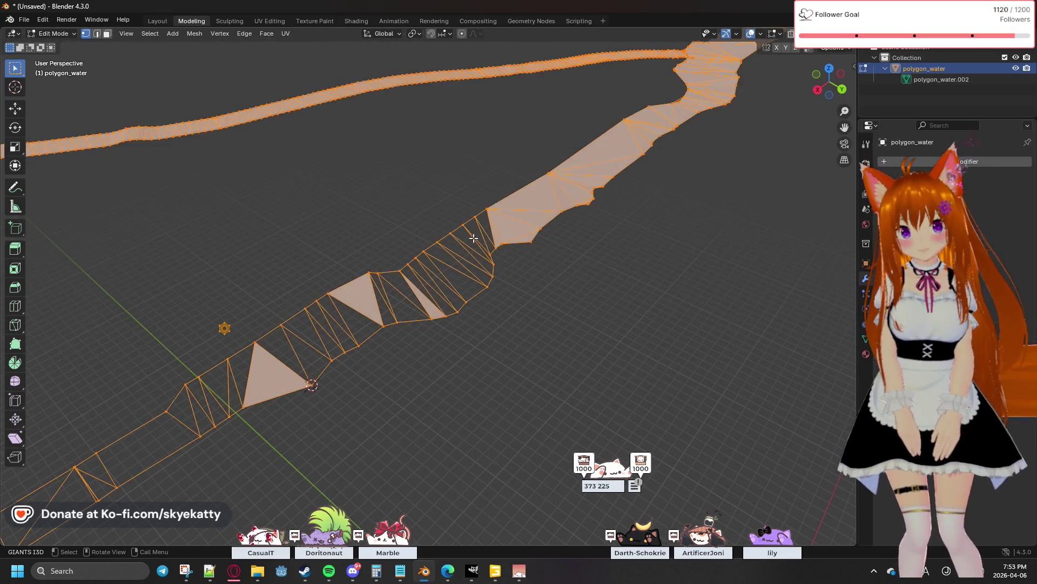
pyautogui.press('f')
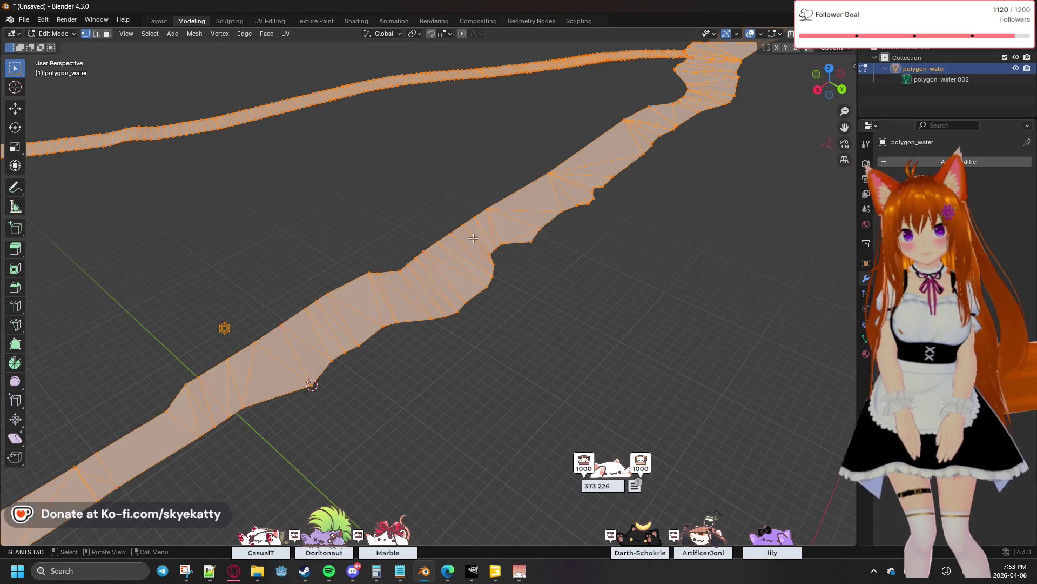
pyautogui.hotkey('alt', 'a')
pyautogui.scroll(-3, 602, 254)
pyautogui.scroll(3, 490, 280)
pyautogui.hotkey('ctrl', 'z')
pyautogui.hotkey('ctrl', 'z')
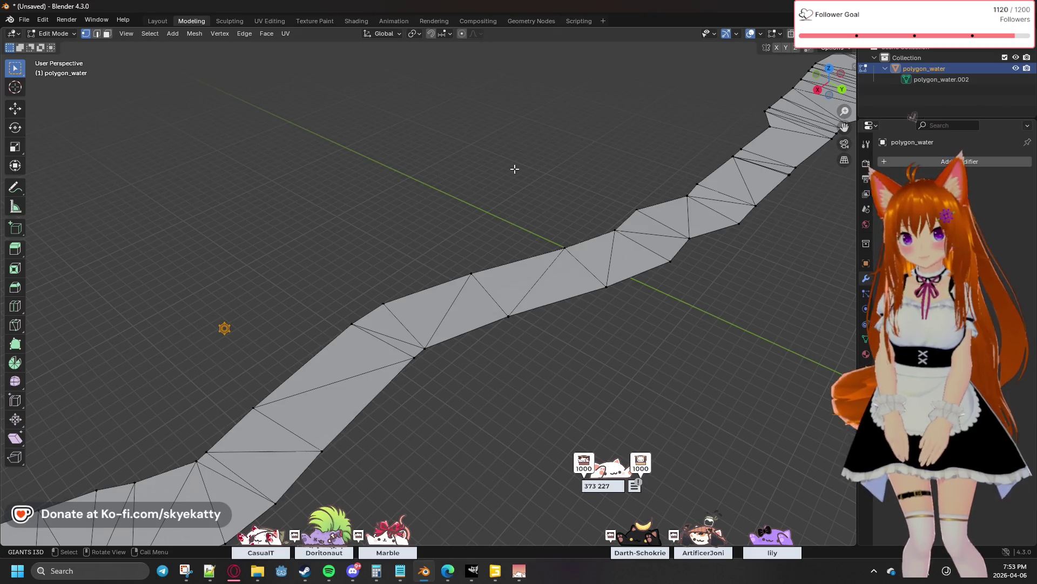
pyautogui.hotkey('ctrl', 'z')
pyautogui.hotkey('ctrl', 'shift', 'z')
pyautogui.hotkey('ctrl', 'shift', 'z')
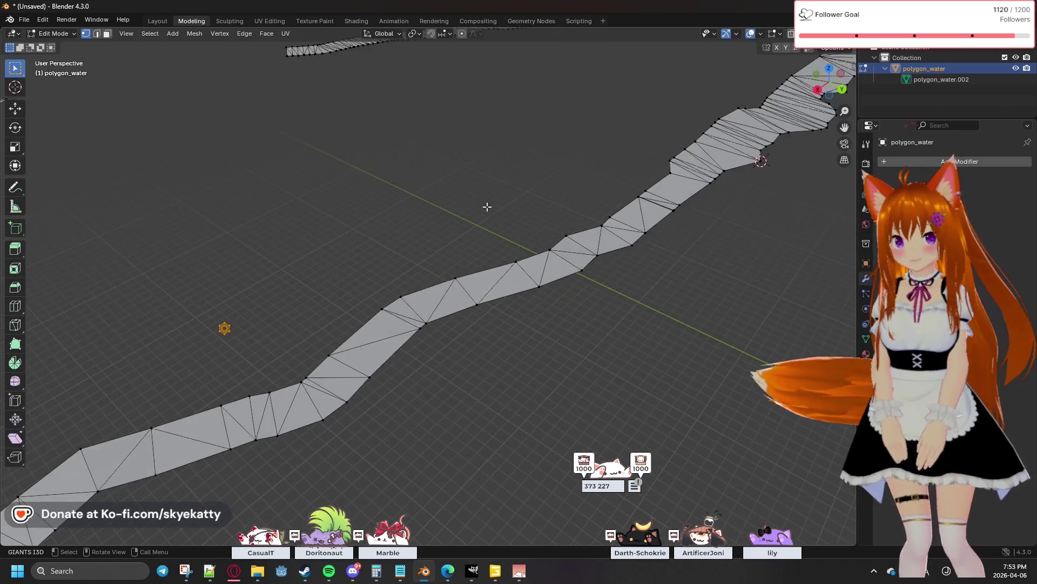
pyautogui.hotkey('ctrl', 'shift', 'z')
pyautogui.moveTo(584, 185)
pyautogui.mouseDown(button='middle')
pyautogui.moveTo(514, 194)
pyautogui.moveTo(437, 231)
pyautogui.moveTo(570, 222)
pyautogui.moveTo(528, 248)
pyautogui.moveTo(613, 189)
pyautogui.moveTo(670, 246)
pyautogui.moveTo(623, 218)
pyautogui.moveTo(560, 228)
pyautogui.mouseUp(button='middle')
pyautogui.keyDown('shift'); pyautogui.moveTo(515, 301); pyautogui.dragTo(534, 226, button='middle'); pyautogui.keyUp('shift')
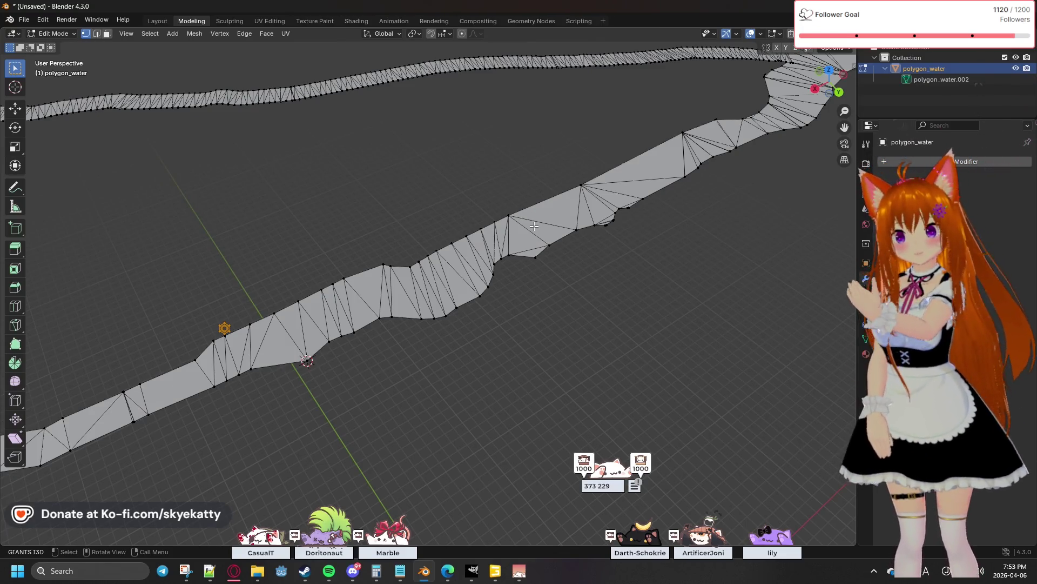
pyautogui.scroll(3, 534, 227)
pyautogui.scroll(-3, 538, 294)
# Merge two stray border vertices along the strip at center, skipping one in between
pyautogui.moveTo(568, 270)
pyautogui.keyDown('shift'); pyautogui.mouseDown(button='middle')
pyautogui.moveTo(464, 273)
pyautogui.moveTo(479, 276)
pyautogui.moveTo(517, 238)
pyautogui.mouseUp(button='middle'); pyautogui.keyUp('shift')
pyautogui.scroll(-2, 516, 238)
pyautogui.scroll(4, 519, 235)
pyautogui.scroll(-3, 524, 227)
pyautogui.scroll(3, 529, 209)
pyautogui.hotkey('ctrl', 'z')
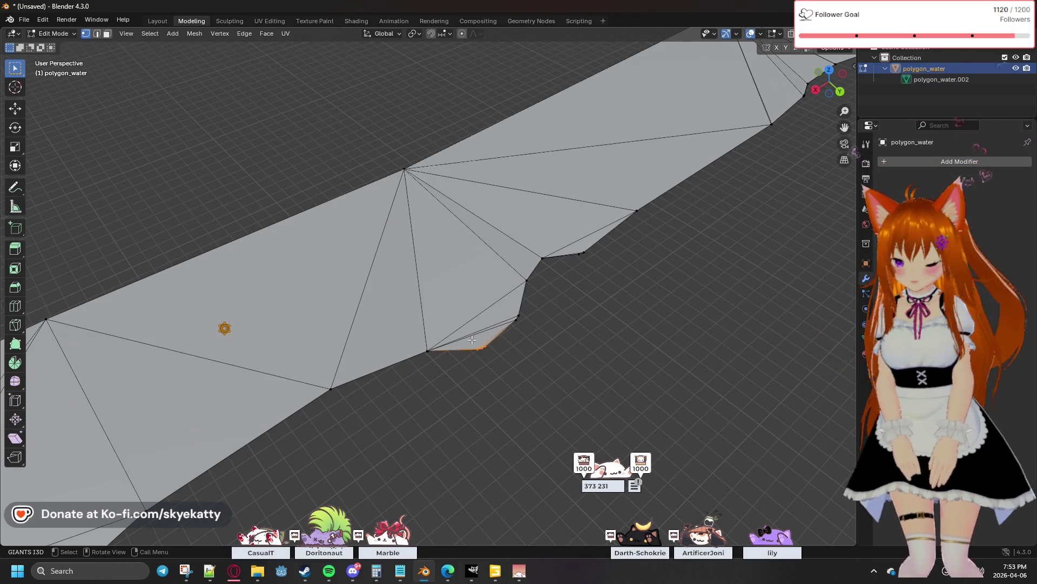
pyautogui.press('m')
pyautogui.click(460, 341)
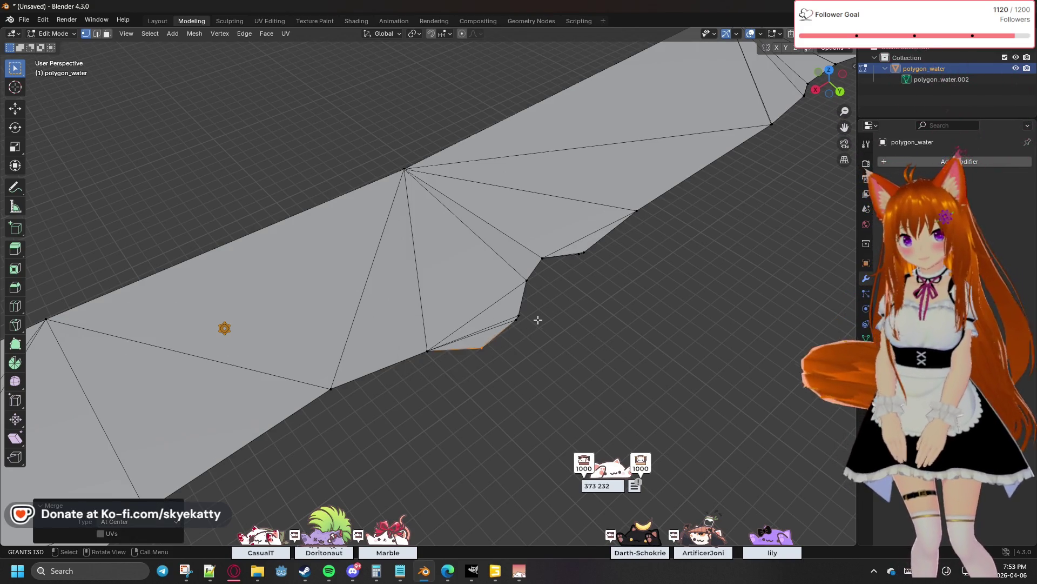
pyautogui.moveTo(516, 313); pyautogui.dragTo(516, 312)
pyautogui.press('m')
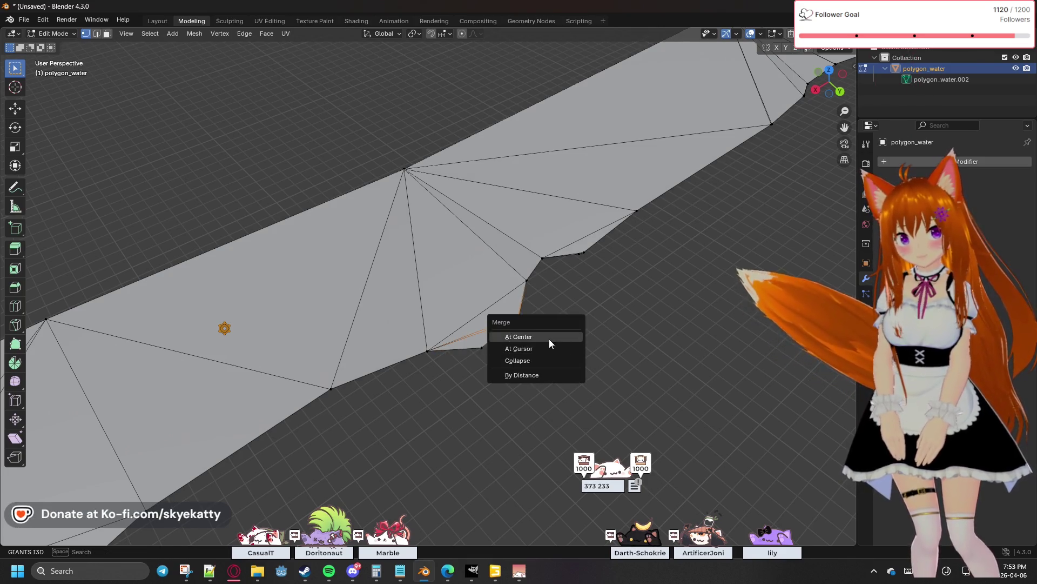
pyautogui.press('Escape')
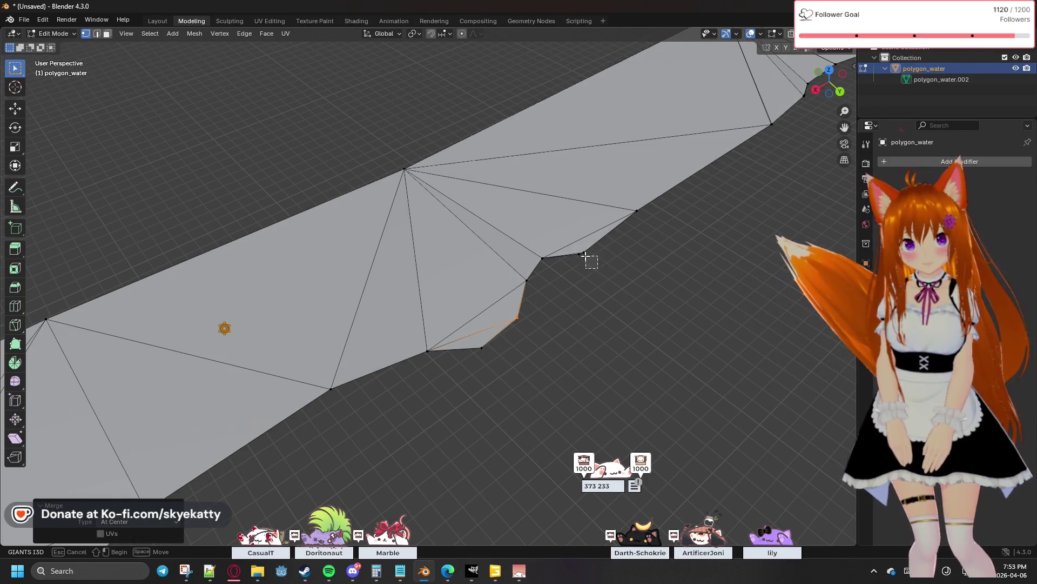
pyautogui.moveTo(591, 259); pyautogui.dragTo(580, 255)
pyautogui.press('m')
pyautogui.click(596, 274)
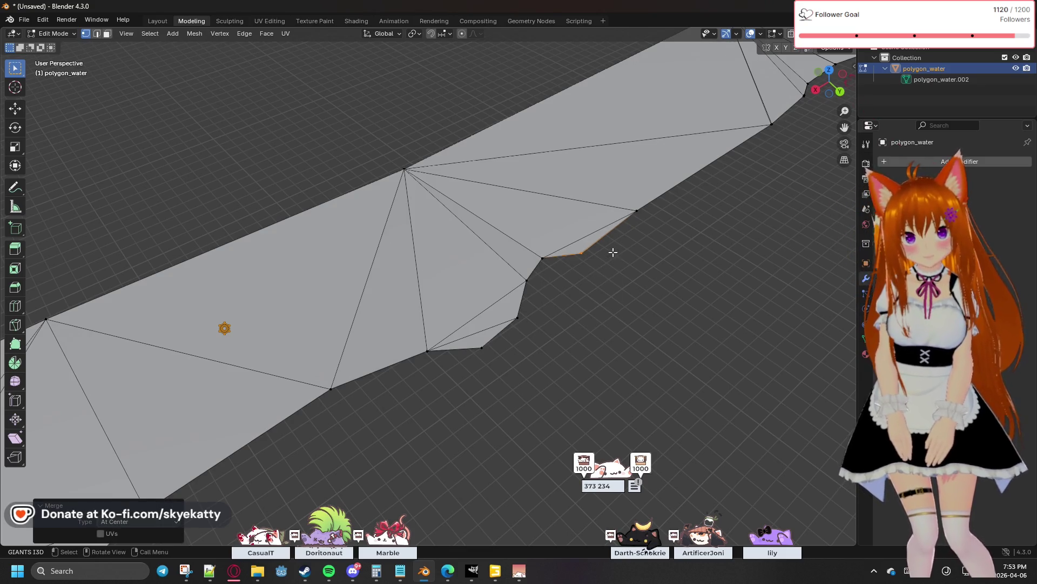
# Merge the stray vertex pairs on the lower border stretch at center
pyautogui.moveTo(664, 248); pyautogui.dragTo(595, 255, button='middle')
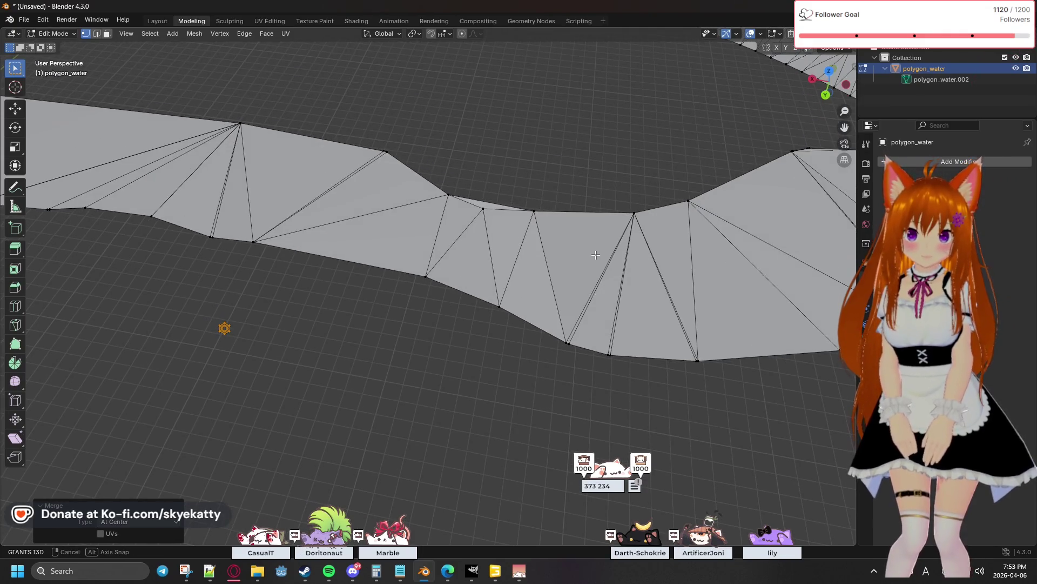
pyautogui.moveTo(574, 348); pyautogui.dragTo(624, 365)
pyautogui.press('m')
pyautogui.click(589, 371)
pyautogui.press('m')
pyautogui.click(634, 371)
pyautogui.moveTo(708, 358); pyautogui.dragTo(710, 363)
pyautogui.press('m')
pyautogui.click(712, 365)
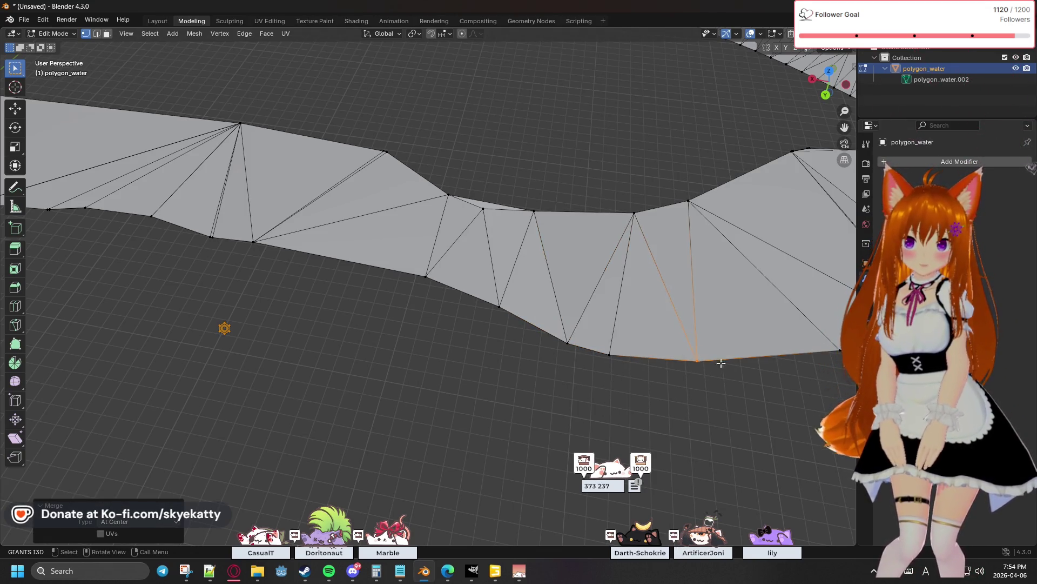
# Undo one merge, redo it on the lower border, then merge two upper-border vertices at center
pyautogui.moveTo(739, 360); pyautogui.dragTo(715, 382, button='middle')
pyautogui.hotkey('ctrl', 'z')
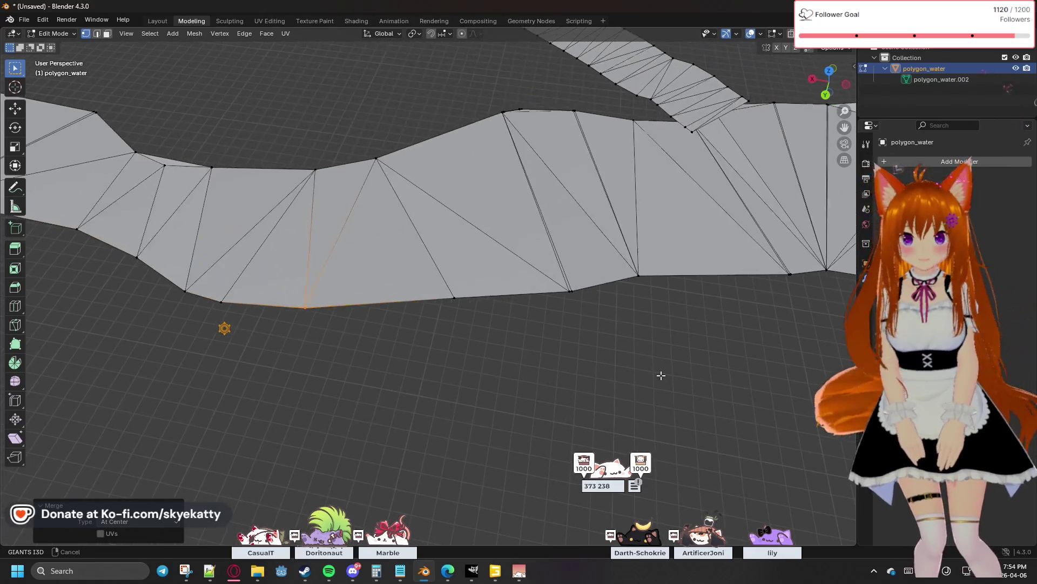
pyautogui.moveTo(574, 288); pyautogui.dragTo(573, 286)
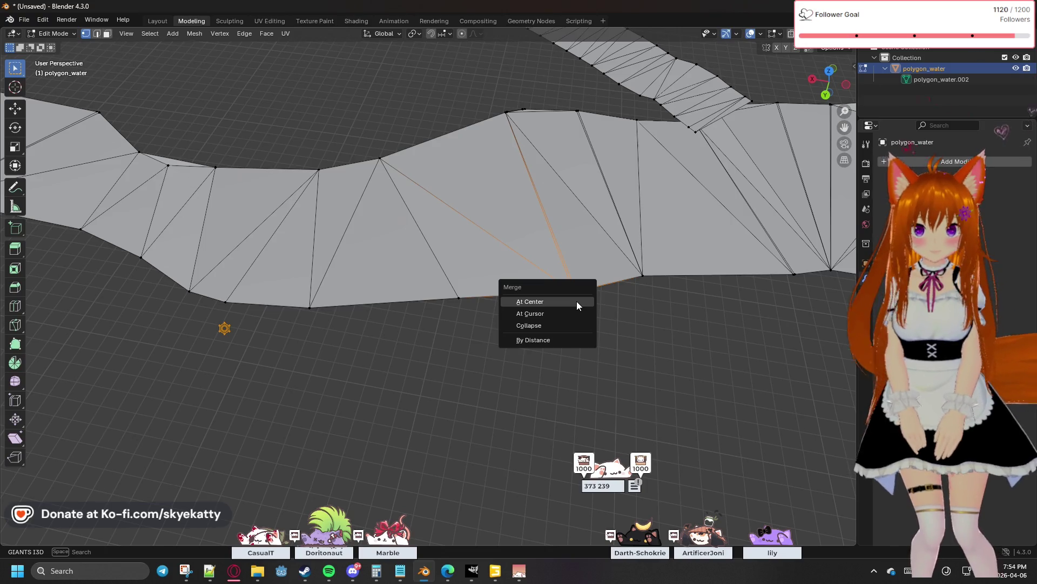
pyautogui.click(577, 302)
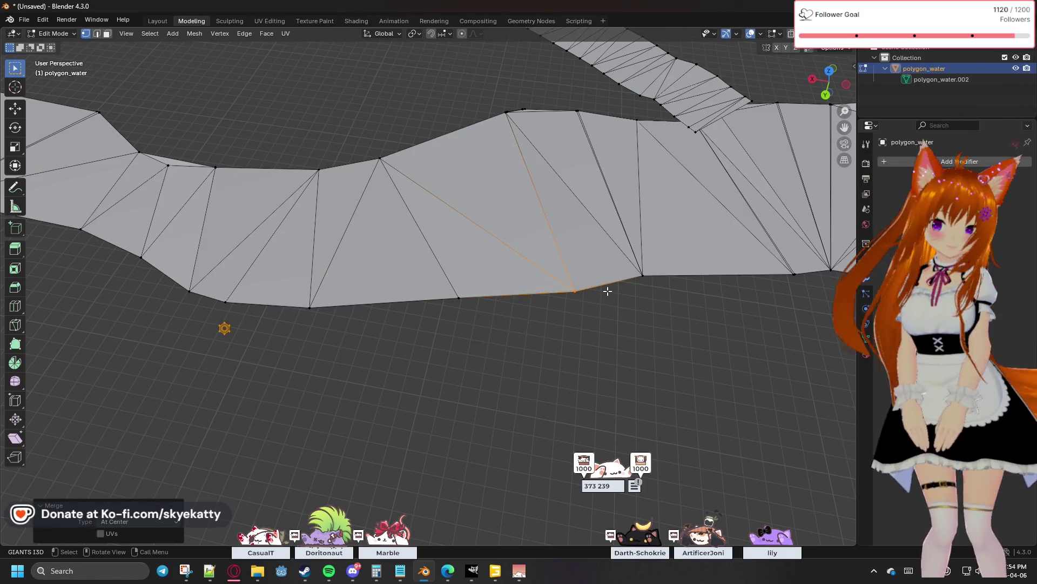
pyautogui.moveTo(609, 286)
pyautogui.mouseDown(button='middle')
pyautogui.moveTo(550, 317)
pyautogui.moveTo(559, 323)
pyautogui.mouseUp(button='middle')
pyautogui.click(447, 243)
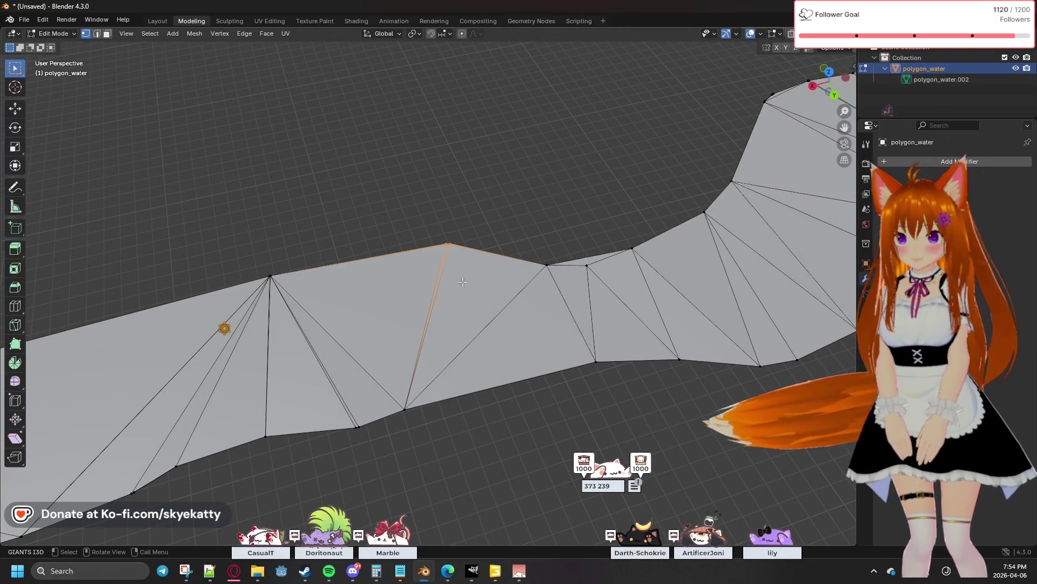
pyautogui.press('m')
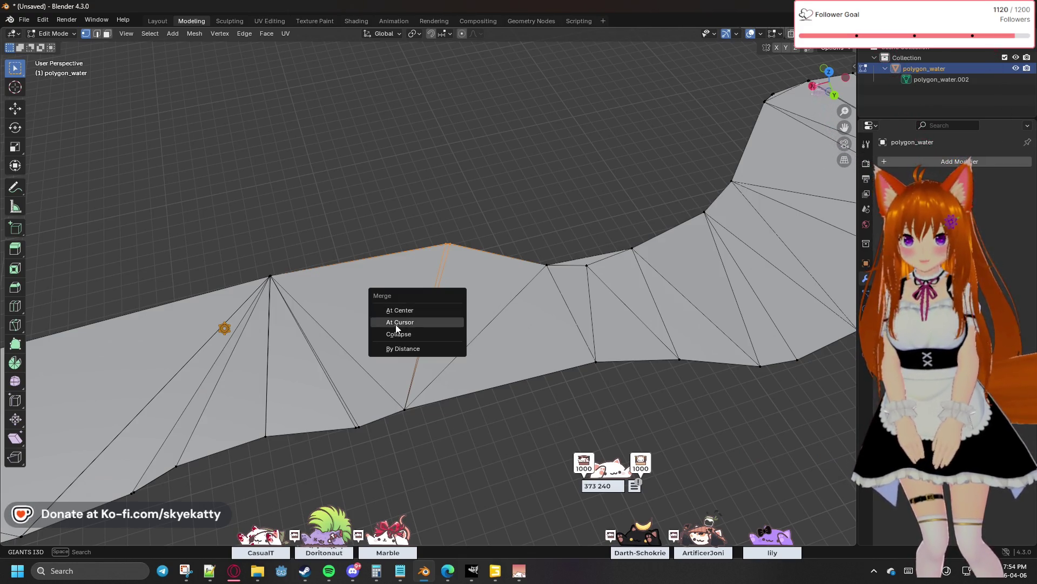
pyautogui.click(400, 311)
pyautogui.click(289, 287)
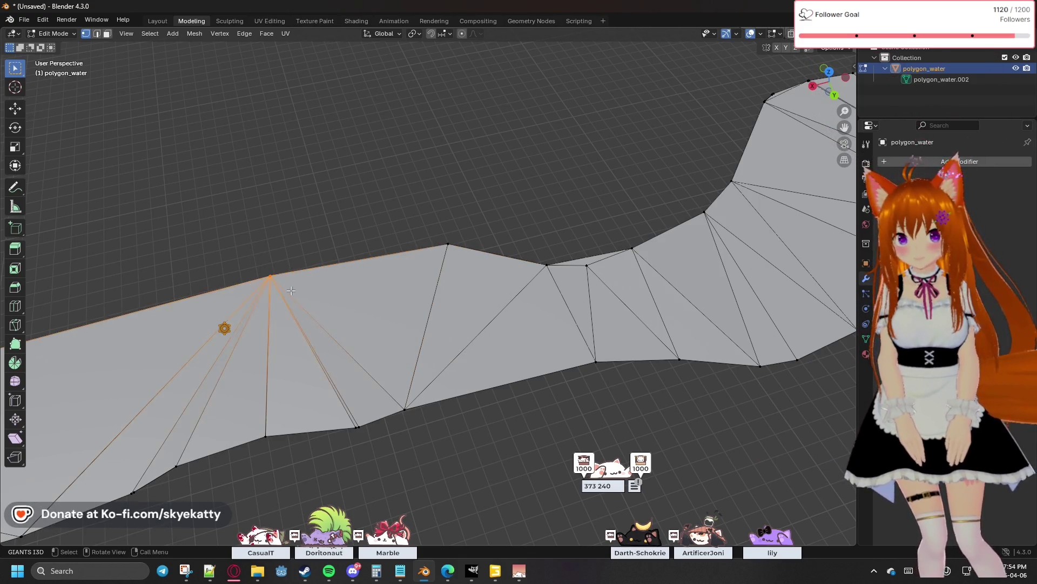
pyautogui.click(302, 300)
pyautogui.scroll(-5, 336, 261)
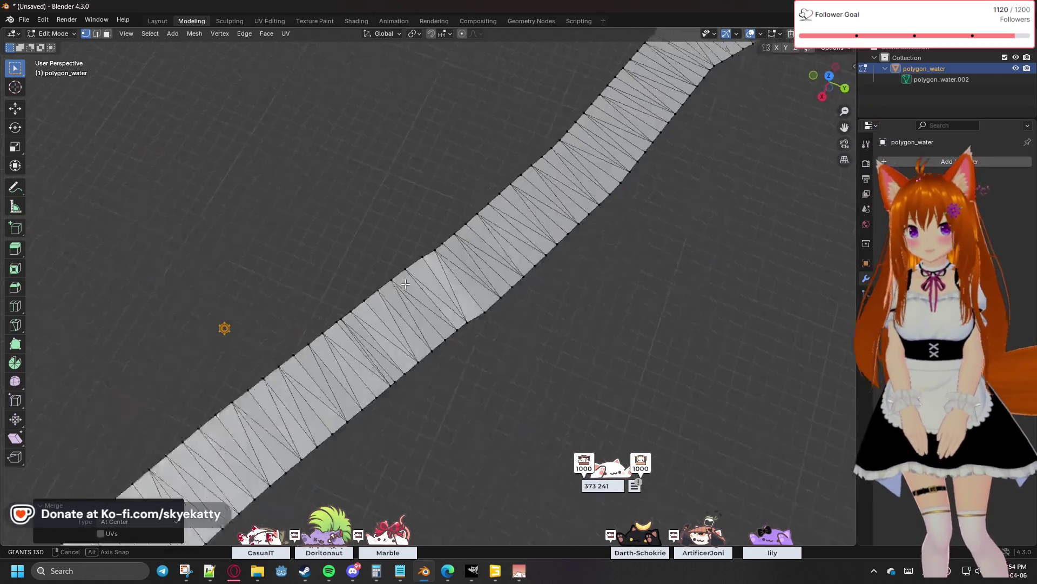
pyautogui.scroll(5, 366, 254)
pyautogui.moveTo(366, 255)
pyautogui.mouseDown(button='middle')
pyautogui.moveTo(405, 256)
pyautogui.moveTo(336, 220)
pyautogui.mouseUp(button='middle')
pyautogui.scroll(-3, 360, 254)
pyautogui.scroll(4, 431, 212)
pyautogui.moveTo(431, 213); pyautogui.dragTo(504, 170, button='middle')
pyautogui.click(487, 238)
pyautogui.moveTo(528, 262)
pyautogui.mouseDown(button='middle')
pyautogui.moveTo(586, 246)
pyautogui.moveTo(396, 250)
pyautogui.moveTo(411, 297)
pyautogui.moveTo(394, 259)
pyautogui.moveTo(363, 247)
pyautogui.mouseUp(button='middle')
pyautogui.moveTo(399, 272); pyautogui.dragTo(396, 279)
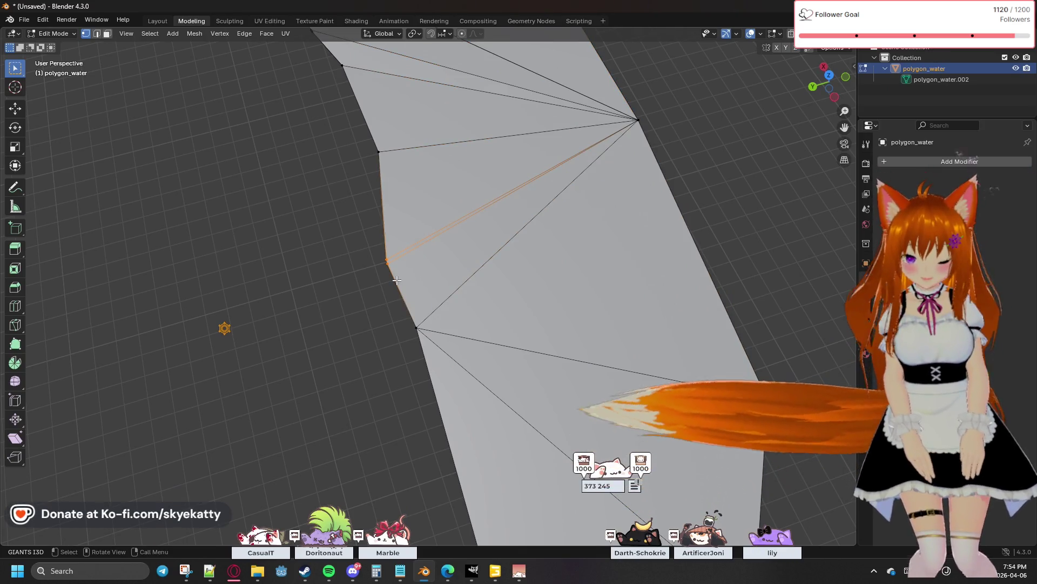
pyautogui.press('m')
pyautogui.click(397, 279)
pyautogui.moveTo(367, 196)
pyautogui.keyDown('shift'); pyautogui.mouseDown(button='middle')
pyautogui.moveTo(405, 249)
pyautogui.moveTo(386, 260)
pyautogui.mouseUp(button='middle'); pyautogui.keyUp('shift')
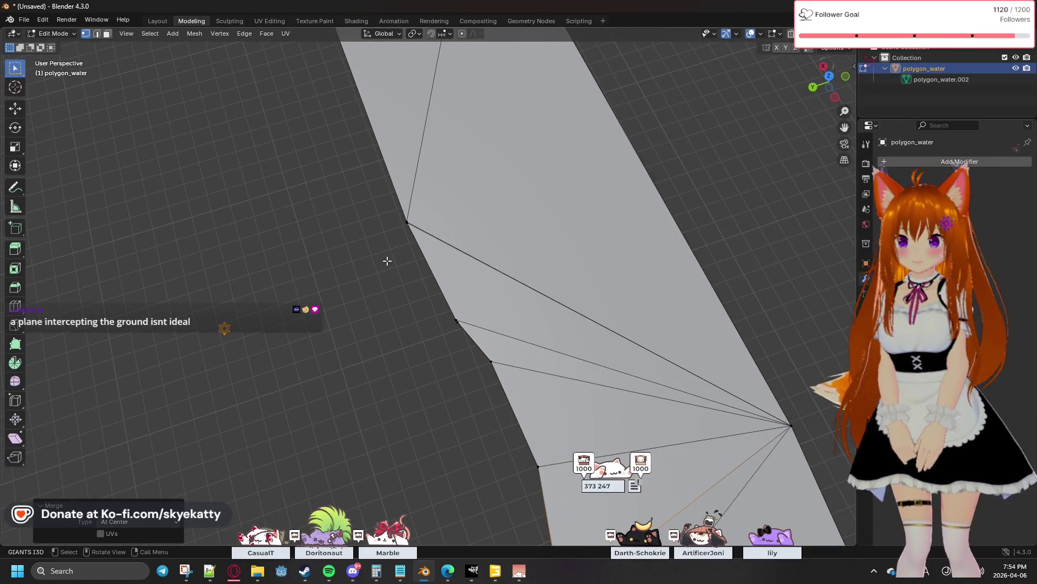
pyautogui.click(459, 322)
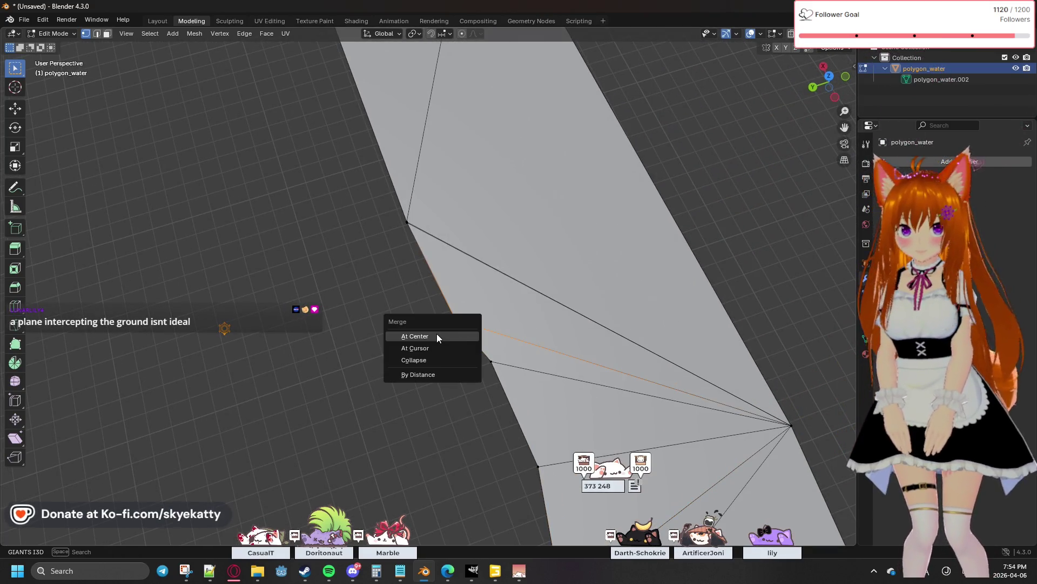
pyautogui.click(437, 336)
pyautogui.moveTo(382, 325); pyautogui.dragTo(431, 306, button='middle')
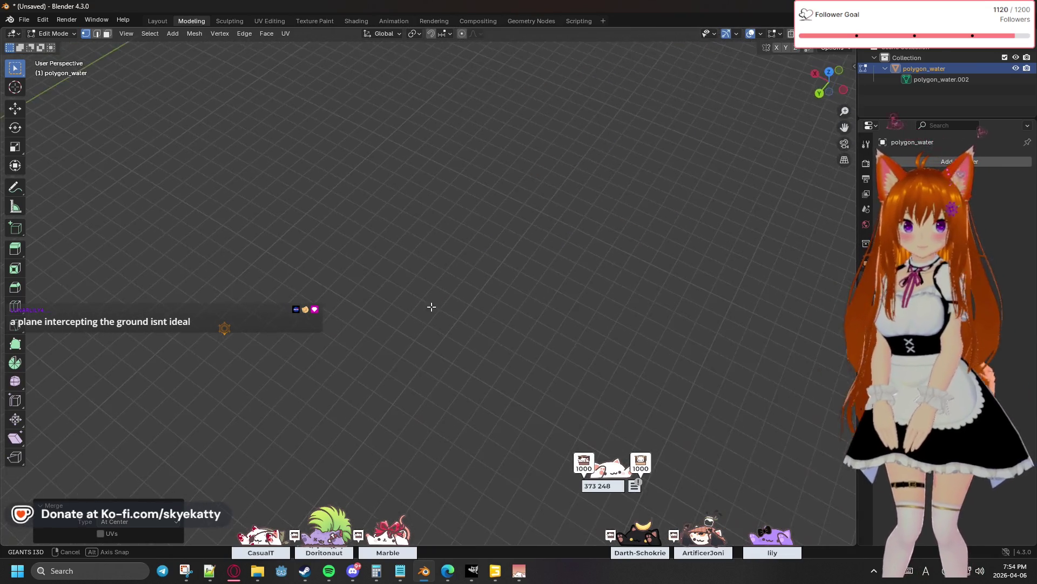
pyautogui.keyDown('shift'); pyautogui.moveTo(495, 241); pyautogui.dragTo(426, 358, button='middle'); pyautogui.keyUp('shift')
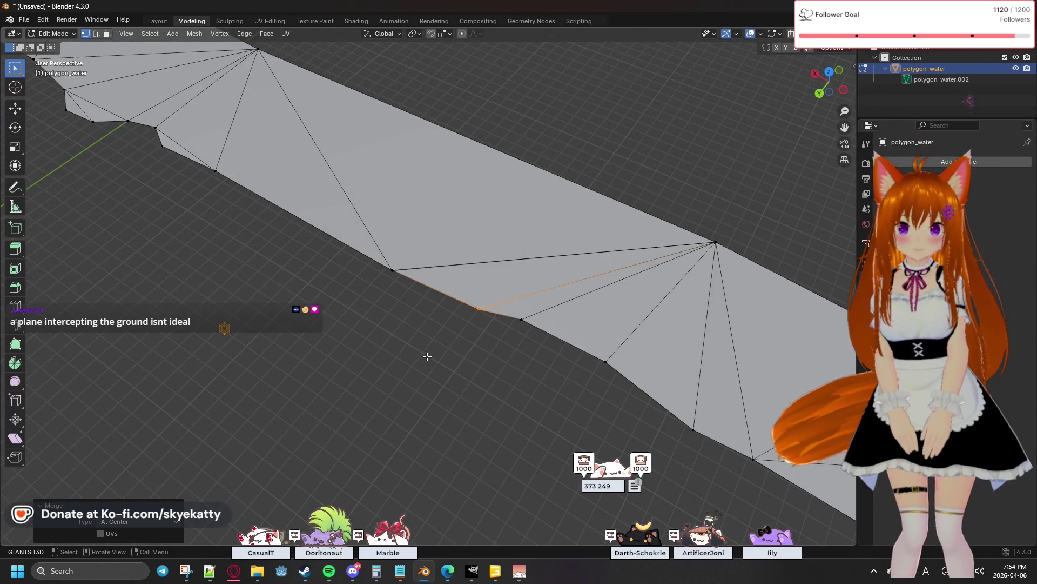
pyautogui.scroll(5, 427, 356)
pyautogui.moveTo(262, 296)
pyautogui.mouseDown(button='middle')
pyautogui.moveTo(433, 340)
pyautogui.moveTo(378, 343)
pyautogui.moveTo(398, 350)
pyautogui.mouseUp(button='middle')
pyautogui.scroll(-3, 397, 352)
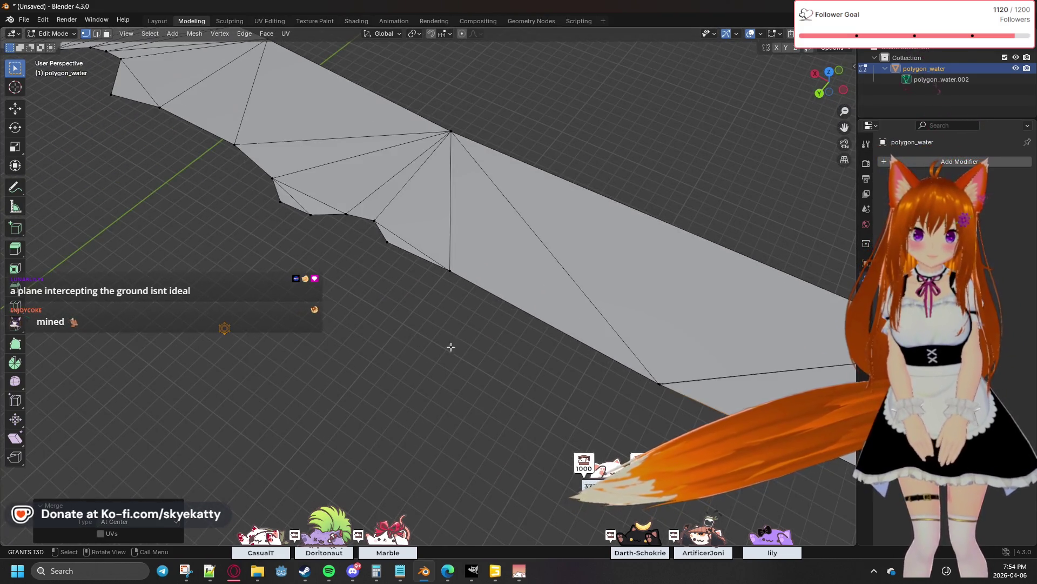
pyautogui.scroll(2, 422, 341)
pyautogui.scroll(2, 405, 340)
pyautogui.scroll(3, 376, 340)
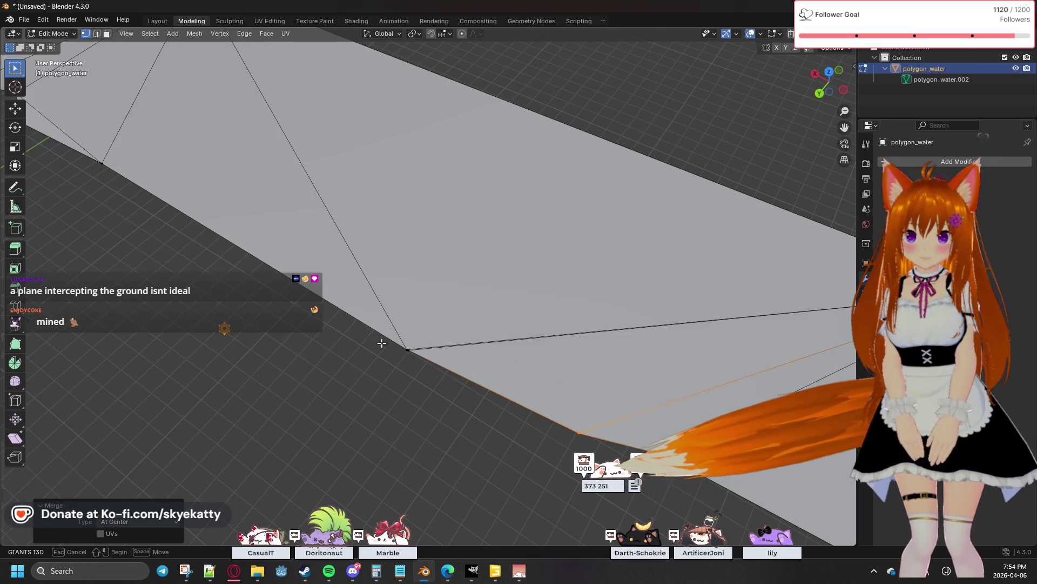
pyautogui.click(407, 349)
pyautogui.press('m')
pyautogui.click(435, 361)
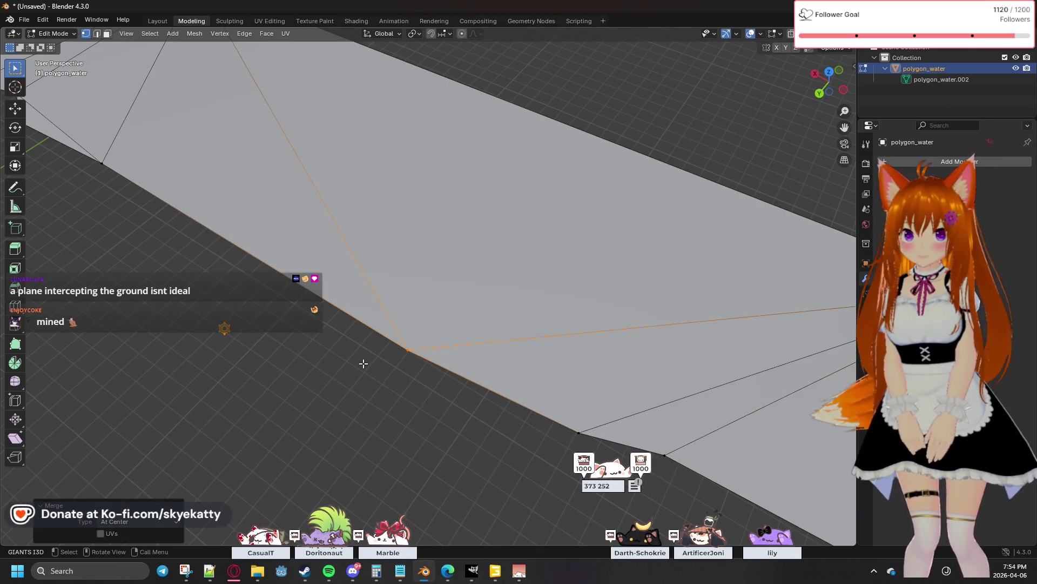
pyautogui.scroll(-3, 365, 363)
pyautogui.scroll(-2, 374, 357)
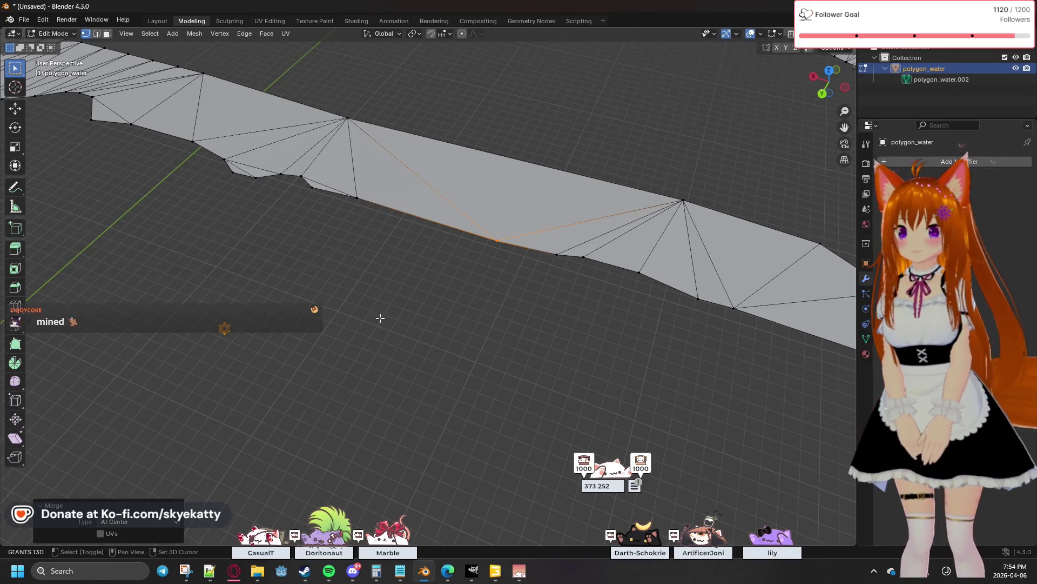
pyautogui.moveTo(380, 322); pyautogui.dragTo(394, 336, button='middle')
pyautogui.scroll(-2, 340, 308)
pyautogui.scroll(-2, 341, 308)
pyautogui.scroll(4, 410, 311)
pyautogui.scroll(2, 434, 299)
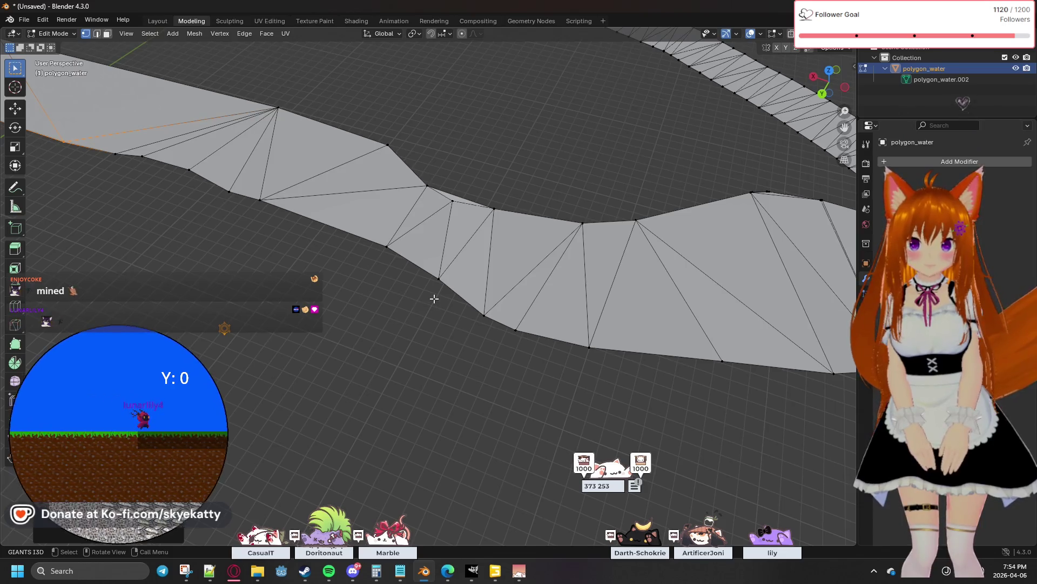
pyautogui.scroll(-4, 434, 298)
pyautogui.scroll(2, 434, 299)
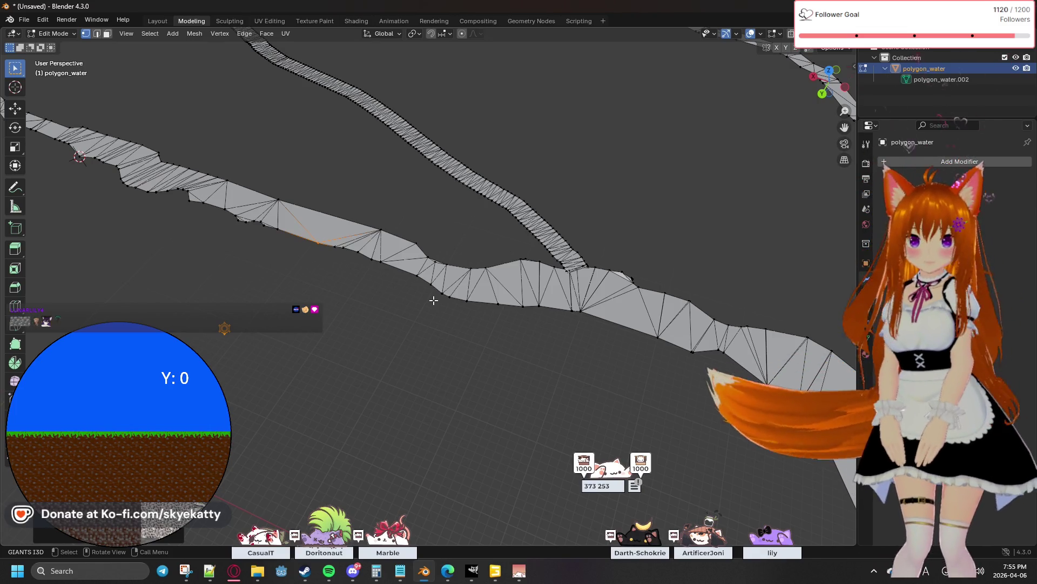
pyautogui.moveTo(412, 308)
pyautogui.mouseDown(button='middle')
pyautogui.moveTo(527, 314)
pyautogui.moveTo(410, 298)
pyautogui.moveTo(559, 299)
pyautogui.mouseUp(button='middle')
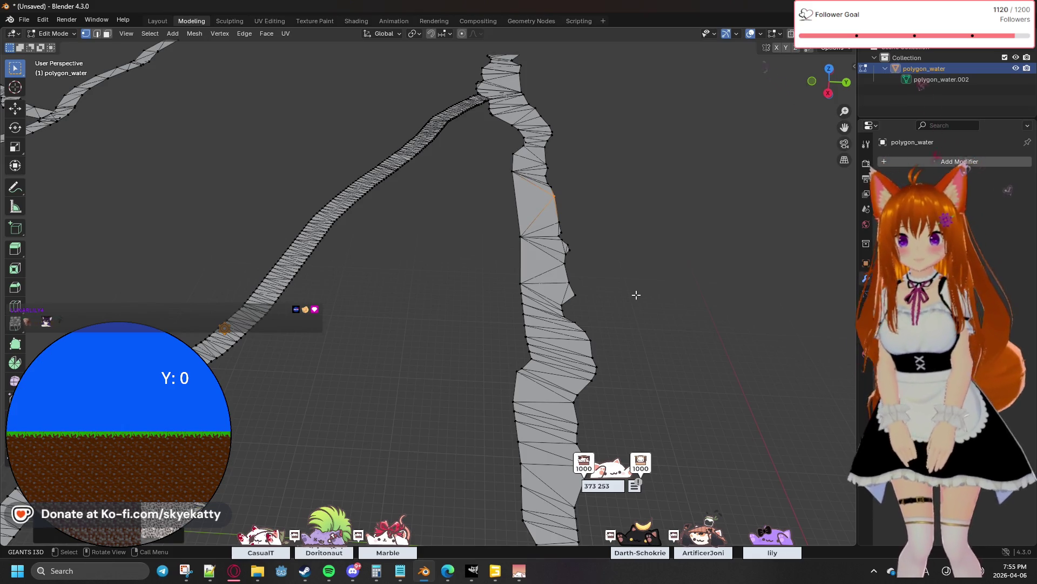
pyautogui.moveTo(639, 307)
pyautogui.mouseDown(button='middle')
pyautogui.moveTo(530, 303)
pyautogui.moveTo(375, 262)
pyautogui.moveTo(571, 277)
pyautogui.moveTo(565, 316)
pyautogui.mouseUp(button='middle')
pyautogui.moveTo(414, 310)
pyautogui.mouseDown(button='middle')
pyautogui.moveTo(482, 306)
pyautogui.moveTo(403, 301)
pyautogui.moveTo(633, 286)
pyautogui.mouseUp(button='middle')
pyautogui.moveTo(414, 300); pyautogui.dragTo(453, 311, button='middle')
pyautogui.scroll(3, 540, 326)
pyautogui.scroll(3, 535, 343)
pyautogui.scroll(3, 536, 341)
pyautogui.scroll(-5, 534, 341)
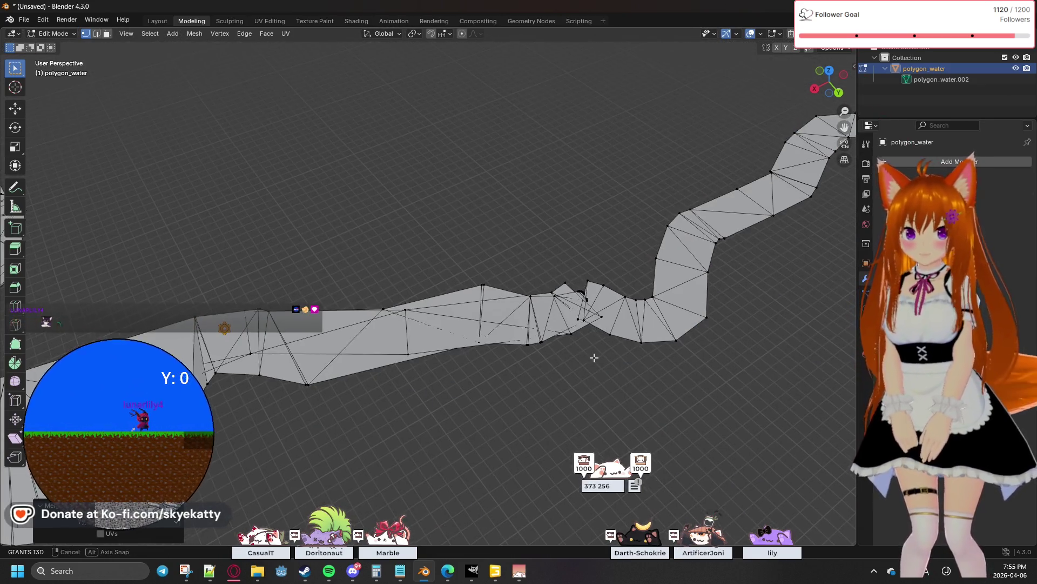
pyautogui.scroll(4, 593, 356)
pyautogui.moveTo(600, 357)
pyautogui.mouseDown(button='middle')
pyautogui.moveTo(634, 356)
pyautogui.moveTo(440, 332)
pyautogui.mouseUp(button='middle')
pyautogui.scroll(-5, 635, 356)
pyautogui.moveTo(365, 332)
pyautogui.keyDown('ctrl'); pyautogui.mouseDown(button='middle')
pyautogui.moveTo(514, 301)
pyautogui.moveTo(512, 311)
pyautogui.moveTo(435, 318)
pyautogui.moveTo(605, 255)
pyautogui.moveTo(602, 239)
pyautogui.moveTo(585, 290)
pyautogui.moveTo(413, 342)
pyautogui.mouseUp(button='middle'); pyautogui.keyUp('ctrl')
pyautogui.moveTo(673, 242)
pyautogui.mouseDown(button='middle')
pyautogui.moveTo(465, 304)
pyautogui.moveTo(546, 321)
pyautogui.moveTo(558, 291)
pyautogui.mouseUp(button='middle')
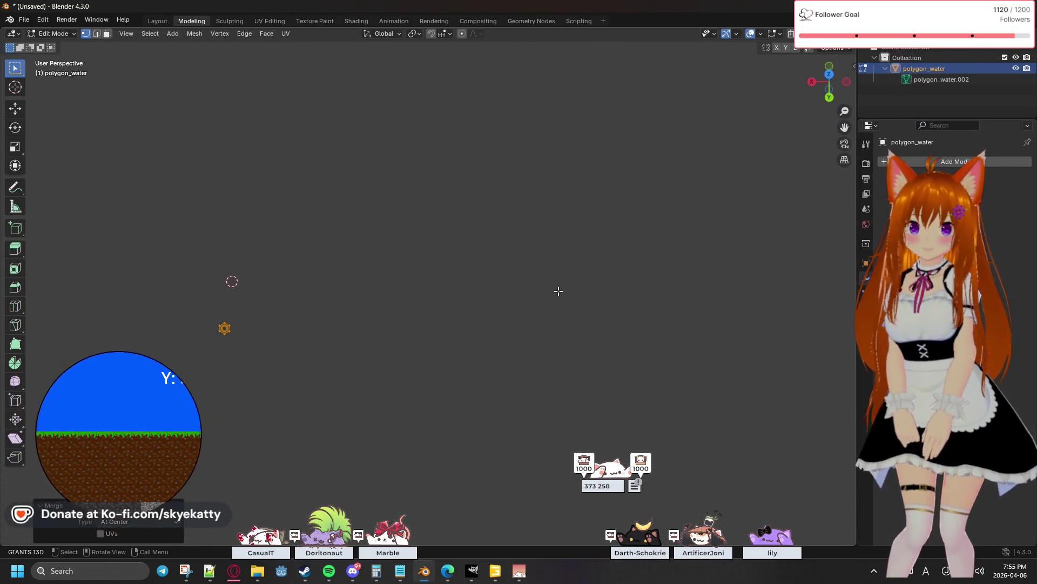
pyautogui.moveTo(676, 398)
pyautogui.mouseDown(button='middle')
pyautogui.moveTo(754, 424)
pyautogui.moveTo(821, 429)
pyautogui.moveTo(401, 238)
pyautogui.mouseUp(button='middle')
pyautogui.moveTo(521, 270)
pyautogui.mouseDown(button='middle')
pyautogui.moveTo(489, 250)
pyautogui.moveTo(586, 227)
pyautogui.mouseUp(button='middle')
pyautogui.moveTo(644, 186)
pyautogui.mouseDown(button='middle')
pyautogui.moveTo(423, 293)
pyautogui.moveTo(549, 262)
pyautogui.moveTo(559, 281)
pyautogui.moveTo(400, 314)
pyautogui.moveTo(405, 296)
pyautogui.moveTo(349, 298)
pyautogui.moveTo(464, 278)
pyautogui.moveTo(565, 315)
pyautogui.moveTo(596, 290)
pyautogui.moveTo(562, 259)
pyautogui.moveTo(443, 204)
pyautogui.moveTo(413, 225)
pyautogui.moveTo(625, 201)
pyautogui.moveTo(458, 244)
pyautogui.moveTo(620, 214)
pyautogui.moveTo(296, 229)
pyautogui.moveTo(498, 276)
pyautogui.moveTo(560, 257)
pyautogui.moveTo(568, 216)
pyautogui.moveTo(502, 298)
pyautogui.mouseUp(button='middle')
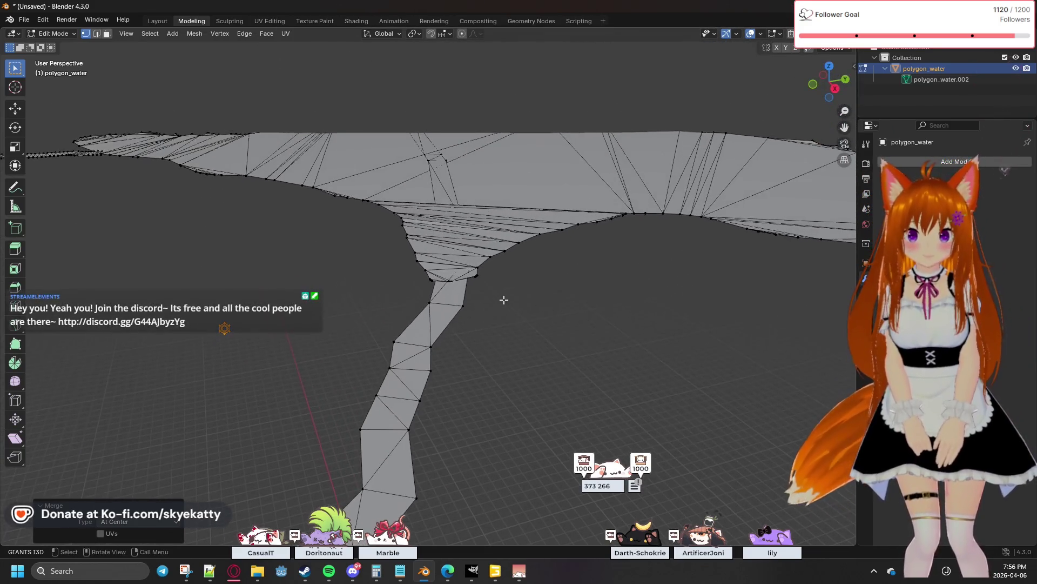
pyautogui.scroll(2, 503, 296)
pyautogui.scroll(2, 504, 296)
pyautogui.scroll(2, 504, 295)
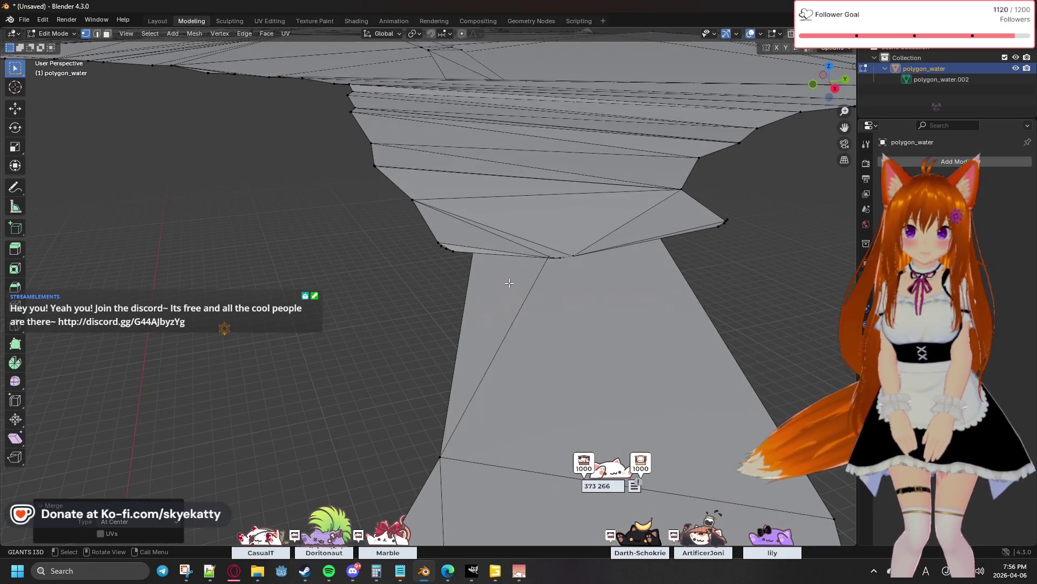
# Merge the lower-left corner vertices of the branch junction at center, undoing a misplaced right-corner merge
pyautogui.moveTo(508, 283)
pyautogui.mouseDown(button='middle')
pyautogui.moveTo(557, 290)
pyautogui.moveTo(562, 335)
pyautogui.moveTo(633, 308)
pyautogui.moveTo(593, 359)
pyautogui.moveTo(635, 213)
pyautogui.moveTo(621, 221)
pyautogui.moveTo(586, 366)
pyautogui.moveTo(616, 210)
pyautogui.moveTo(589, 294)
pyautogui.moveTo(601, 249)
pyautogui.moveTo(596, 306)
pyautogui.moveTo(533, 311)
pyautogui.moveTo(570, 303)
pyautogui.moveTo(572, 338)
pyautogui.moveTo(280, 326)
pyautogui.moveTo(445, 303)
pyautogui.moveTo(435, 319)
pyautogui.moveTo(618, 332)
pyautogui.moveTo(98, 313)
pyautogui.moveTo(414, 310)
pyautogui.moveTo(559, 372)
pyautogui.moveTo(584, 398)
pyautogui.mouseUp(button='middle')
pyautogui.scroll(-1, 512, 333)
pyautogui.scroll(-1, 510, 326)
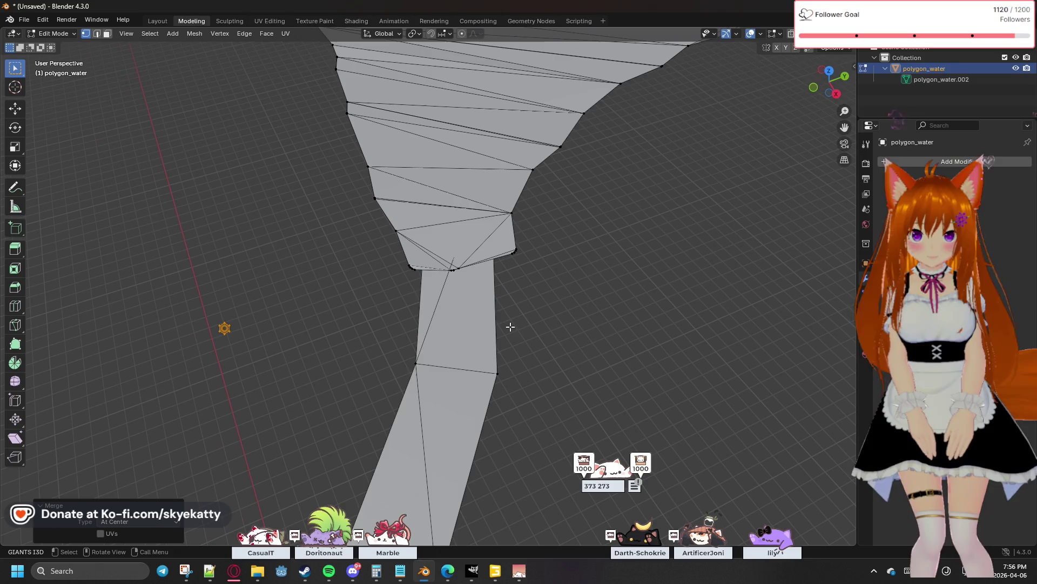
pyautogui.scroll(2, 481, 331)
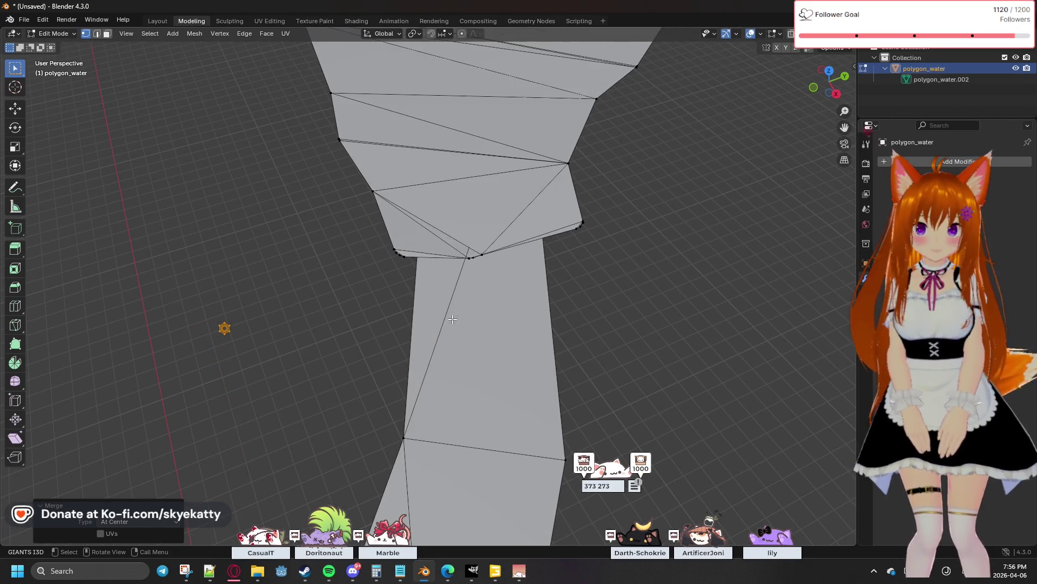
pyautogui.moveTo(379, 244); pyautogui.dragTo(406, 259)
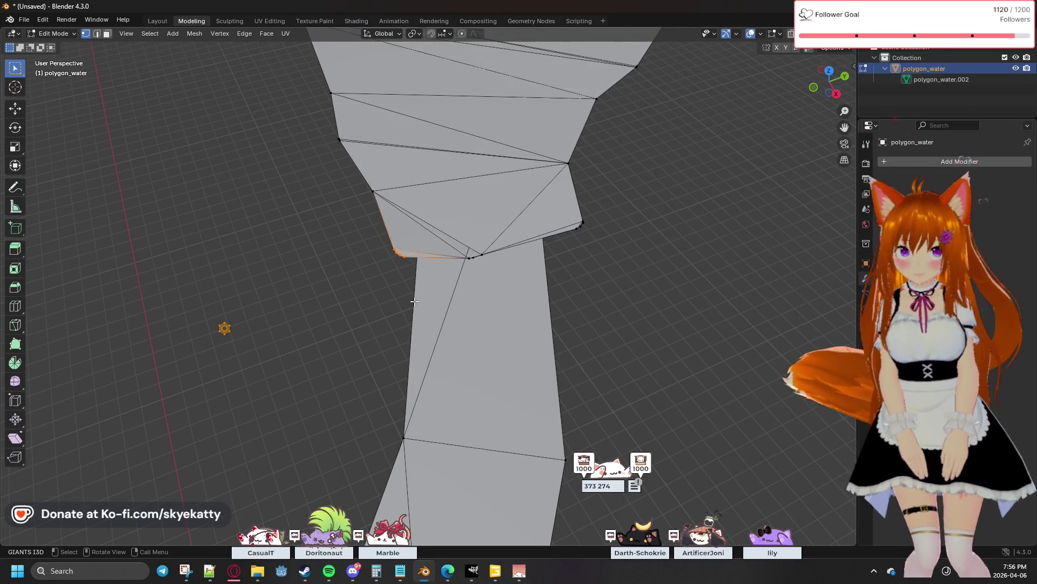
pyautogui.scroll(1, 373, 263)
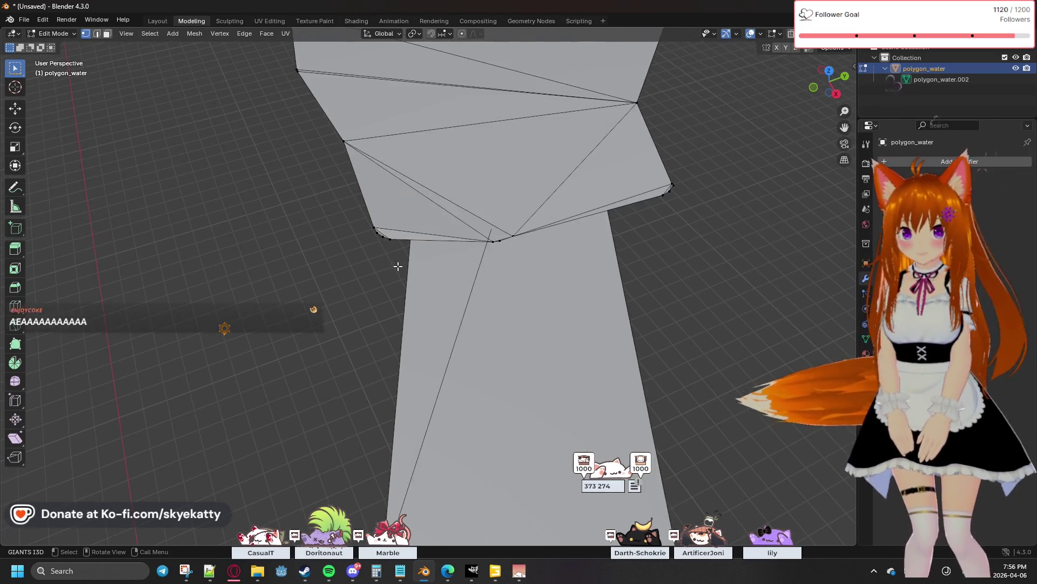
pyautogui.scroll(1, 324, 240)
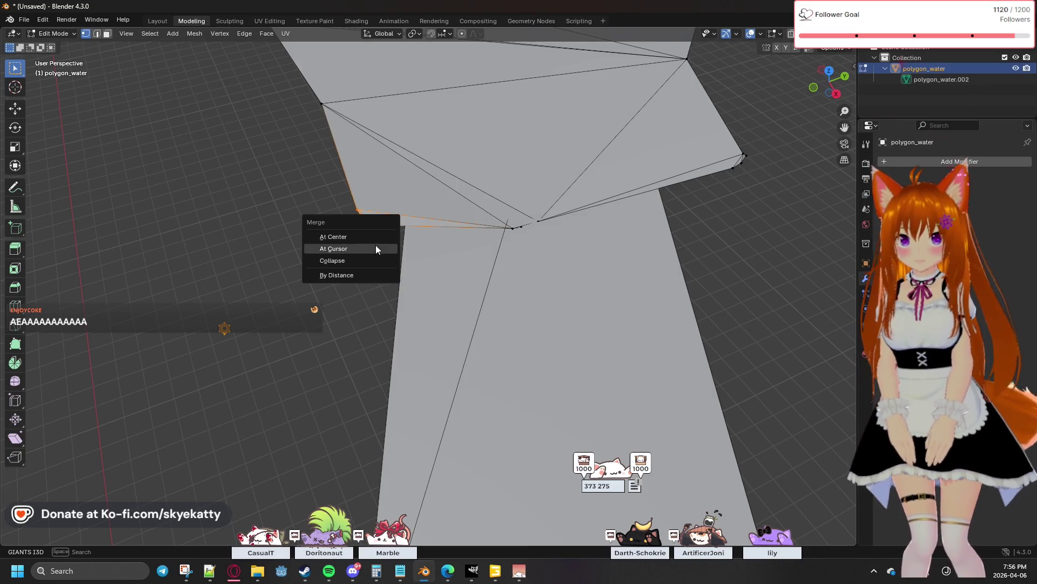
pyautogui.click(364, 236)
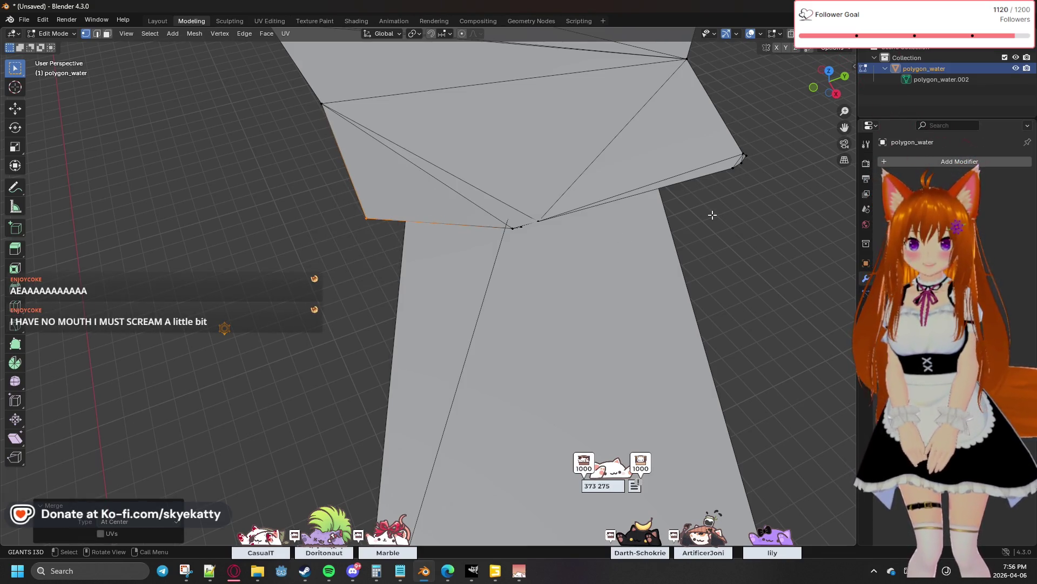
pyautogui.click(752, 148)
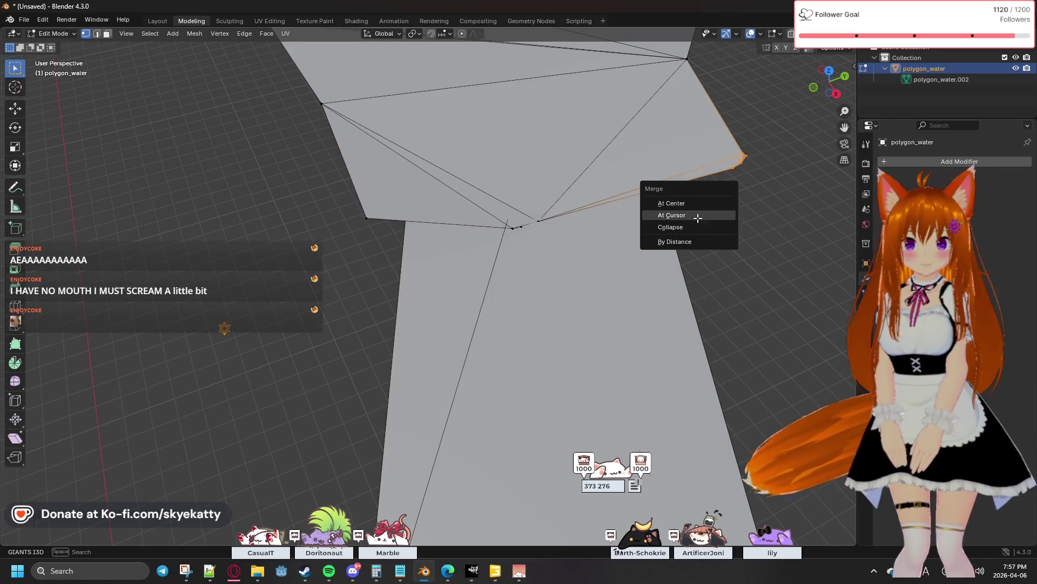
pyautogui.click(697, 218)
pyautogui.hotkey('ctrl', 'z')
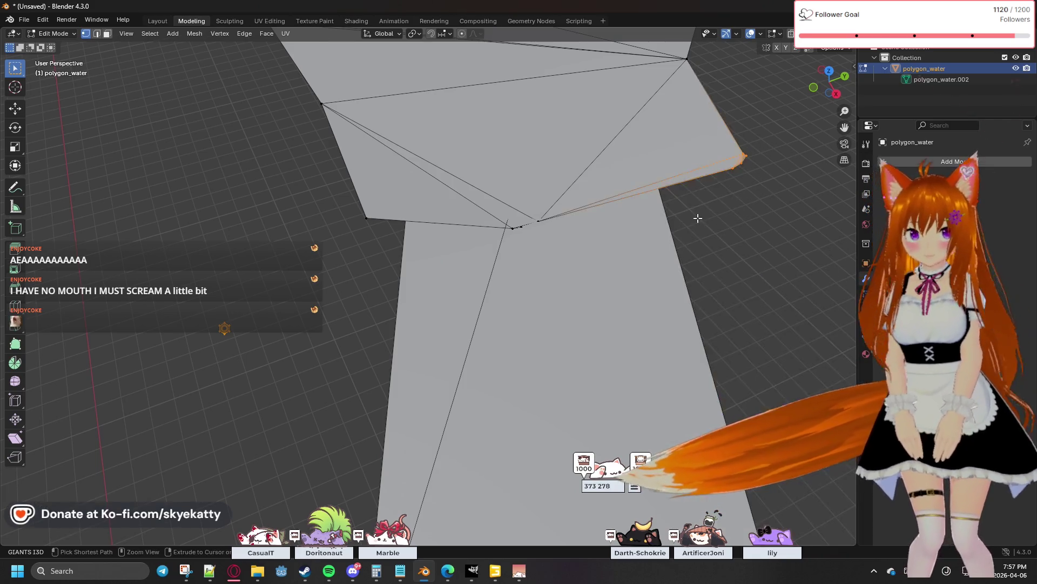
# Merge the right-corner vertices at center and orbit edge-on then top-down to check the junction
pyautogui.click(744, 155)
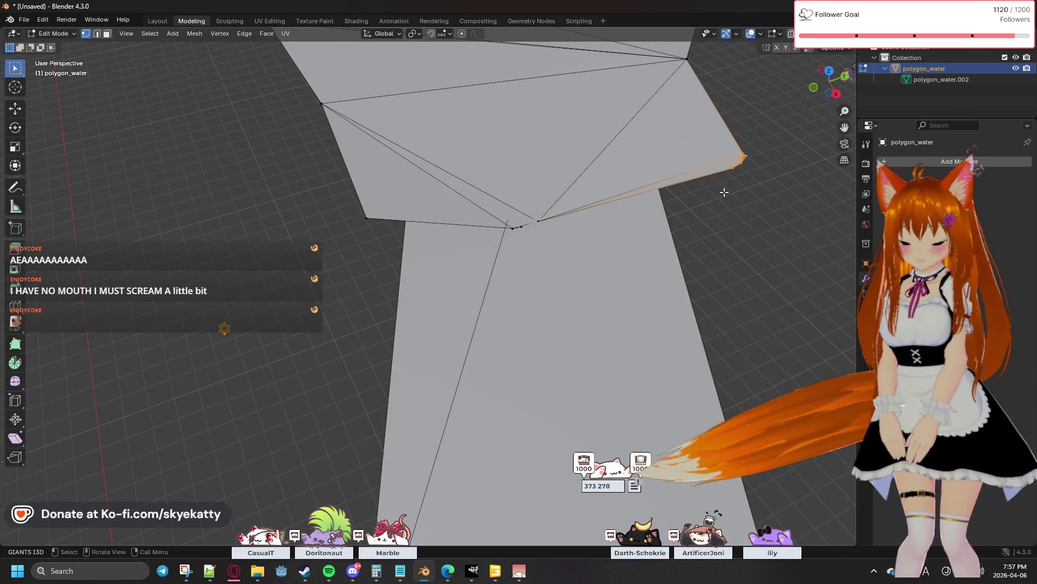
pyautogui.press('m')
pyautogui.click(705, 181)
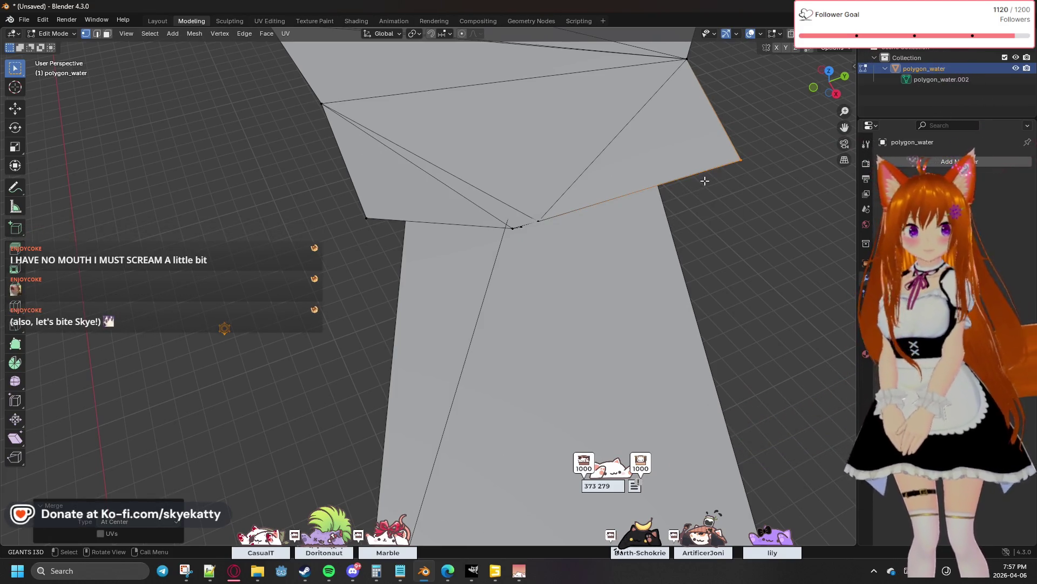
pyautogui.moveTo(754, 243)
pyautogui.keyDown('shift'); pyautogui.mouseDown(button='middle')
pyautogui.moveTo(658, 232)
pyautogui.moveTo(545, 540)
pyautogui.mouseUp(button='middle'); pyautogui.keyUp('shift')
pyautogui.scroll(-2, 633, 377)
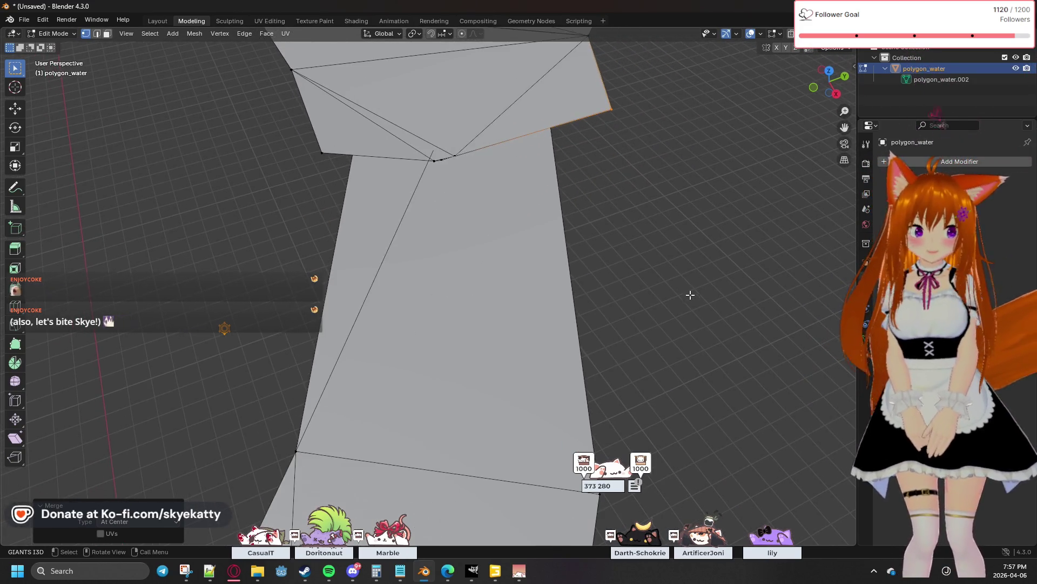
pyautogui.scroll(-2, 673, 329)
pyautogui.moveTo(578, 367); pyautogui.dragTo(449, 297, button='middle')
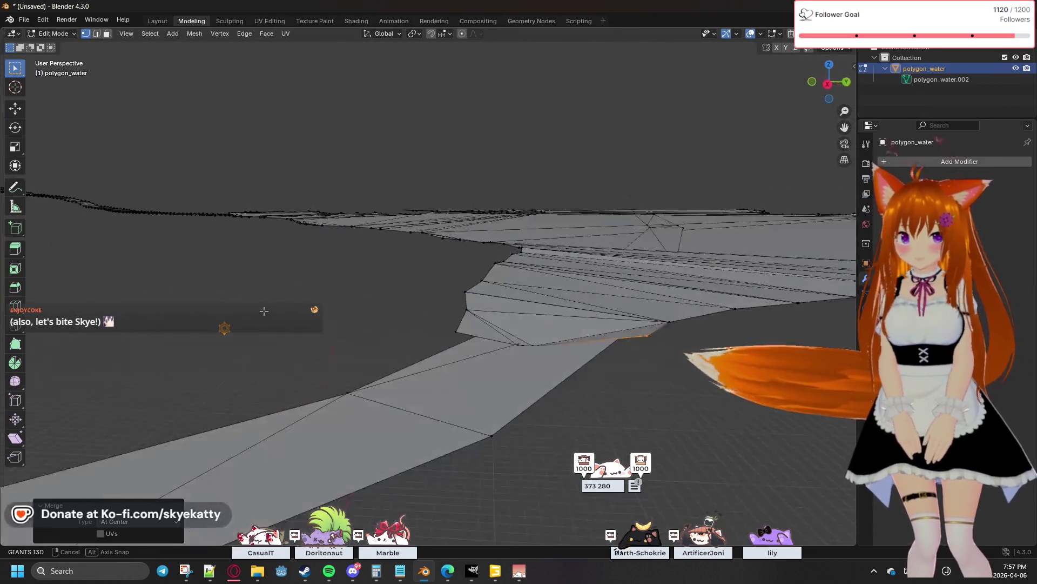
pyautogui.moveTo(449, 297)
pyautogui.mouseDown(button='middle')
pyautogui.moveTo(246, 285)
pyautogui.moveTo(253, 296)
pyautogui.mouseUp(button='middle')
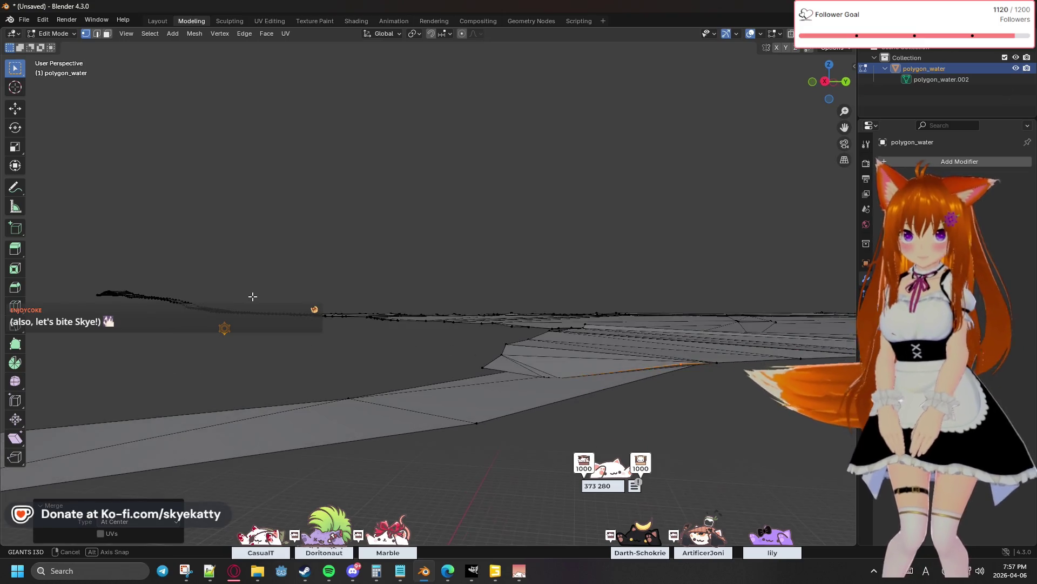
pyautogui.moveTo(681, 381); pyautogui.dragTo(573, 365, button='middle')
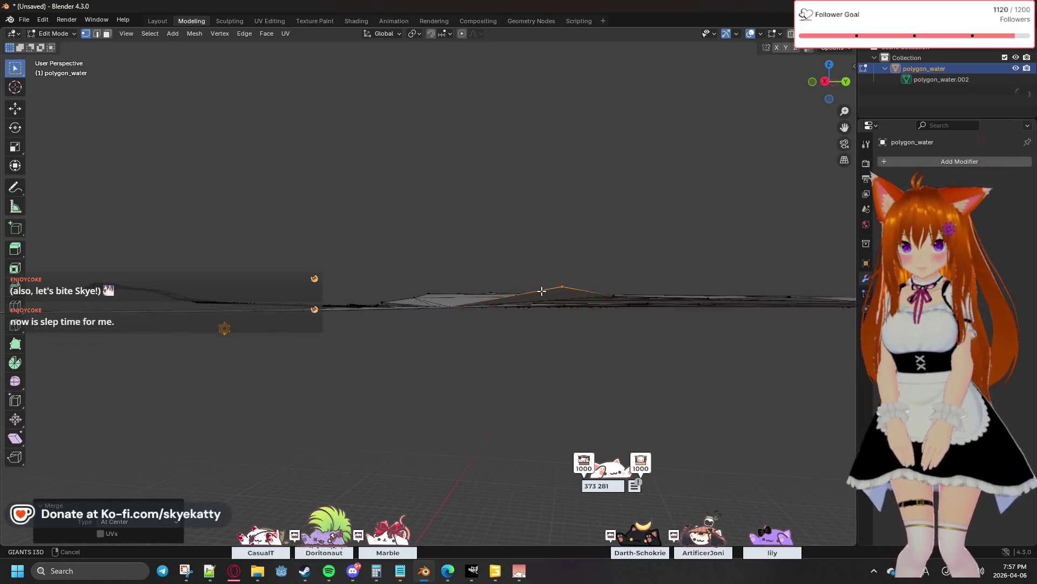
pyautogui.moveTo(564, 370); pyautogui.dragTo(455, 403, button='middle')
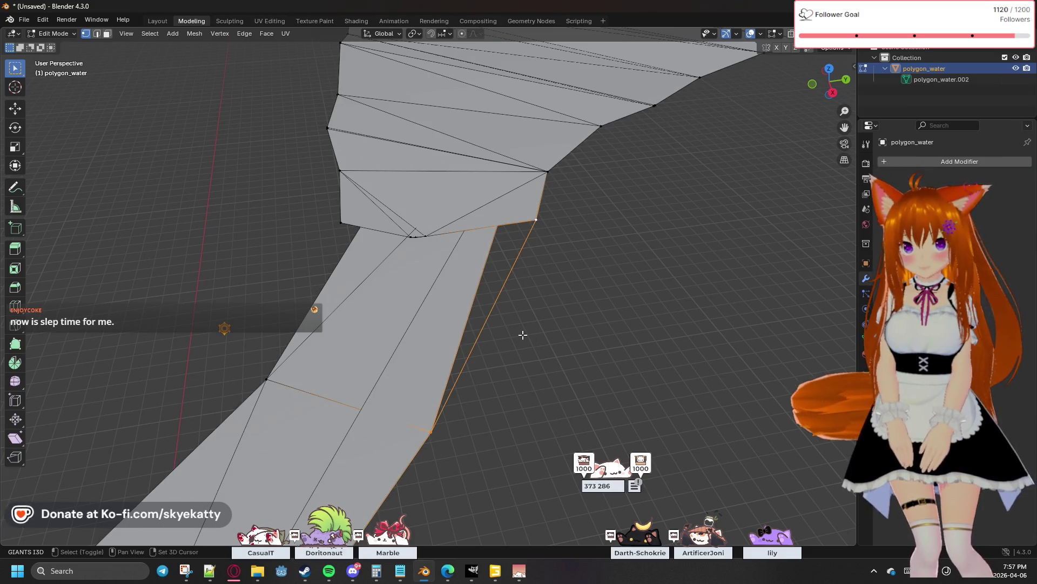
# Merge the stray vertex cluster at the branch junction into one point at center
pyautogui.moveTo(522, 334); pyautogui.dragTo(380, 330, button='middle')
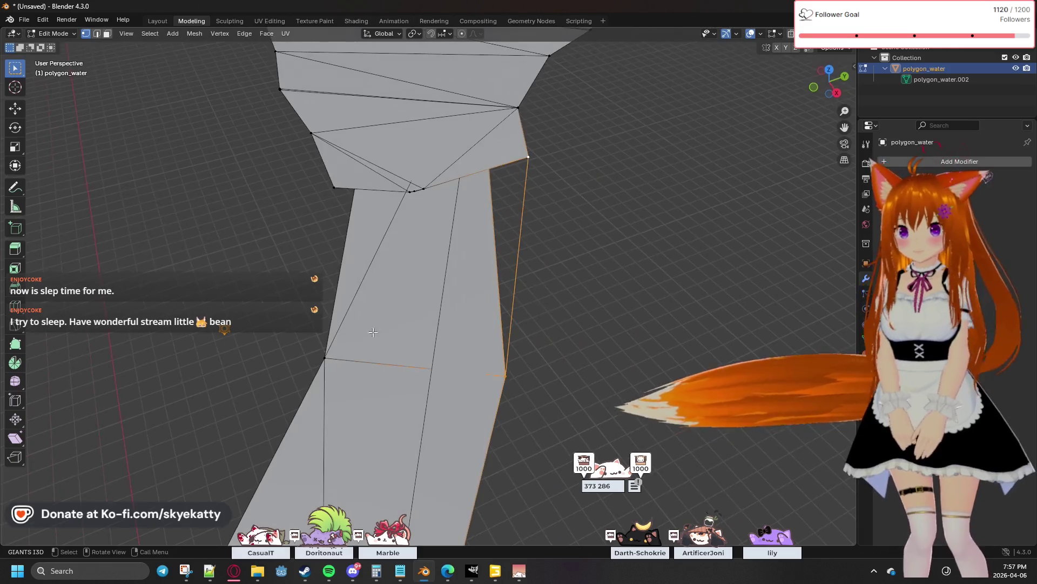
pyautogui.click(334, 189)
pyautogui.keyDown('shift'); pyautogui.click(335, 189); pyautogui.keyUp('shift')
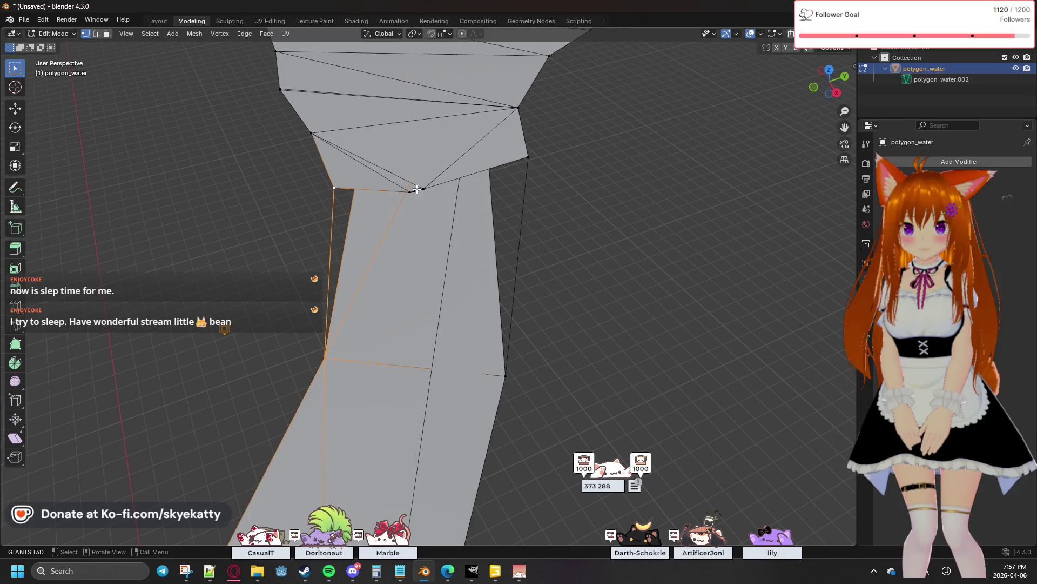
pyautogui.click(400, 183)
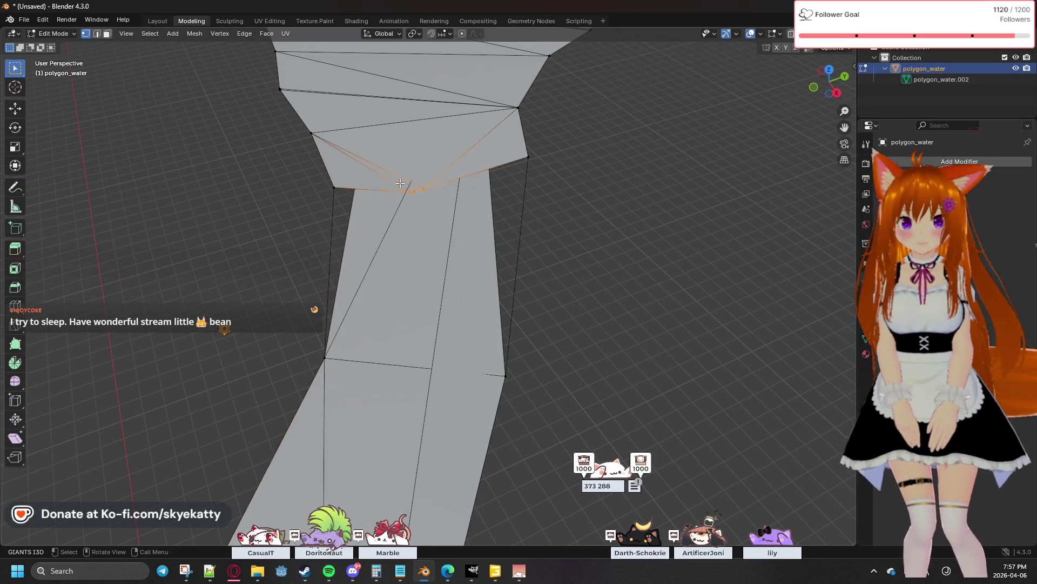
pyautogui.press('m')
pyautogui.click(512, 239)
# Delete the stray vertex below the junction, leaving the loose border edges
pyautogui.moveTo(512, 239)
pyautogui.mouseDown(button='middle')
pyautogui.moveTo(511, 269)
pyautogui.moveTo(402, 290)
pyautogui.moveTo(482, 245)
pyautogui.moveTo(341, 373)
pyautogui.mouseUp(button='middle')
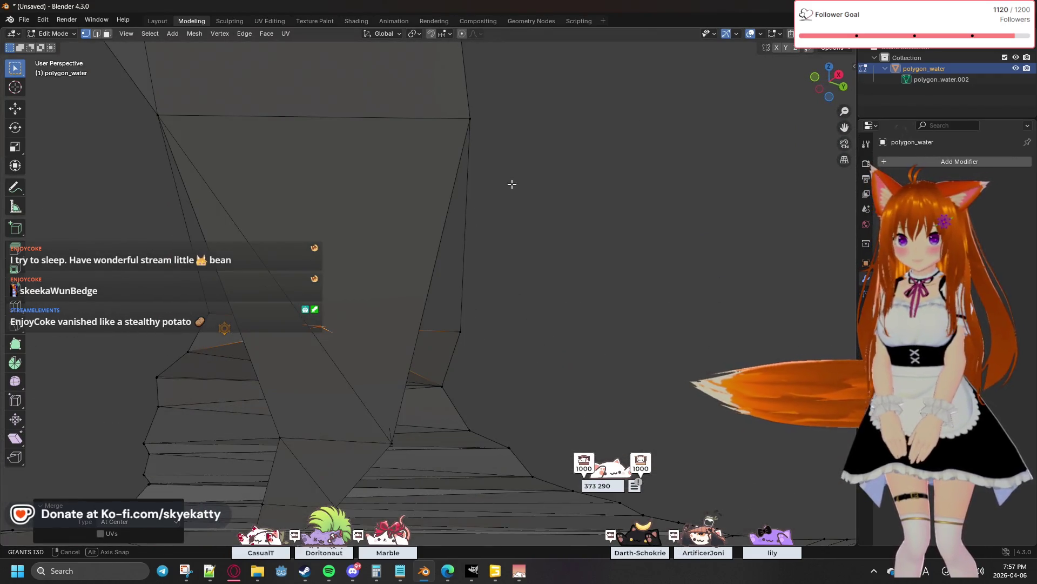
pyautogui.click(281, 437)
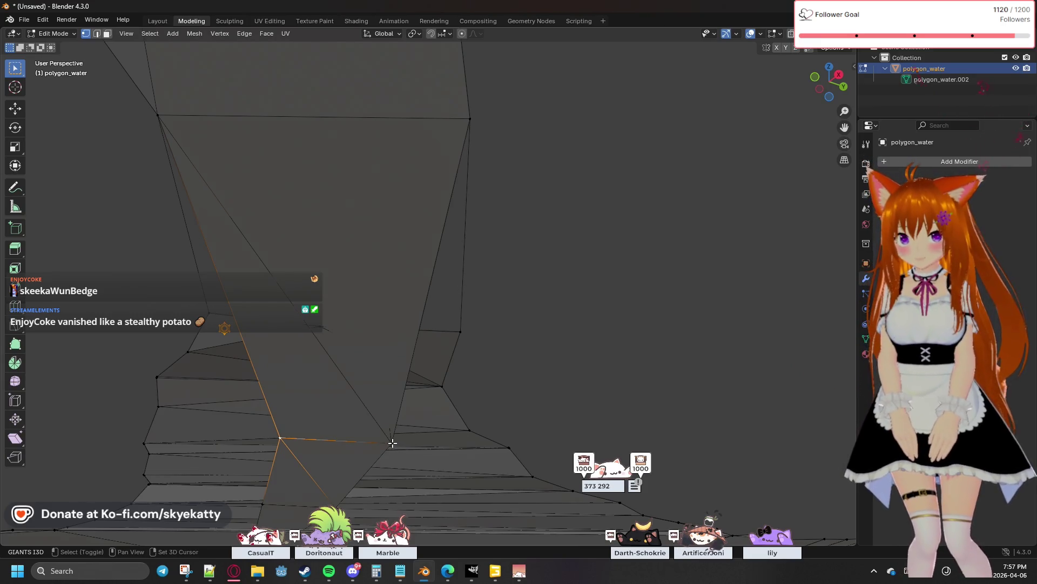
pyautogui.press('x')
pyautogui.click(403, 422)
pyautogui.moveTo(448, 424)
pyautogui.mouseDown(button='middle')
pyautogui.moveTo(424, 440)
pyautogui.moveTo(440, 401)
pyautogui.mouseUp(button='middle')
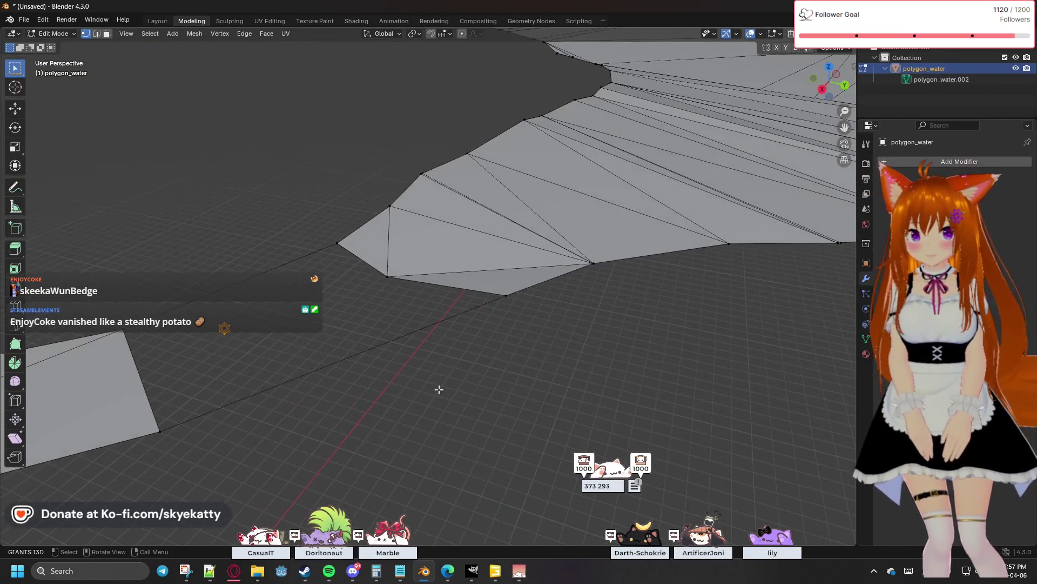
pyautogui.moveTo(452, 340)
pyautogui.mouseDown(button='middle')
pyautogui.moveTo(584, 340)
pyautogui.moveTo(449, 391)
pyautogui.moveTo(616, 249)
pyautogui.moveTo(569, 240)
pyautogui.moveTo(407, 262)
pyautogui.mouseUp(button='middle')
# Try selecting the quad's corner and right-side vertices, clearing the selection each time
pyautogui.moveTo(517, 250)
pyautogui.mouseDown(button='middle')
pyautogui.moveTo(542, 255)
pyautogui.moveTo(491, 265)
pyautogui.moveTo(549, 253)
pyautogui.mouseUp(button='middle')
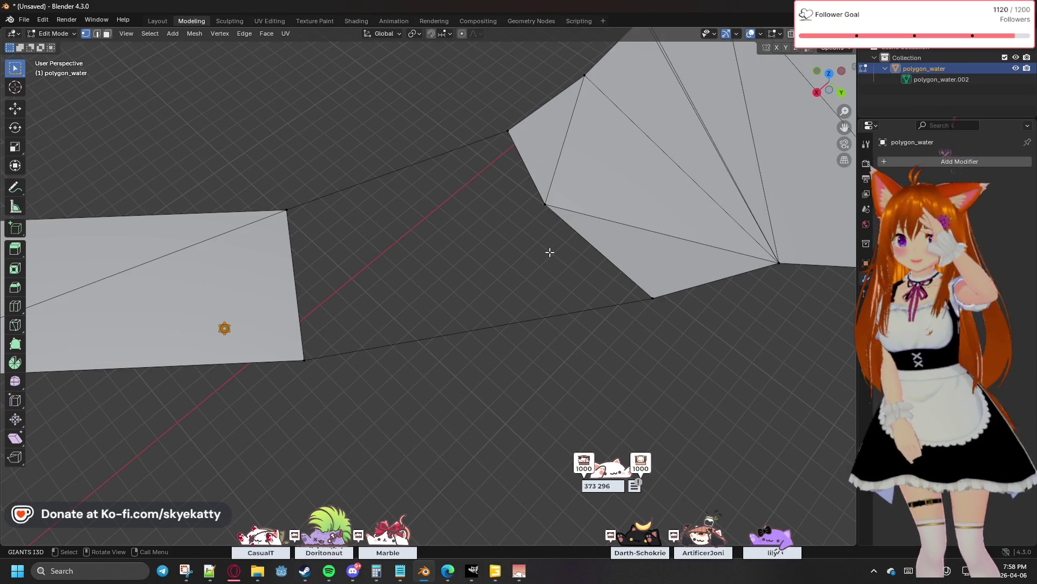
pyautogui.click(291, 211)
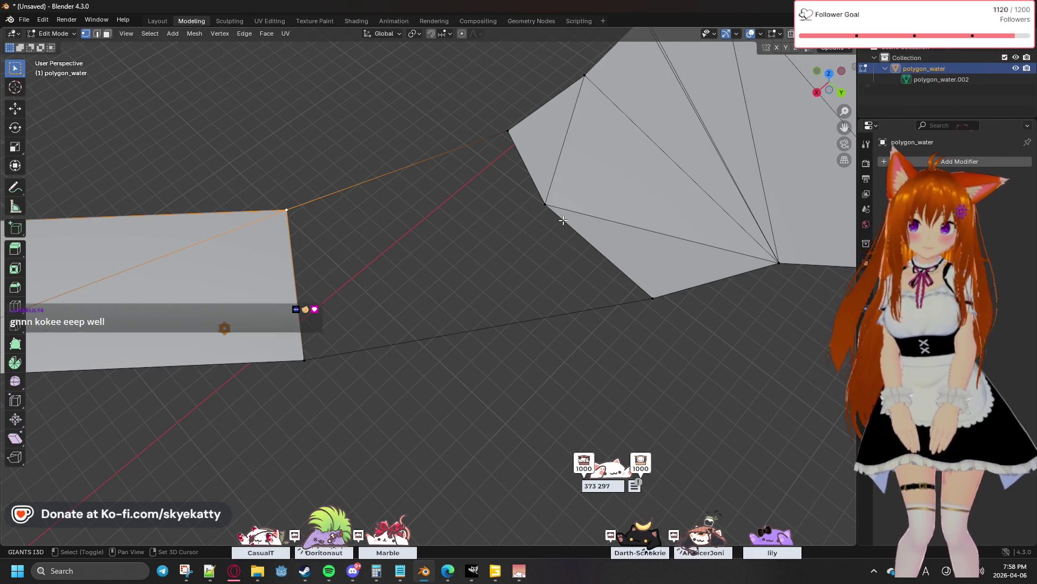
pyautogui.keyDown('shift'); pyautogui.moveTo(562, 208); pyautogui.dragTo(524, 229, button='middle'); pyautogui.keyUp('shift')
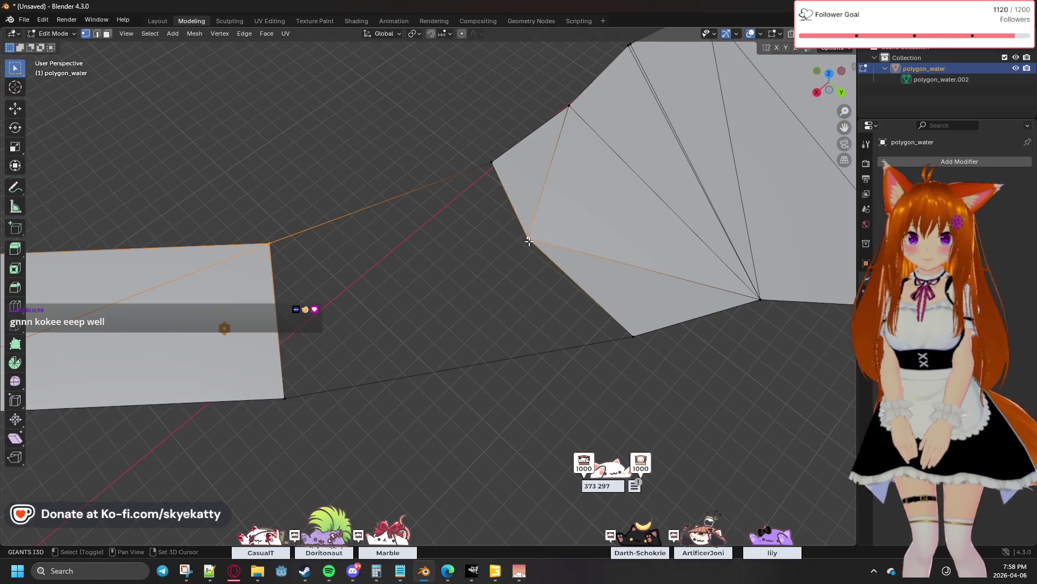
pyautogui.hotkey('alt', 'a')
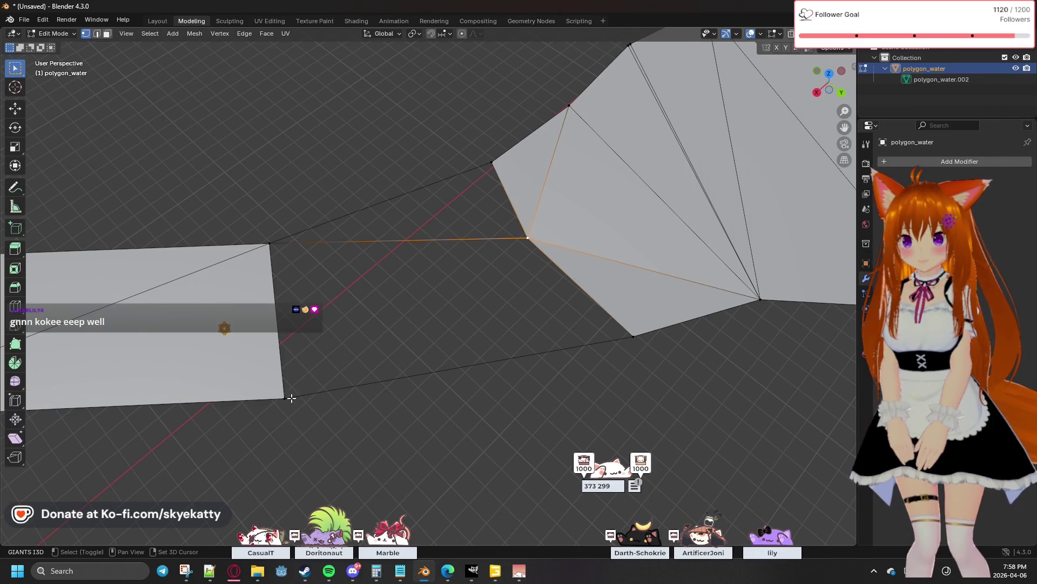
pyautogui.keyDown('shift'); pyautogui.click(293, 398); pyautogui.keyUp('shift')
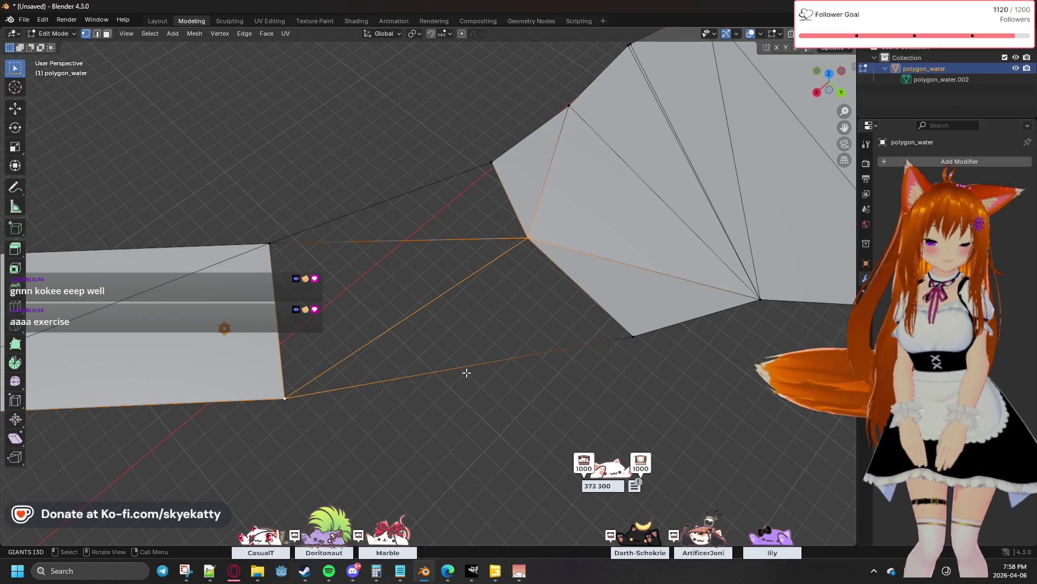
pyautogui.hotkey('alt', 'a')
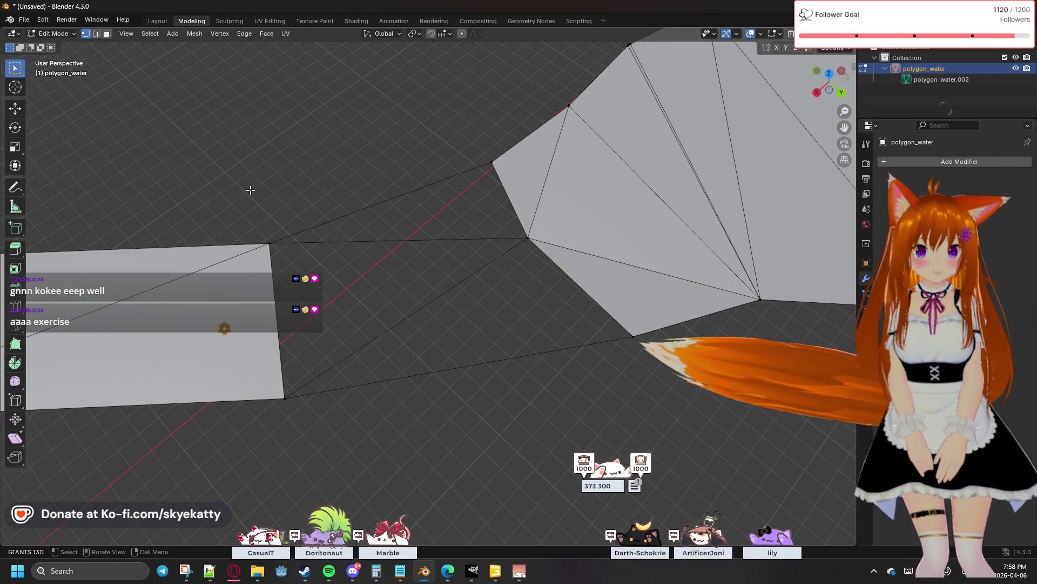
pyautogui.moveTo(251, 189); pyautogui.dragTo(637, 341)
pyautogui.moveTo(254, 168)
pyautogui.mouseDown()
pyautogui.moveTo(275, 193)
pyautogui.moveTo(592, 367)
pyautogui.mouseUp()
pyautogui.hotkey('alt', 'a')
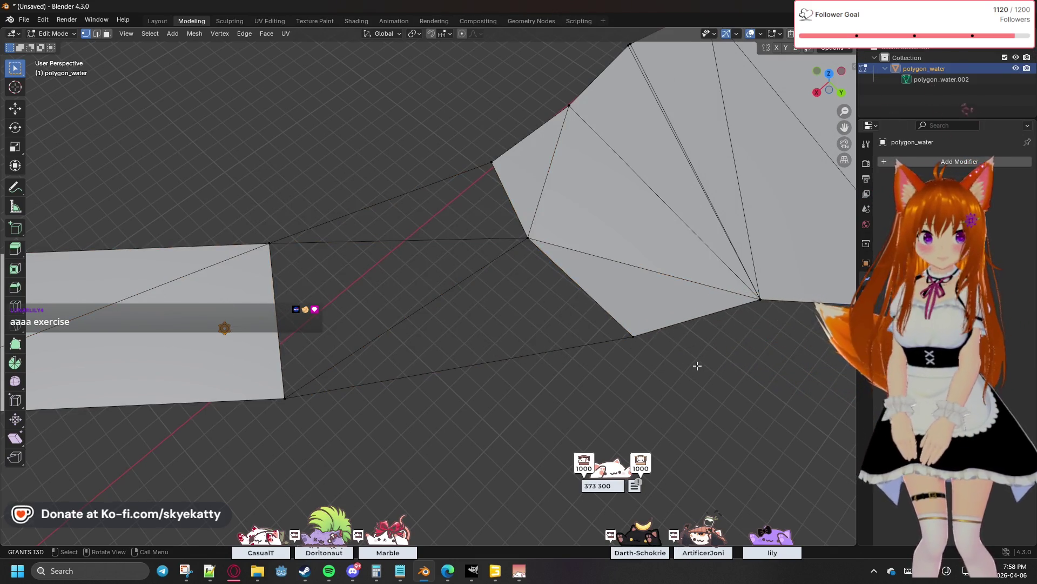
# Box-select the vertices on both sides of the gap, fill it with a face and triangulate it
pyautogui.moveTo(699, 364)
pyautogui.mouseDown(button='middle')
pyautogui.moveTo(651, 362)
pyautogui.moveTo(629, 327)
pyautogui.mouseUp(button='middle')
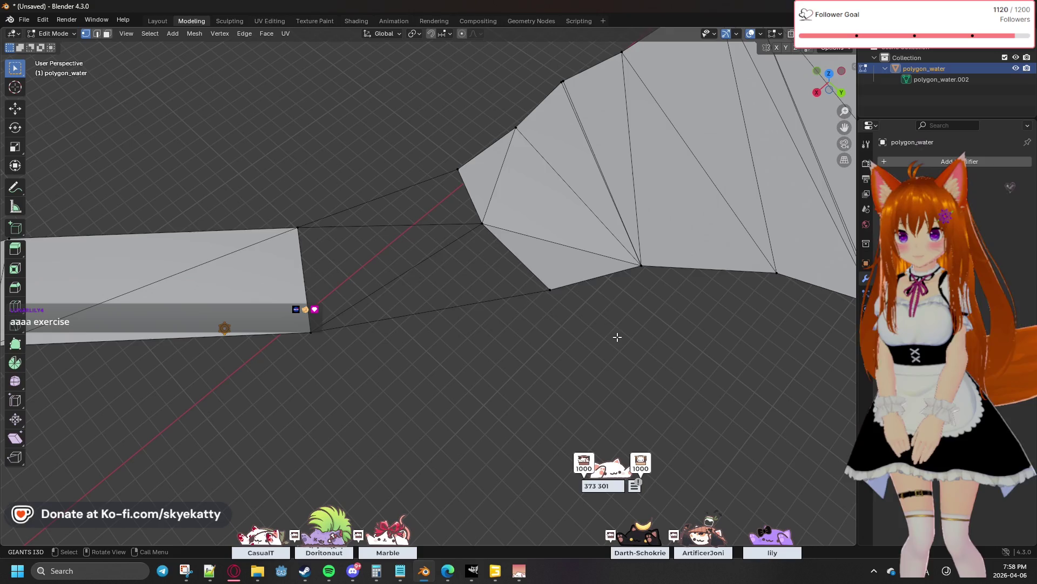
pyautogui.moveTo(612, 339); pyautogui.dragTo(178, 152)
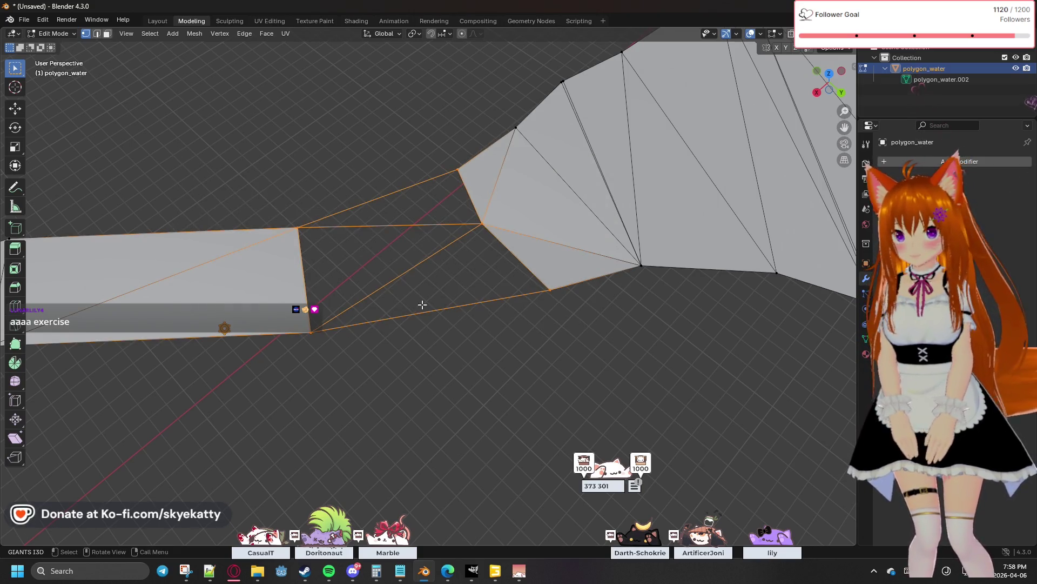
pyautogui.press('f')
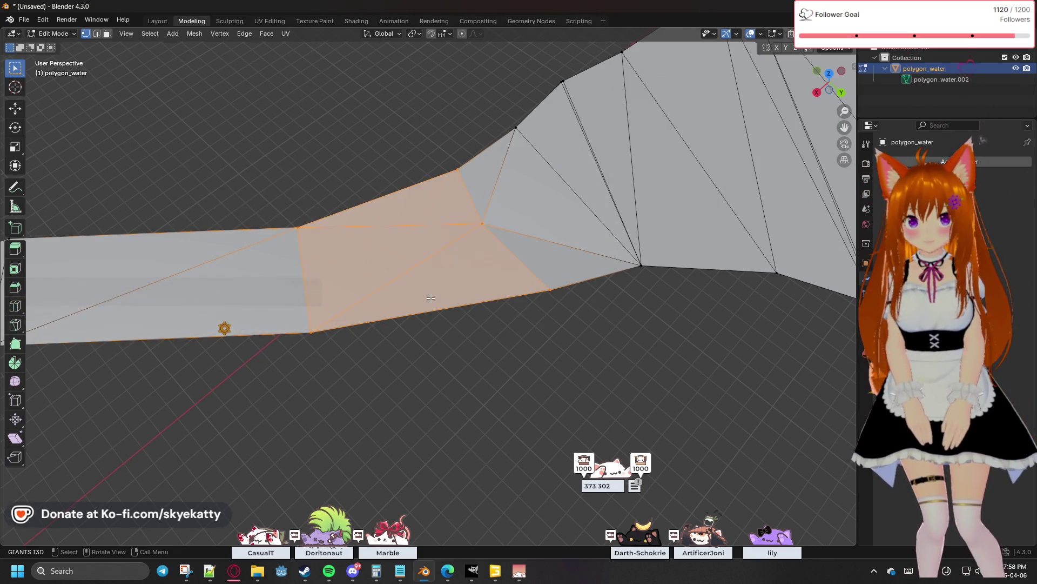
pyautogui.hotkey('ctrl', 't')
pyautogui.hotkey('alt', 'a')
pyautogui.moveTo(472, 326)
pyautogui.mouseDown(button='middle')
pyautogui.moveTo(525, 254)
pyautogui.moveTo(547, 281)
pyautogui.moveTo(546, 234)
pyautogui.moveTo(606, 275)
pyautogui.moveTo(514, 278)
pyautogui.moveTo(646, 255)
pyautogui.moveTo(695, 191)
pyautogui.moveTo(672, 246)
pyautogui.moveTo(575, 262)
pyautogui.moveTo(686, 232)
pyautogui.moveTo(377, 322)
pyautogui.moveTo(447, 292)
pyautogui.moveTo(514, 238)
pyautogui.moveTo(578, 294)
pyautogui.moveTo(459, 281)
pyautogui.moveTo(557, 344)
pyautogui.mouseUp(button='middle')
# Merge the selected stray border vertex pair at center on the river strip
pyautogui.moveTo(489, 272)
pyautogui.mouseDown(button='middle')
pyautogui.moveTo(619, 313)
pyautogui.moveTo(548, 350)
pyautogui.mouseUp(button='middle')
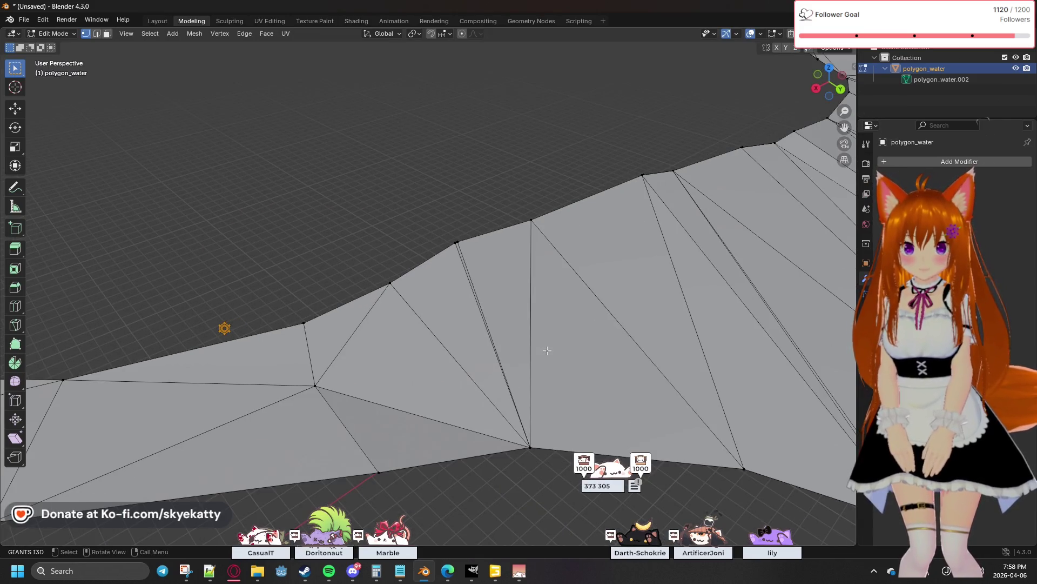
pyautogui.press('m')
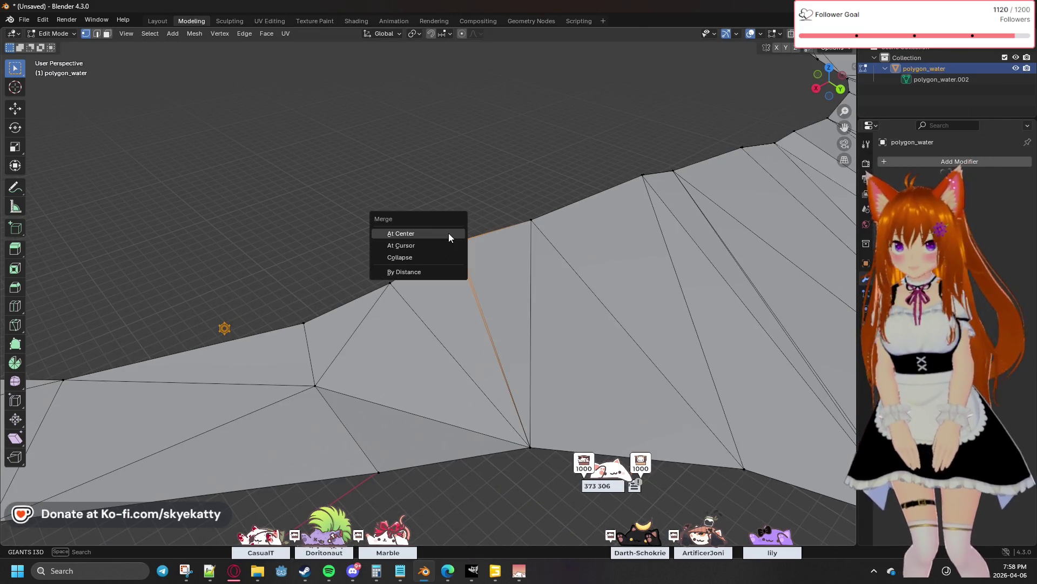
pyautogui.click(431, 234)
pyautogui.moveTo(431, 234)
pyautogui.mouseDown(button='middle')
pyautogui.moveTo(556, 268)
pyautogui.moveTo(607, 266)
pyautogui.moveTo(657, 241)
pyautogui.moveTo(699, 195)
pyautogui.moveTo(655, 271)
pyautogui.mouseUp(button='middle')
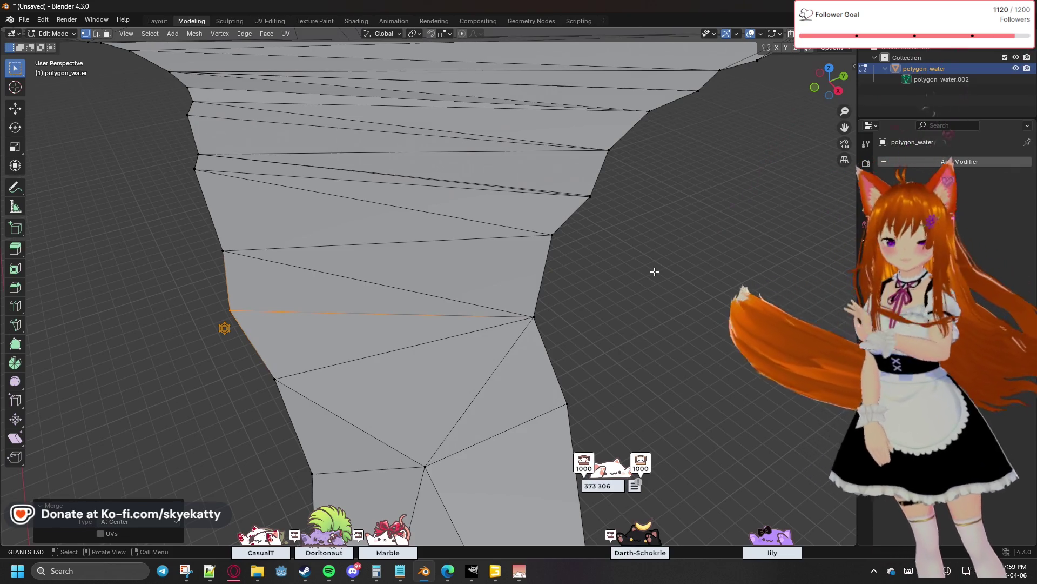
# Merge two more stray vertex pairs along the border at their centers
pyautogui.moveTo(654, 272); pyautogui.dragTo(586, 347, button='middle')
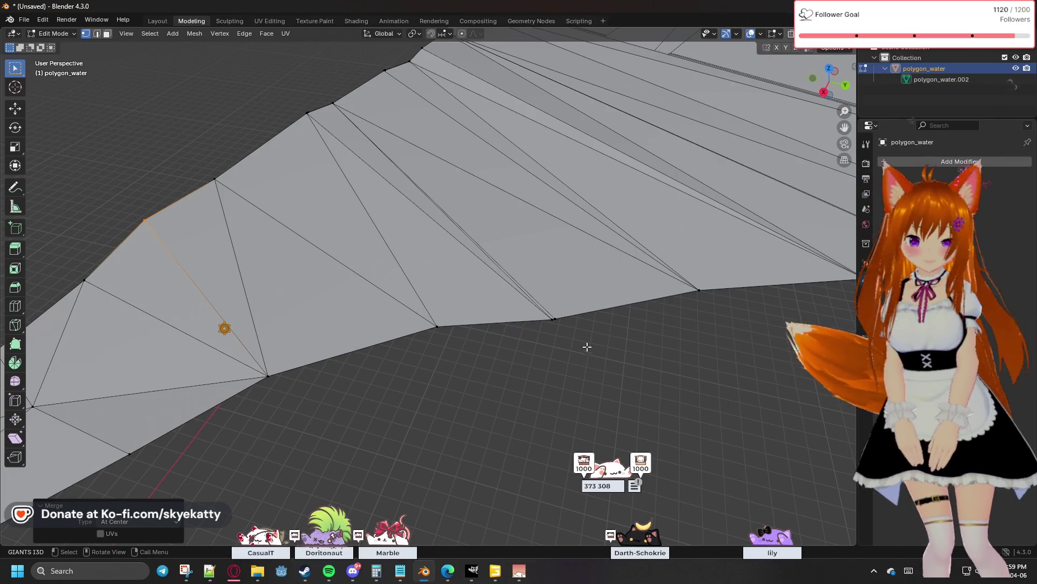
pyautogui.click(535, 308)
pyautogui.press('m')
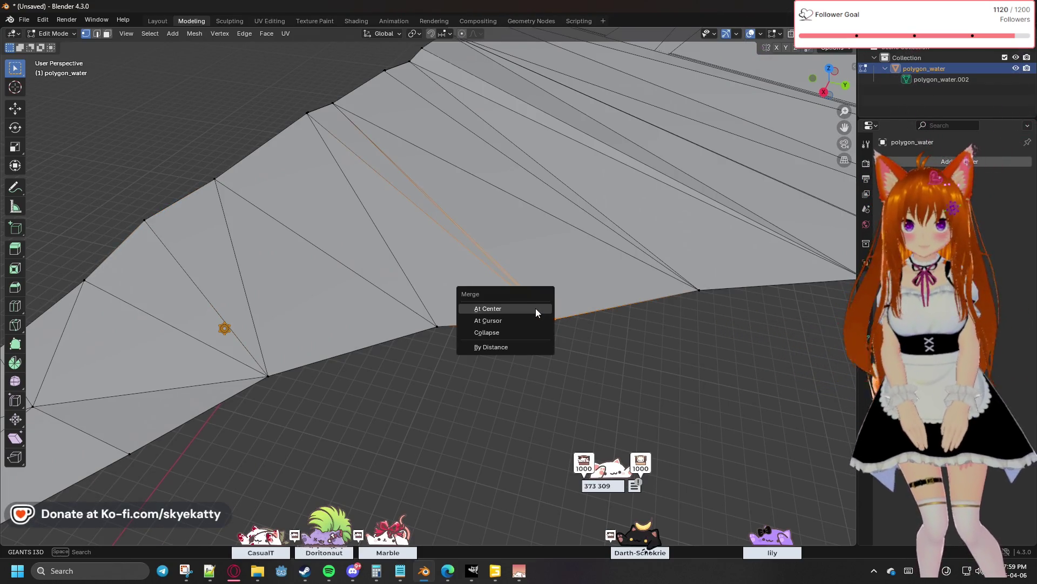
pyautogui.click(529, 309)
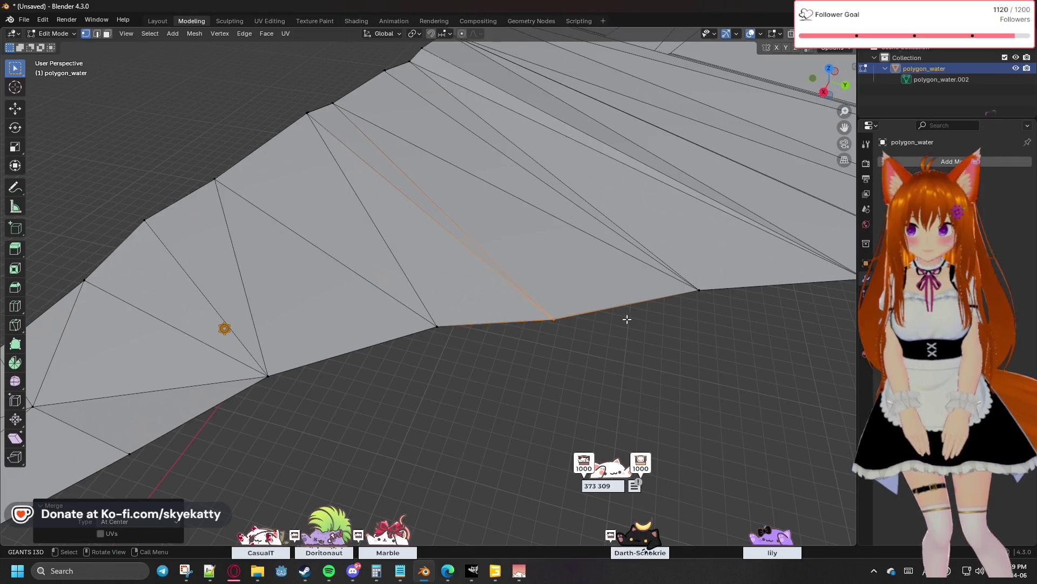
pyautogui.moveTo(707, 323)
pyautogui.mouseDown(button='middle')
pyautogui.moveTo(558, 382)
pyautogui.moveTo(578, 345)
pyautogui.moveTo(696, 249)
pyautogui.mouseUp(button='middle')
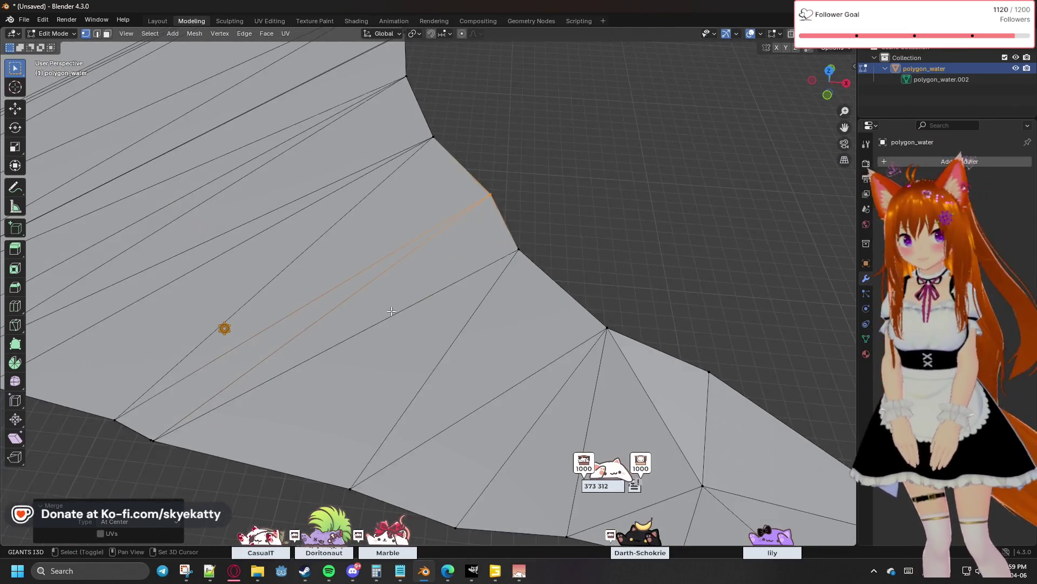
pyautogui.moveTo(696, 249)
pyautogui.mouseDown(button='middle')
pyautogui.moveTo(526, 340)
pyautogui.moveTo(607, 277)
pyautogui.moveTo(544, 382)
pyautogui.mouseUp(button='middle')
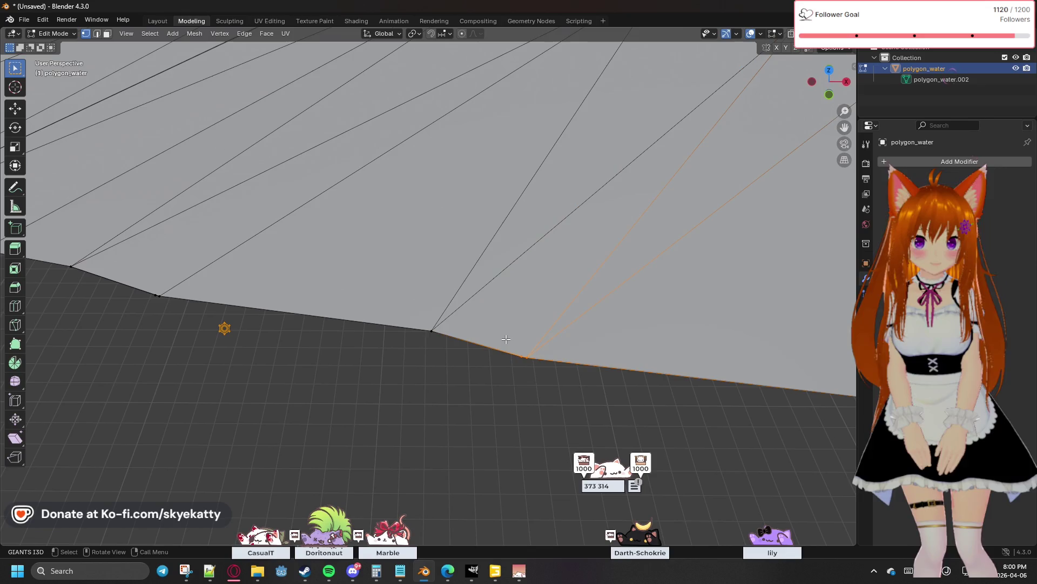
pyautogui.press('m')
pyautogui.click(505, 338)
# Select all faces linked to the piece to reveal the narrow connected band
pyautogui.moveTo(506, 339)
pyautogui.mouseDown(button='middle')
pyautogui.moveTo(368, 326)
pyautogui.moveTo(246, 370)
pyautogui.moveTo(354, 375)
pyautogui.moveTo(357, 359)
pyautogui.moveTo(446, 374)
pyautogui.moveTo(461, 364)
pyautogui.moveTo(451, 389)
pyautogui.moveTo(329, 343)
pyautogui.moveTo(513, 411)
pyautogui.moveTo(579, 401)
pyautogui.mouseUp(button='middle')
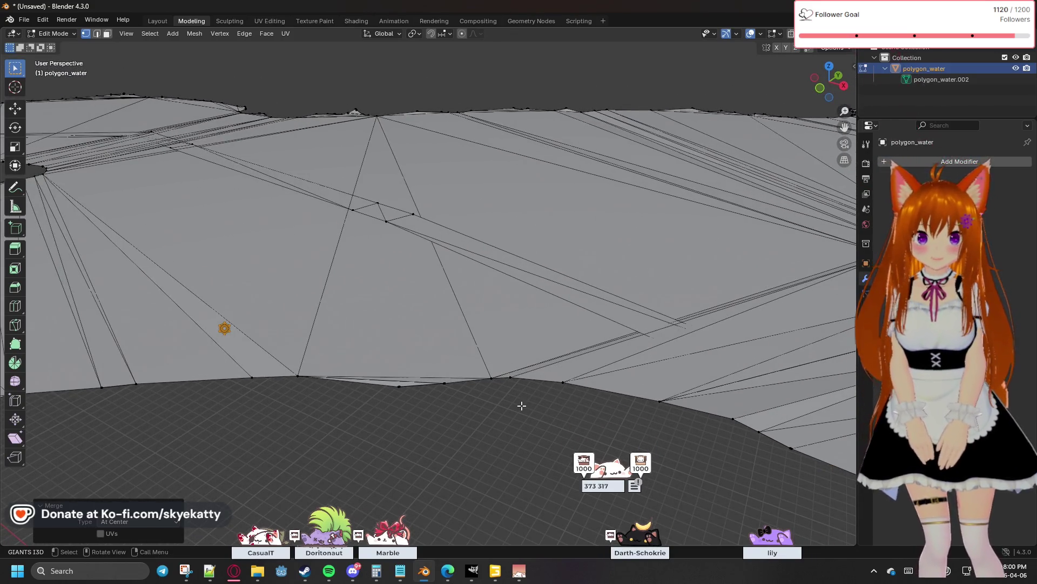
pyautogui.moveTo(518, 391)
pyautogui.mouseDown(button='middle')
pyautogui.moveTo(438, 409)
pyautogui.moveTo(441, 398)
pyautogui.mouseUp(button='middle')
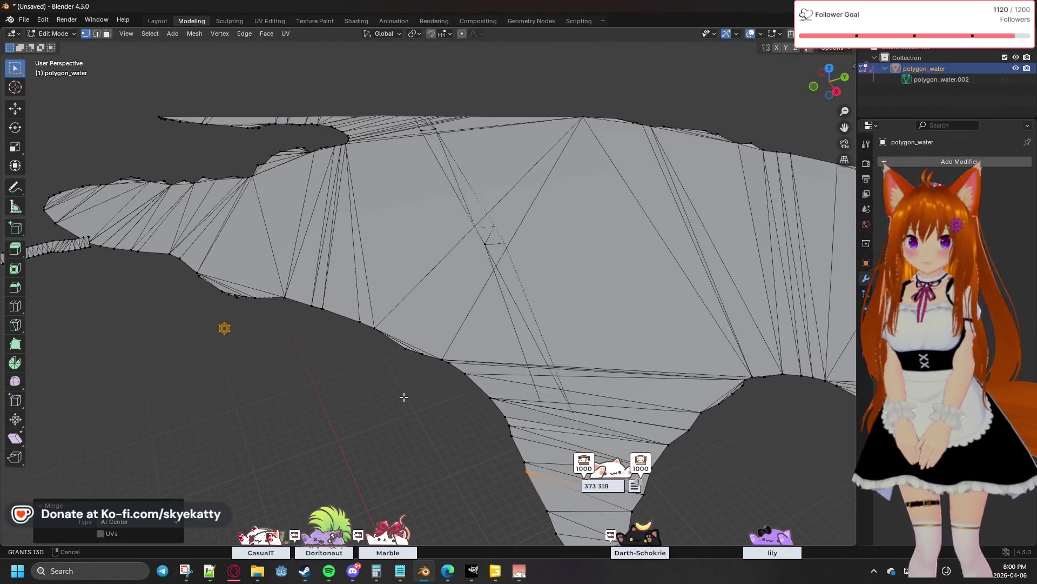
pyautogui.moveTo(448, 352); pyautogui.dragTo(403, 371, button='middle')
pyautogui.scroll(3, 429, 389)
pyautogui.keyDown('shift'); pyautogui.moveTo(646, 371); pyautogui.dragTo(506, 427, button='middle'); pyautogui.keyUp('shift')
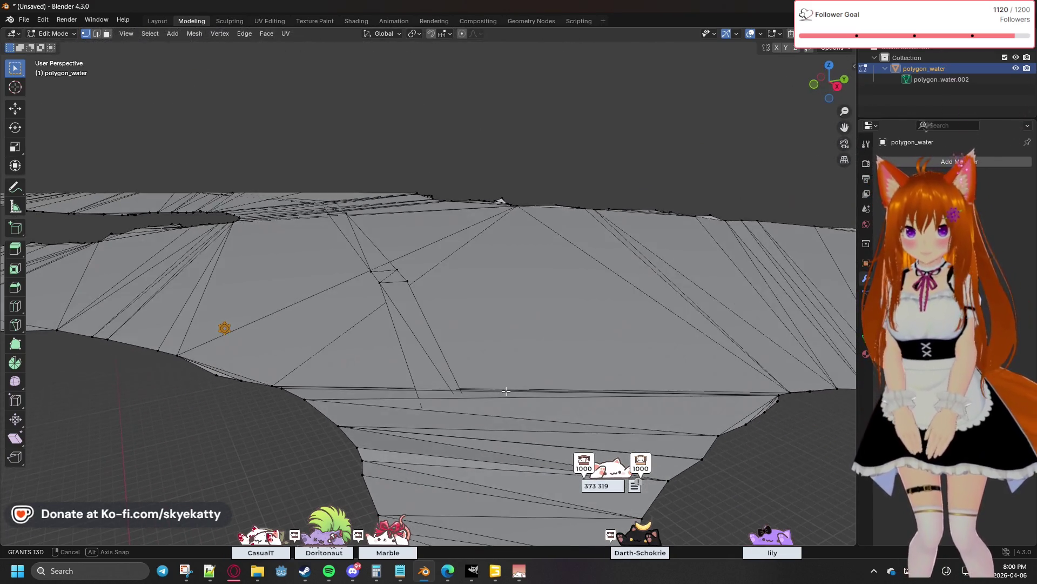
pyautogui.moveTo(502, 417); pyautogui.dragTo(505, 417, button='middle')
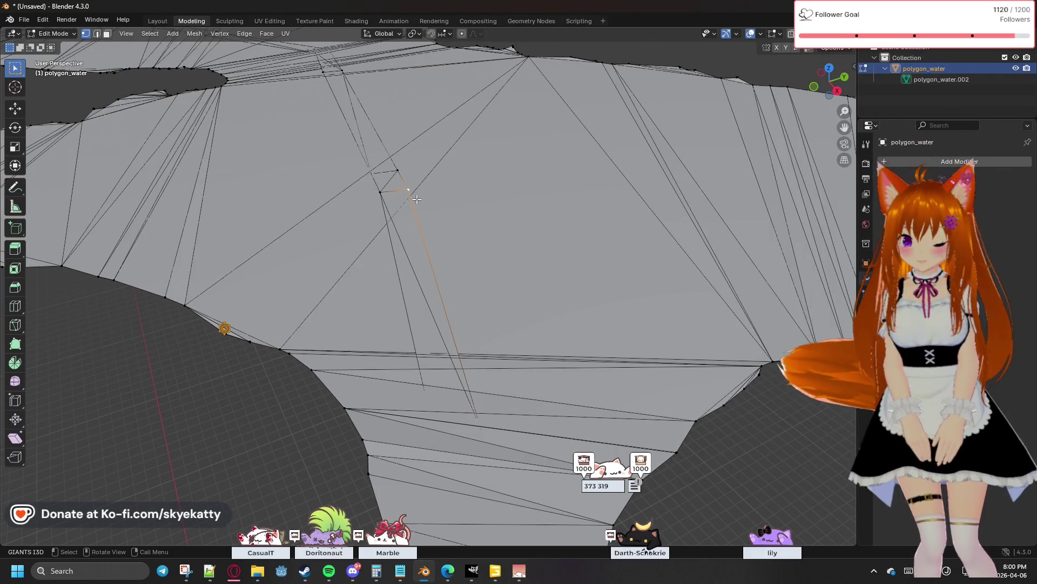
pyautogui.hotkey('ctrl', 'l')
pyautogui.moveTo(407, 190)
pyautogui.mouseDown(button='middle')
pyautogui.moveTo(427, 195)
pyautogui.moveTo(289, 330)
pyautogui.moveTo(195, 294)
pyautogui.moveTo(438, 216)
pyautogui.mouseUp(button='middle')
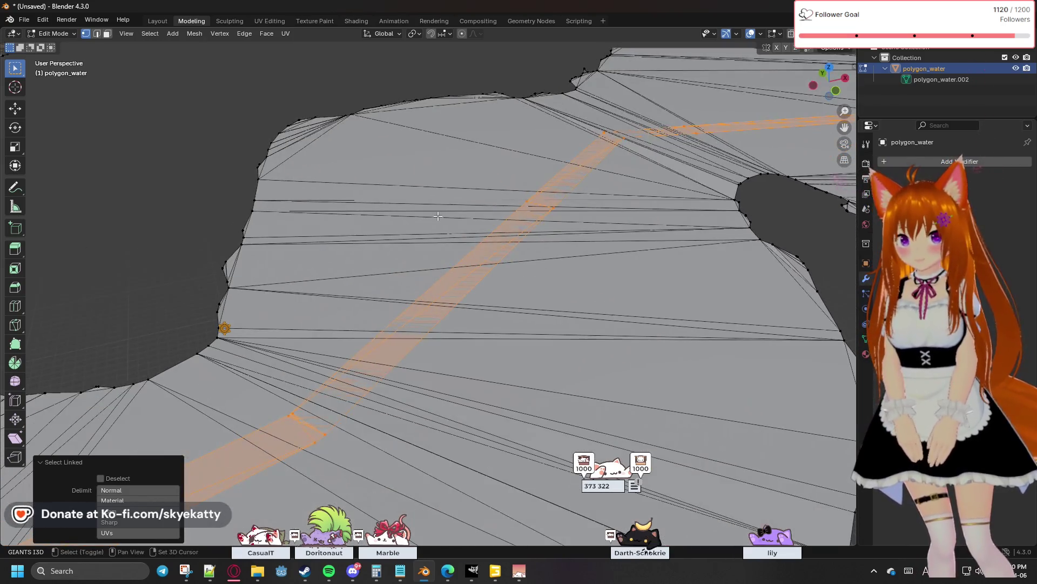
# Delete the single leftover vertex on the flat section
pyautogui.moveTo(334, 295); pyautogui.dragTo(330, 295, button='middle')
pyautogui.scroll(-1, 475, 186)
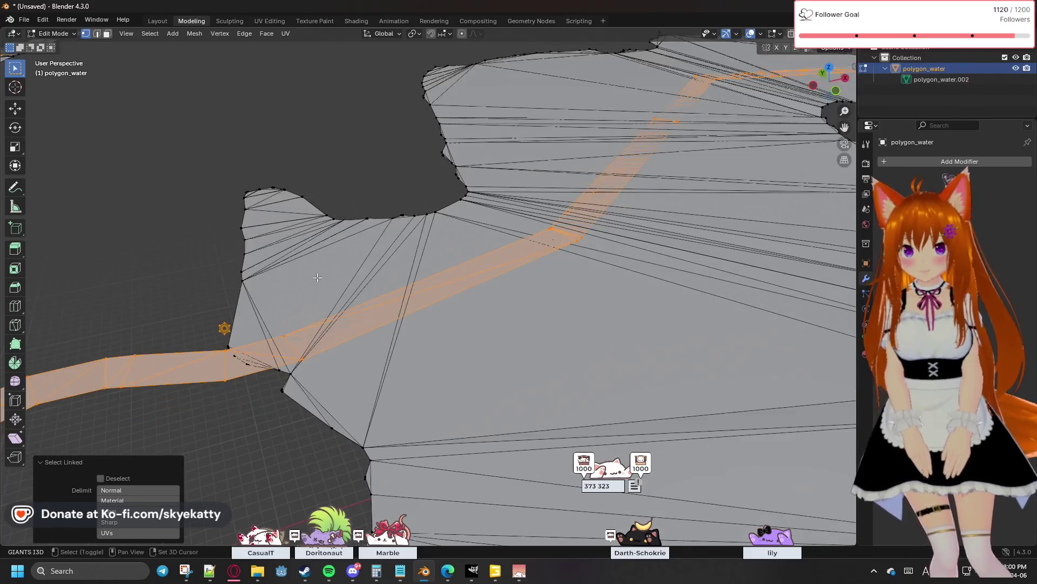
pyautogui.scroll(-2, 486, 203)
pyautogui.scroll(-1, 499, 215)
pyautogui.scroll(-1, 512, 230)
pyautogui.scroll(2, 511, 231)
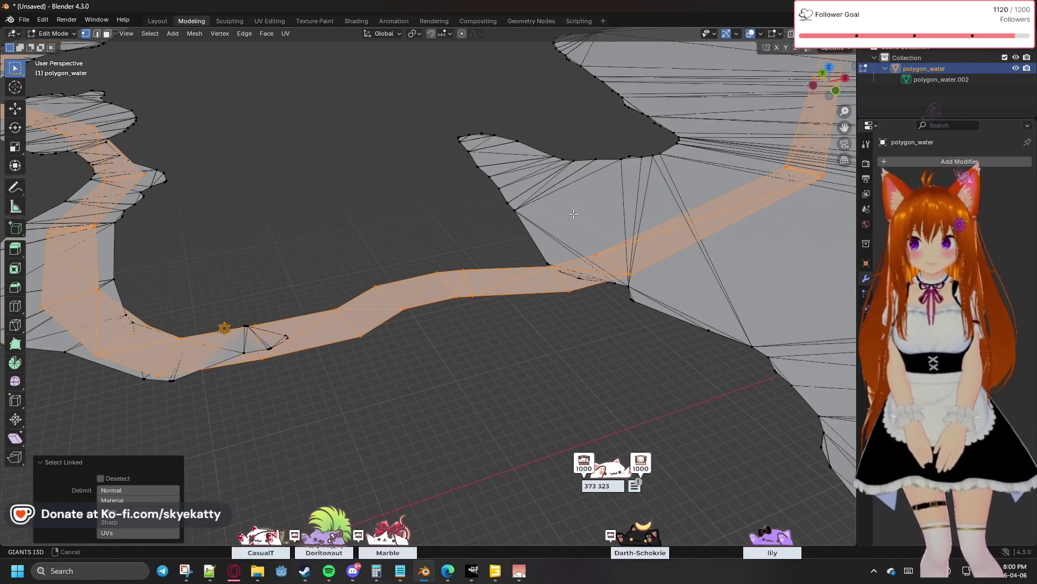
pyautogui.scroll(-2, 425, 249)
pyautogui.scroll(4, 425, 249)
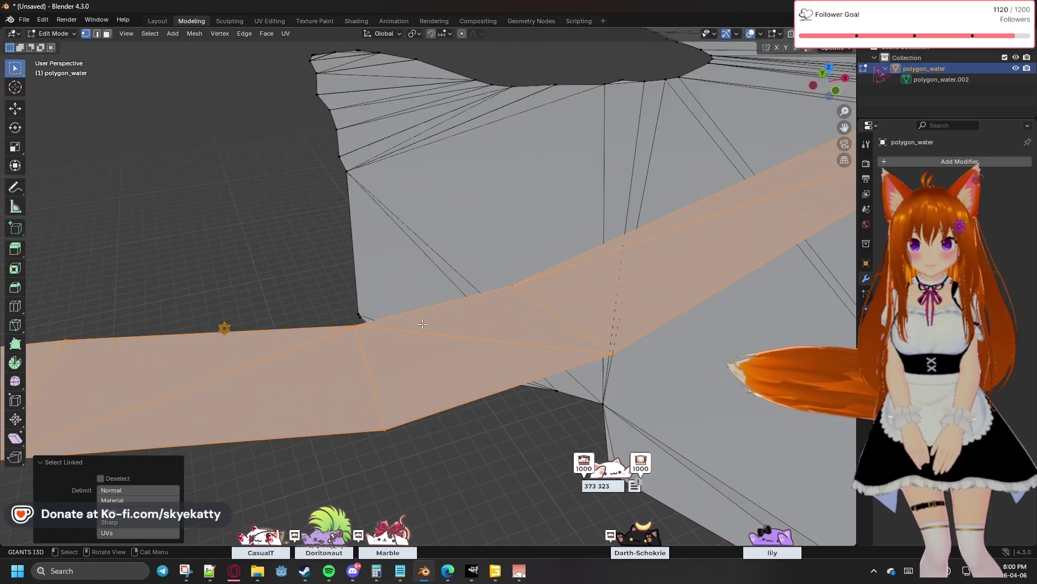
pyautogui.scroll(-3, 396, 307)
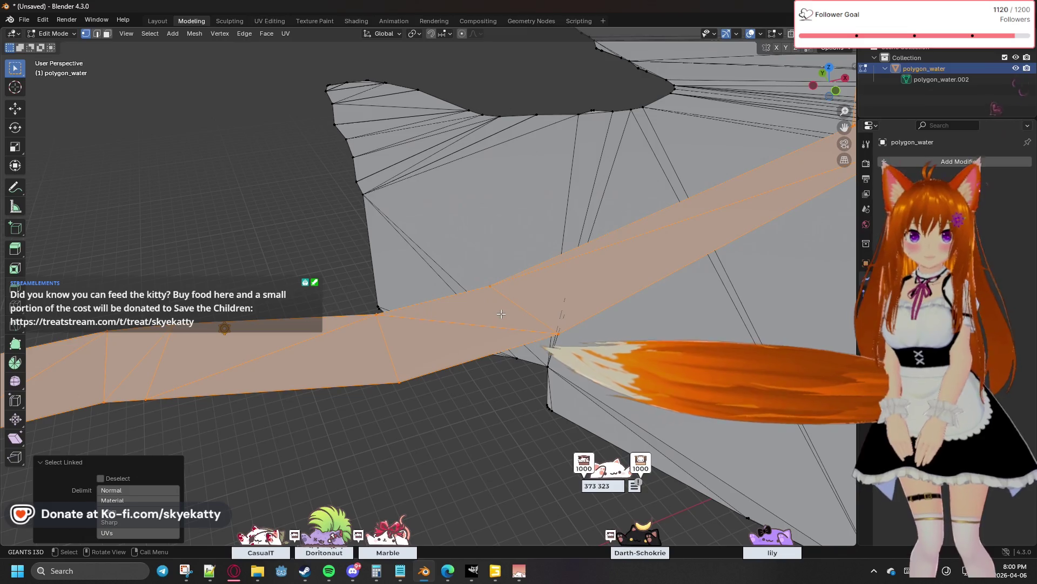
pyautogui.click(490, 286)
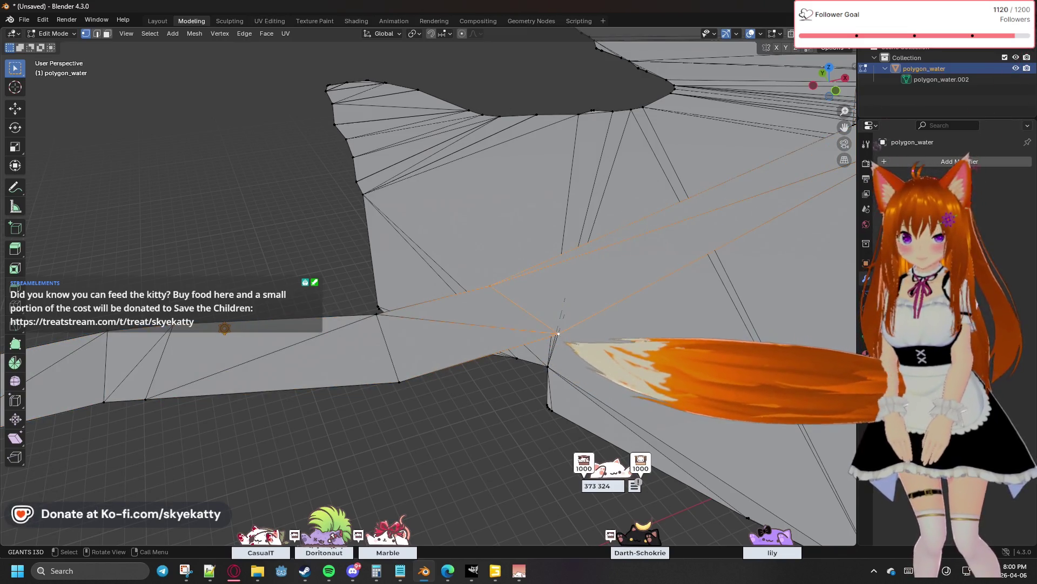
pyautogui.press('x')
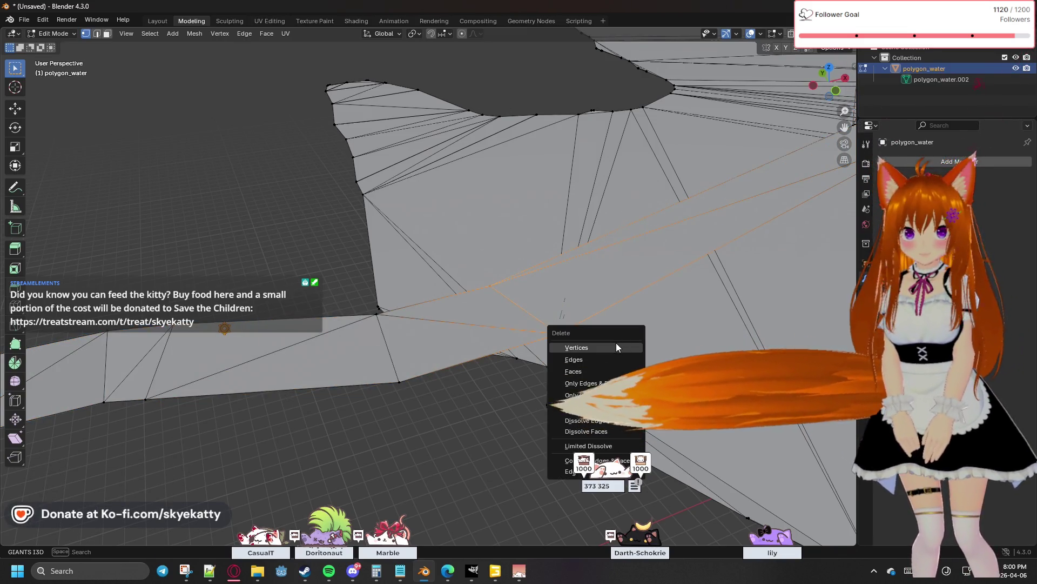
pyautogui.click(616, 347)
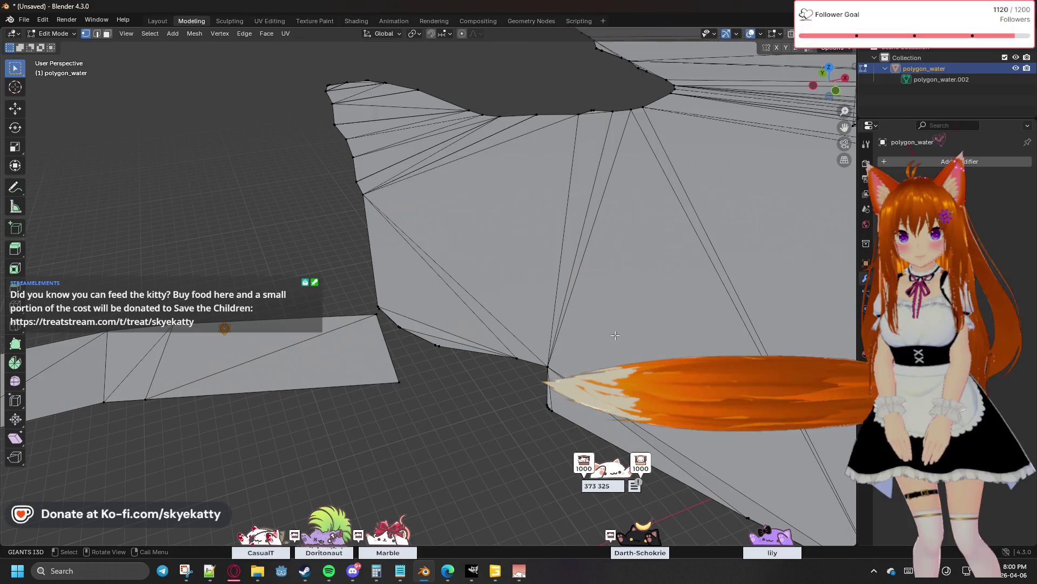
pyautogui.moveTo(616, 347); pyautogui.dragTo(383, 367, button='middle')
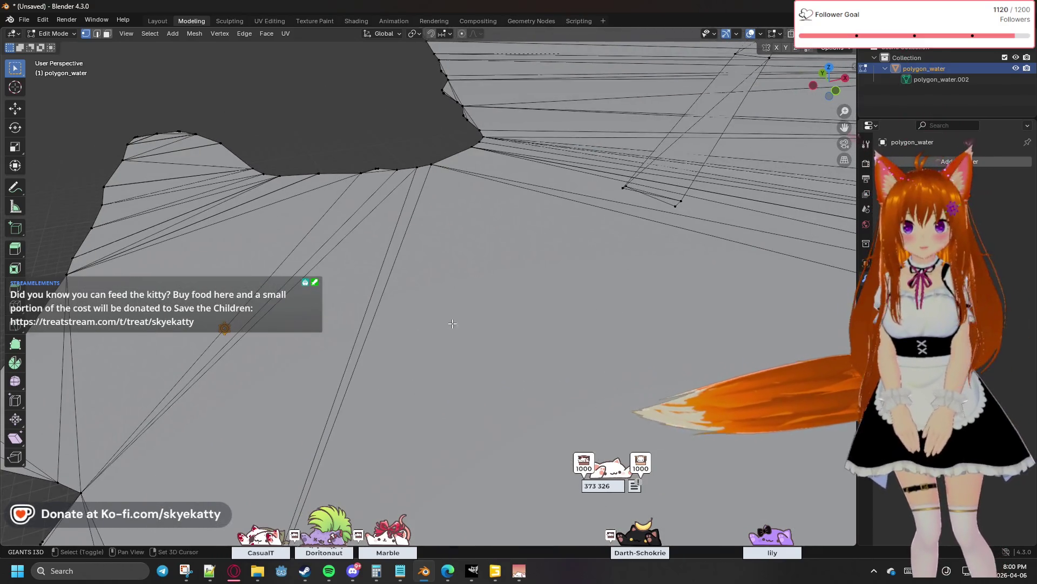
# Select a stray vertex, grow to its linked face strip, and delete the strip's vertices
pyautogui.click(624, 188)
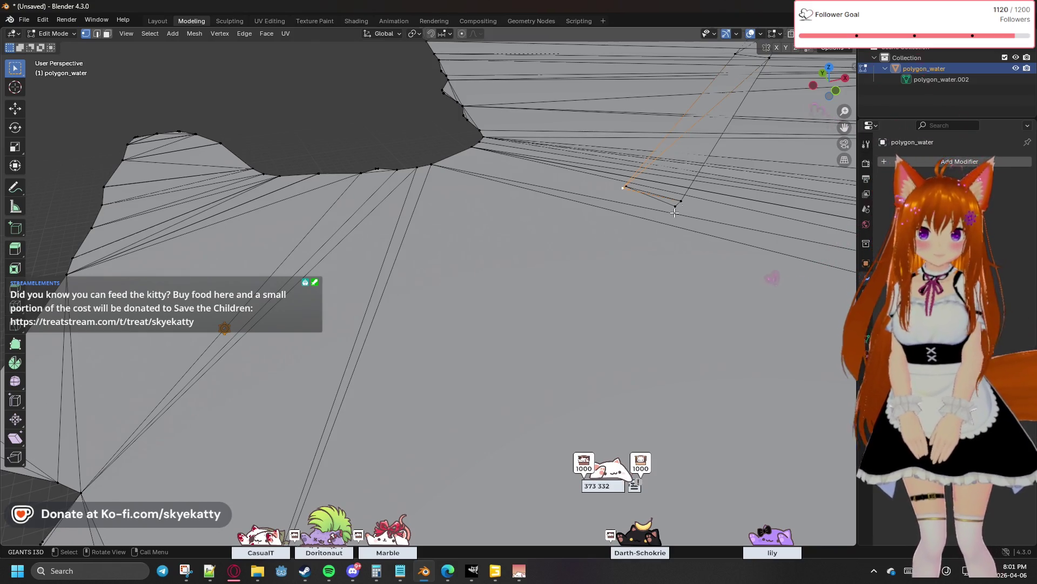
pyautogui.press('l')
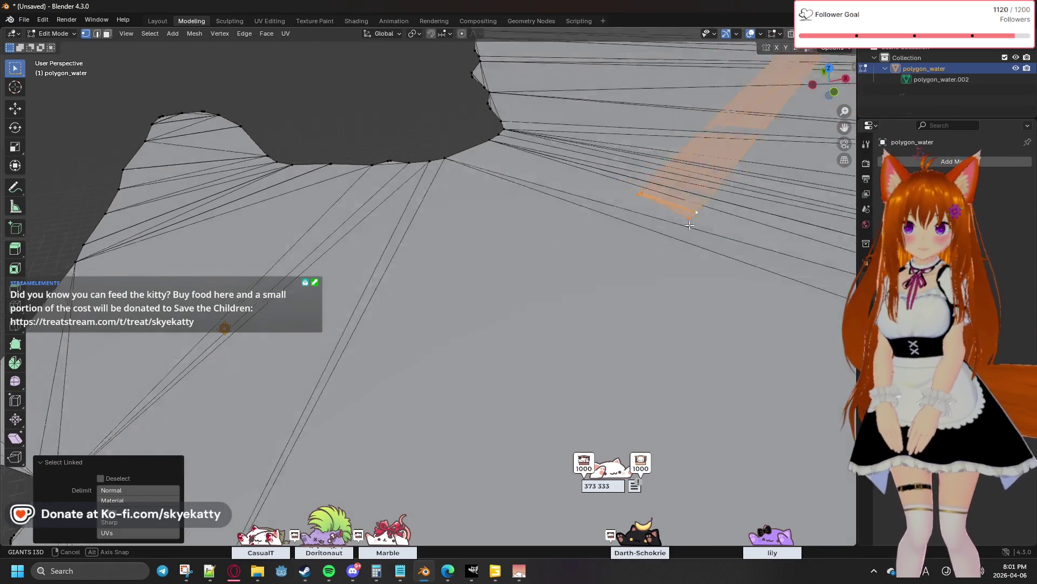
pyautogui.moveTo(701, 217); pyautogui.dragTo(443, 346, button='middle')
pyautogui.scroll(-2, 444, 345)
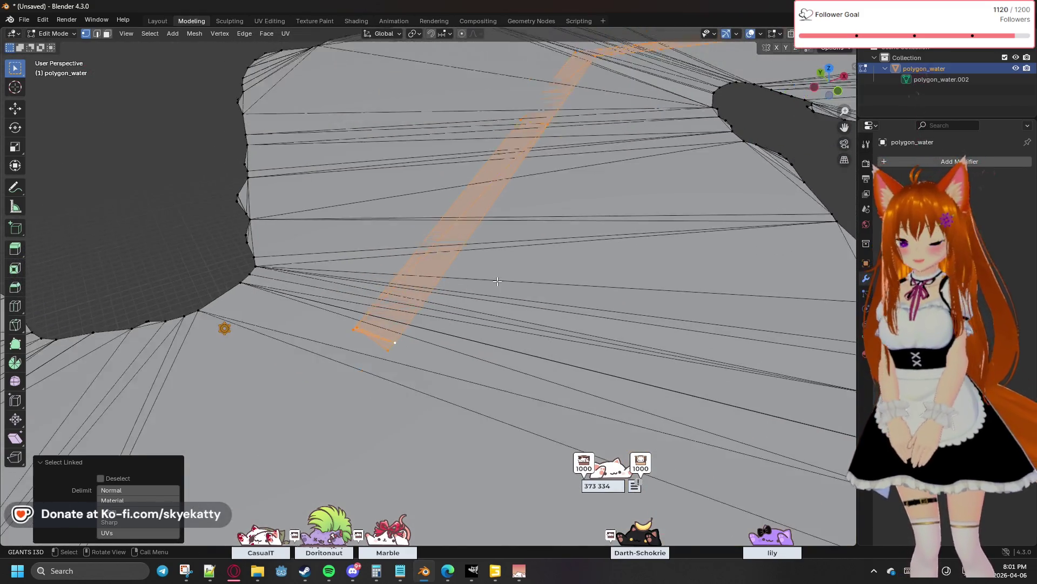
pyautogui.scroll(-2, 527, 284)
pyautogui.moveTo(623, 234); pyautogui.dragTo(443, 246, button='middle')
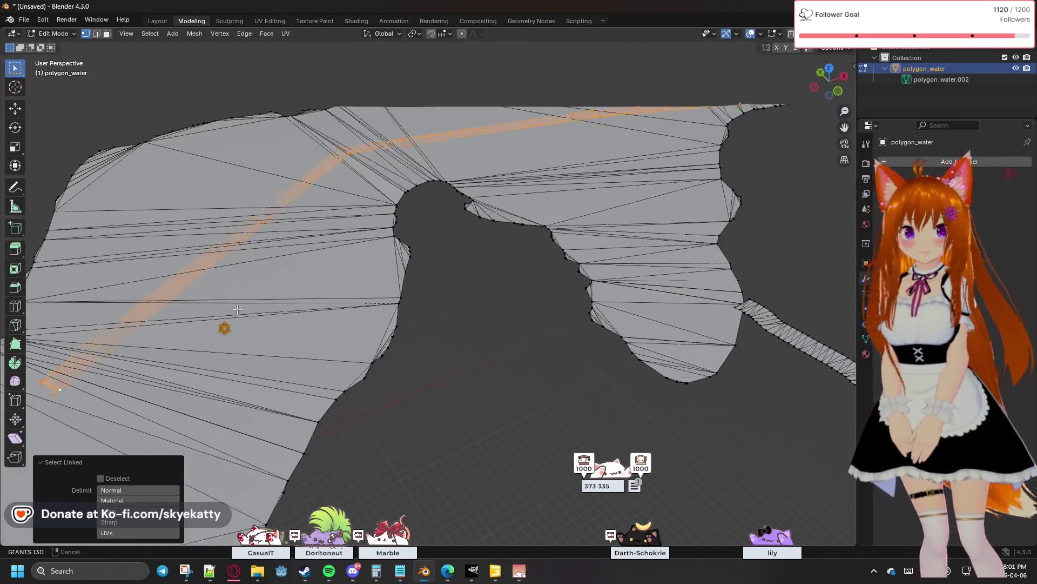
pyautogui.moveTo(498, 188)
pyautogui.mouseDown(button='middle')
pyautogui.moveTo(426, 308)
pyautogui.moveTo(503, 203)
pyautogui.moveTo(527, 257)
pyautogui.moveTo(486, 267)
pyautogui.mouseUp(button='middle')
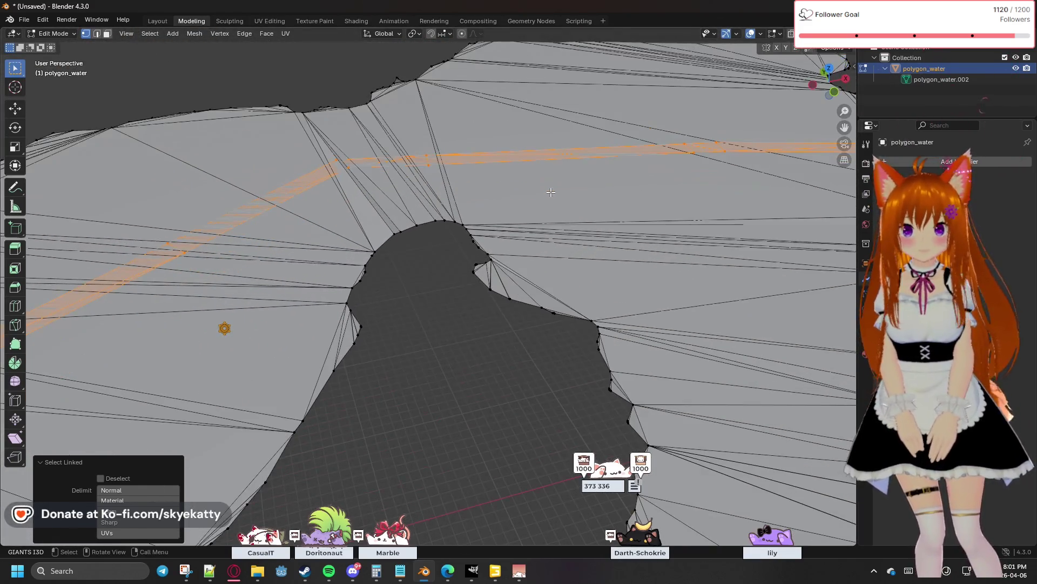
pyautogui.moveTo(352, 289)
pyautogui.mouseDown(button='middle')
pyautogui.moveTo(599, 276)
pyautogui.moveTo(673, 259)
pyautogui.mouseUp(button='middle')
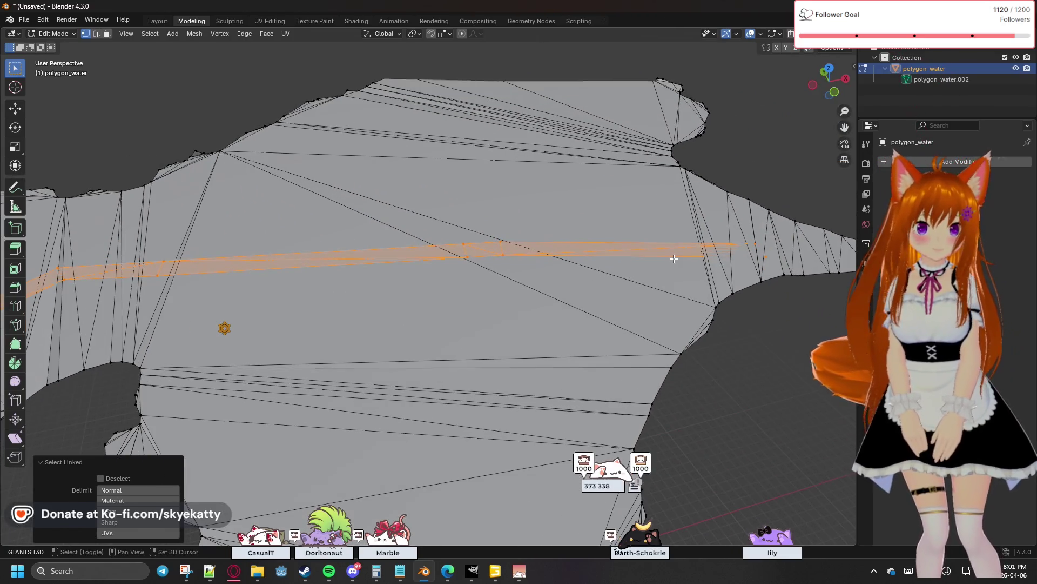
pyautogui.press('x')
pyautogui.click(673, 259)
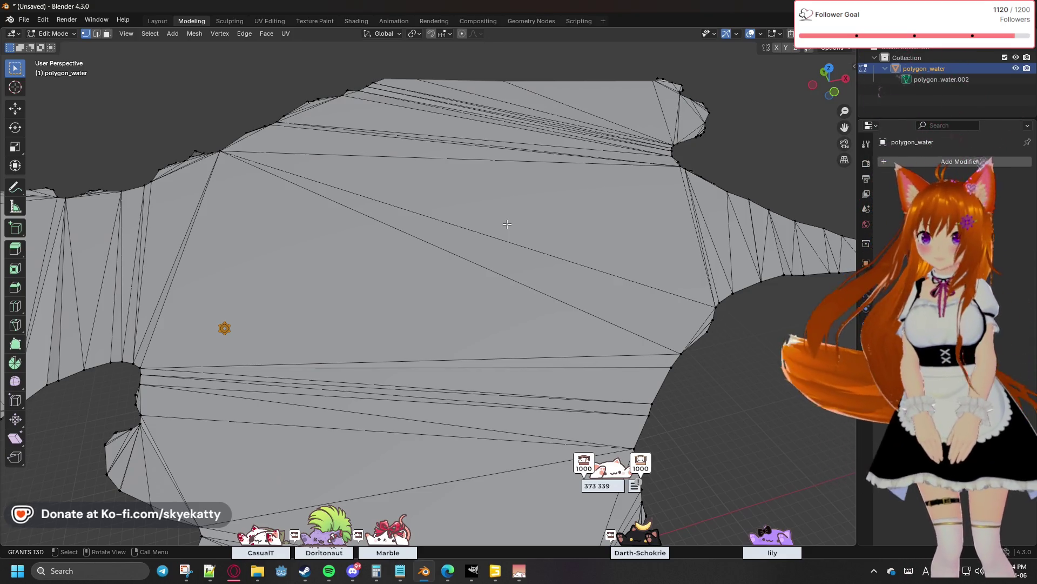
pyautogui.moveTo(518, 250)
pyautogui.keyDown('shift'); pyautogui.mouseDown(button='middle')
pyautogui.moveTo(603, 278)
pyautogui.moveTo(573, 162)
pyautogui.moveTo(559, 204)
pyautogui.mouseUp(button='middle'); pyautogui.keyUp('shift')
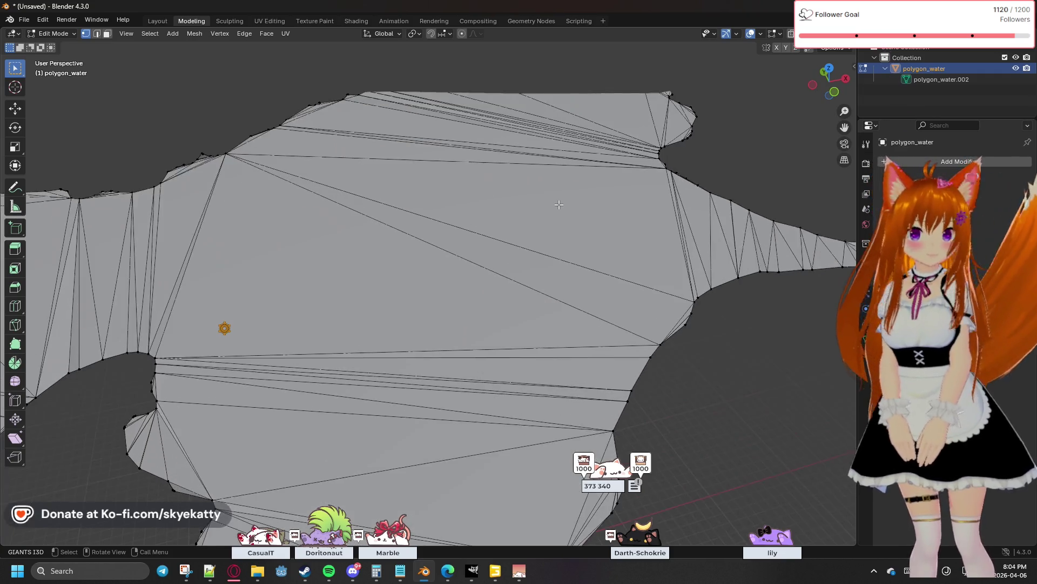
pyautogui.scroll(2, 559, 204)
pyautogui.scroll(1, 559, 204)
pyautogui.scroll(-1, 558, 205)
pyautogui.scroll(-2, 558, 204)
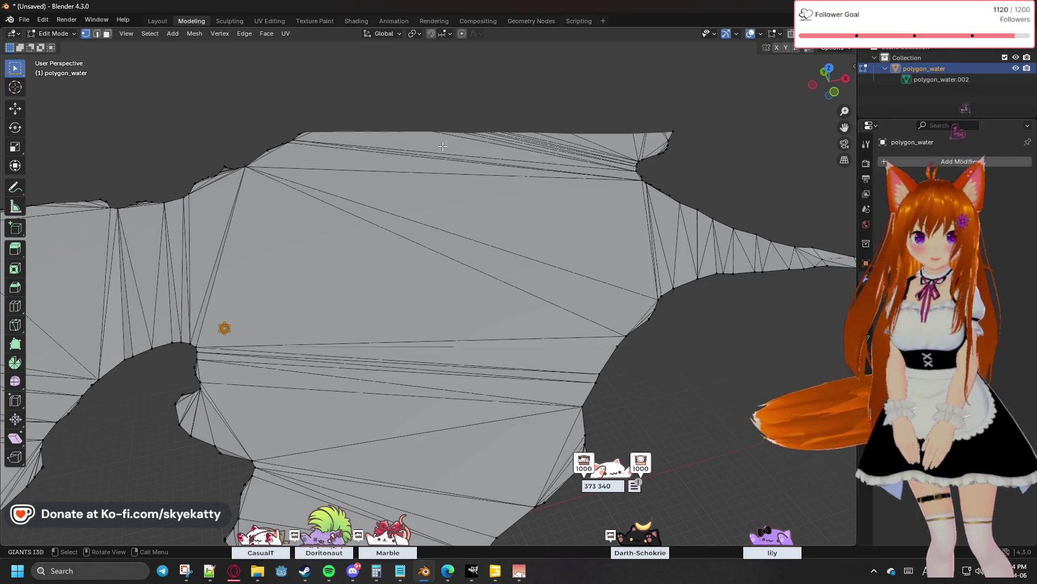
pyautogui.moveTo(397, 138)
pyautogui.mouseDown(button='middle')
pyautogui.moveTo(435, 134)
pyautogui.moveTo(393, 249)
pyautogui.mouseUp(button='middle')
pyautogui.press('c')
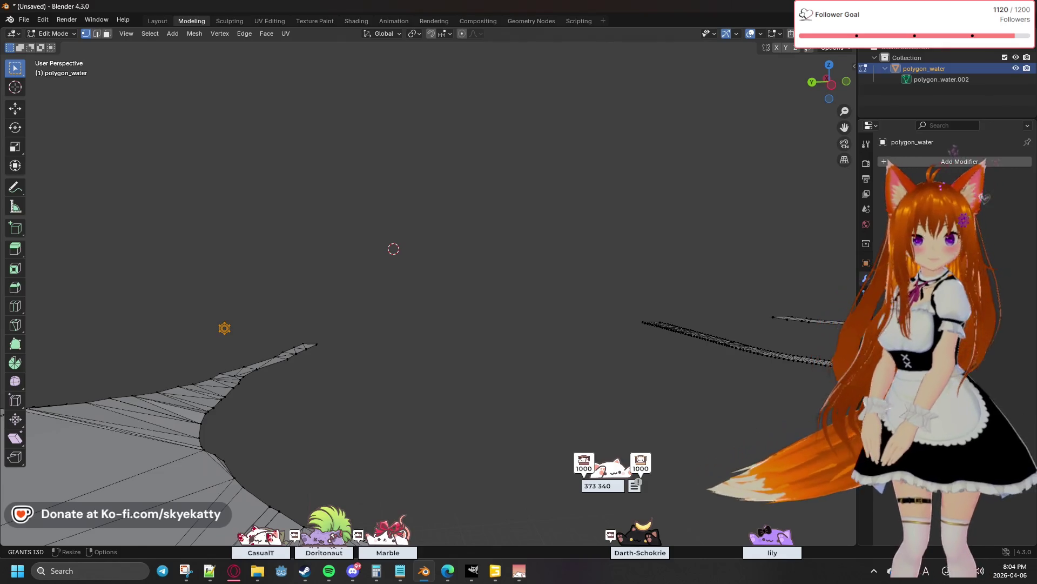
pyautogui.press('Escape')
pyautogui.moveTo(477, 155)
pyautogui.mouseDown(button='middle')
pyautogui.moveTo(286, 236)
pyautogui.moveTo(478, 221)
pyautogui.moveTo(539, 185)
pyautogui.mouseUp(button='middle')
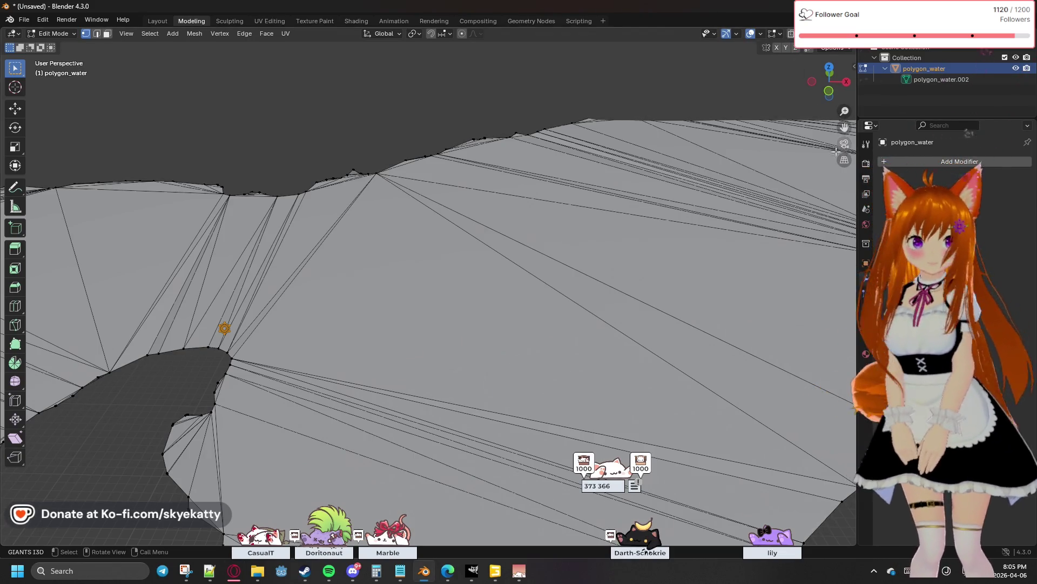
# Toggle the mesh Options dropdown, then bring up the Viewport Shading settings
pyautogui.click(835, 49)
pyautogui.click(836, 49)
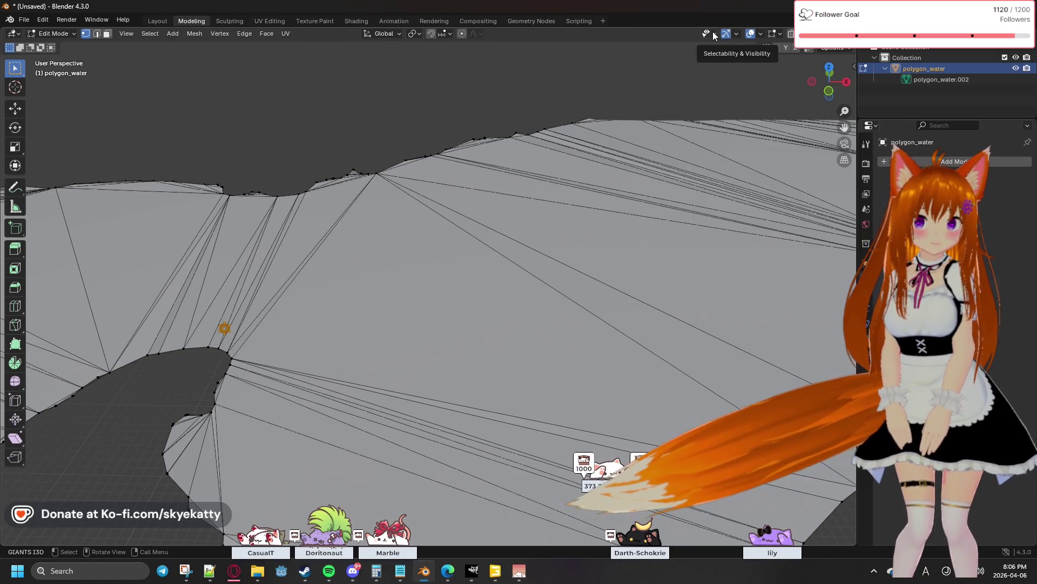
pyautogui.click(847, 34)
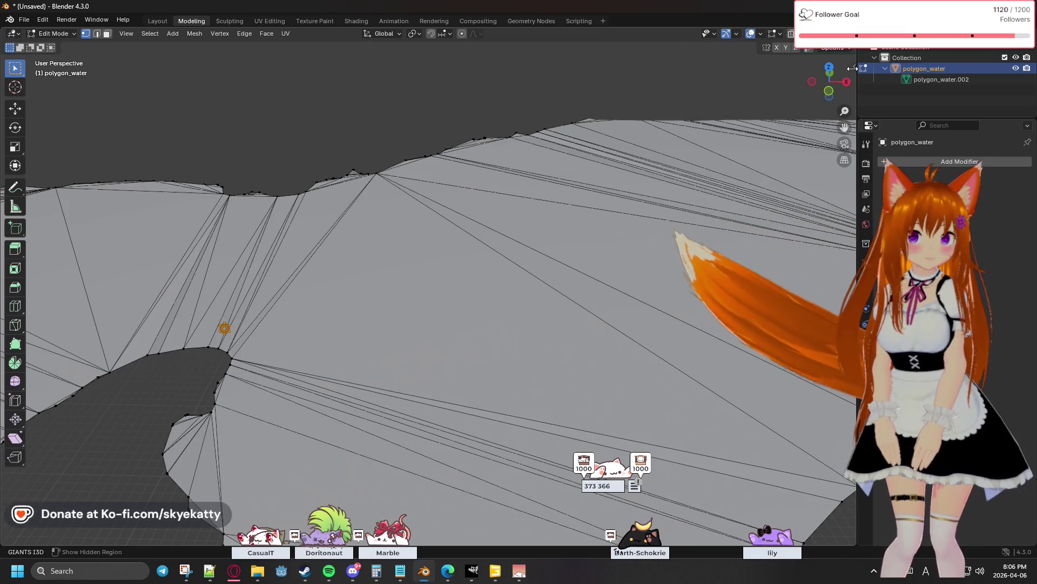
# Raise the view's Clip End to about 7033 m so distant river channels appear
pyautogui.press('n')
pyautogui.press('space')
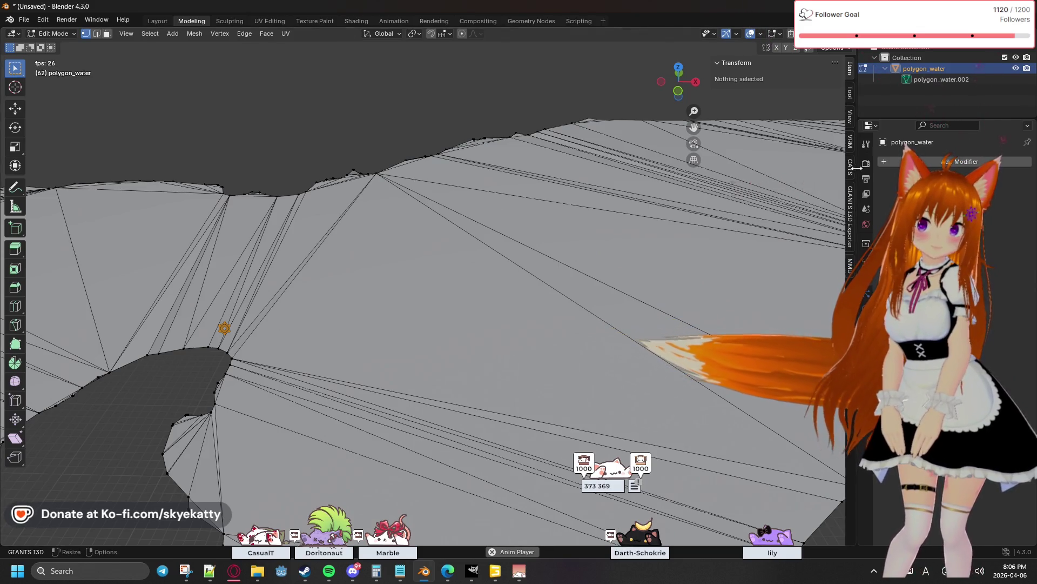
pyautogui.press('n')
pyautogui.press('n')
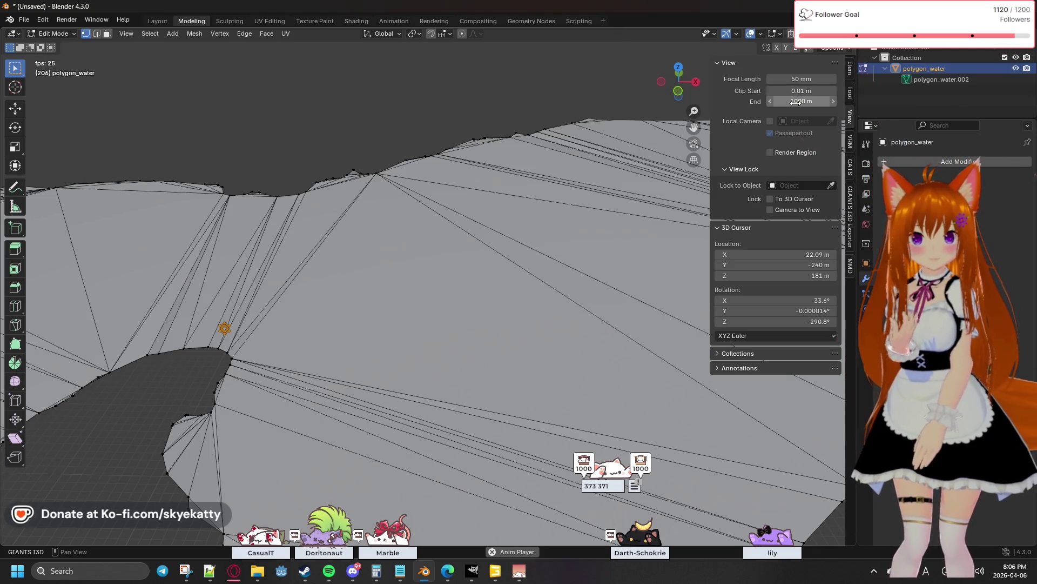
pyautogui.moveTo(804, 113)
pyautogui.mouseDown()
pyautogui.moveTo(835, 112)
pyautogui.moveTo(754, 113)
pyautogui.moveTo(835, 102)
pyautogui.moveTo(819, 101)
pyautogui.mouseUp()
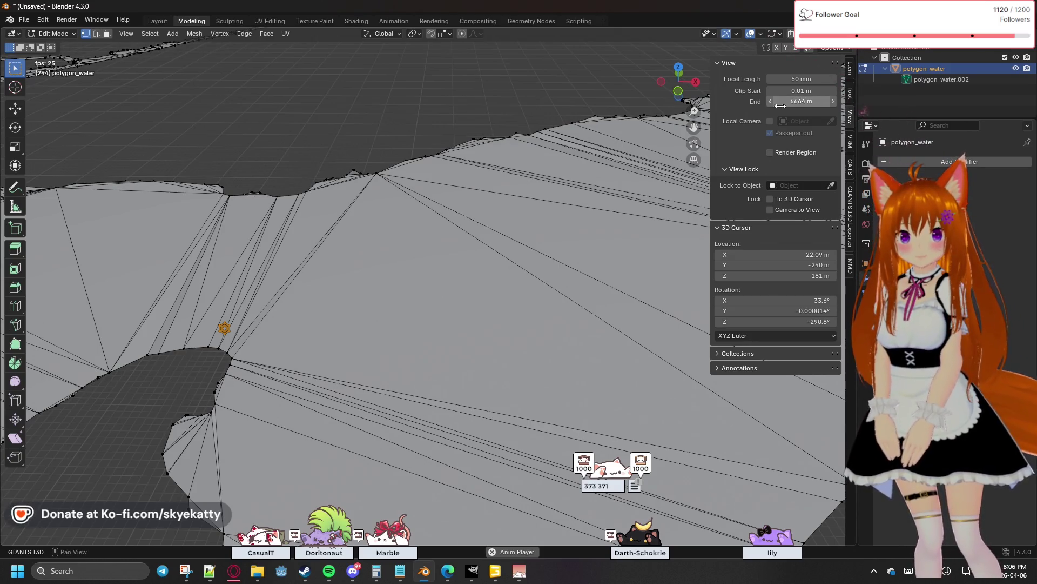
pyautogui.rightClick(456, 117)
pyautogui.moveTo(517, 98)
pyautogui.mouseDown(button='middle')
pyautogui.moveTo(427, 73)
pyautogui.moveTo(533, 76)
pyautogui.mouseUp(button='middle')
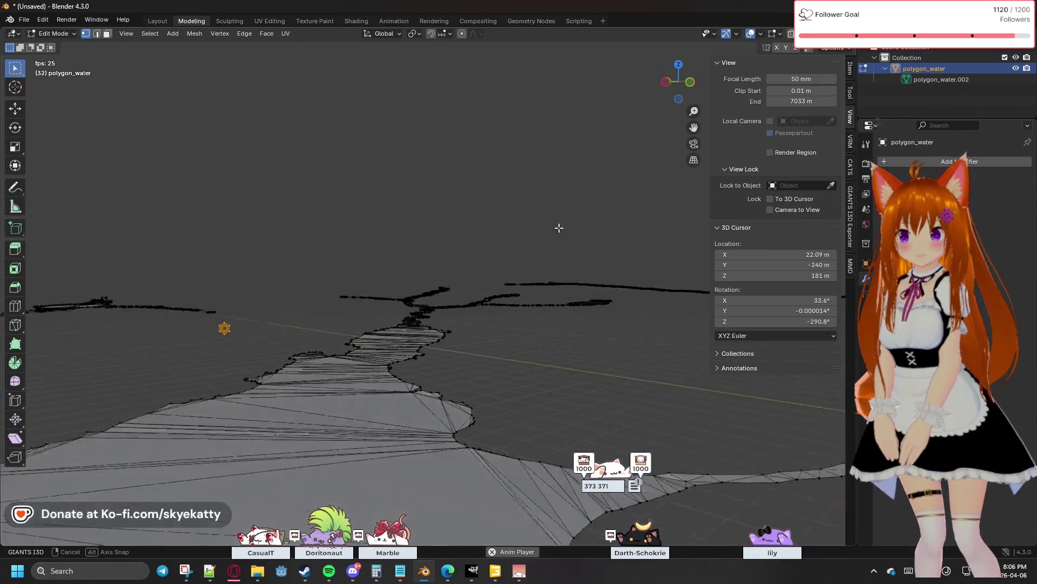
pyautogui.moveTo(470, 248)
pyautogui.mouseDown(button='middle')
pyautogui.moveTo(479, 254)
pyautogui.moveTo(438, 292)
pyautogui.mouseUp(button='middle')
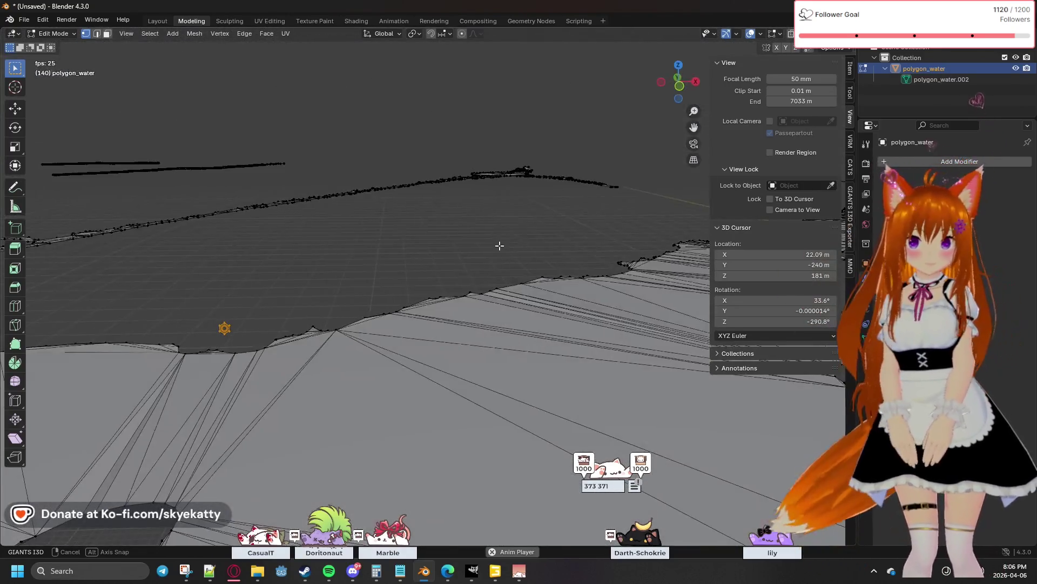
pyautogui.moveTo(438, 291); pyautogui.dragTo(668, 139, button='middle')
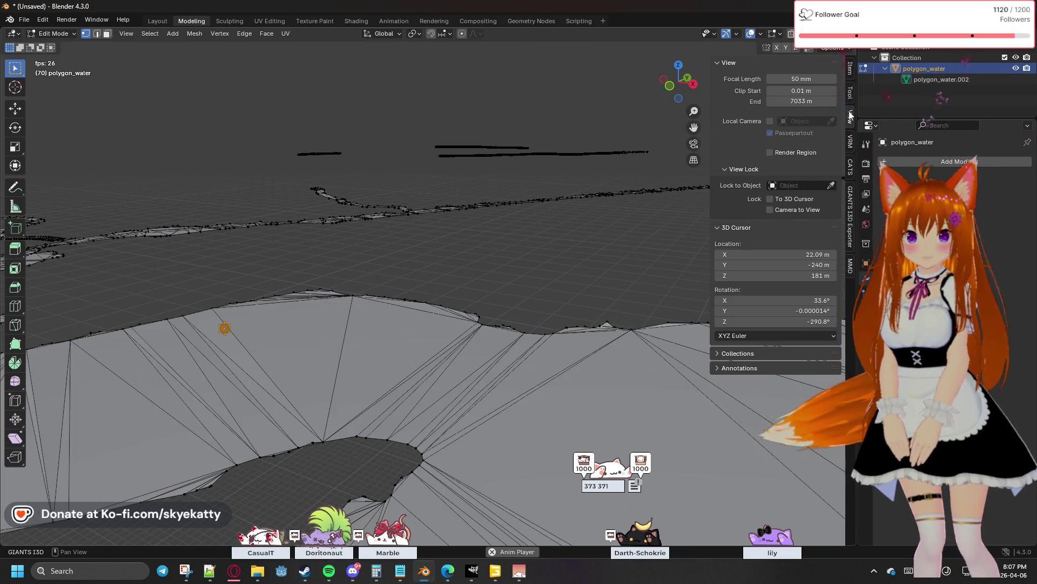
pyautogui.press('n')
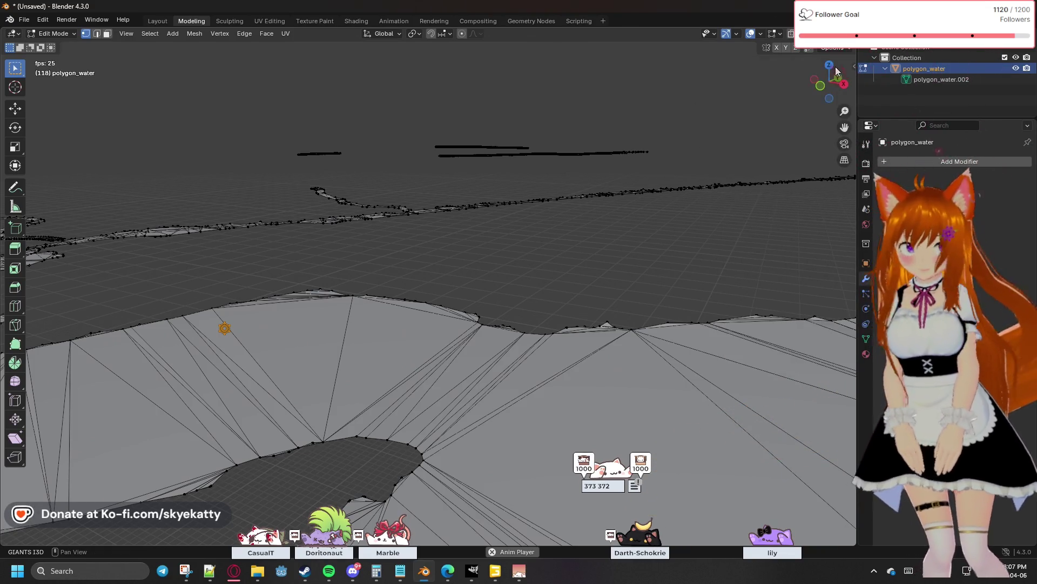
pyautogui.moveTo(716, 160)
pyautogui.mouseDown(button='middle')
pyautogui.moveTo(717, 239)
pyautogui.moveTo(282, 195)
pyautogui.moveTo(298, 177)
pyautogui.moveTo(380, 322)
pyautogui.mouseUp(button='middle')
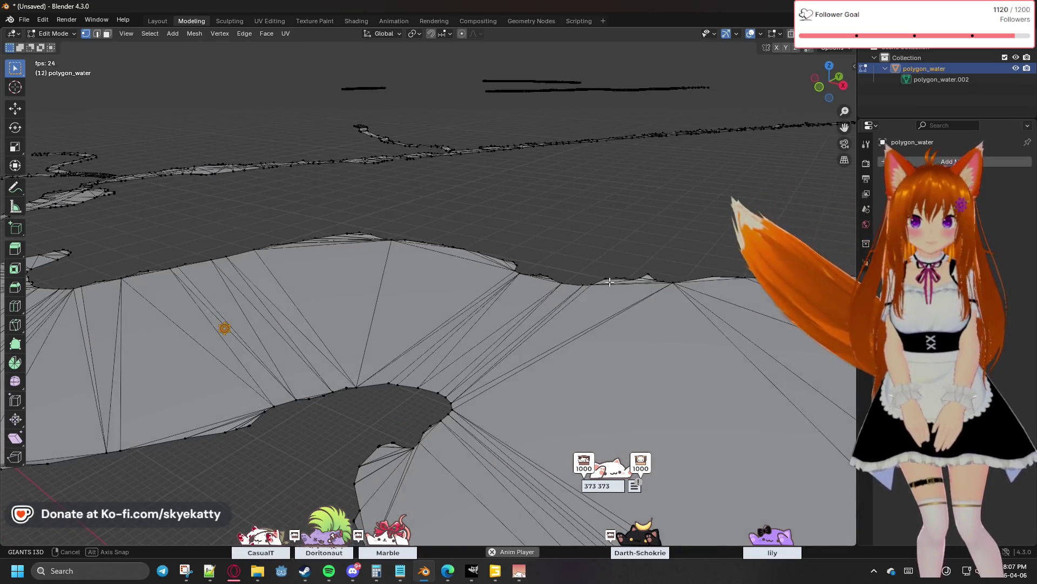
pyautogui.moveTo(380, 322)
pyautogui.mouseDown(button='middle')
pyautogui.moveTo(524, 256)
pyautogui.moveTo(355, 316)
pyautogui.mouseUp(button='middle')
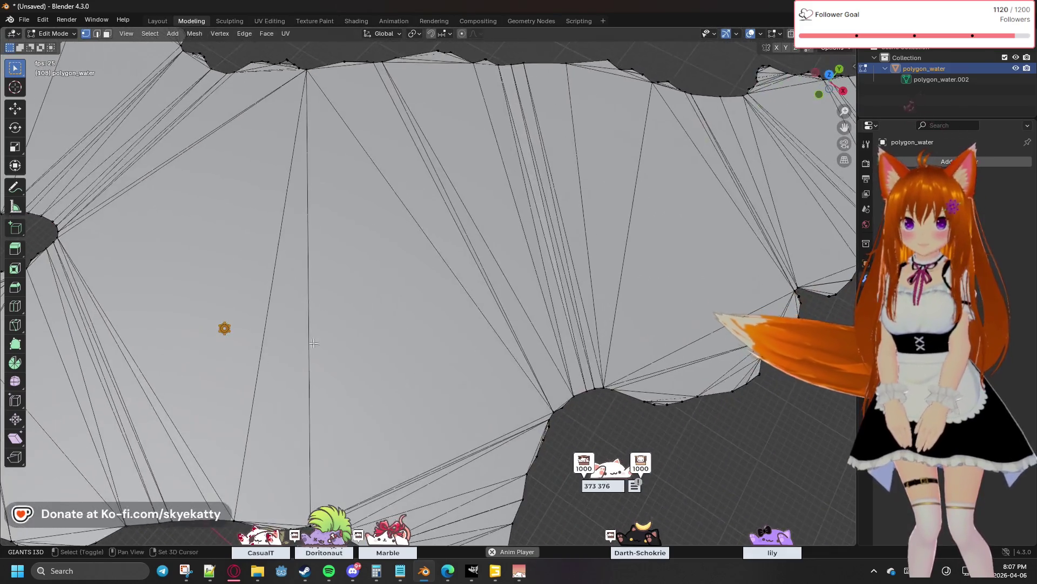
pyautogui.scroll(-2, 356, 316)
pyautogui.scroll(-2, 332, 309)
pyautogui.scroll(-2, 312, 301)
pyautogui.scroll(-2, 291, 294)
pyautogui.moveTo(292, 294)
pyautogui.mouseDown(button='middle')
pyautogui.moveTo(530, 257)
pyautogui.moveTo(415, 281)
pyautogui.moveTo(612, 182)
pyautogui.mouseUp(button='middle')
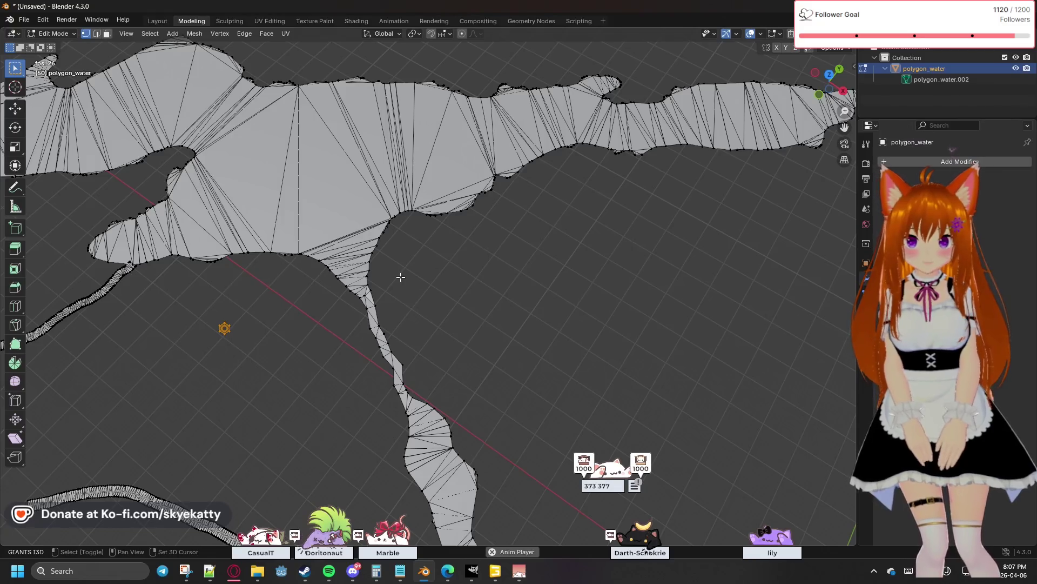
pyautogui.moveTo(400, 277); pyautogui.dragTo(500, 253, button='middle')
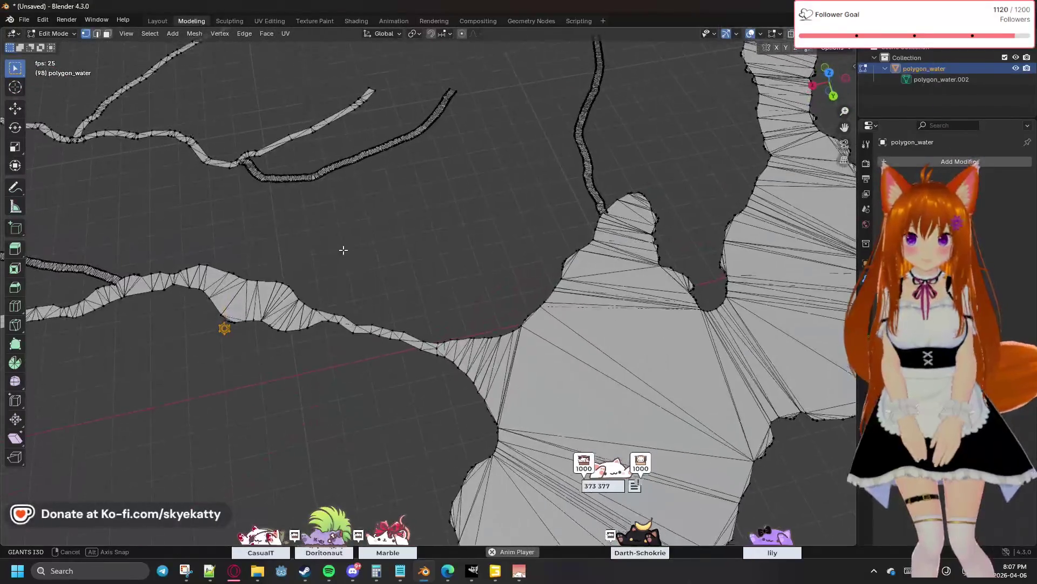
pyautogui.moveTo(374, 260); pyautogui.dragTo(471, 319, button='middle')
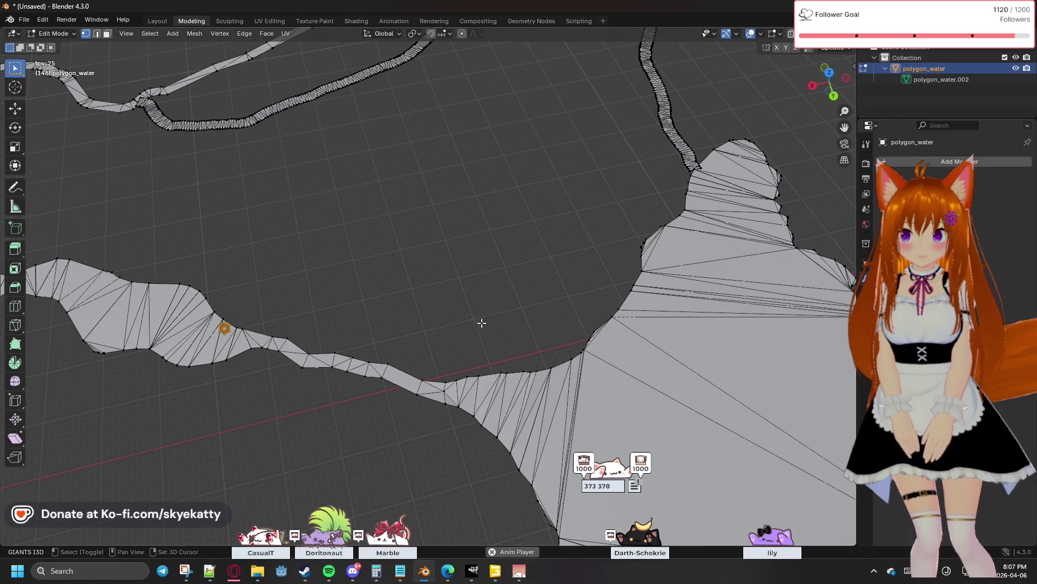
pyautogui.scroll(2, 558, 248)
pyautogui.scroll(2, 584, 259)
pyautogui.scroll(1, 609, 268)
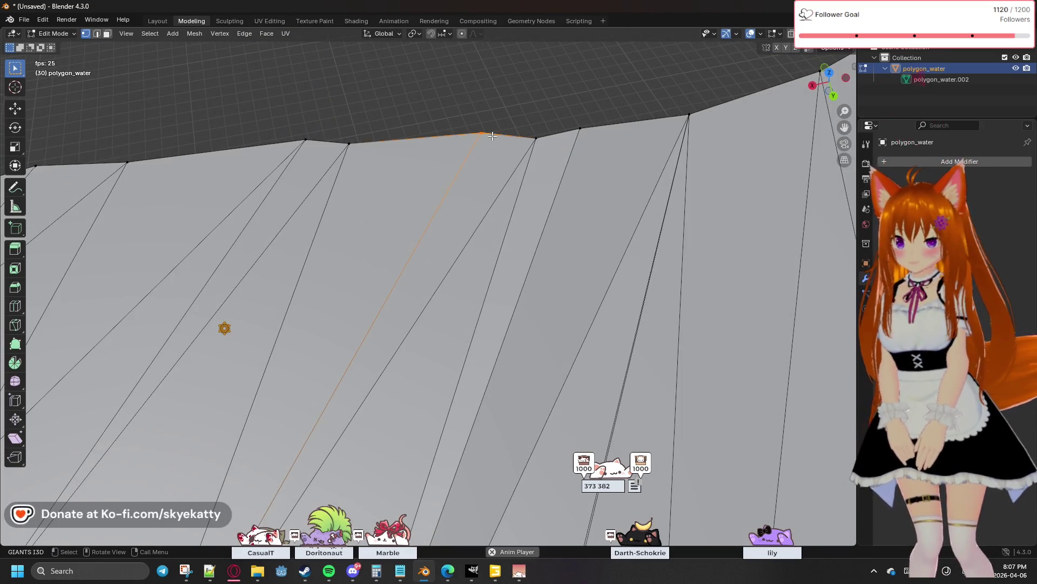
# Merge the selected cluster at center, then collapse and merge the upper border edge
pyautogui.press('m')
pyautogui.click(463, 137)
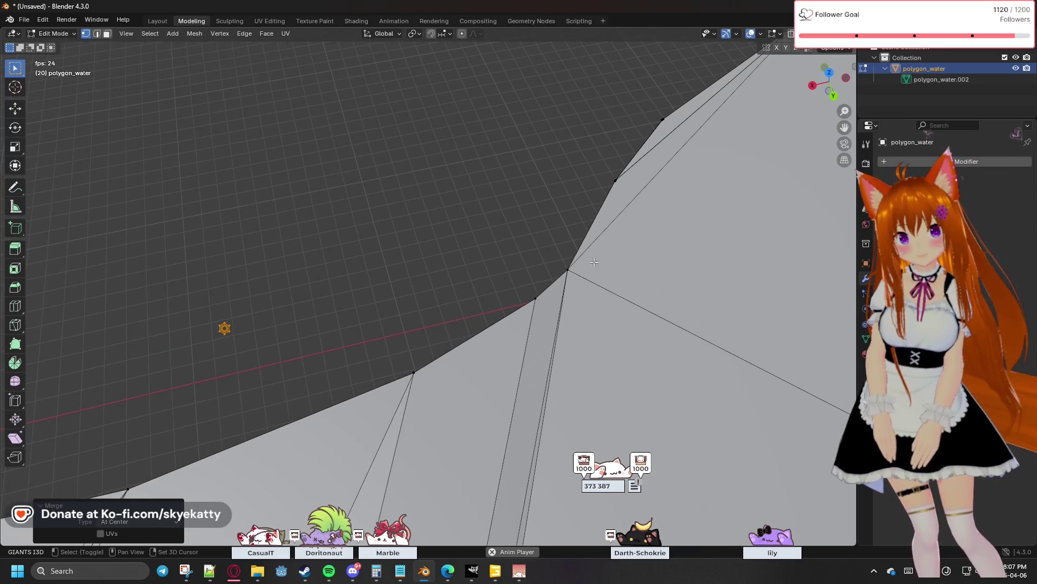
pyautogui.click(533, 300)
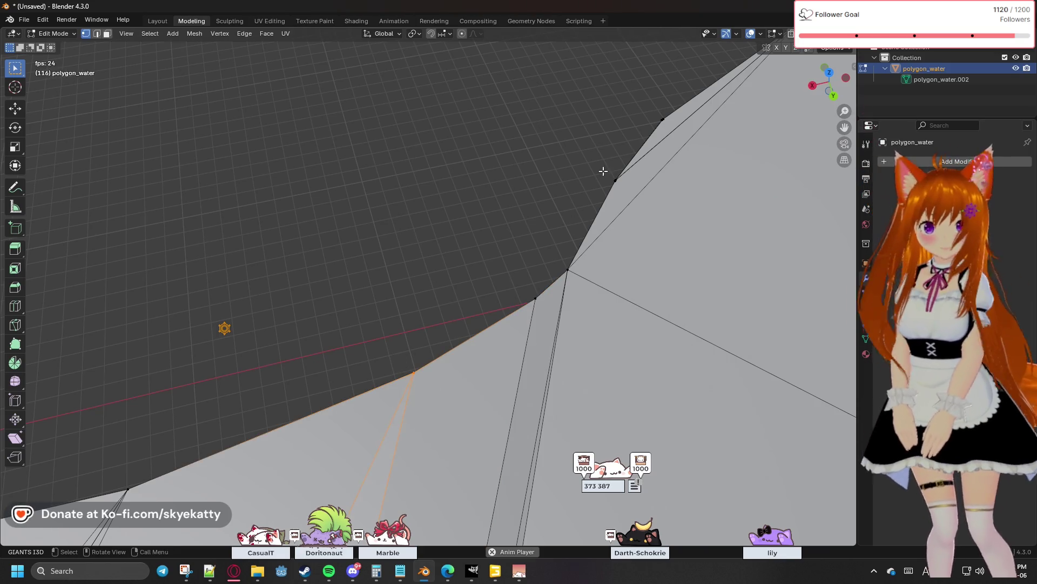
pyautogui.click(620, 192)
pyautogui.press('m')
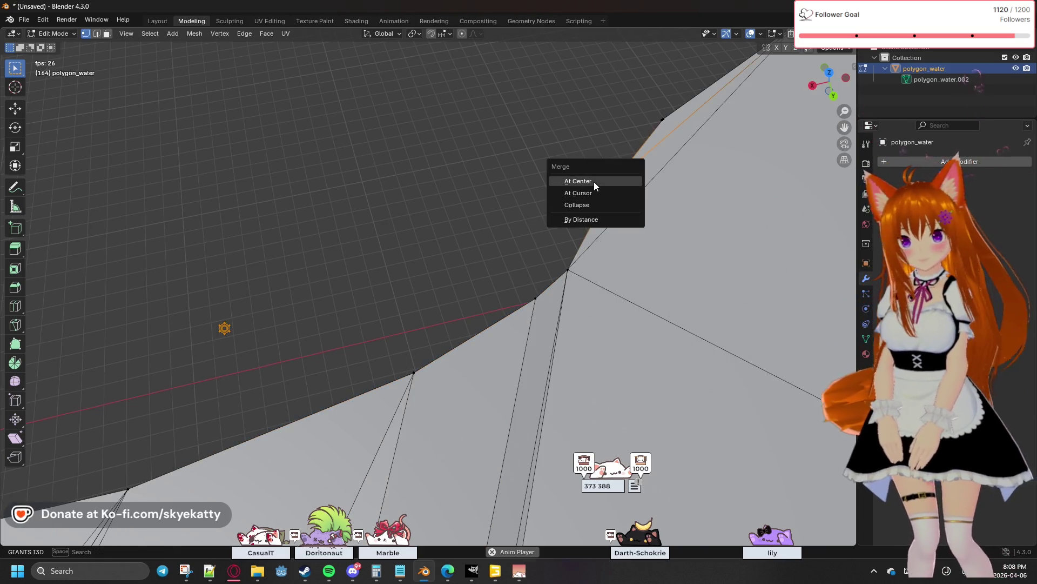
pyautogui.click(594, 182)
pyautogui.press('m')
pyautogui.click(653, 124)
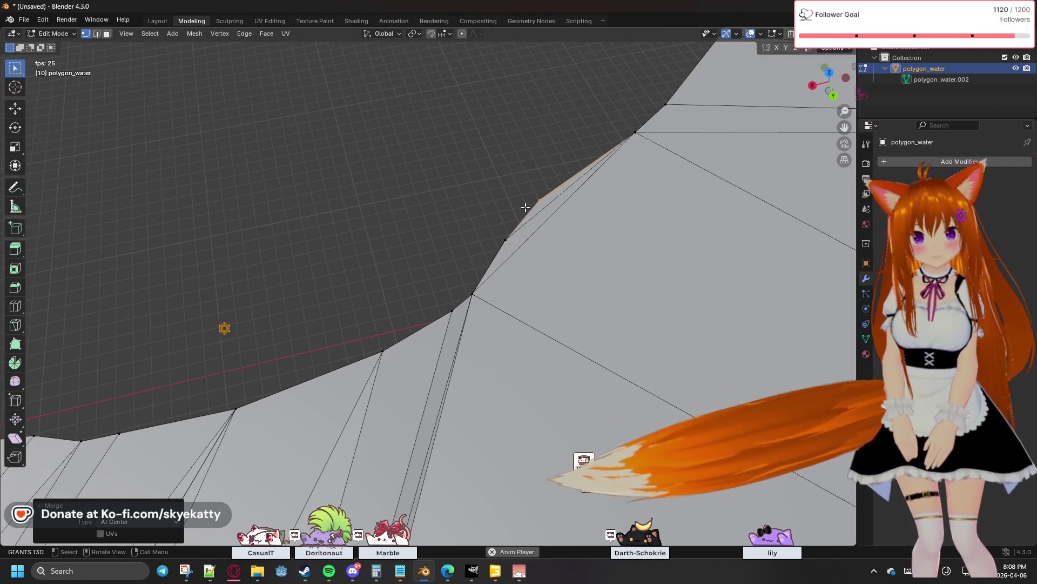
# Merge the next stray border vertex at center, cancelling an accidental move
pyautogui.moveTo(525, 208)
pyautogui.mouseDown(button='middle')
pyautogui.moveTo(676, 171)
pyautogui.moveTo(487, 244)
pyautogui.mouseUp(button='middle')
pyautogui.click(491, 251)
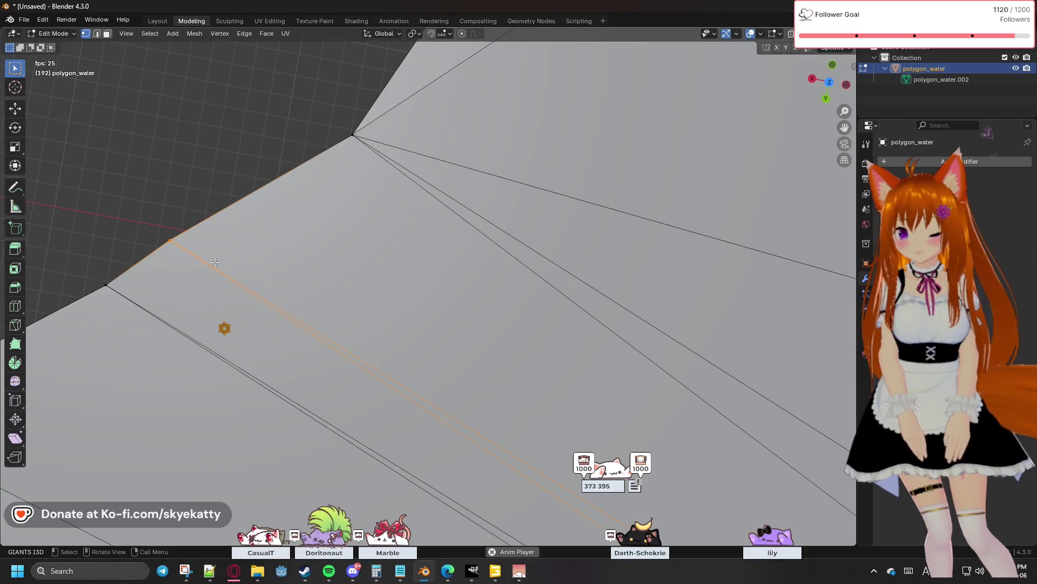
pyautogui.press('m')
pyautogui.click(208, 261)
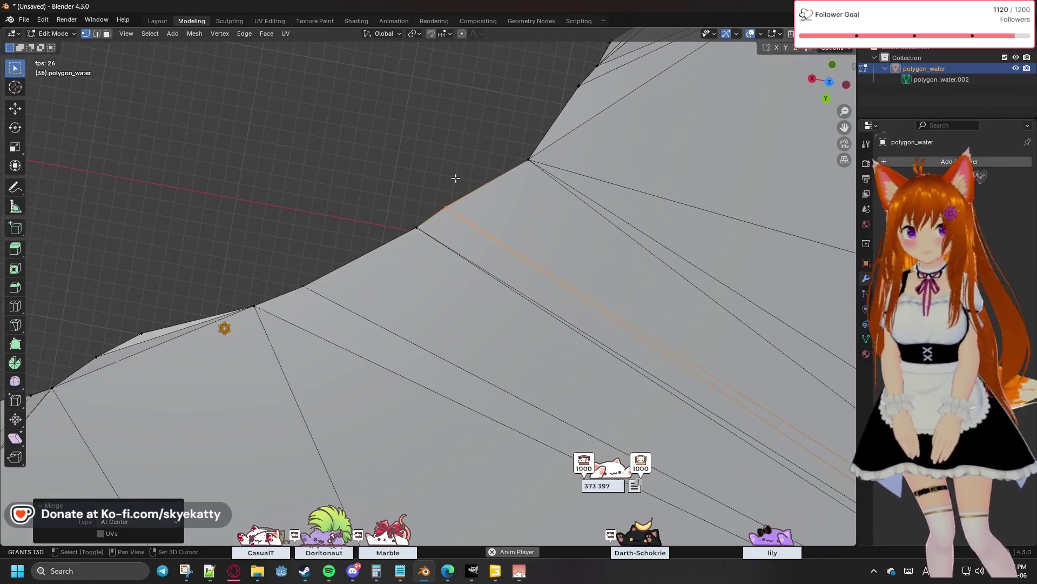
pyautogui.press('g')
pyautogui.press('Escape')
pyautogui.moveTo(468, 163)
pyautogui.mouseDown(button='middle')
pyautogui.moveTo(532, 160)
pyautogui.moveTo(254, 204)
pyautogui.moveTo(394, 249)
pyautogui.moveTo(403, 315)
pyautogui.mouseUp(button='middle')
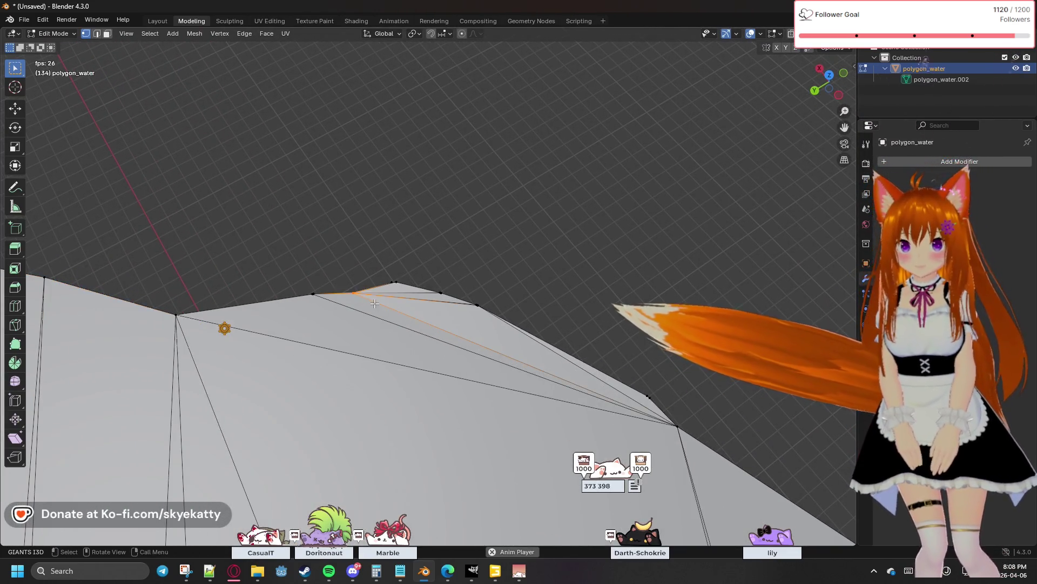
# Merge several stray vertices near the mesh top at their centres
pyautogui.press('m')
pyautogui.click(348, 305)
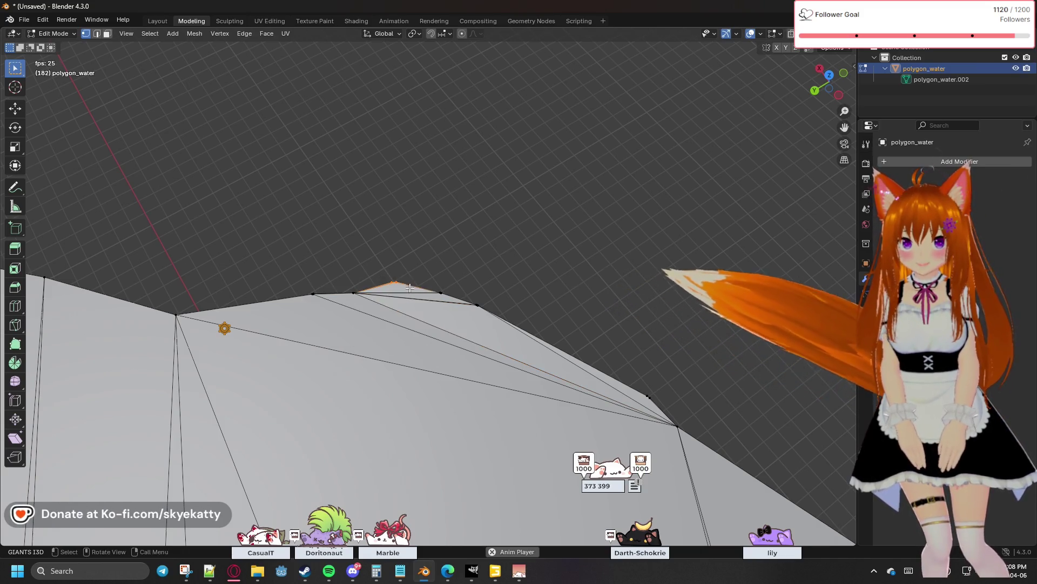
pyautogui.press('m')
pyautogui.click(401, 292)
pyautogui.press('m')
pyautogui.click(366, 302)
pyautogui.click(368, 265)
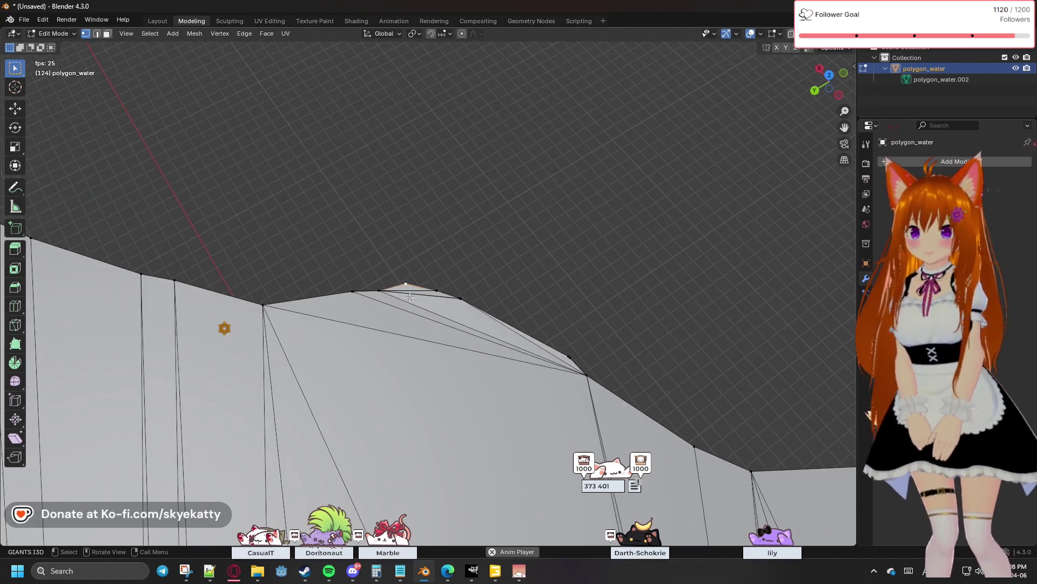
pyautogui.press('m')
pyautogui.click(454, 310)
# Merge a neighbouring vertex pair and the next border edge at their centres
pyautogui.keyDown('shift'); pyautogui.click(482, 297); pyautogui.keyUp('shift')
pyautogui.press('m')
pyautogui.click(501, 330)
pyautogui.click(438, 285)
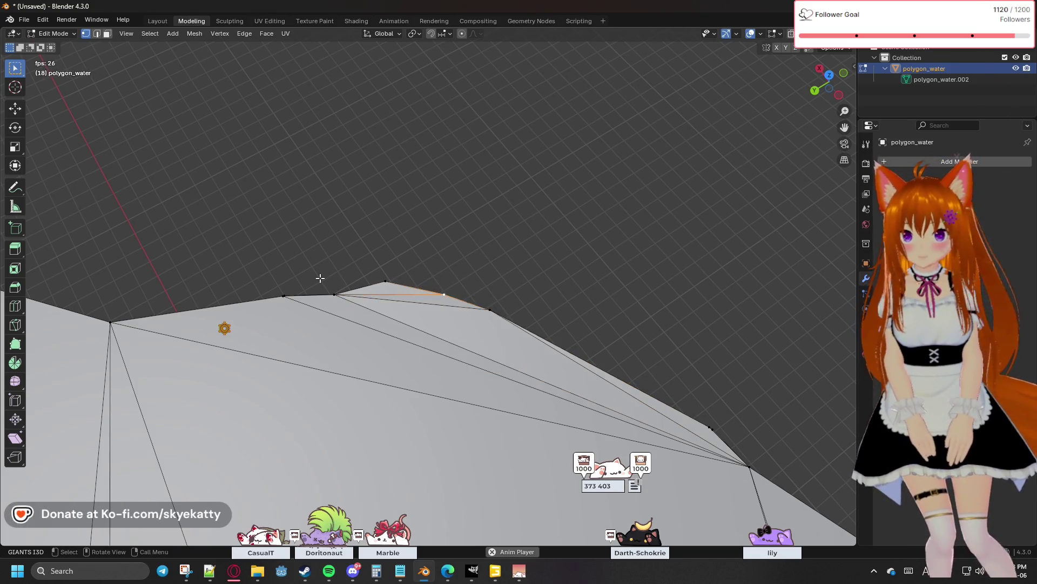
pyautogui.press('m')
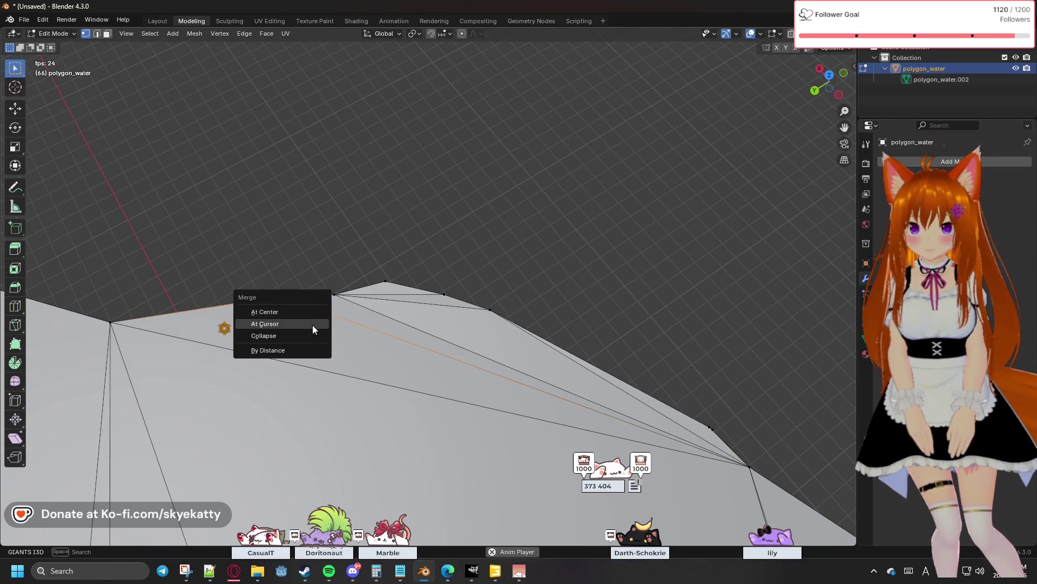
pyautogui.click(304, 316)
# Merge a further stray pair and a border vertex cluster at their centres
pyautogui.moveTo(526, 308)
pyautogui.mouseDown(button='middle')
pyautogui.moveTo(655, 281)
pyautogui.moveTo(562, 295)
pyautogui.mouseUp(button='middle')
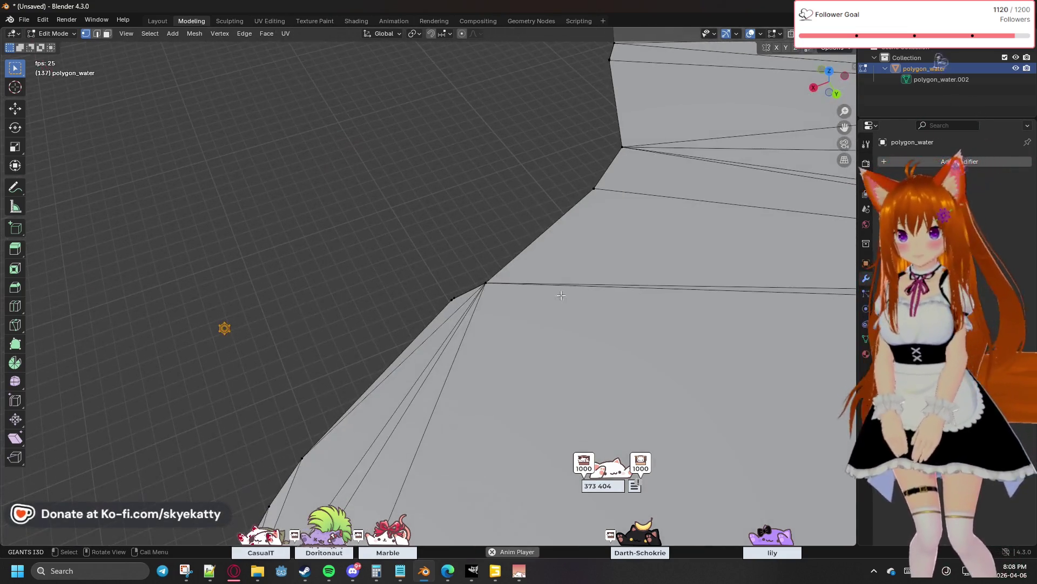
pyautogui.press('m')
pyautogui.click(480, 315)
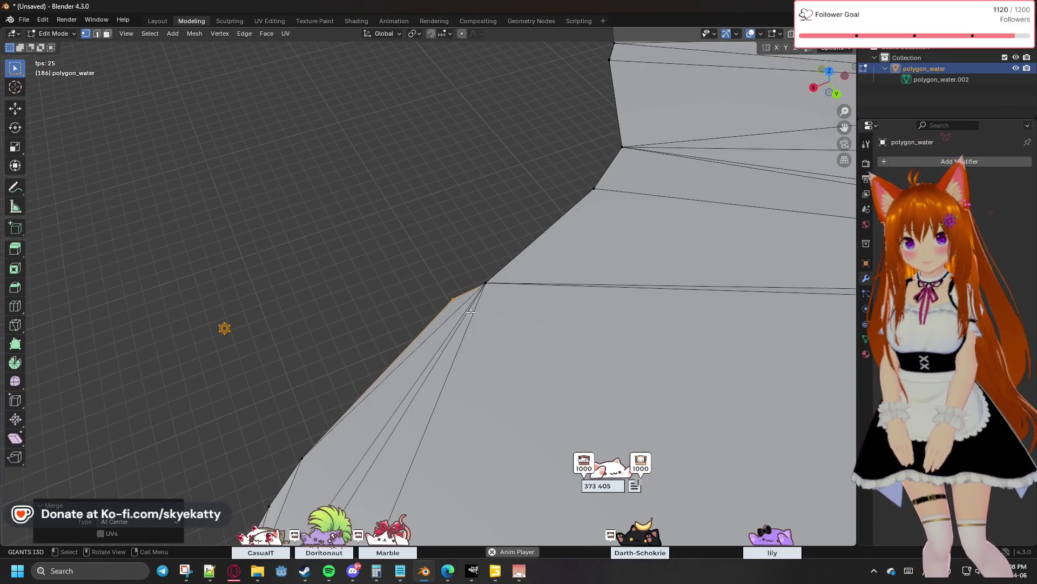
pyautogui.click(482, 283)
pyautogui.press('m')
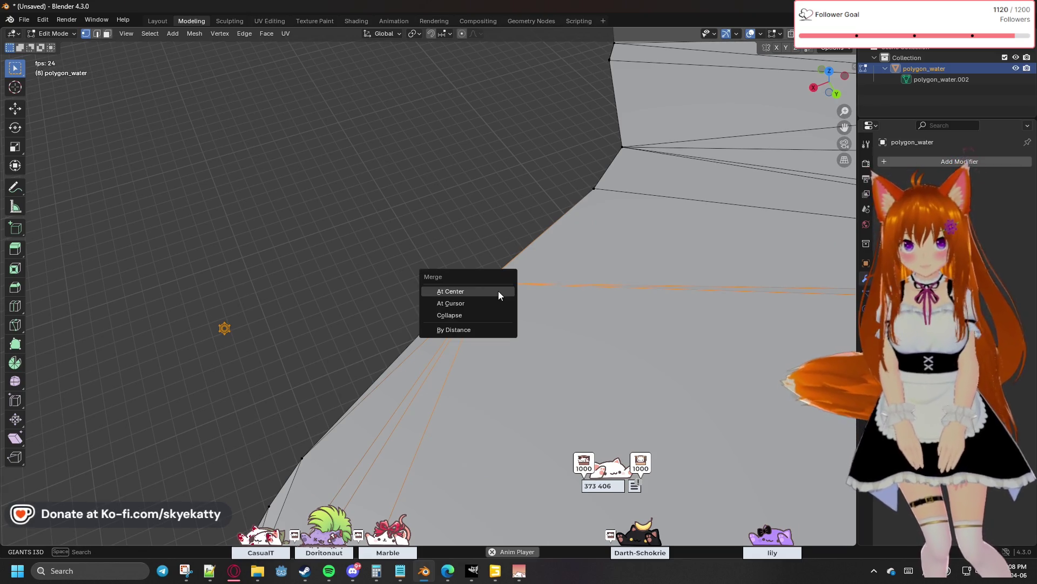
pyautogui.click(499, 291)
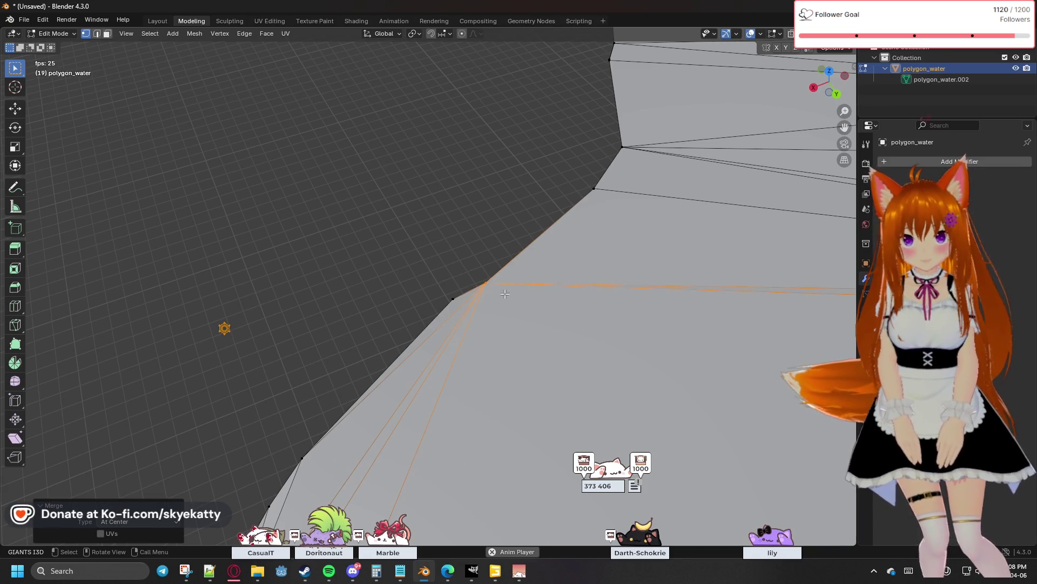
pyautogui.click(597, 190)
pyautogui.scroll(-2, 564, 204)
pyautogui.scroll(-2, 576, 217)
pyautogui.scroll(-3, 592, 236)
pyautogui.scroll(-3, 611, 257)
pyautogui.scroll(2, 544, 250)
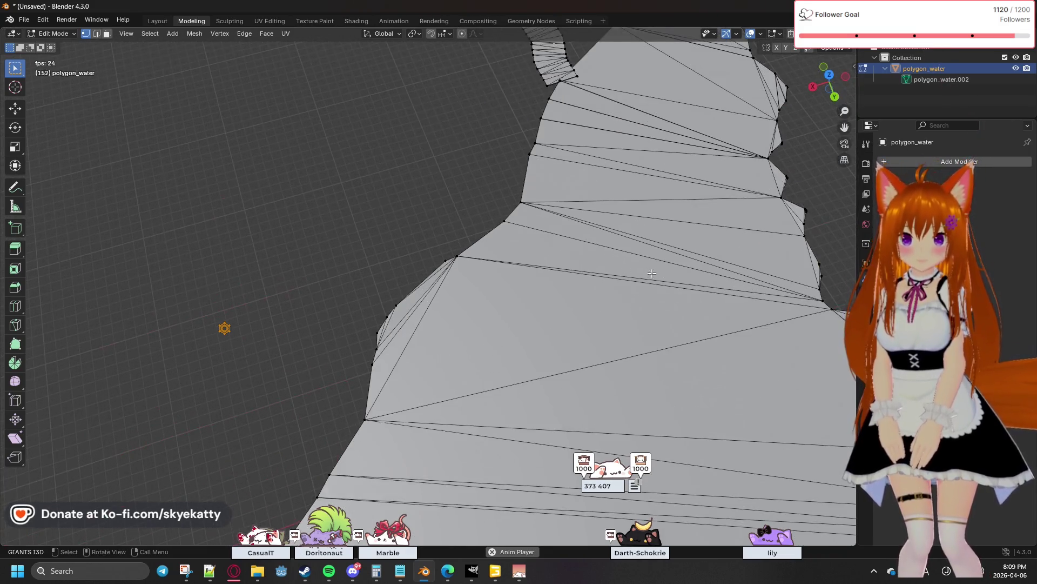
pyautogui.scroll(2, 477, 244)
pyautogui.scroll(2, 412, 238)
pyautogui.scroll(2, 344, 231)
pyautogui.scroll(2, 345, 231)
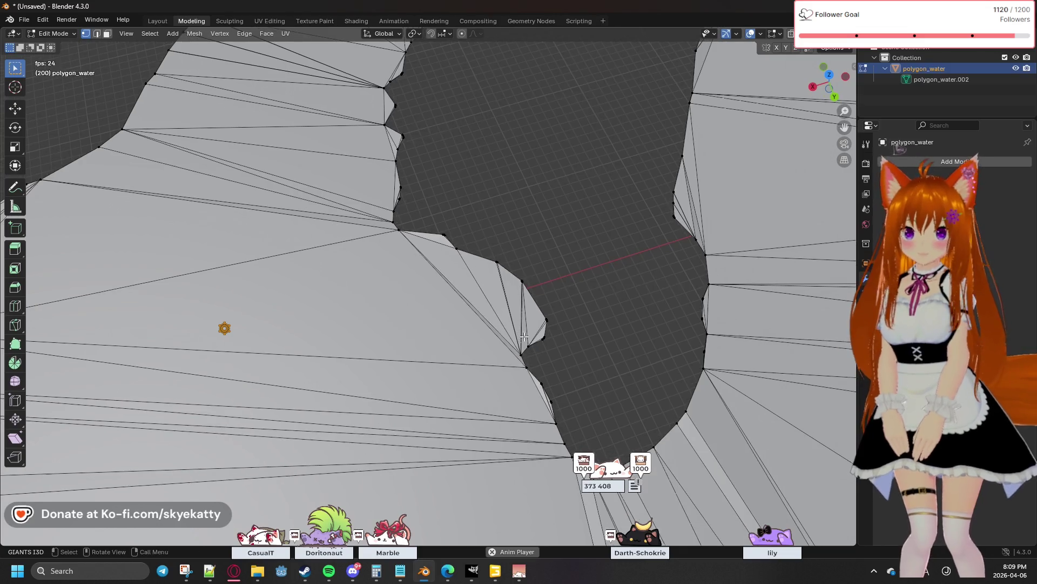
pyautogui.scroll(2, 558, 345)
pyautogui.keyDown('shift'); pyautogui.moveTo(593, 371); pyautogui.dragTo(426, 357, button='middle'); pyautogui.keyUp('shift')
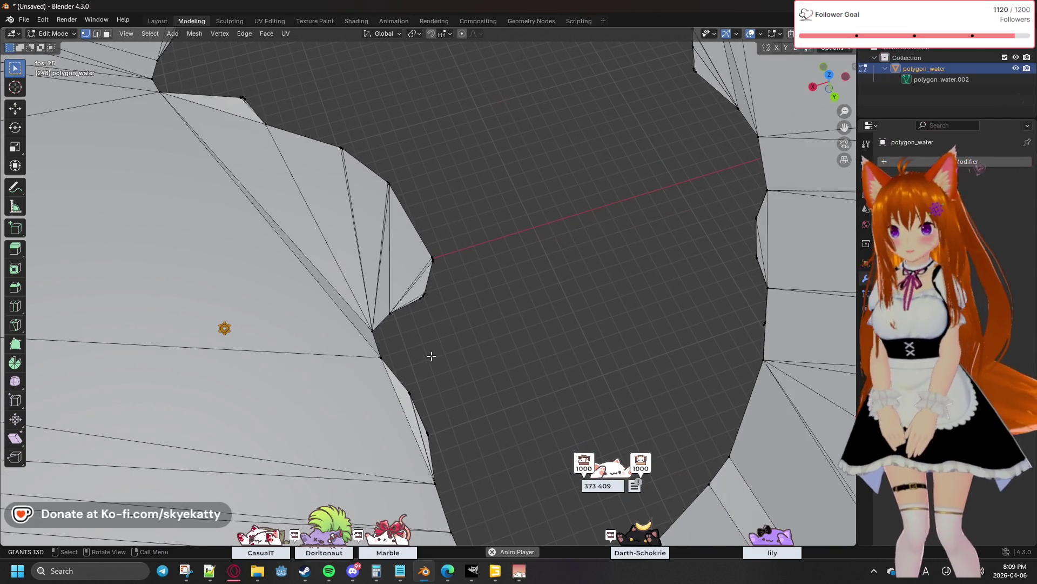
pyautogui.scroll(-2, 430, 364)
pyautogui.scroll(-2, 438, 371)
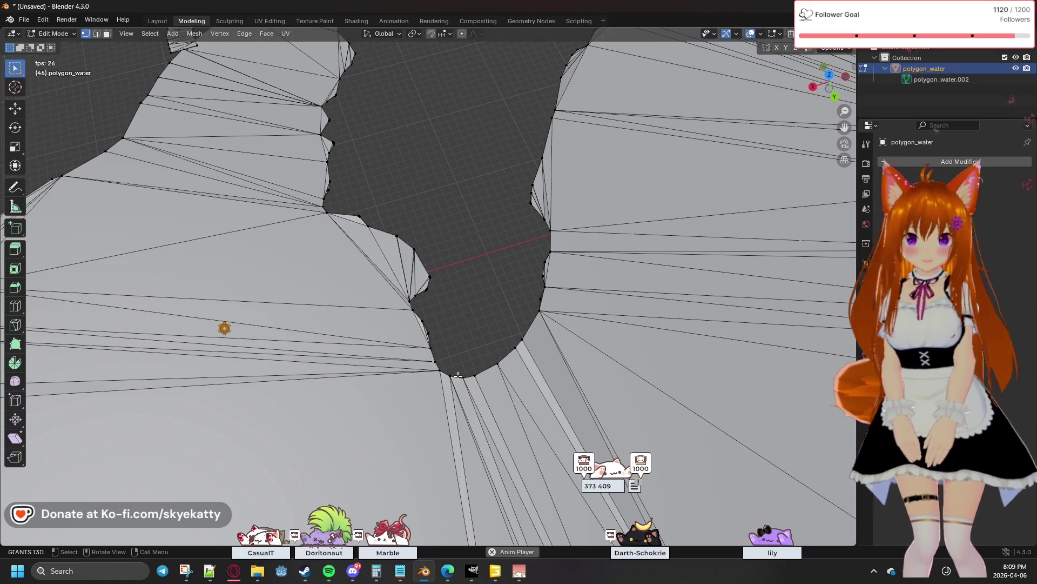
pyautogui.scroll(-2, 458, 376)
pyautogui.scroll(-2, 458, 375)
pyautogui.scroll(2, 455, 350)
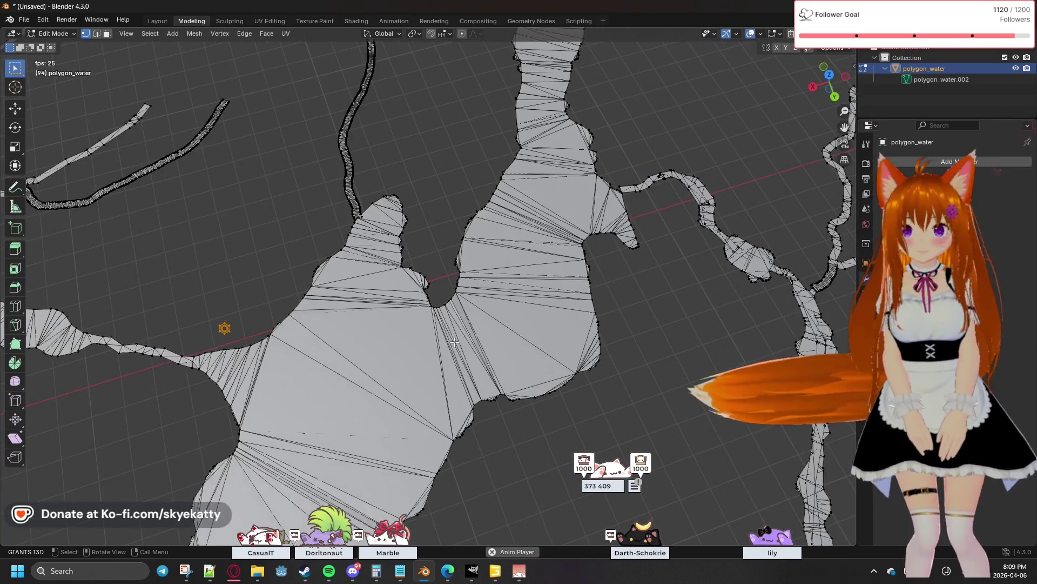
pyautogui.scroll(3, 455, 344)
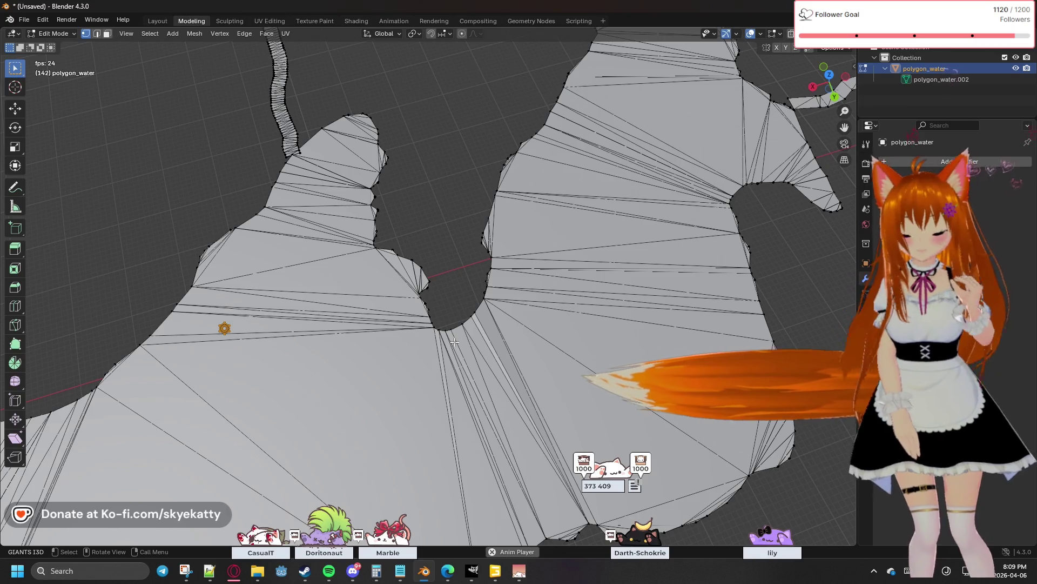
# Merge by distance across the whole linked water mesh, removing four duplicate vertices
pyautogui.click(460, 328)
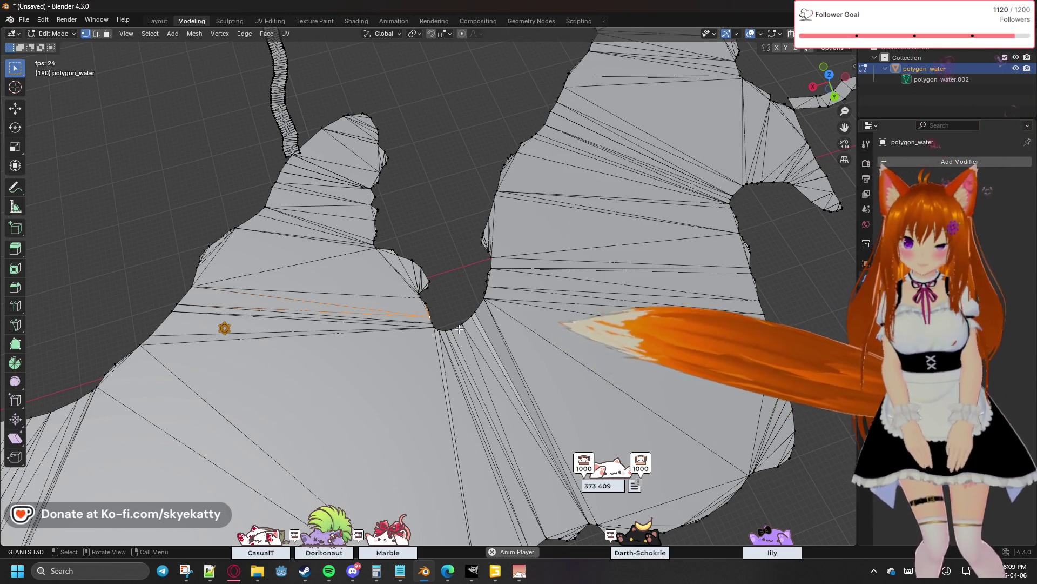
pyautogui.press('l')
pyautogui.press('m')
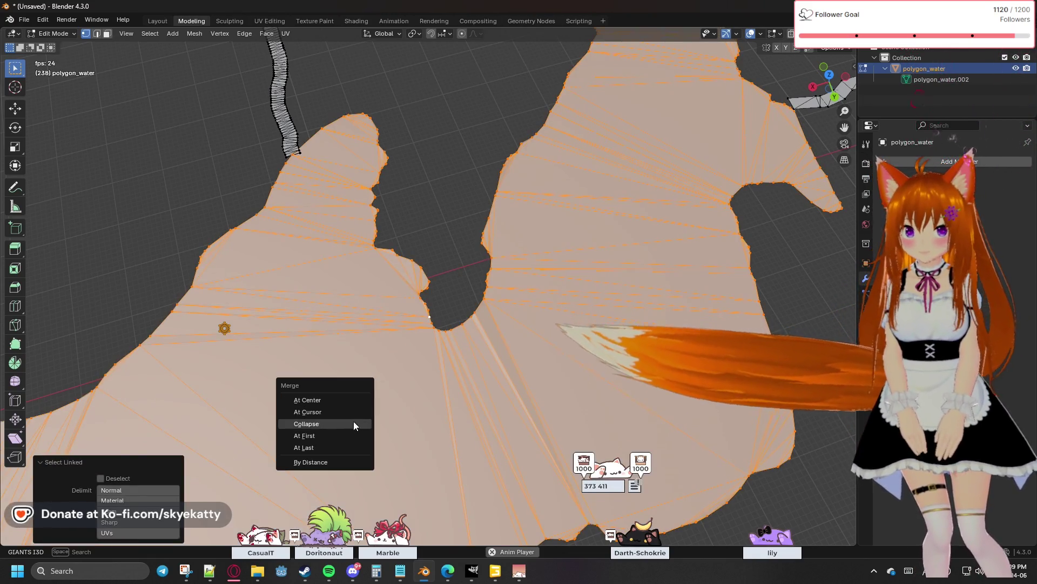
pyautogui.click(338, 460)
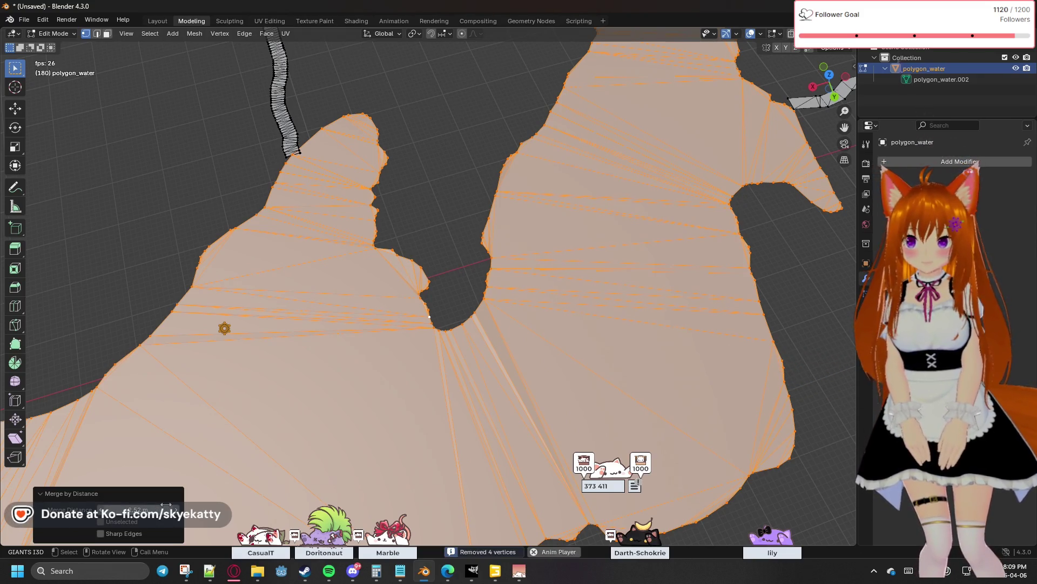
pyautogui.moveTo(139, 509); pyautogui.dragTo(130, 510)
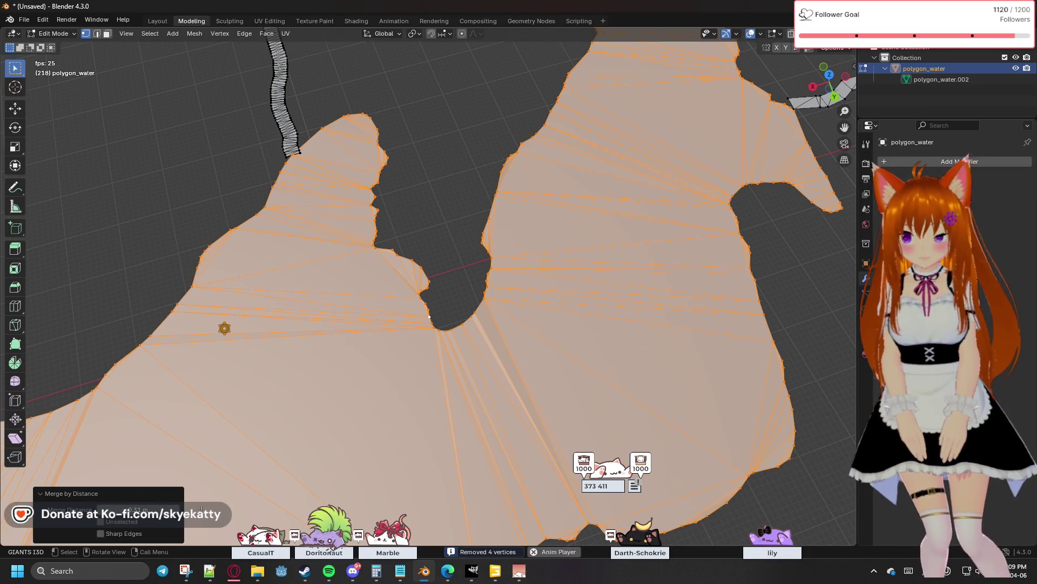
pyautogui.click(533, 552)
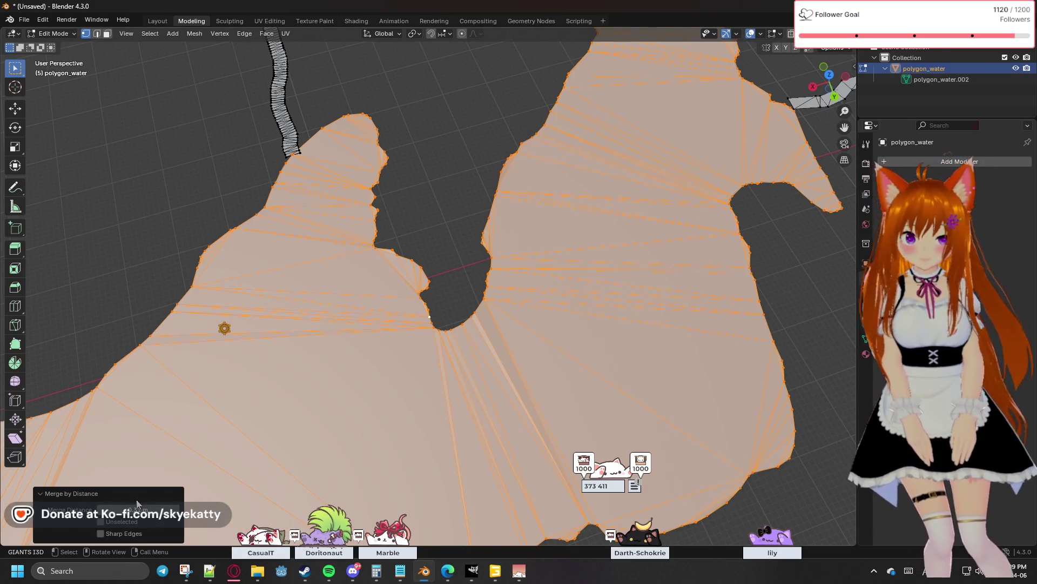
pyautogui.hotkey('alt', 'a')
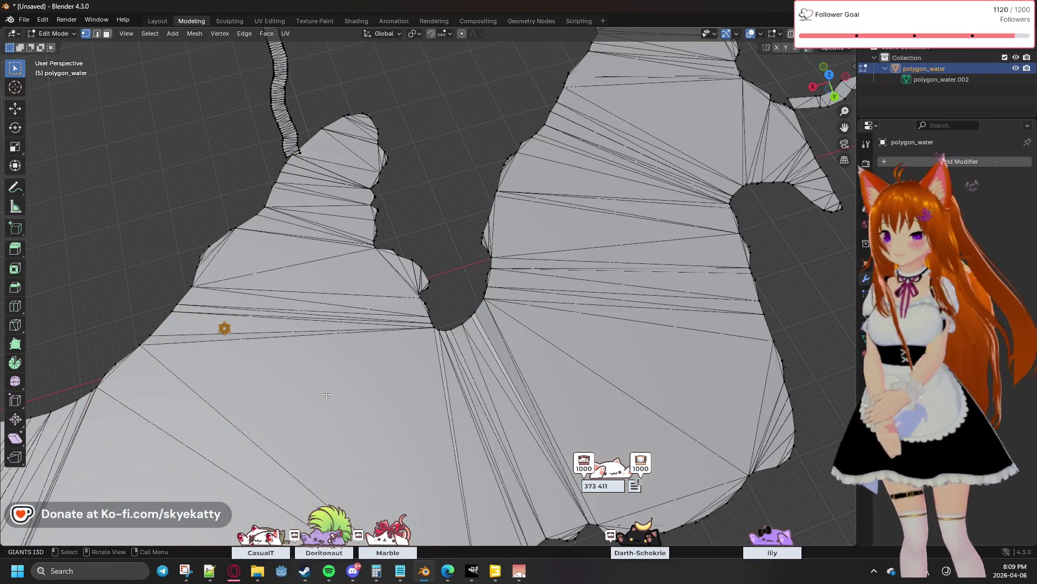
pyautogui.moveTo(318, 378)
pyautogui.mouseDown(button='middle')
pyautogui.moveTo(165, 324)
pyautogui.moveTo(171, 332)
pyautogui.mouseUp(button='middle')
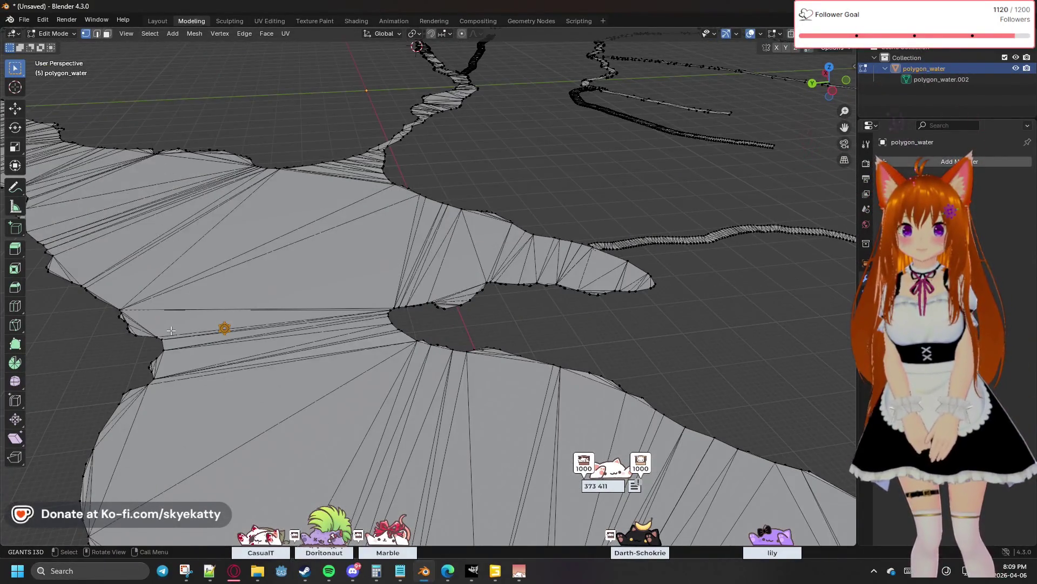
pyautogui.scroll(-2, 171, 331)
pyautogui.scroll(-2, 243, 324)
pyautogui.scroll(-2, 325, 312)
pyautogui.scroll(-2, 410, 303)
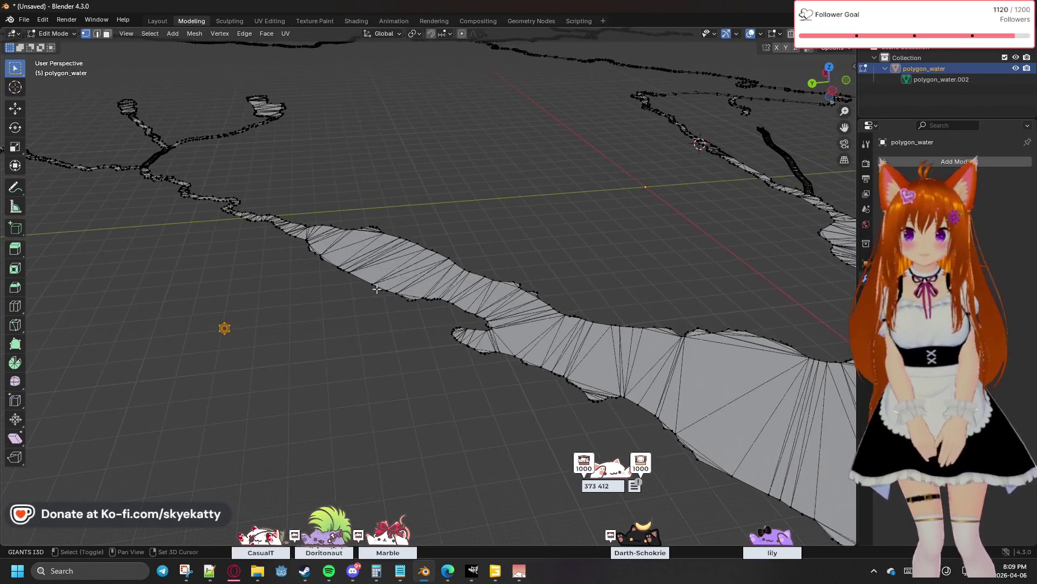
pyautogui.scroll(-2, 410, 303)
pyautogui.moveTo(410, 303)
pyautogui.mouseDown(button='middle')
pyautogui.moveTo(473, 321)
pyautogui.moveTo(492, 344)
pyautogui.moveTo(382, 327)
pyautogui.moveTo(534, 372)
pyautogui.mouseUp(button='middle')
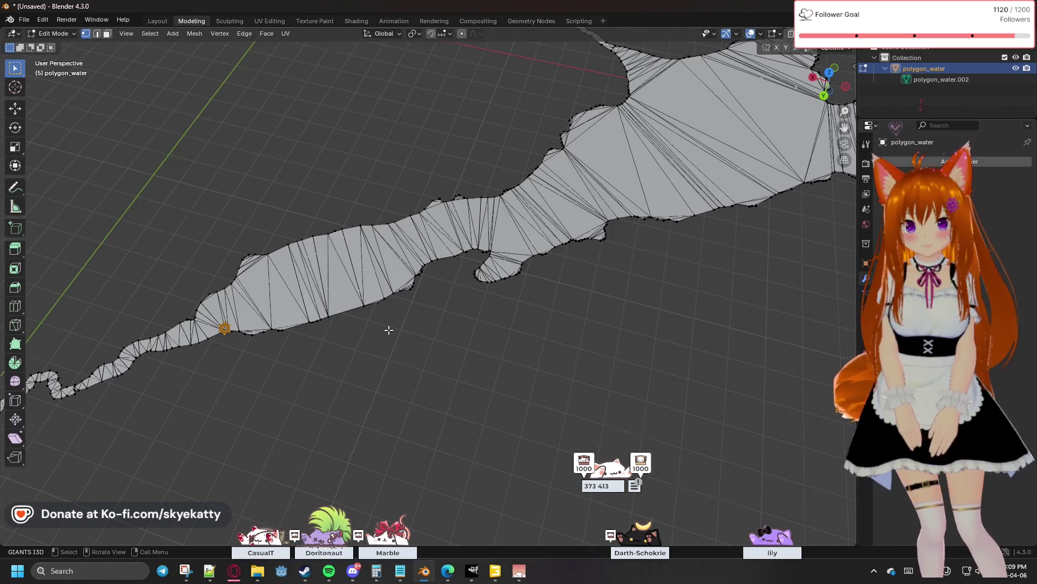
pyautogui.scroll(2, 388, 329)
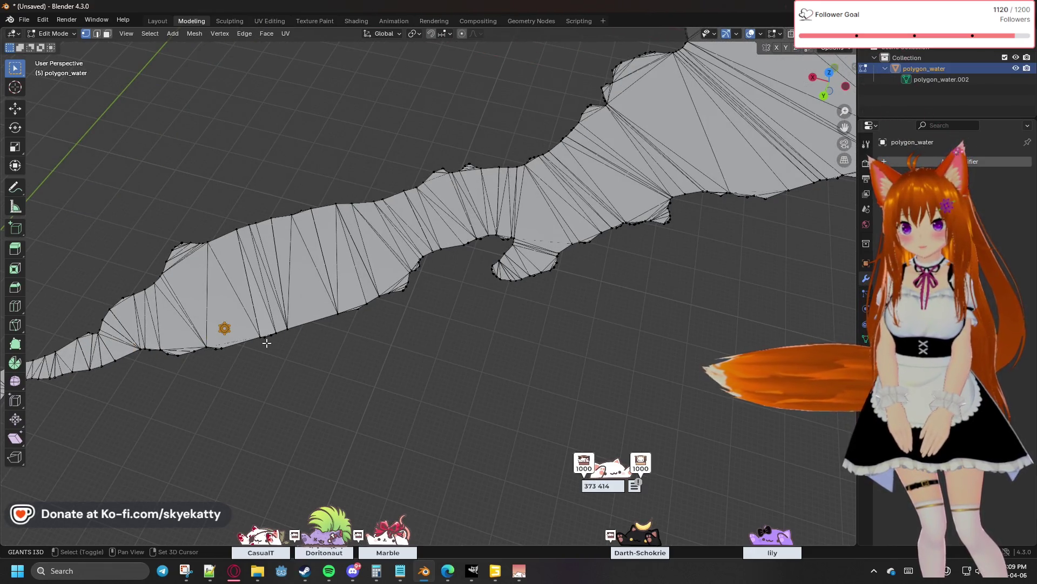
pyautogui.scroll(1, 268, 343)
pyautogui.scroll(1, 363, 343)
pyautogui.scroll(1, 365, 343)
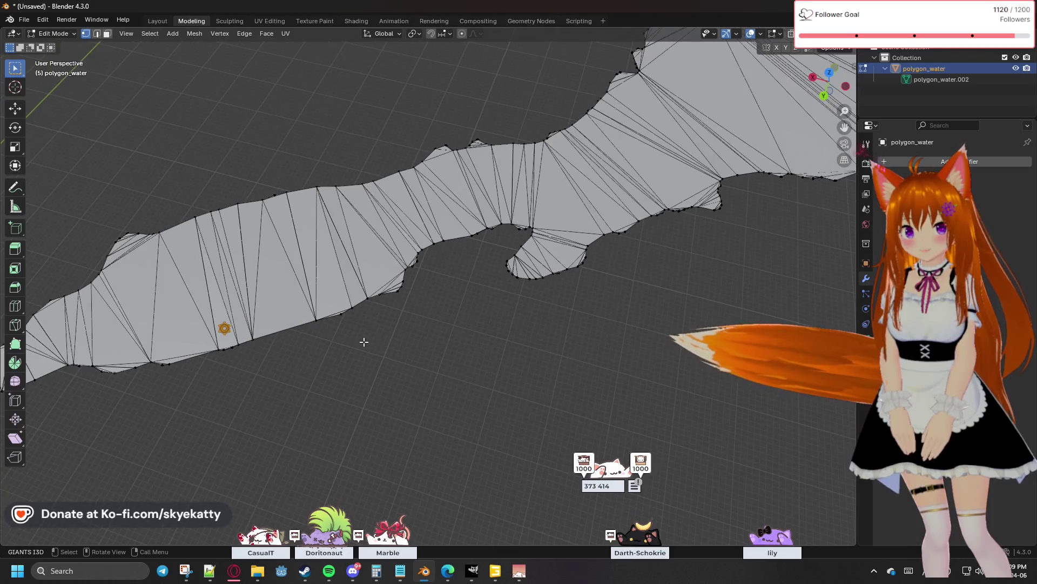
pyautogui.moveTo(388, 326)
pyautogui.keyDown('shift'); pyautogui.mouseDown(button='middle')
pyautogui.moveTo(526, 315)
pyautogui.moveTo(548, 231)
pyautogui.moveTo(504, 217)
pyautogui.moveTo(578, 216)
pyautogui.moveTo(214, 378)
pyautogui.moveTo(405, 311)
pyautogui.moveTo(546, 167)
pyautogui.moveTo(465, 267)
pyautogui.moveTo(461, 192)
pyautogui.moveTo(429, 293)
pyautogui.moveTo(512, 213)
pyautogui.moveTo(398, 273)
pyautogui.moveTo(356, 276)
pyautogui.moveTo(408, 273)
pyautogui.moveTo(405, 308)
pyautogui.moveTo(450, 313)
pyautogui.moveTo(425, 313)
pyautogui.mouseUp(button='middle'); pyautogui.keyUp('shift')
pyautogui.scroll(2, 426, 314)
pyautogui.scroll(1, 423, 314)
pyautogui.scroll(1, 420, 312)
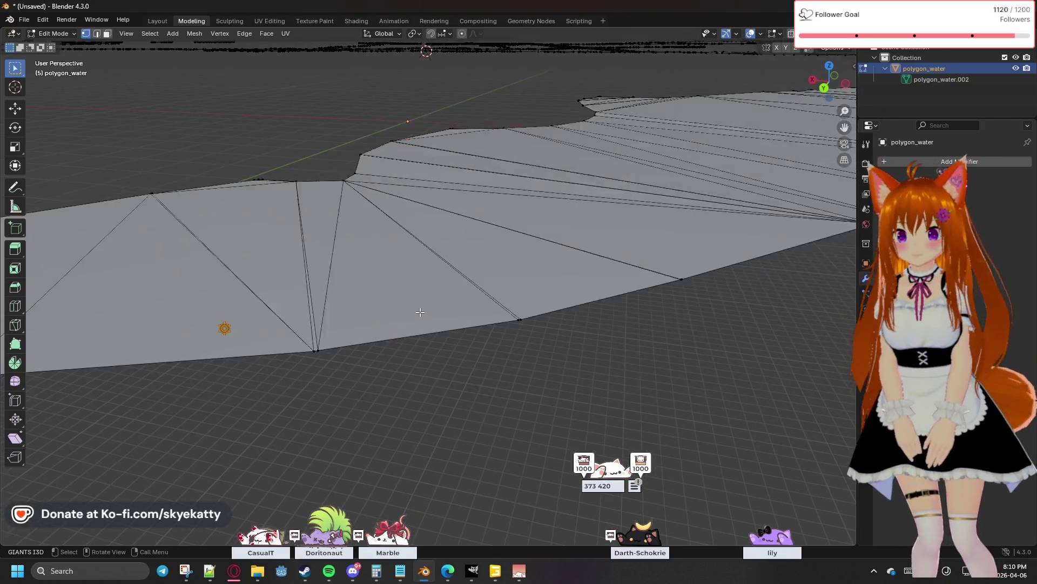
pyautogui.scroll(-2, 420, 312)
# Merge three stray border vertices at center along this stretch
pyautogui.moveTo(445, 269)
pyautogui.keyDown('shift'); pyautogui.mouseDown(button='middle')
pyautogui.moveTo(414, 332)
pyautogui.moveTo(433, 268)
pyautogui.moveTo(520, 302)
pyautogui.moveTo(586, 308)
pyautogui.moveTo(519, 341)
pyautogui.mouseUp(button='middle'); pyautogui.keyUp('shift')
pyautogui.click(484, 367)
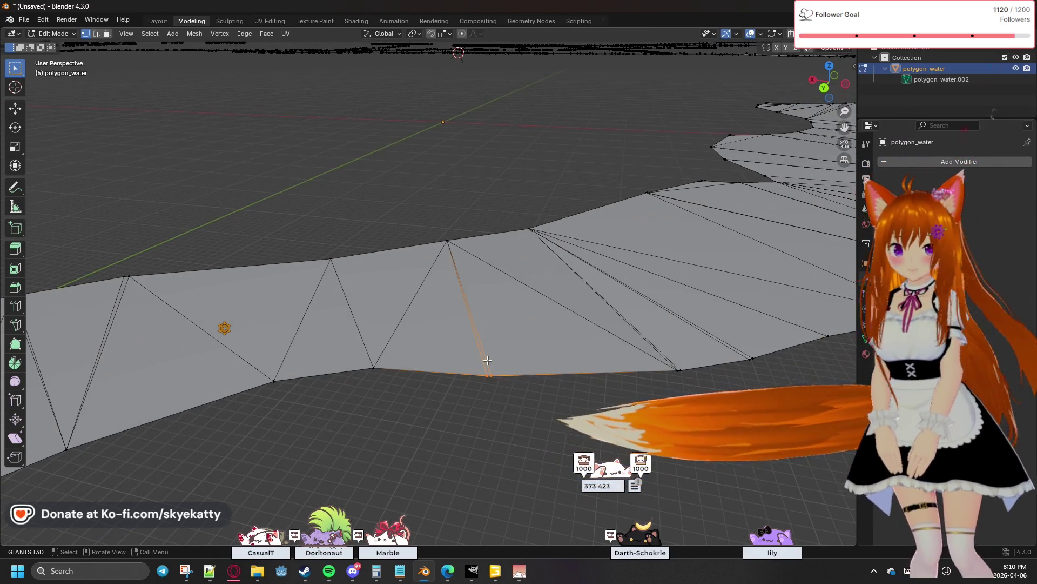
pyautogui.press('m')
pyautogui.click(465, 332)
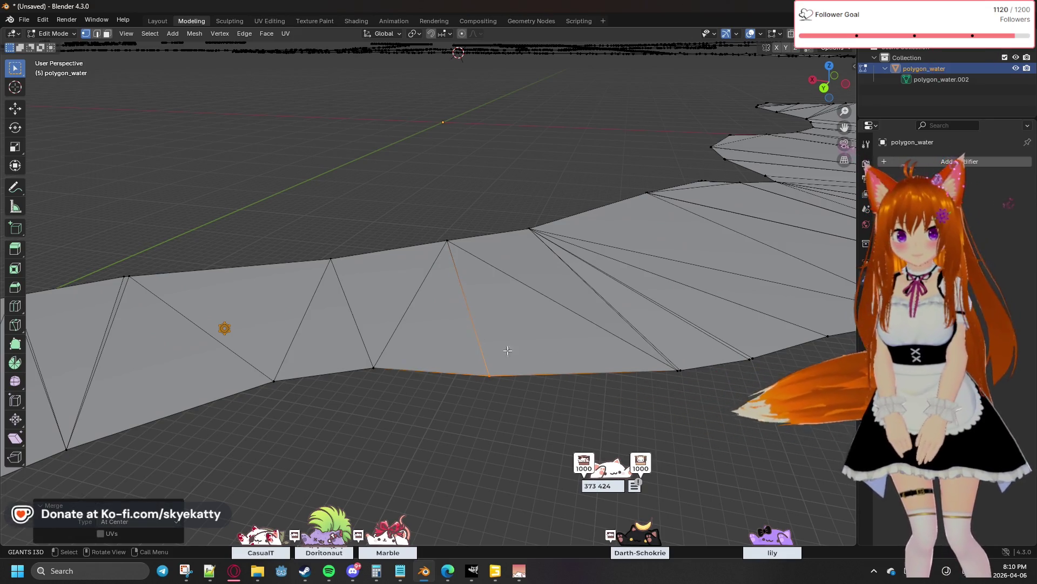
pyautogui.click(679, 371)
pyautogui.press('m')
pyautogui.click(644, 378)
pyautogui.click(740, 350)
pyautogui.press('m')
pyautogui.click(741, 371)
# Merge two more border vertices at center on the next section, undoing the last
pyautogui.moveTo(734, 373); pyautogui.dragTo(489, 395, button='middle')
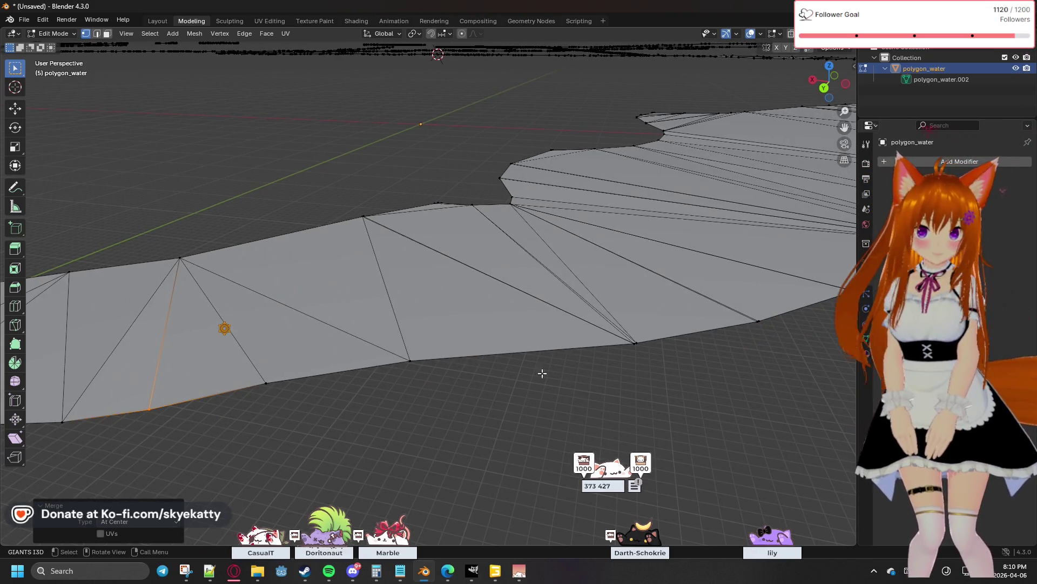
pyautogui.click(418, 363)
pyautogui.moveTo(518, 382)
pyautogui.mouseDown(button='middle')
pyautogui.moveTo(572, 378)
pyautogui.moveTo(426, 378)
pyautogui.mouseUp(button='middle')
pyautogui.click(347, 346)
pyautogui.press('m')
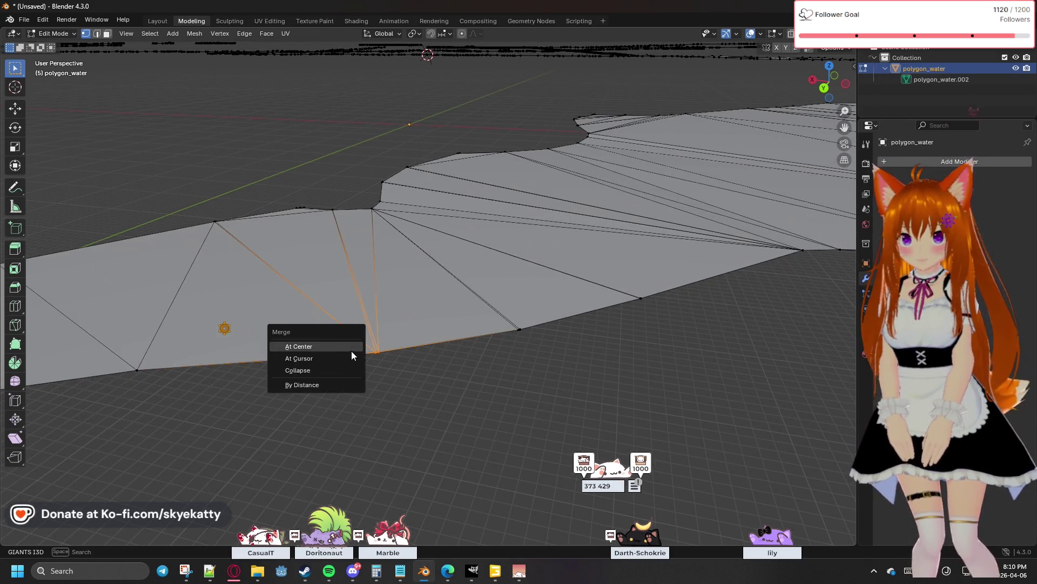
pyautogui.click(332, 346)
pyautogui.click(479, 370)
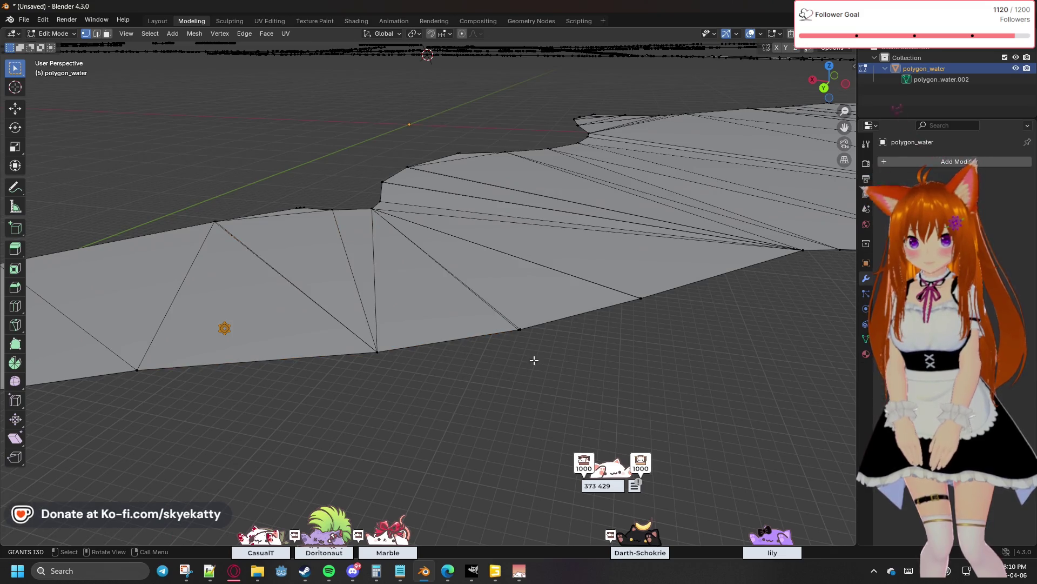
pyautogui.press('m')
pyautogui.click(508, 326)
pyautogui.moveTo(597, 338); pyautogui.dragTo(451, 369, button='middle')
pyautogui.hotkey('ctrl', 'z')
pyautogui.hotkey('ctrl', 'z')
pyautogui.hotkey('ctrl', 'z')
pyautogui.hotkey('ctrl', 'z')
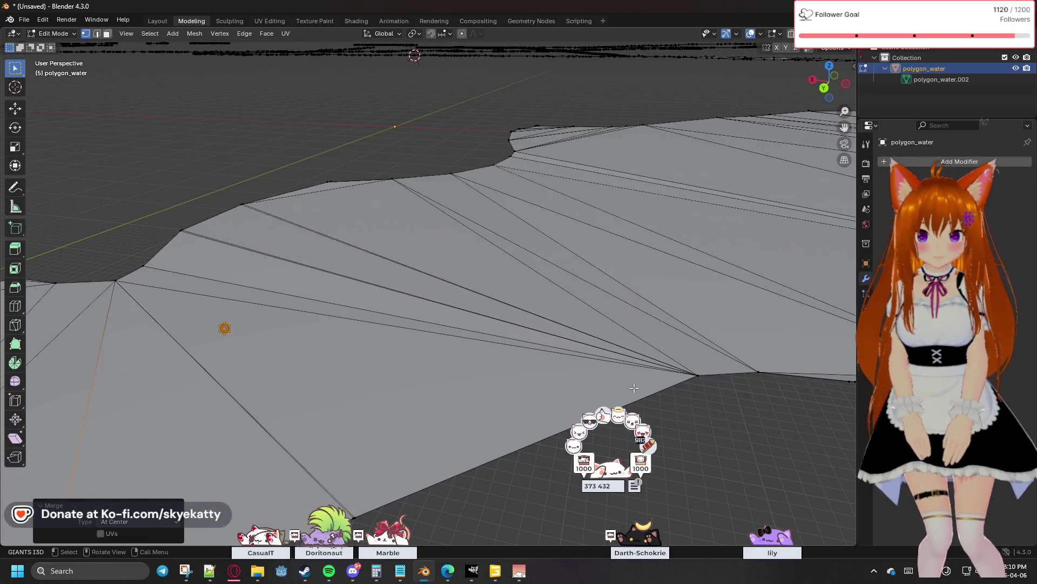
# Merge the first few stray vertices on polygon_water's lower border at center
pyautogui.keyDown('shift'); pyautogui.moveTo(634, 388); pyautogui.dragTo(613, 346, button='middle'); pyautogui.keyUp('shift')
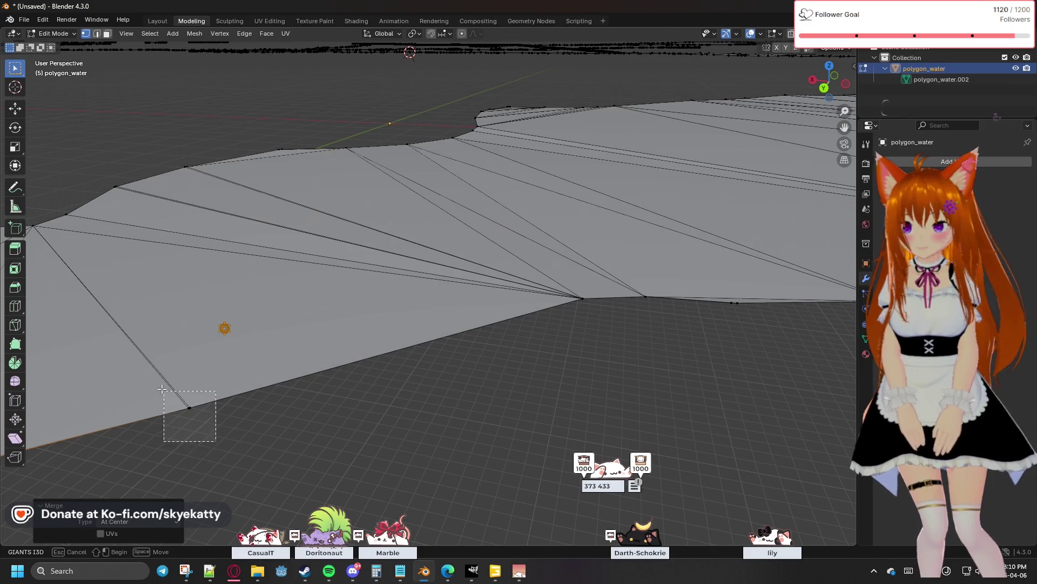
pyautogui.moveTo(164, 392); pyautogui.dragTo(167, 392)
pyautogui.press('m')
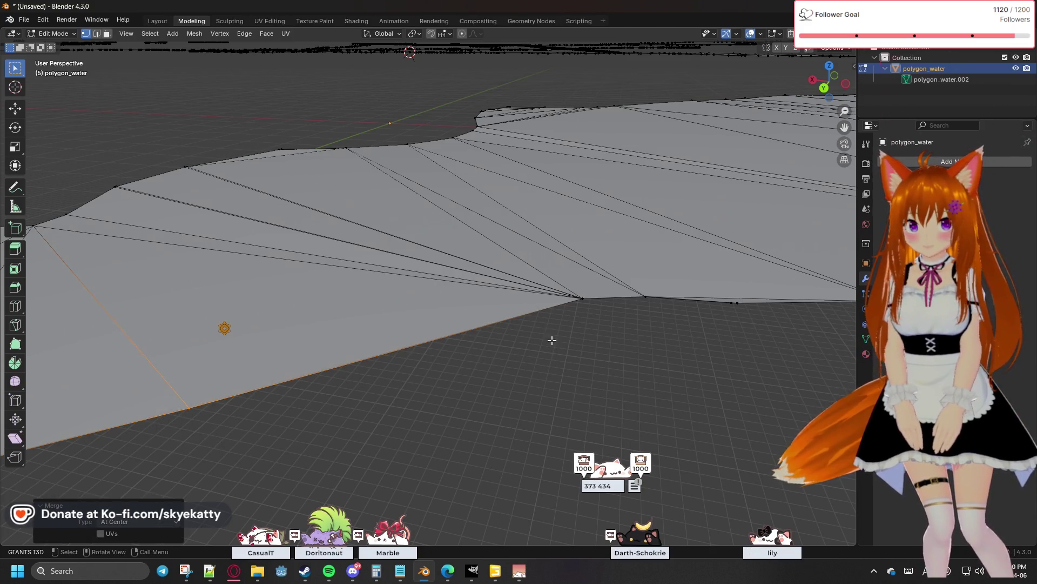
pyautogui.click(572, 302)
pyautogui.press('m')
pyautogui.click(558, 297)
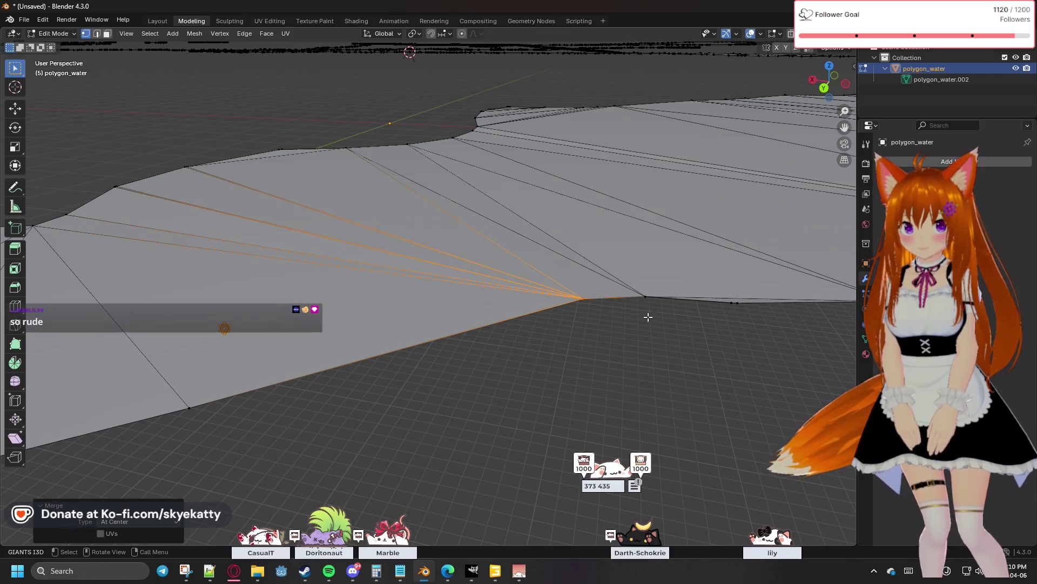
pyautogui.click(648, 313)
pyautogui.press('m')
pyautogui.click(648, 311)
pyautogui.click(721, 288)
pyautogui.click(706, 303)
# Work along the border merging each next stray vertex at center, orbiting between merges
pyautogui.moveTo(750, 316); pyautogui.dragTo(470, 336, button='middle')
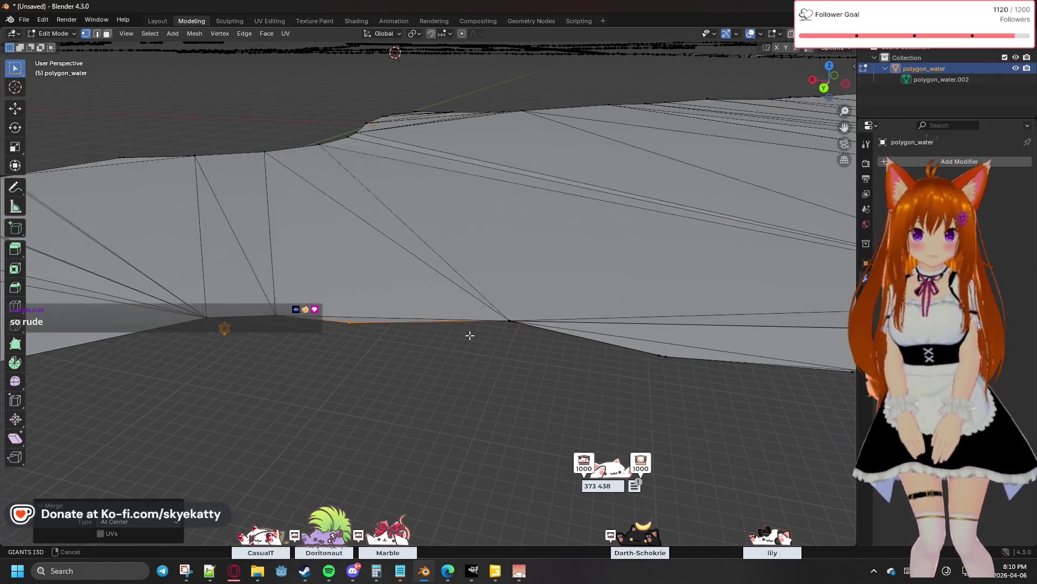
pyautogui.click(500, 309)
pyautogui.press('m')
pyautogui.click(508, 321)
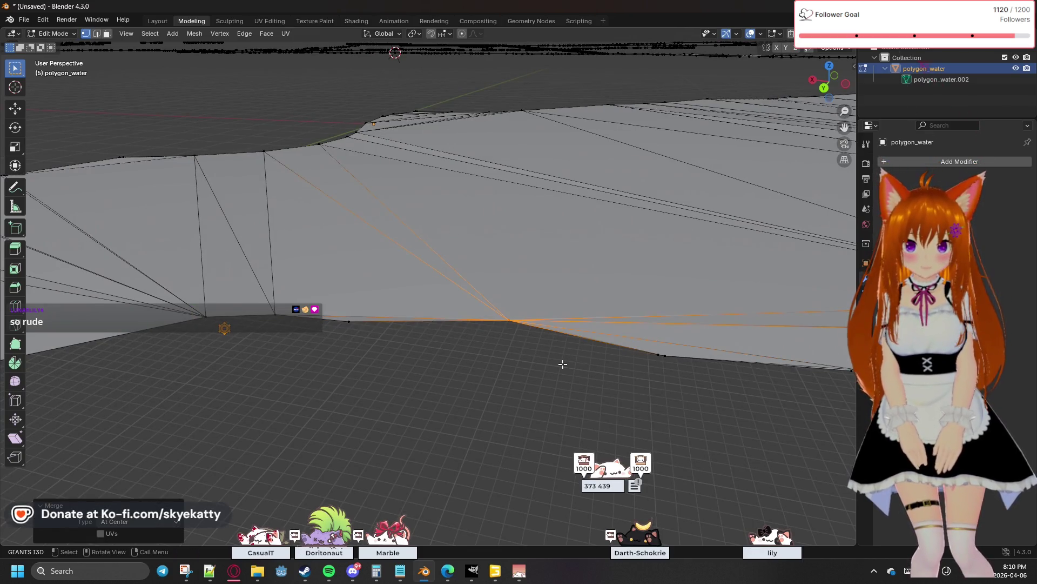
pyautogui.press('m')
pyautogui.click(612, 332)
pyautogui.moveTo(612, 331)
pyautogui.mouseDown(button='middle')
pyautogui.moveTo(452, 327)
pyautogui.moveTo(507, 308)
pyautogui.mouseUp(button='middle')
pyautogui.click(487, 301)
pyautogui.press('m')
pyautogui.click(471, 303)
pyautogui.moveTo(591, 313); pyautogui.dragTo(487, 333, button='middle')
pyautogui.click(519, 292)
pyautogui.press('m')
pyautogui.click(512, 295)
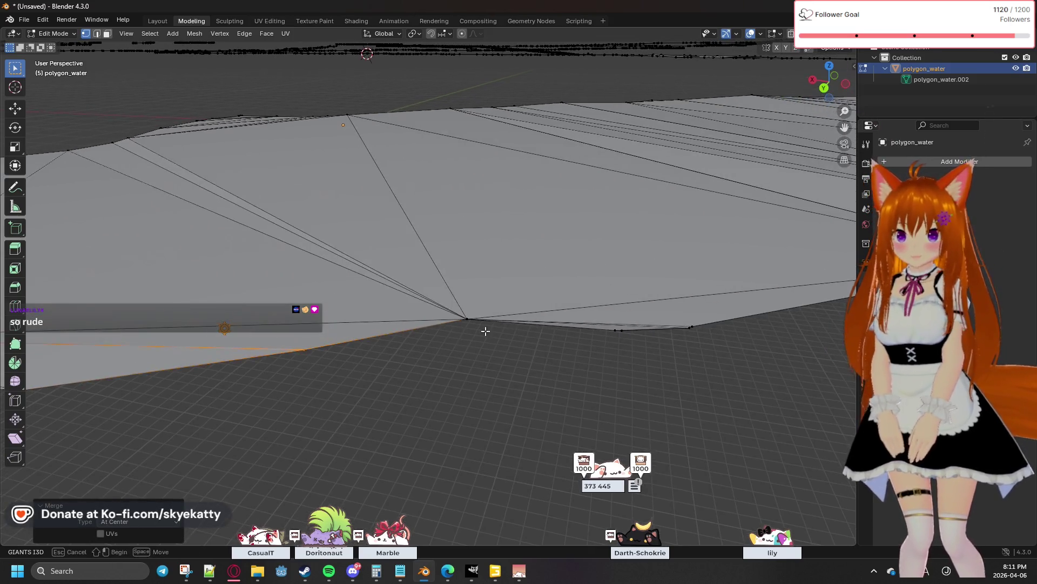
pyautogui.click(459, 314)
pyautogui.press('m')
pyautogui.click(459, 315)
# Merge several close vertex pairs further along the lower border at center
pyautogui.moveTo(642, 356); pyautogui.dragTo(596, 312)
pyautogui.press('m')
pyautogui.click(690, 327)
pyautogui.press('m')
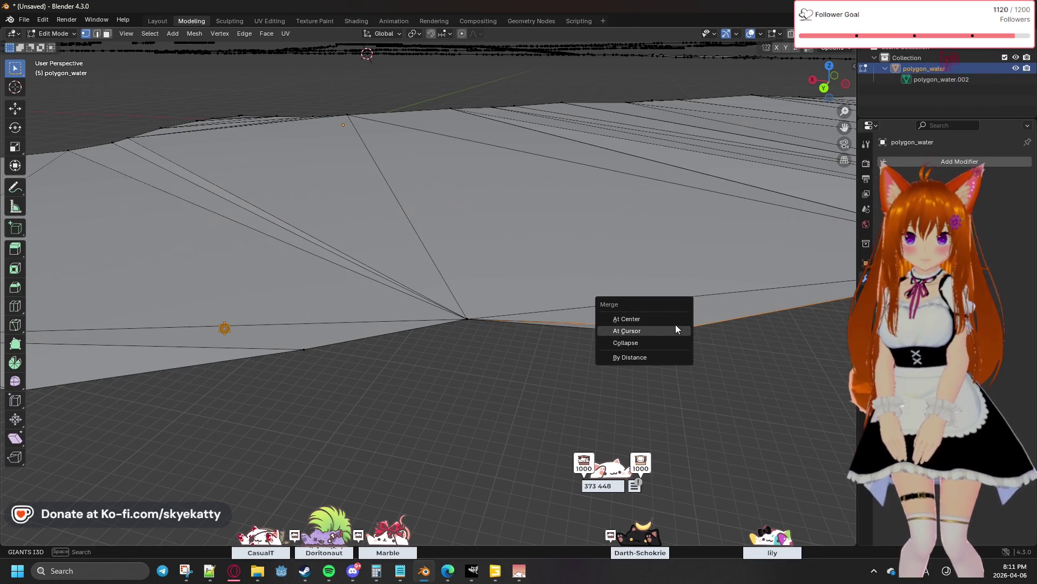
pyautogui.click(648, 318)
pyautogui.moveTo(738, 345)
pyautogui.mouseDown(button='middle')
pyautogui.moveTo(465, 359)
pyautogui.moveTo(283, 352)
pyautogui.moveTo(402, 355)
pyautogui.mouseUp(button='middle')
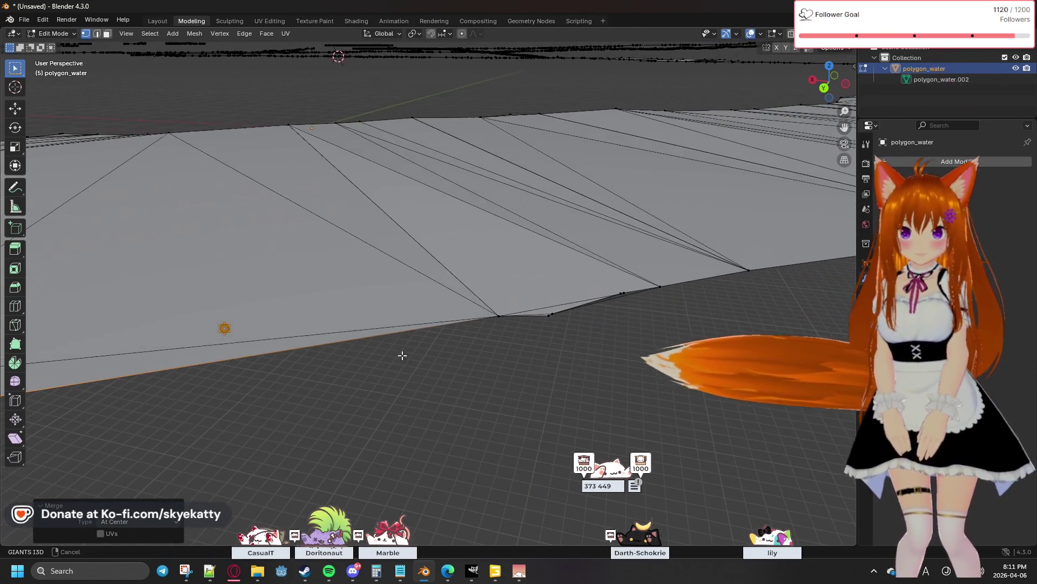
pyautogui.click(498, 314)
pyautogui.press('m')
pyautogui.click(486, 302)
pyautogui.moveTo(572, 340)
pyautogui.mouseDown()
pyautogui.moveTo(537, 304)
pyautogui.moveTo(549, 316)
pyautogui.mouseUp()
pyautogui.press('m')
pyautogui.click(519, 315)
# Merge two more stray border vertices at center and bring up the vertex operations from a low side view
pyautogui.click(617, 291)
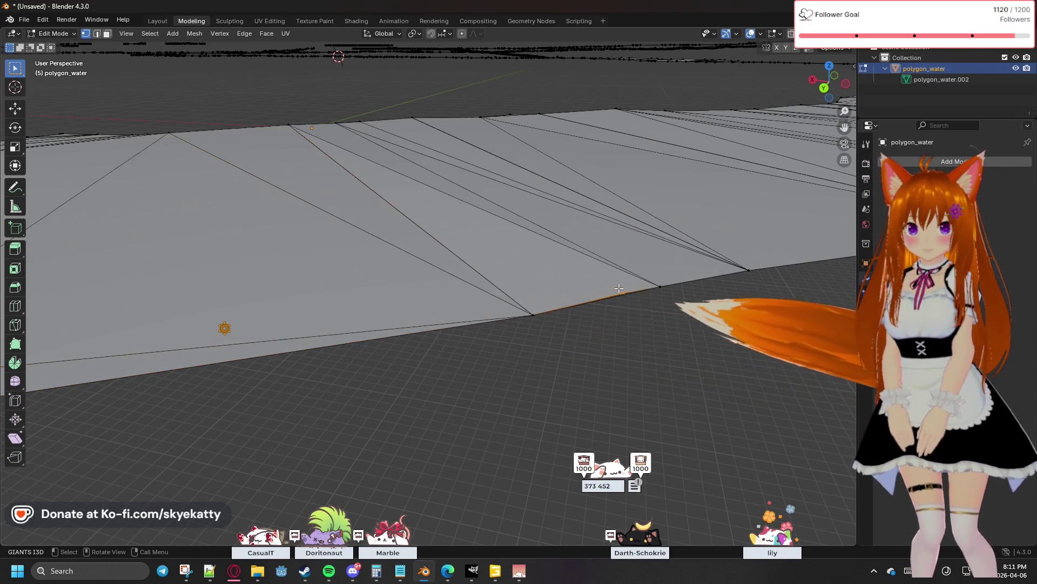
pyautogui.press('m')
pyautogui.click(625, 295)
pyautogui.keyDown('shift'); pyautogui.click(658, 286); pyautogui.keyUp('shift')
pyautogui.press('m')
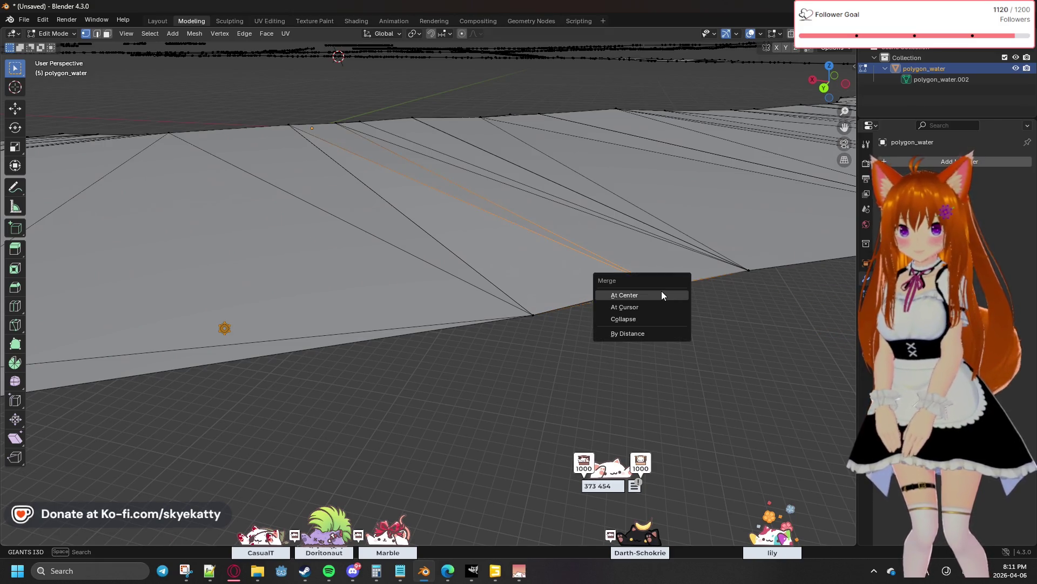
pyautogui.click(662, 296)
pyautogui.scroll(2, 560, 369)
pyautogui.scroll(1, 559, 369)
pyautogui.scroll(2, 559, 369)
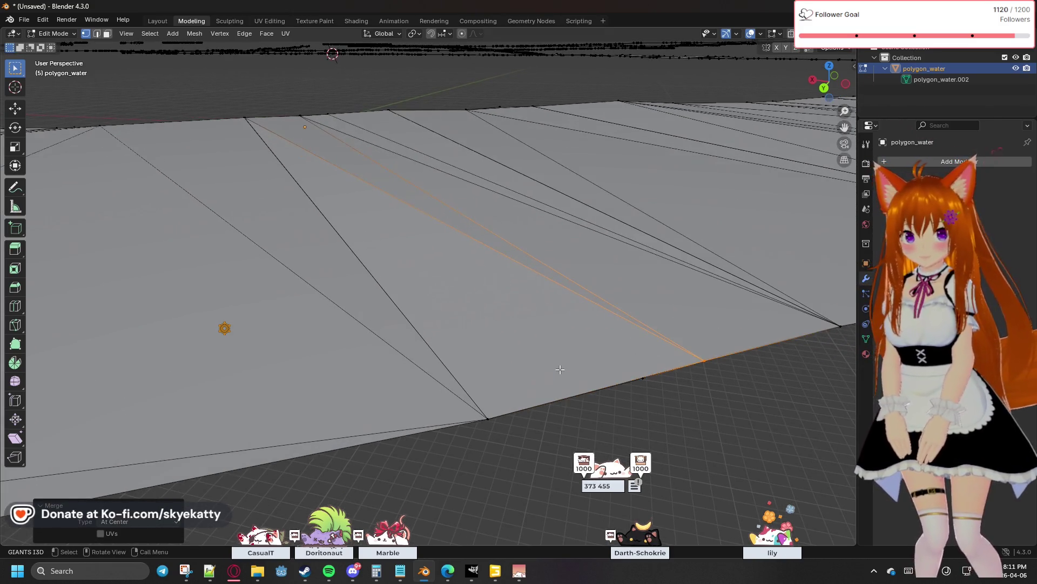
pyautogui.scroll(-1, 594, 378)
pyautogui.scroll(-2, 594, 377)
pyautogui.scroll(-1, 594, 378)
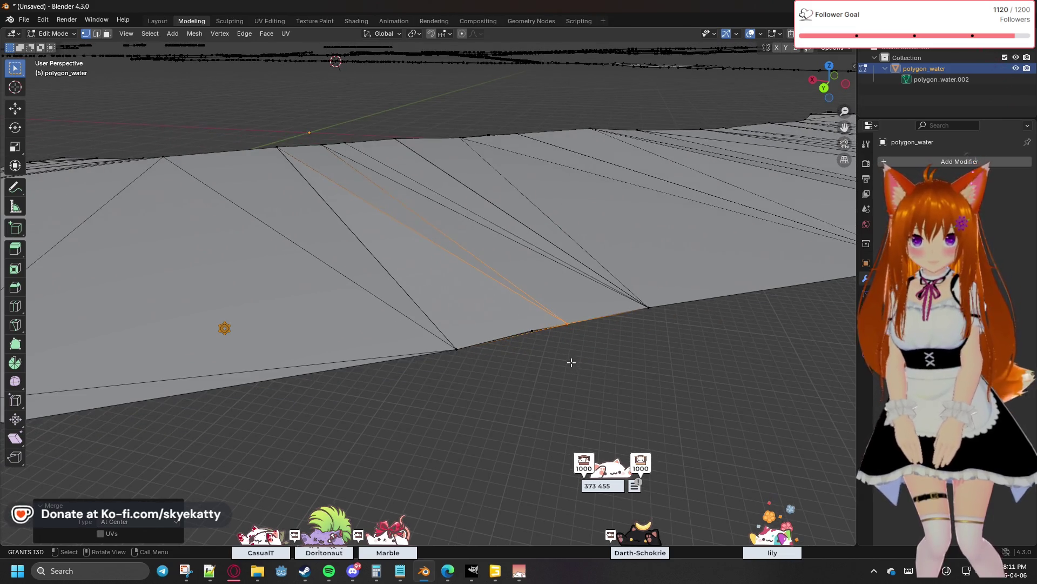
pyautogui.scroll(1, 570, 359)
pyautogui.rightClick(570, 358)
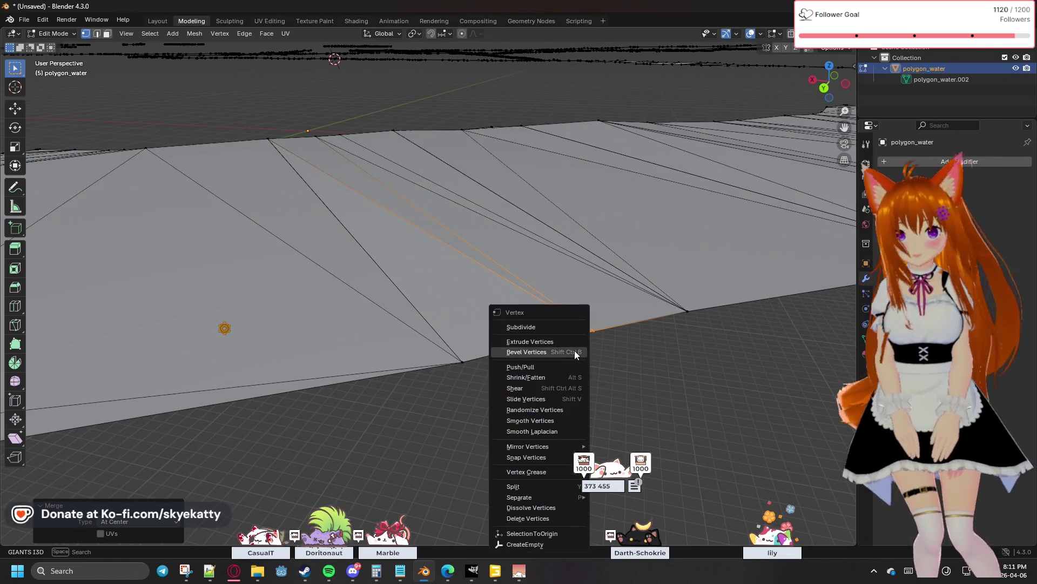
pyautogui.moveTo(654, 364)
pyautogui.mouseDown(button='middle')
pyautogui.moveTo(645, 325)
pyautogui.moveTo(715, 328)
pyautogui.moveTo(721, 339)
pyautogui.mouseUp(button='middle')
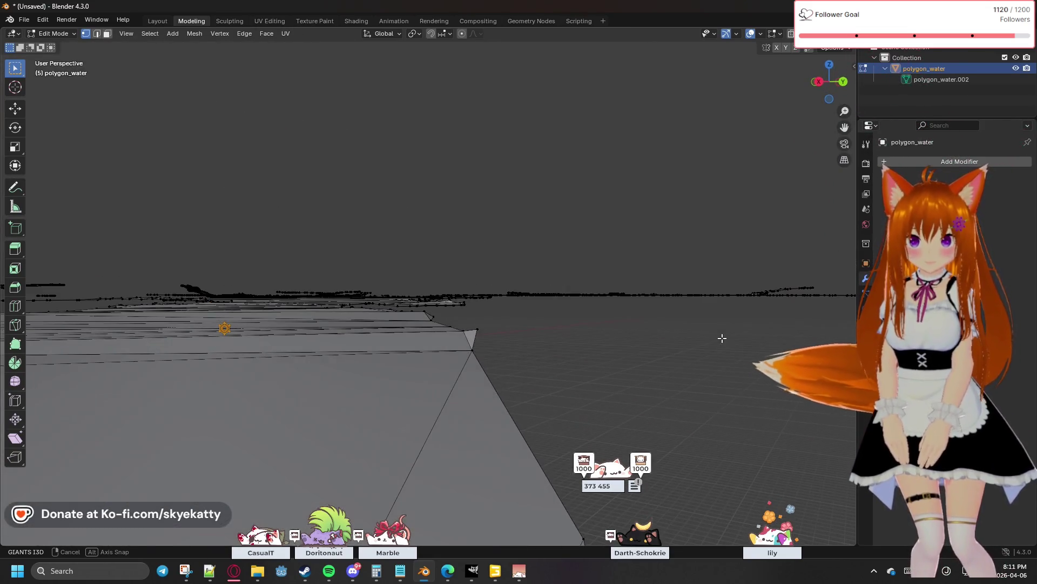
pyautogui.scroll(3, 514, 343)
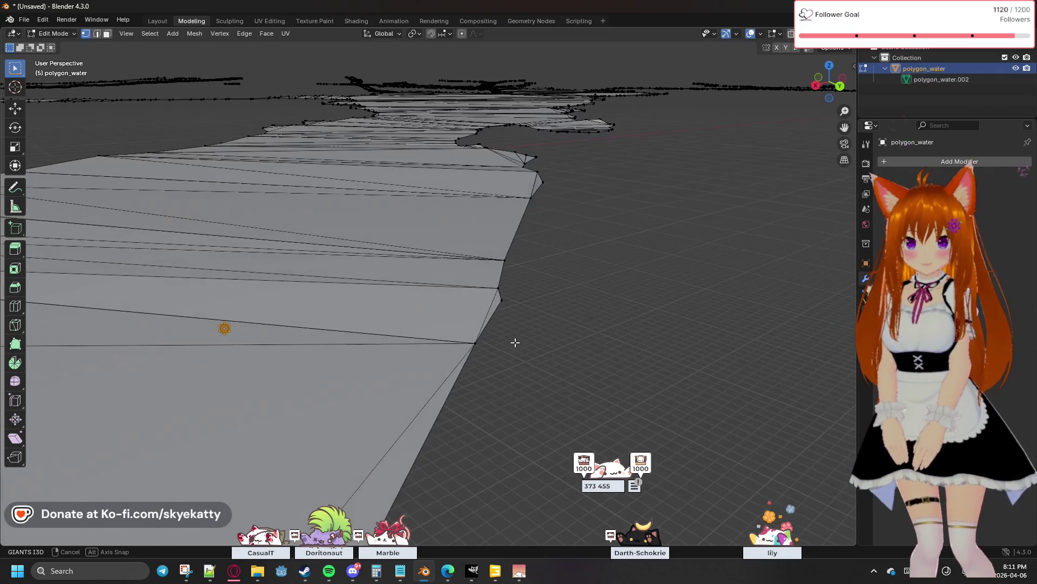
pyautogui.scroll(2, 509, 327)
pyautogui.scroll(1, 509, 327)
pyautogui.moveTo(614, 337)
pyautogui.mouseDown(button='middle')
pyautogui.moveTo(646, 297)
pyautogui.moveTo(637, 290)
pyautogui.moveTo(592, 303)
pyautogui.moveTo(387, 276)
pyautogui.moveTo(392, 239)
pyautogui.moveTo(429, 296)
pyautogui.moveTo(451, 305)
pyautogui.moveTo(381, 334)
pyautogui.moveTo(301, 327)
pyautogui.moveTo(307, 317)
pyautogui.moveTo(473, 309)
pyautogui.moveTo(426, 309)
pyautogui.moveTo(469, 330)
pyautogui.mouseUp(button='middle')
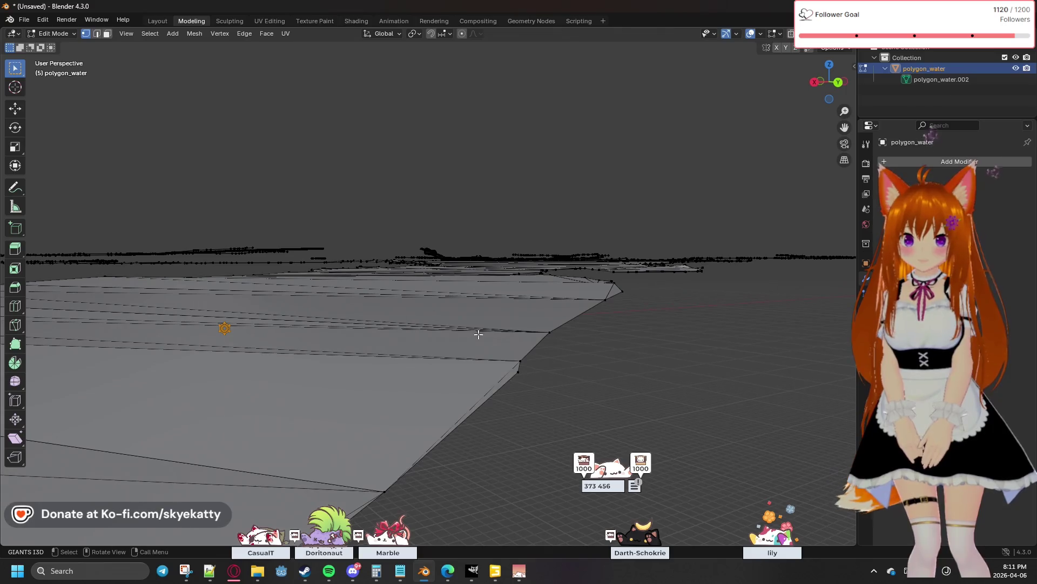
pyautogui.moveTo(537, 369)
pyautogui.mouseDown(button='middle')
pyautogui.moveTo(561, 358)
pyautogui.moveTo(565, 340)
pyautogui.mouseUp(button='middle')
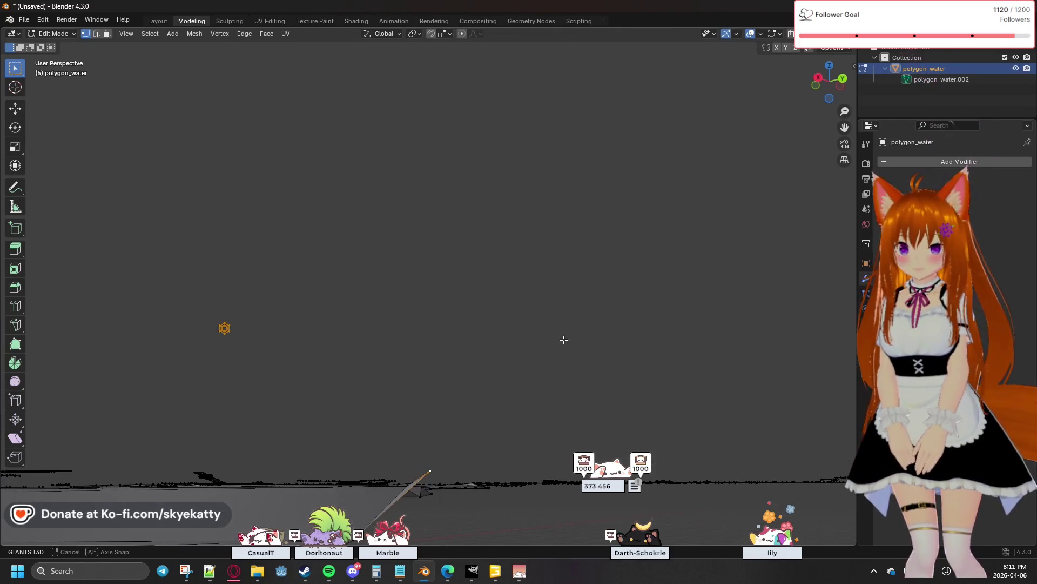
pyautogui.moveTo(511, 385)
pyautogui.mouseDown(button='middle')
pyautogui.moveTo(526, 341)
pyautogui.moveTo(588, 345)
pyautogui.moveTo(537, 373)
pyautogui.moveTo(446, 381)
pyautogui.moveTo(556, 373)
pyautogui.moveTo(511, 398)
pyautogui.moveTo(609, 308)
pyautogui.moveTo(407, 425)
pyautogui.moveTo(503, 348)
pyautogui.moveTo(638, 301)
pyautogui.moveTo(601, 339)
pyautogui.moveTo(394, 329)
pyautogui.moveTo(641, 308)
pyautogui.moveTo(400, 340)
pyautogui.moveTo(371, 378)
pyautogui.moveTo(505, 352)
pyautogui.moveTo(513, 301)
pyautogui.moveTo(532, 274)
pyautogui.moveTo(429, 397)
pyautogui.mouseUp(button='middle')
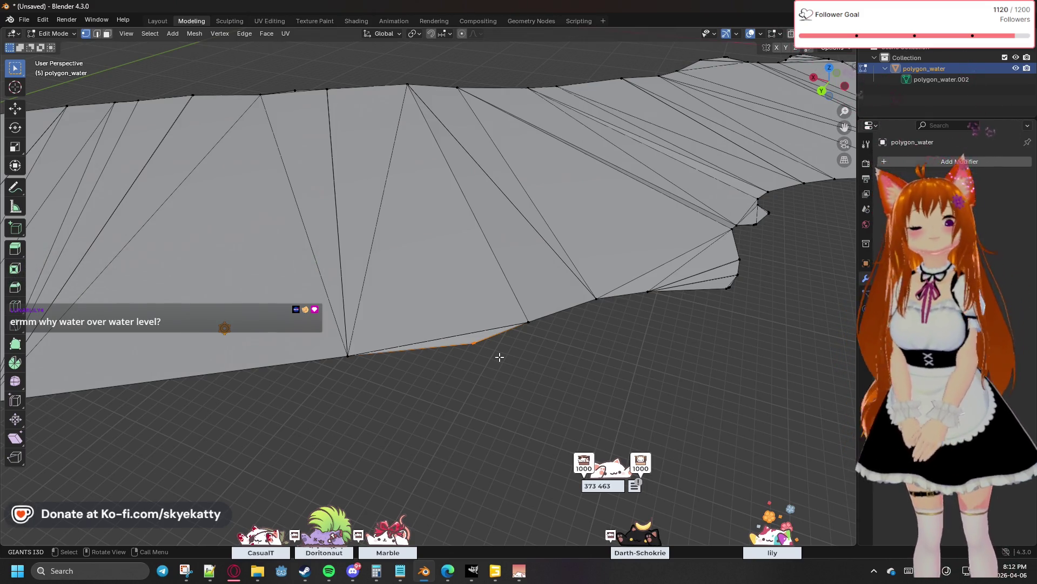
# Clear a whole-mesh selection, then merge a close pair of lower-border vertices at center
pyautogui.press('l')
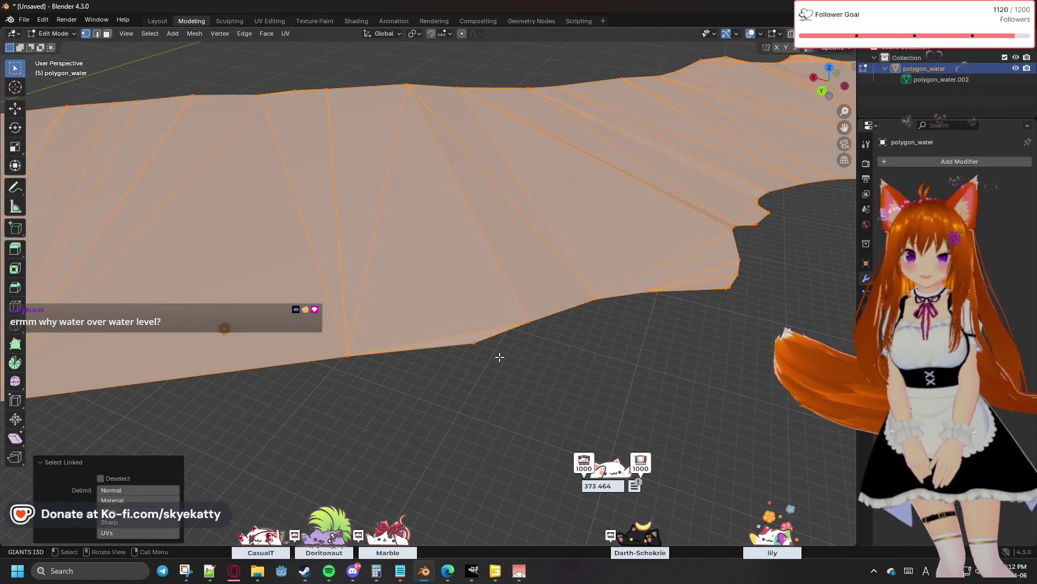
pyautogui.click(499, 357)
pyautogui.moveTo(459, 340); pyautogui.dragTo(507, 365)
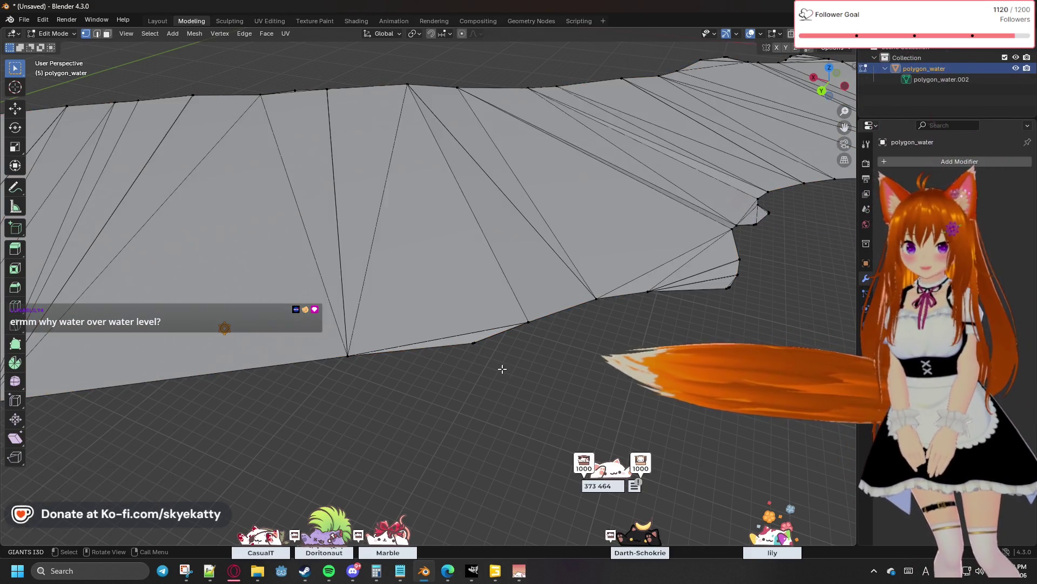
pyautogui.moveTo(456, 335); pyautogui.dragTo(514, 375, button='middle')
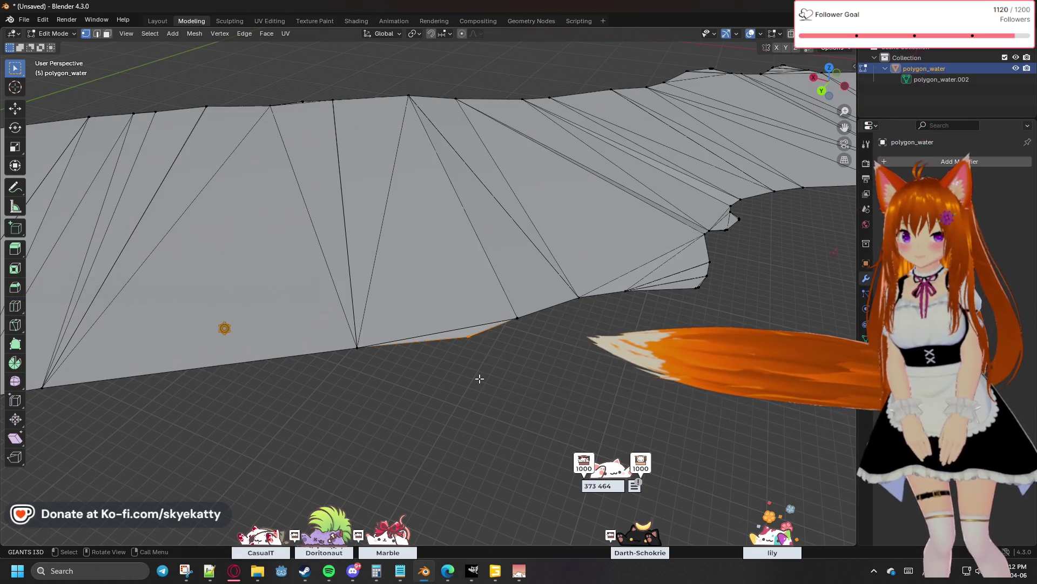
pyautogui.moveTo(484, 371); pyautogui.dragTo(464, 332)
pyautogui.press('m')
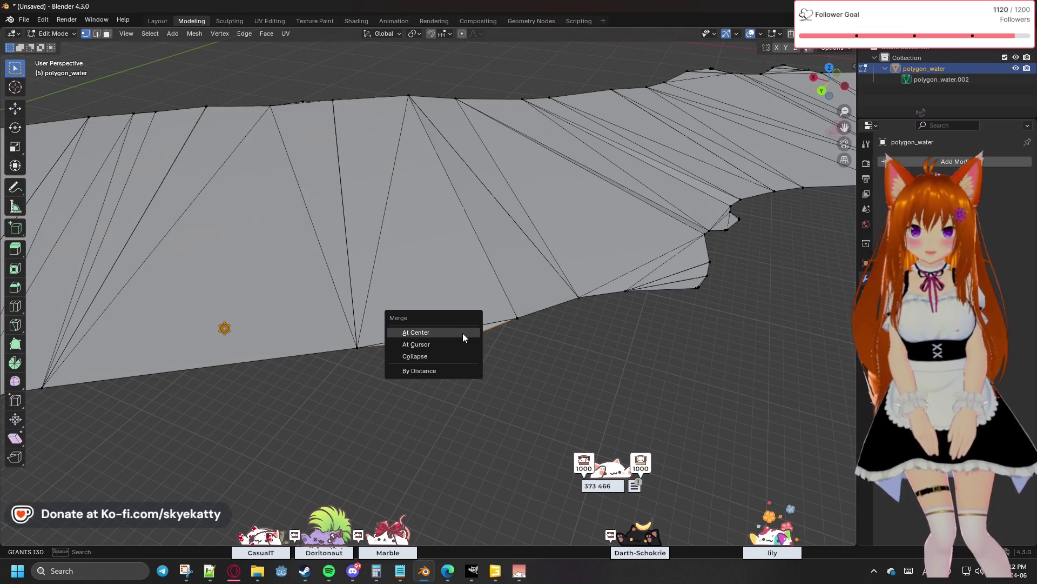
pyautogui.click(643, 342)
pyautogui.moveTo(668, 335); pyautogui.dragTo(531, 371, button='middle')
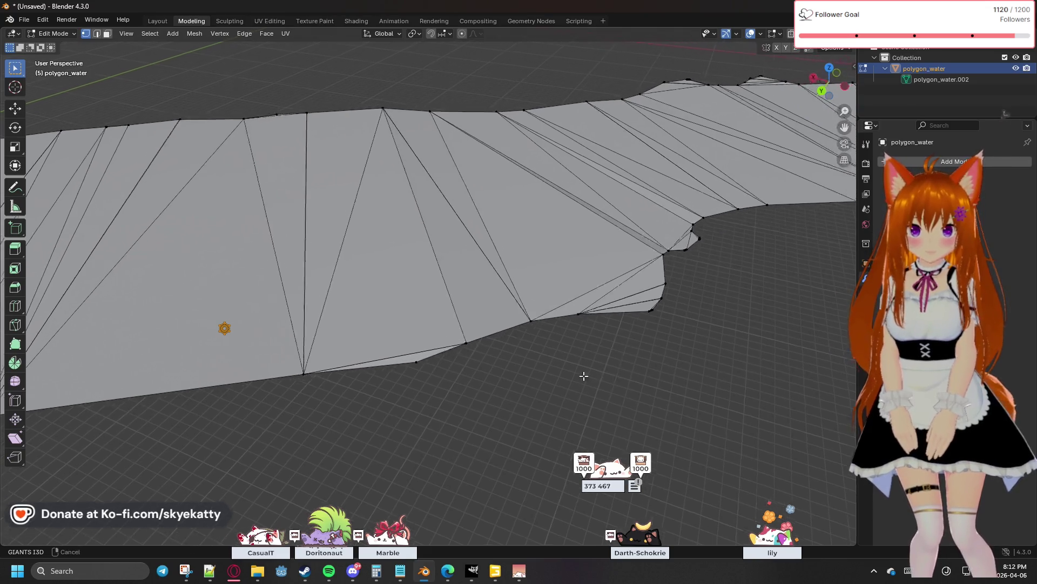
pyautogui.moveTo(605, 388)
pyautogui.mouseDown(button='middle')
pyautogui.moveTo(505, 394)
pyautogui.moveTo(563, 375)
pyautogui.moveTo(549, 384)
pyautogui.moveTo(584, 391)
pyautogui.mouseUp(button='middle')
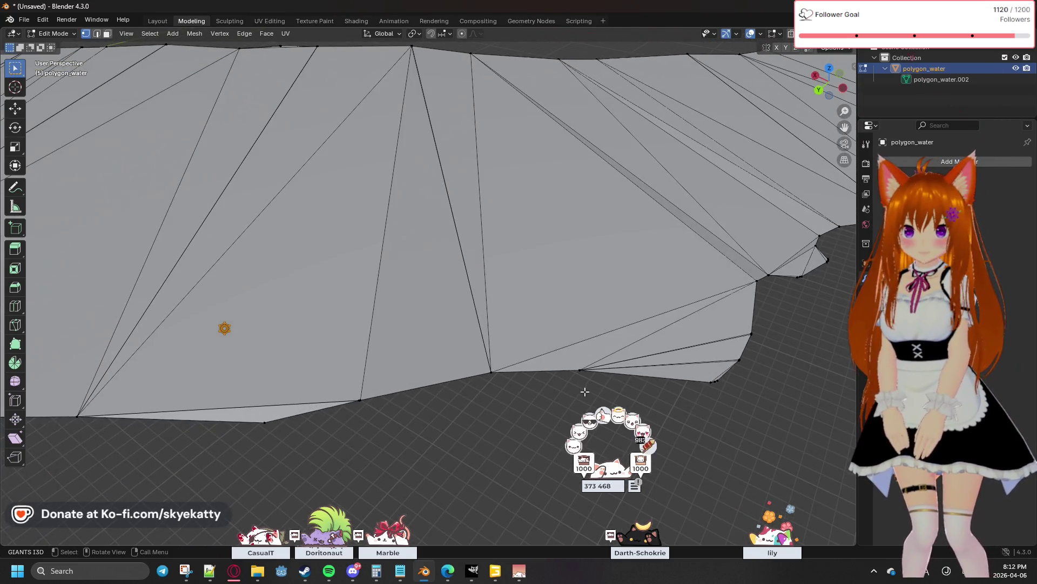
# Merge the current selection and the next close vertex pair on the lower-right border at center
pyautogui.press('m')
pyautogui.click(568, 365)
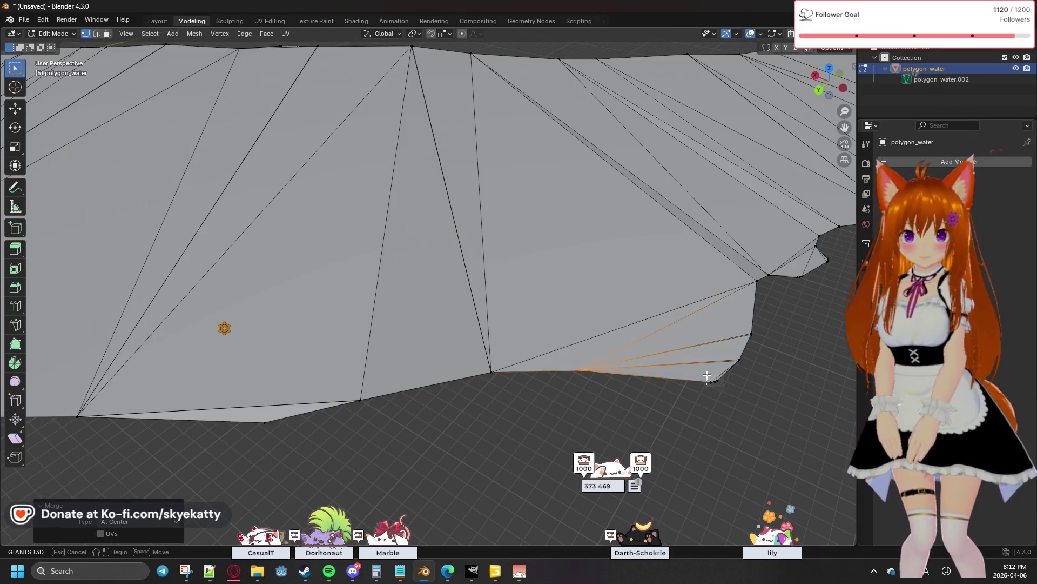
pyautogui.moveTo(708, 375); pyautogui.dragTo(726, 383)
pyautogui.press('m')
pyautogui.click(726, 382)
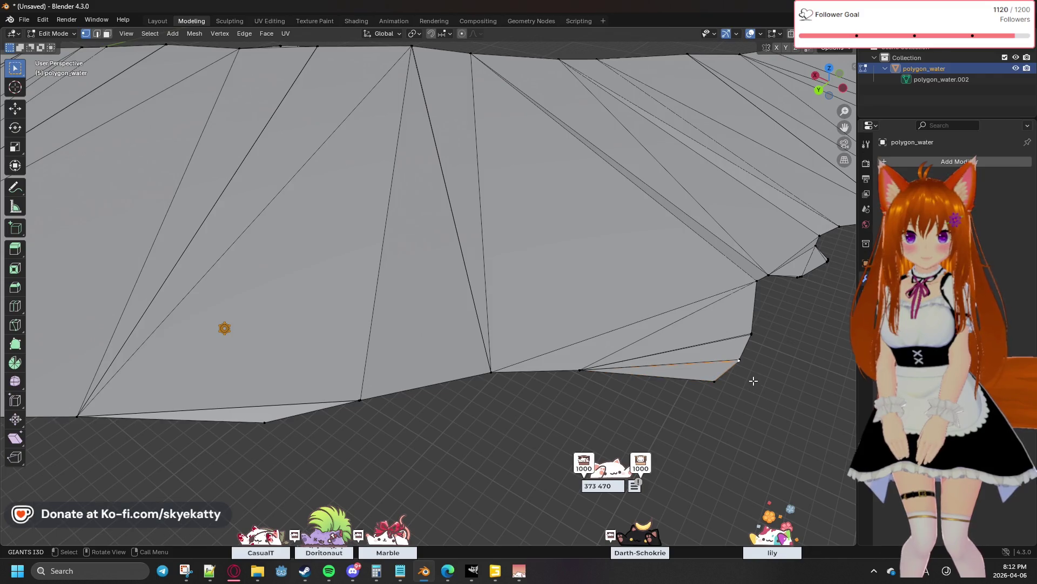
# Merge two more stray vertex selections on the border at center and orbit toward the next stretch
pyautogui.press('m')
pyautogui.moveTo(752, 367)
pyautogui.mouseDown()
pyautogui.moveTo(741, 359)
pyautogui.moveTo(746, 328)
pyautogui.mouseUp()
pyautogui.click(730, 355)
pyautogui.press('m')
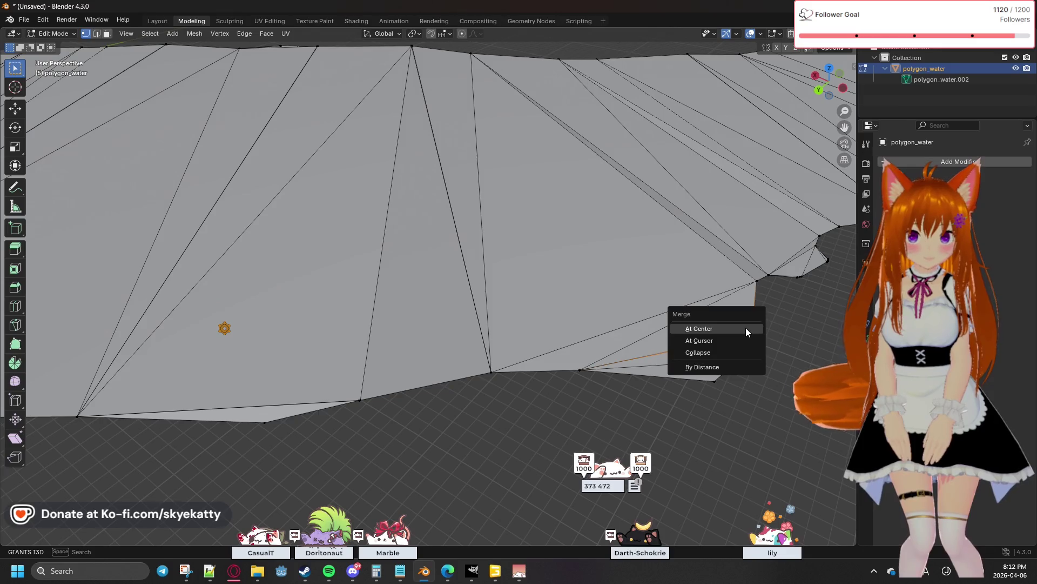
pyautogui.click(746, 328)
pyautogui.moveTo(774, 309); pyautogui.dragTo(617, 343, button='middle')
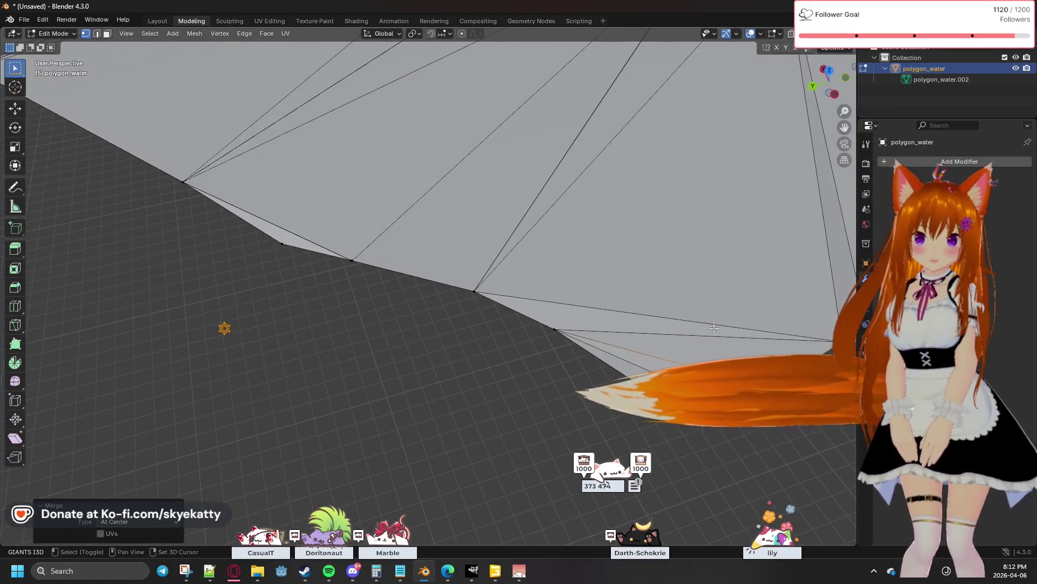
pyautogui.moveTo(617, 343)
pyautogui.mouseDown(button='middle')
pyautogui.moveTo(279, 317)
pyautogui.moveTo(531, 346)
pyautogui.mouseUp(button='middle')
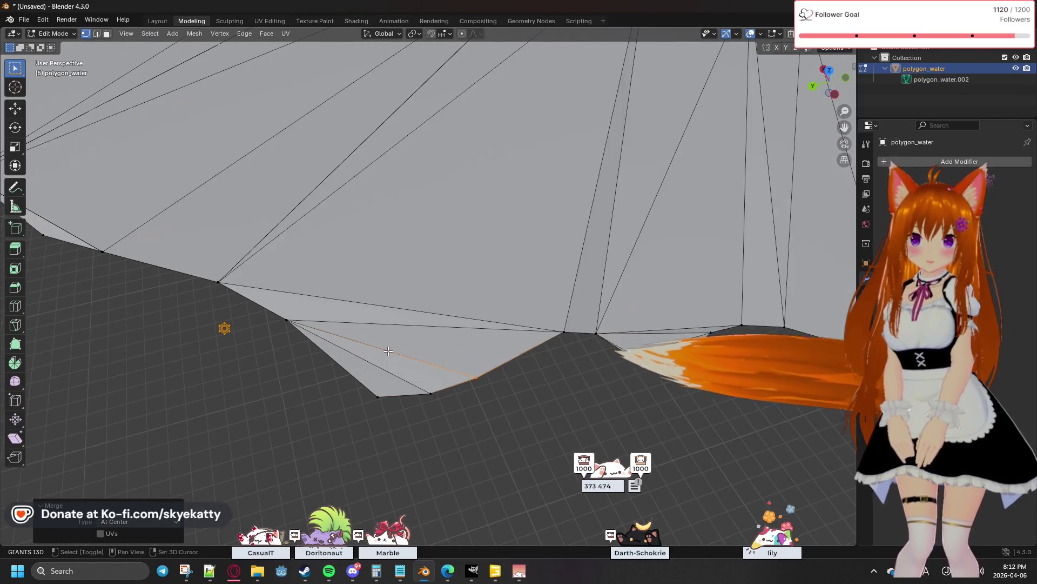
# Collapse the first short stray edges on the lower border into single vertices at center
pyautogui.click(556, 344)
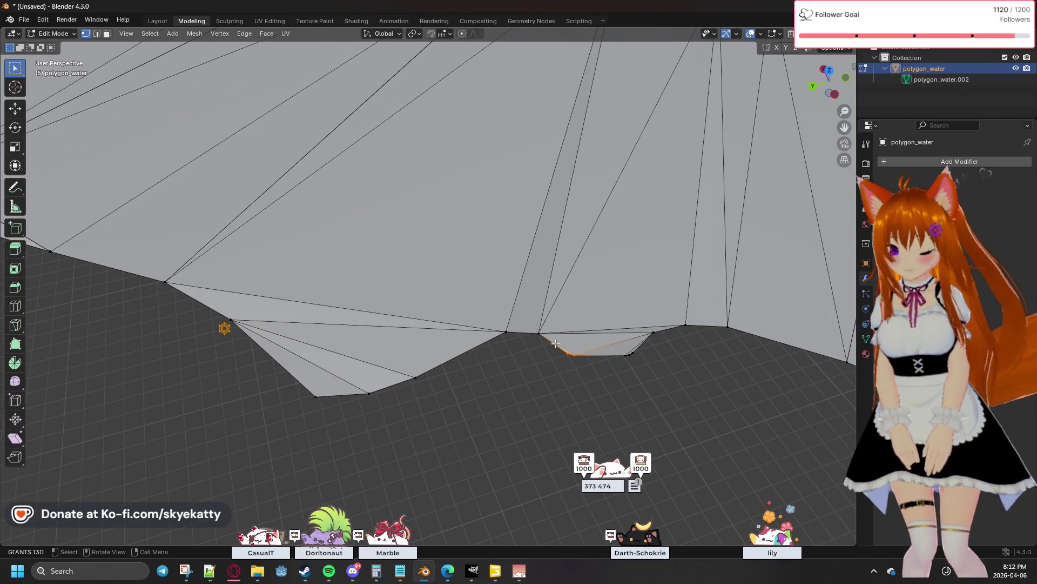
pyautogui.press('m')
pyautogui.click(638, 347)
pyautogui.press('m')
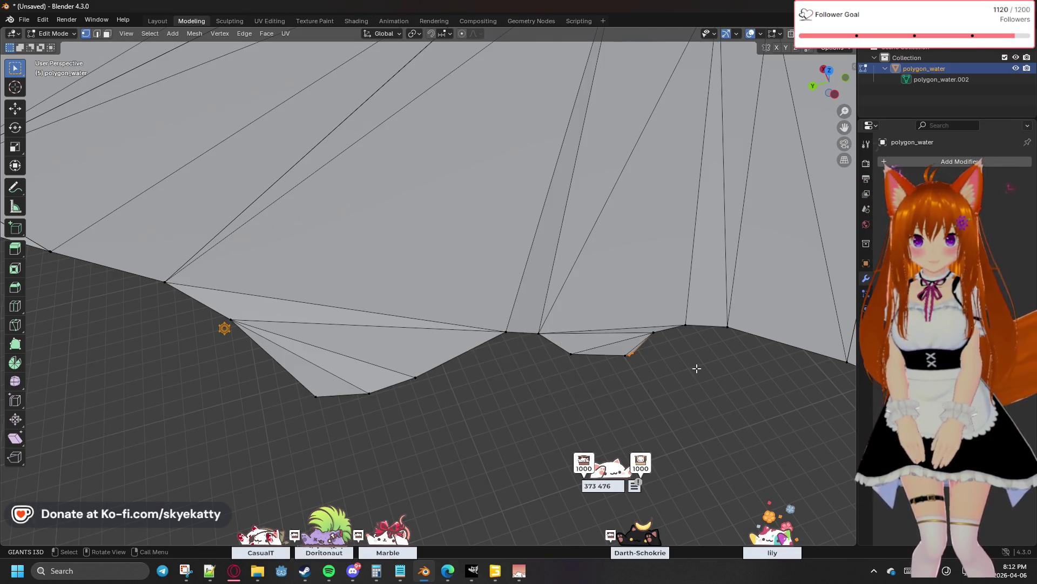
pyautogui.press('m')
pyautogui.click(630, 353)
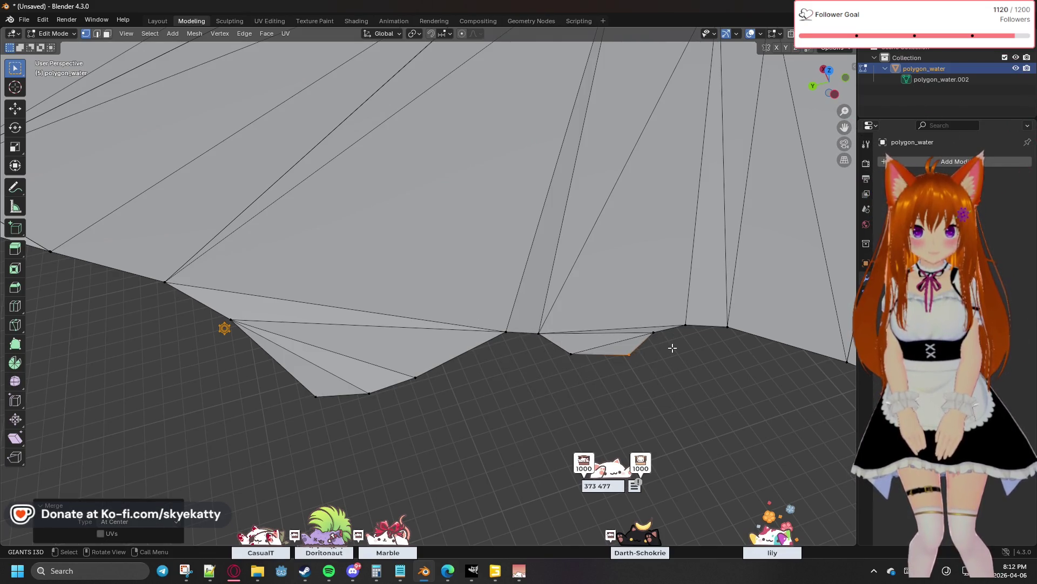
pyautogui.click(653, 330)
pyautogui.press('m')
pyautogui.click(677, 347)
# Collapse further stray border edges and a region-selected vertex group at center
pyautogui.click(685, 326)
pyautogui.press('m')
pyautogui.click(538, 335)
pyautogui.press('m')
pyautogui.click(546, 320)
pyautogui.click(732, 322)
pyautogui.press('b')
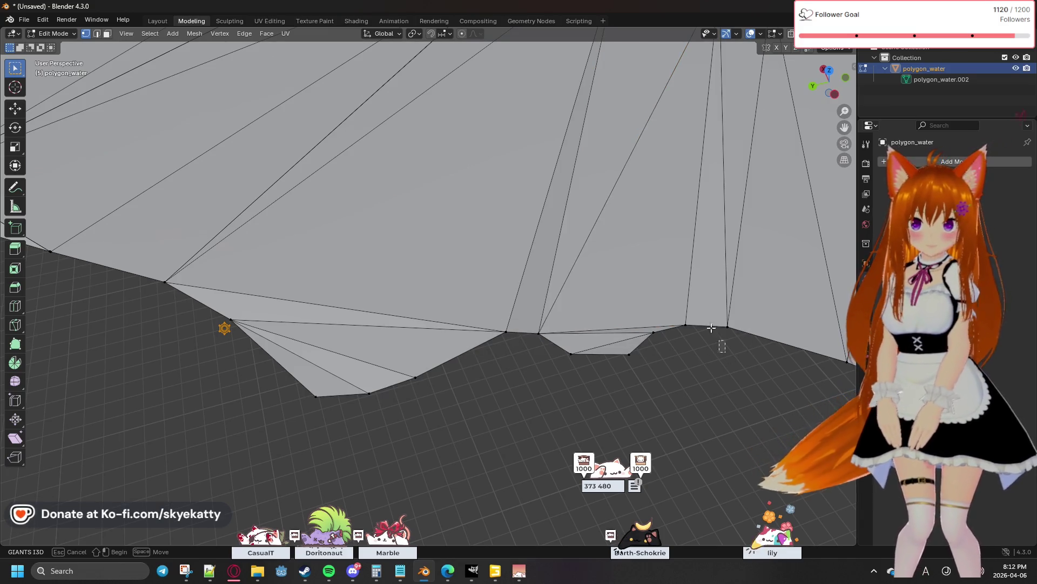
pyautogui.press('m')
pyautogui.click(707, 310)
pyautogui.moveTo(708, 311)
pyautogui.keyDown('shift'); pyautogui.mouseDown(button='middle')
pyautogui.moveTo(765, 408)
pyautogui.moveTo(642, 280)
pyautogui.moveTo(491, 370)
pyautogui.mouseUp(button='middle'); pyautogui.keyUp('shift')
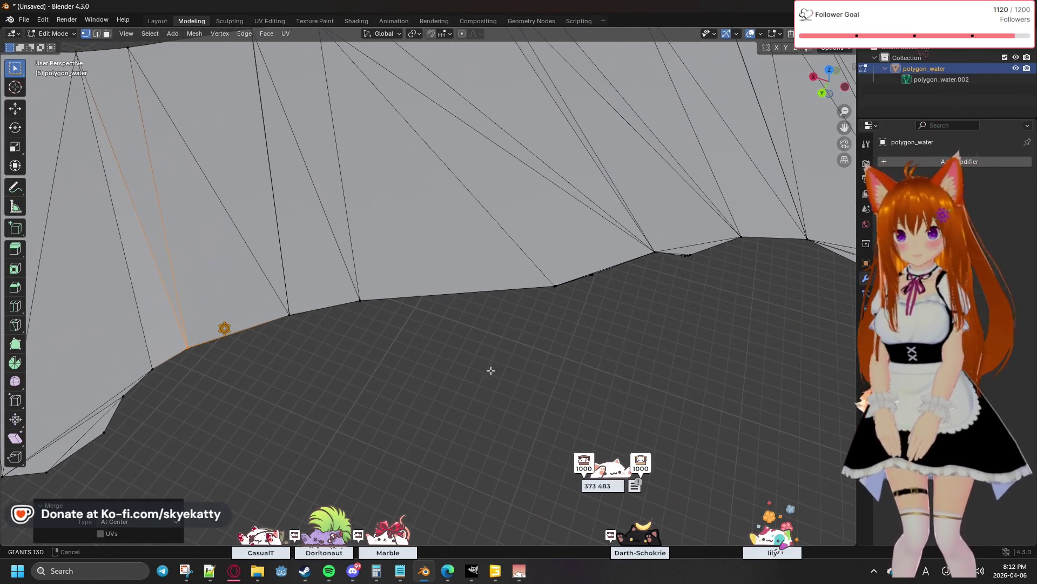
# Select a stray border vertex, dismissing an accidental orientation menu and cancelled merge menus
pyautogui.click(554, 290)
pyautogui.press(',')
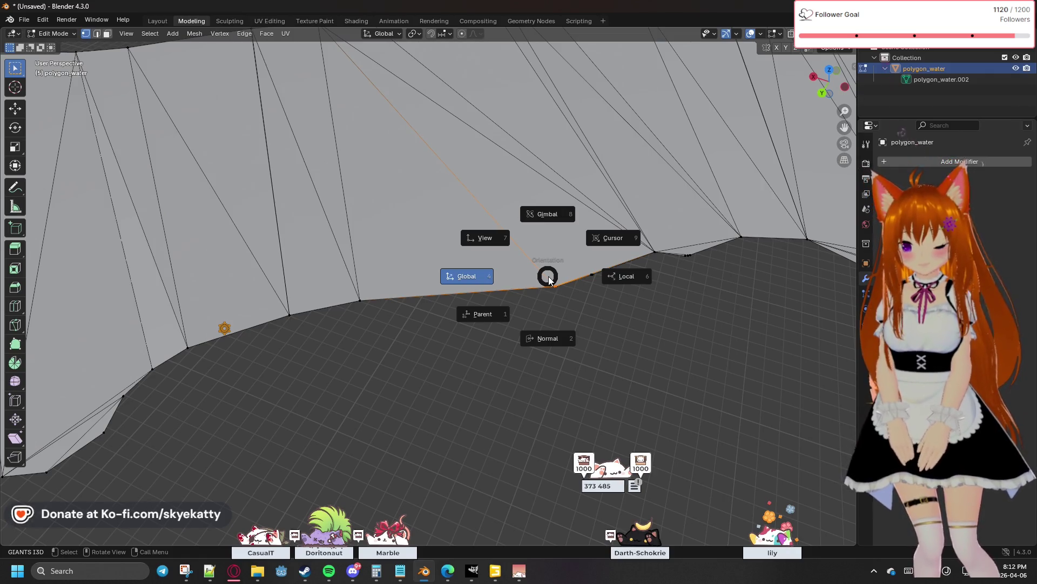
pyautogui.click(548, 276)
pyautogui.press('m')
pyautogui.press('Escape')
pyautogui.press('m')
pyautogui.press('Escape')
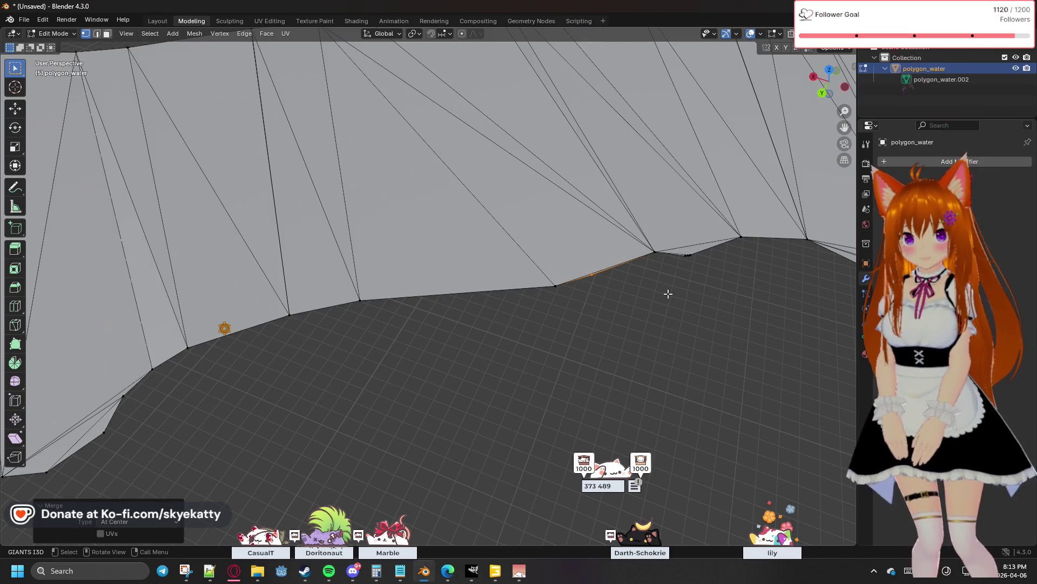
# Merge the vertex pair, undo the accidental At Cursor merge, and redo it At Center
pyautogui.click(653, 250)
pyautogui.press('m')
pyautogui.click(649, 251)
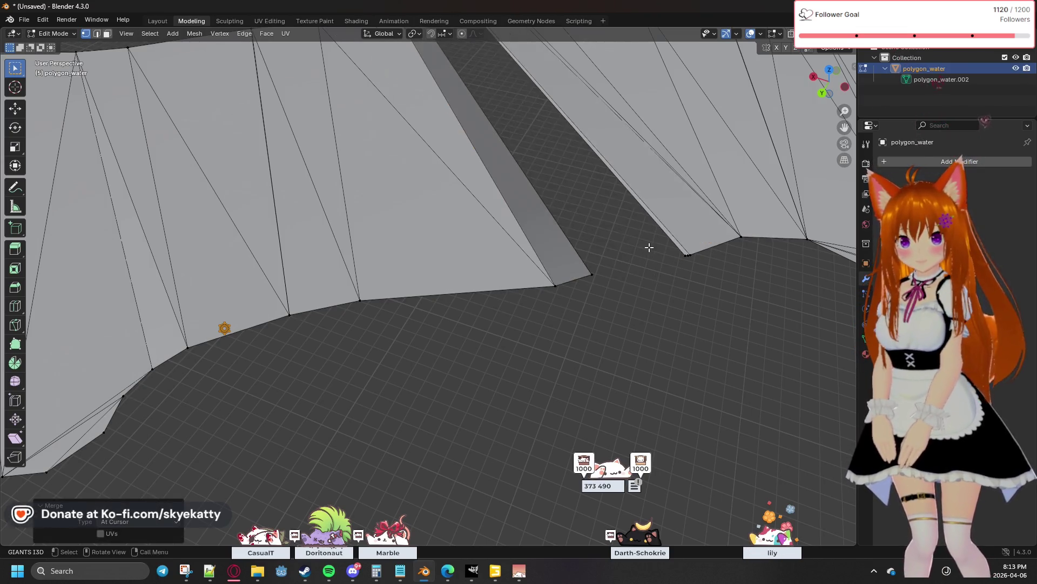
pyautogui.hotkey('ctrl', 'z')
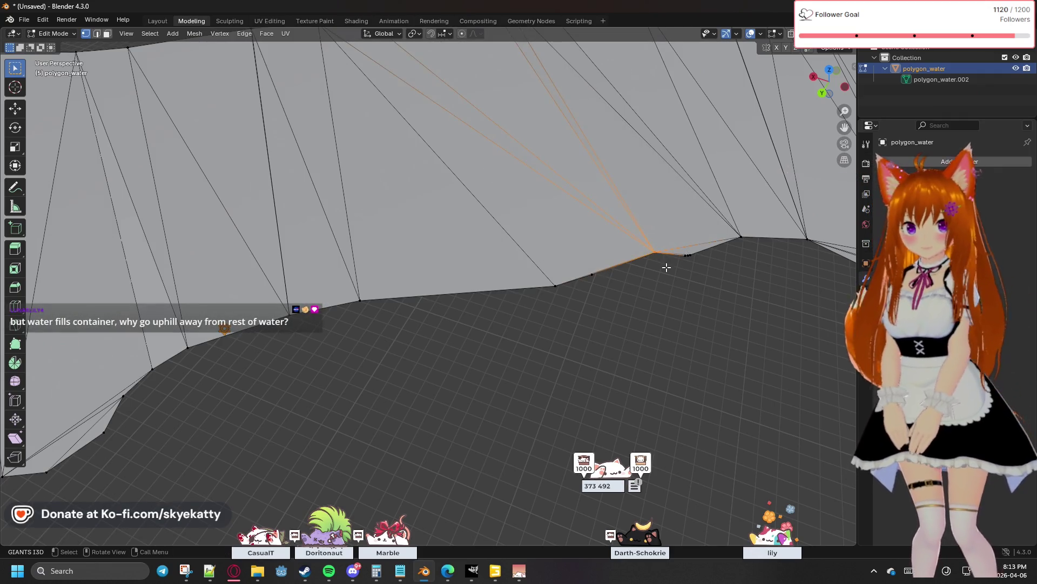
pyautogui.press('m')
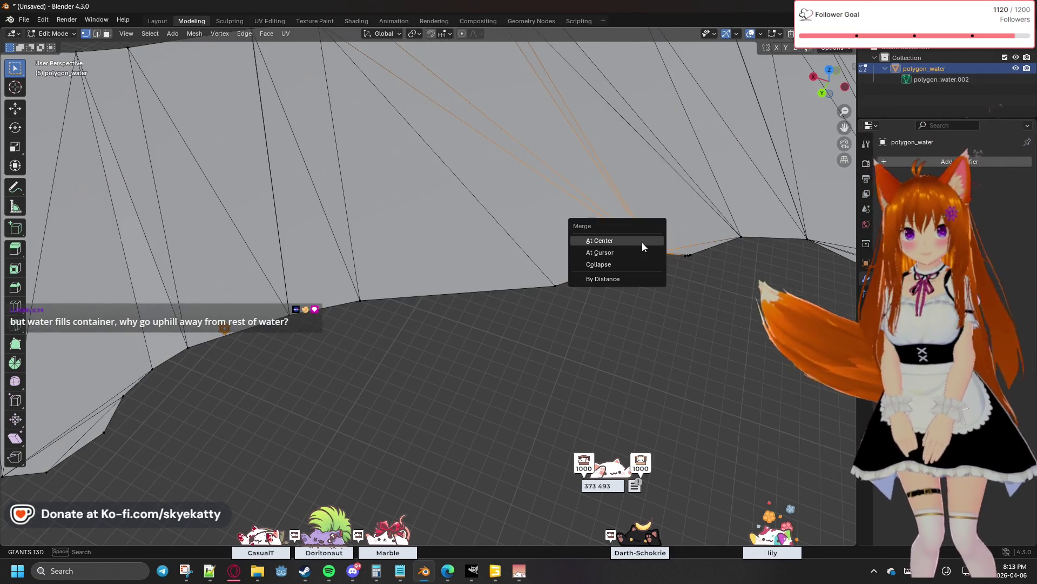
pyautogui.click(642, 243)
# Merge the next cluster of stray border vertices at center and shift to the next stretch
pyautogui.moveTo(719, 270); pyautogui.dragTo(683, 248)
pyautogui.press('m')
pyautogui.click(684, 248)
pyautogui.click(740, 236)
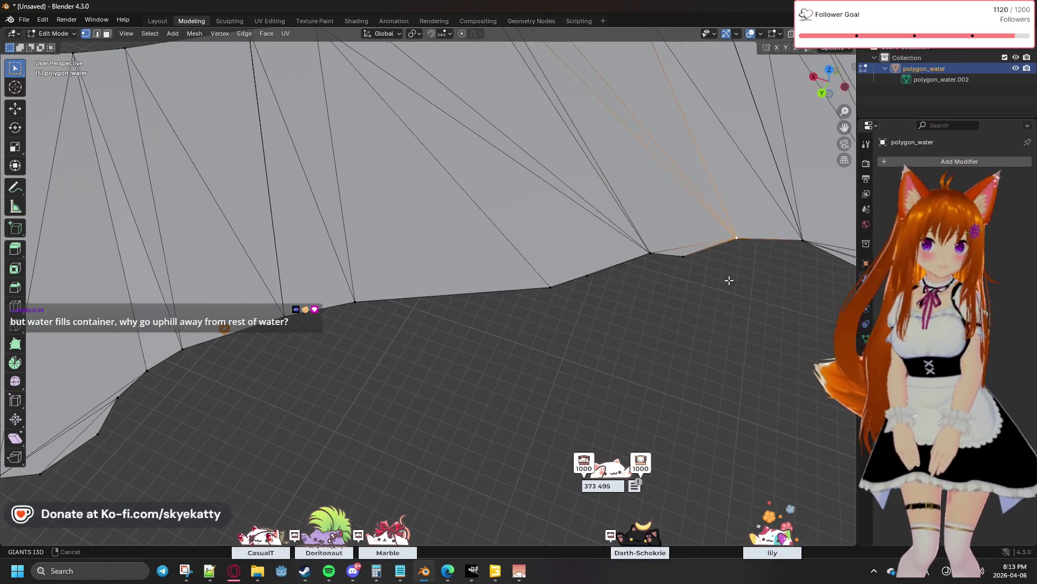
pyautogui.keyDown('shift'); pyautogui.moveTo(775, 267); pyautogui.dragTo(595, 318, button='middle'); pyautogui.keyUp('shift')
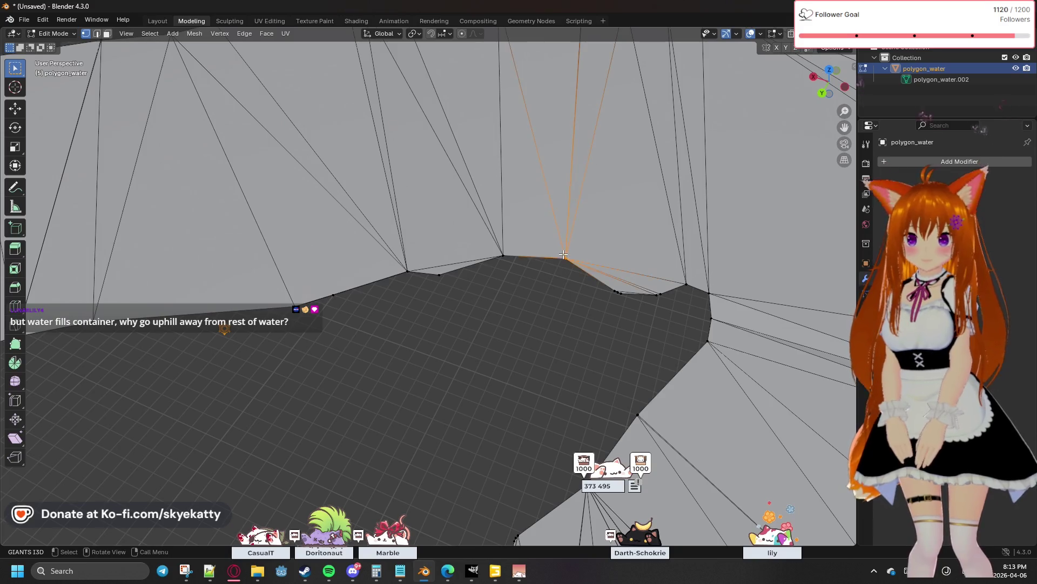
# Merge stray inlet vertices at center, undoing and redoing two merges that went wrong
pyautogui.press('m')
pyautogui.click(550, 255)
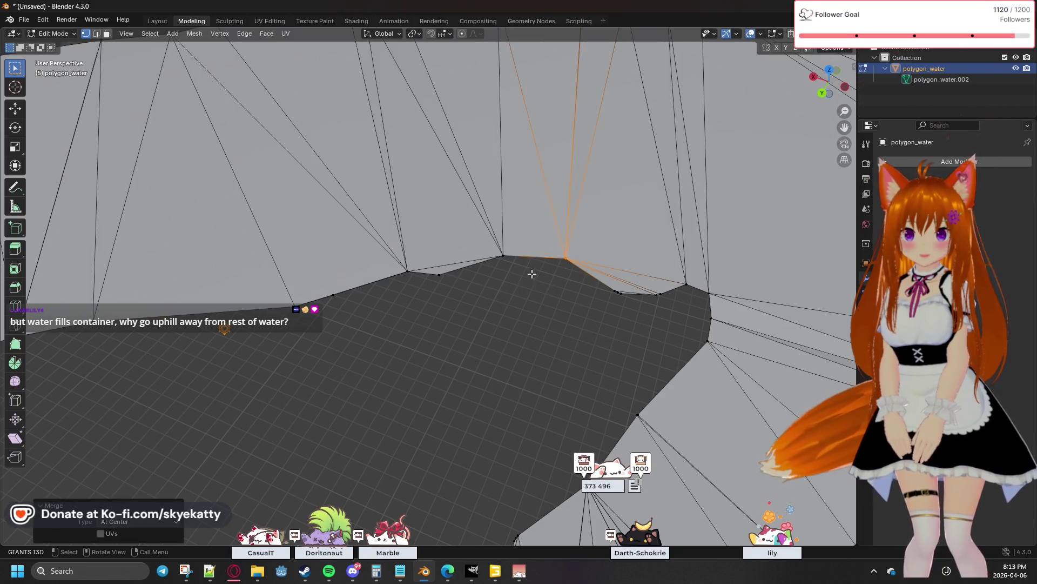
pyautogui.hotkey('ctrl', 'z')
pyautogui.press('m')
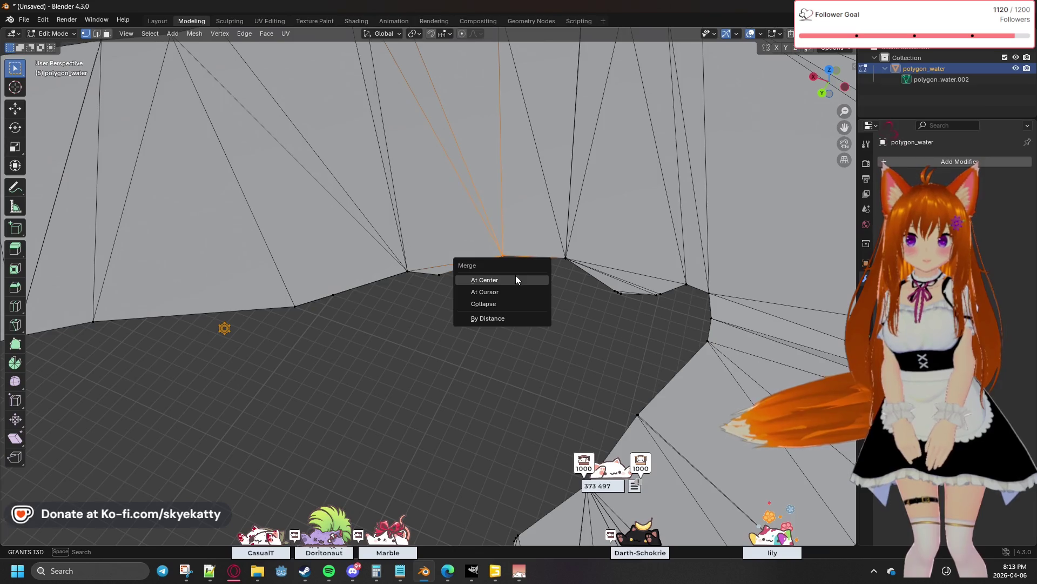
pyautogui.click(516, 279)
pyautogui.click(628, 313)
pyautogui.press('m')
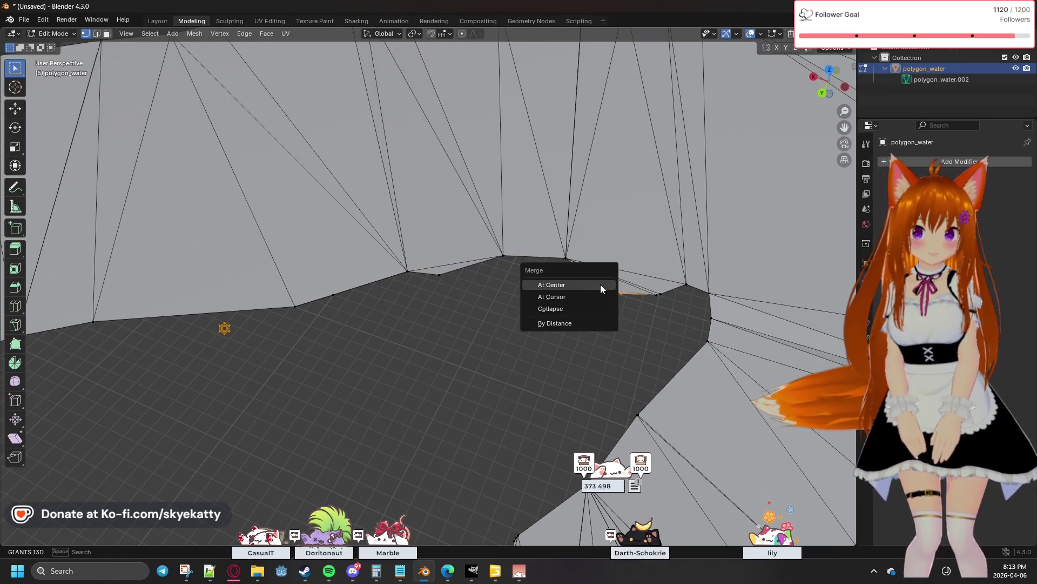
pyautogui.click(600, 285)
pyautogui.hotkey('ctrl', 'z')
pyautogui.press('m')
pyautogui.click(653, 281)
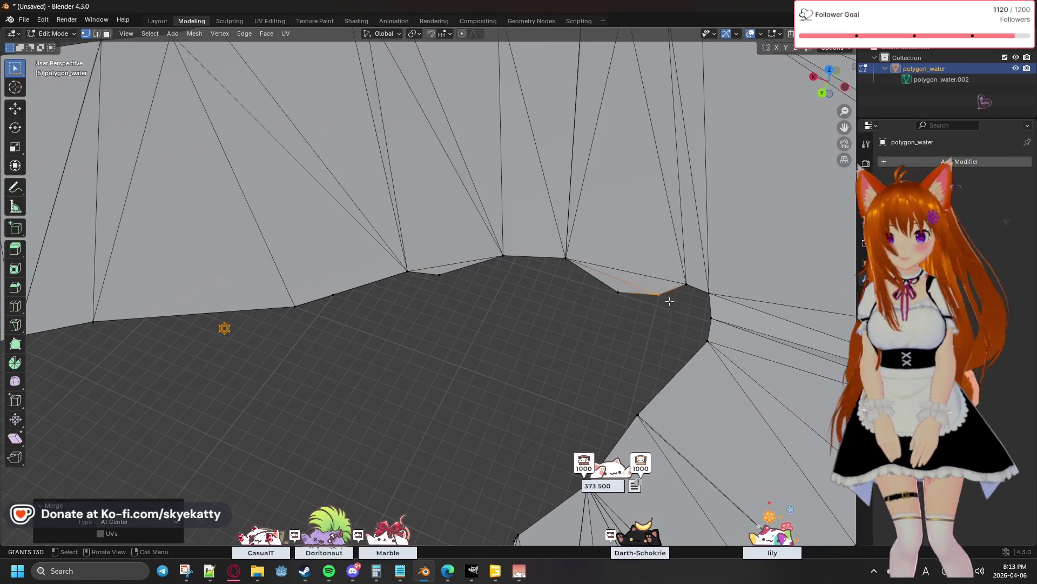
# Merge two more stray vertex pairs along the inlet border at center and orbit toward the rounded lobe
pyautogui.click(686, 288)
pyautogui.press('m')
pyautogui.click(709, 293)
pyautogui.press('m')
pyautogui.click(729, 274)
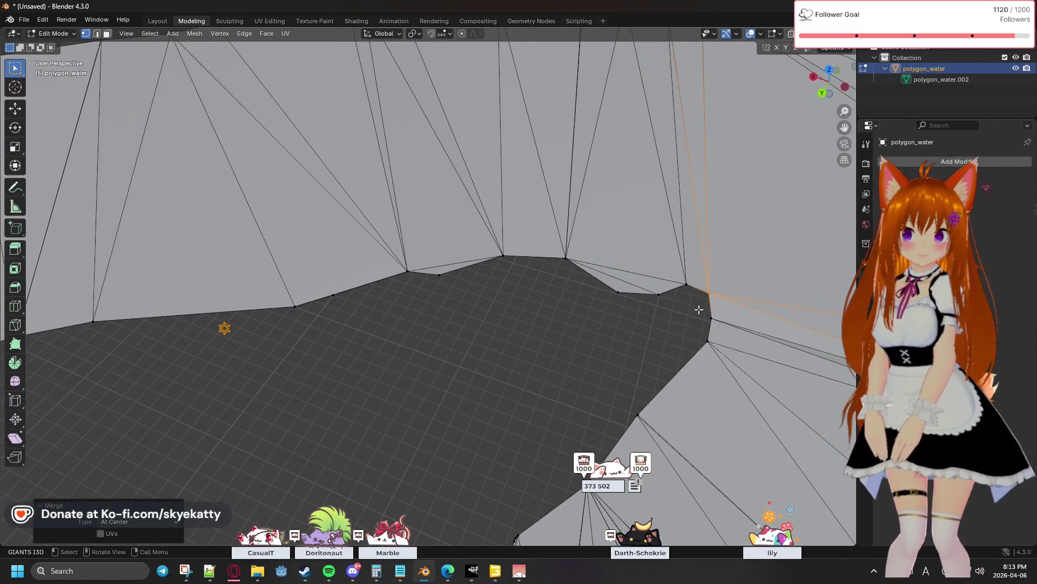
pyautogui.click(695, 321)
pyautogui.moveTo(620, 322)
pyautogui.mouseDown(button='middle')
pyautogui.moveTo(676, 345)
pyautogui.moveTo(452, 335)
pyautogui.mouseUp(button='middle')
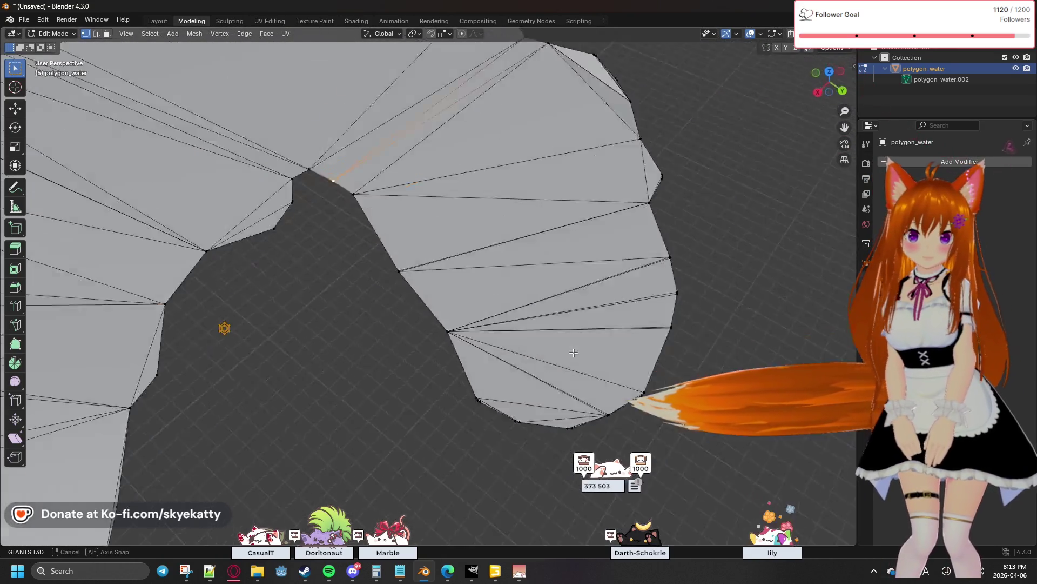
pyautogui.scroll(5, 276, 313)
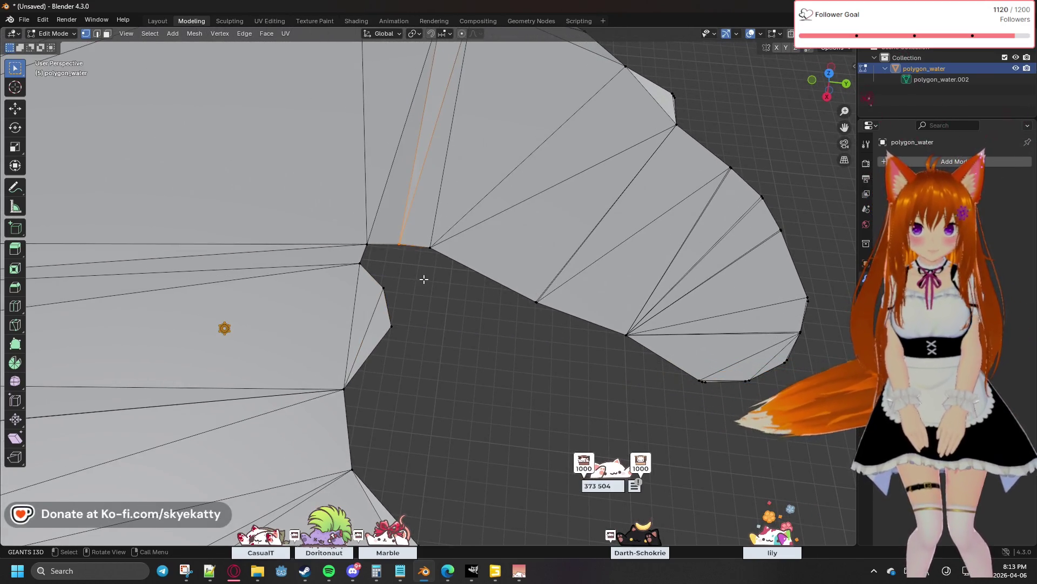
# Merge the stray vertices along the rounded lobe's border into one vertex at center
pyautogui.click(425, 278)
pyautogui.moveTo(392, 236); pyautogui.dragTo(394, 238)
pyautogui.press('m')
pyautogui.press('Escape')
pyautogui.keyDown('shift'); pyautogui.click(440, 262); pyautogui.keyUp('shift')
pyautogui.press('m')
pyautogui.moveTo(524, 285); pyautogui.dragTo(526, 292)
pyautogui.press('m')
pyautogui.press('Escape')
pyautogui.keyDown('shift'); pyautogui.click(627, 333); pyautogui.keyUp('shift')
pyautogui.press('m')
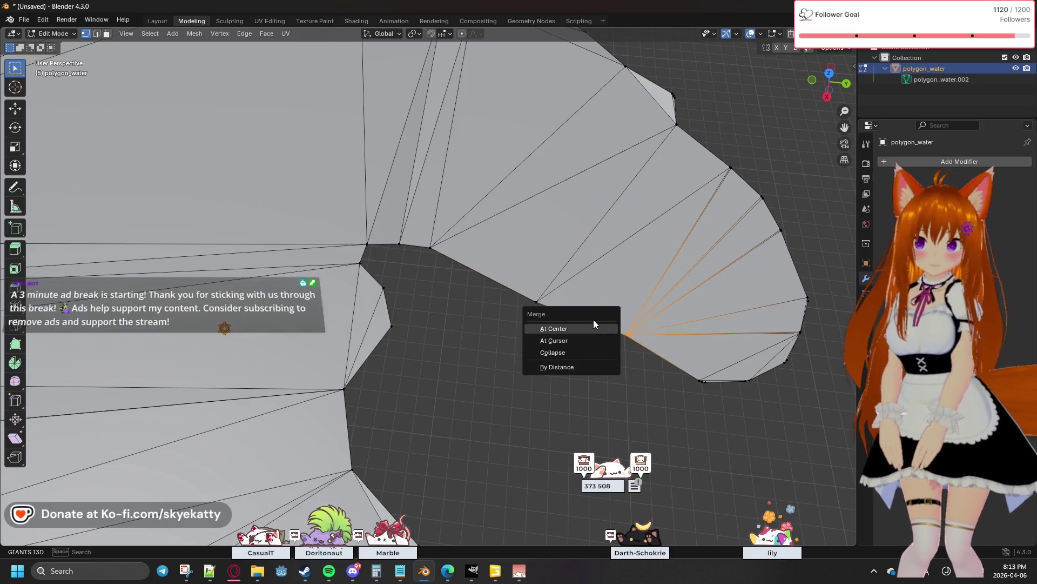
pyautogui.click(595, 326)
# Collapse the short edge on the lobe's bottom at its center
pyautogui.click(725, 389)
pyautogui.press('m')
pyautogui.click(694, 373)
pyautogui.moveTo(711, 386); pyautogui.dragTo(487, 340, button='middle')
pyautogui.click(15, 108)
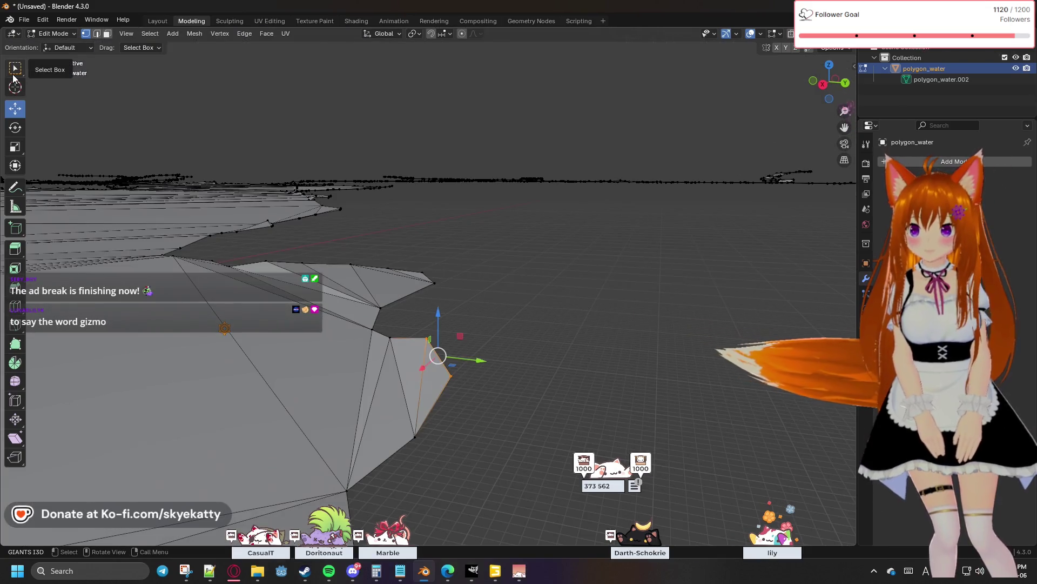
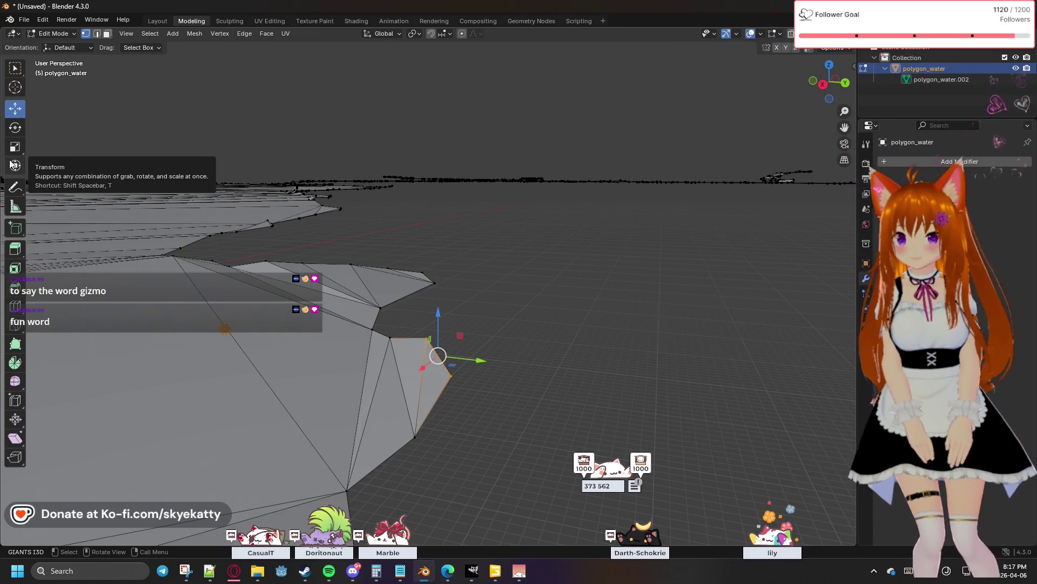
# Switch between the transform and move tools while selecting and deselecting shoreline vertices along the mesh's right edge
pyautogui.click(15, 165)
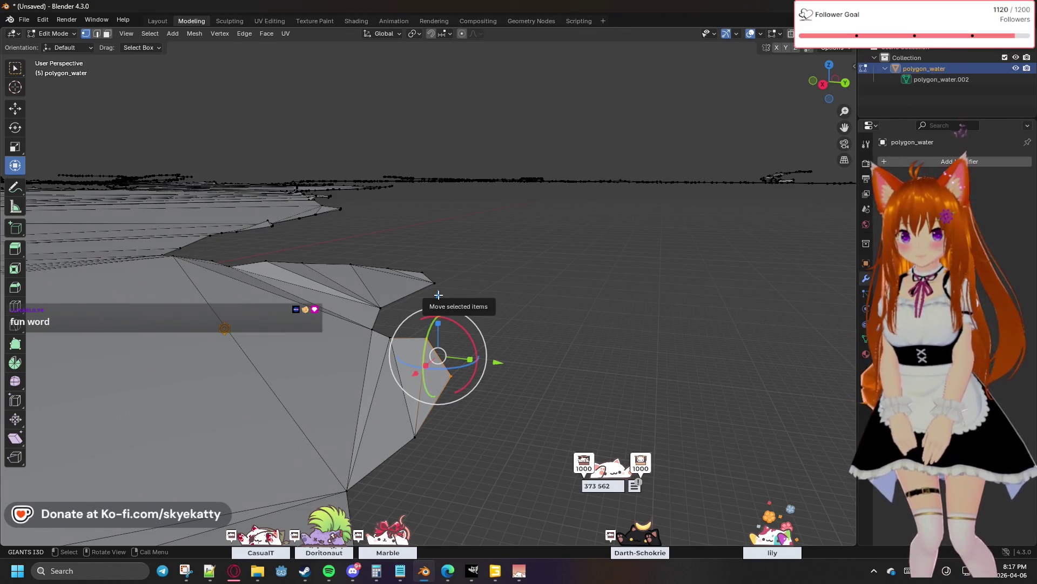
pyautogui.moveTo(439, 296); pyautogui.dragTo(439, 309)
pyautogui.click(437, 359)
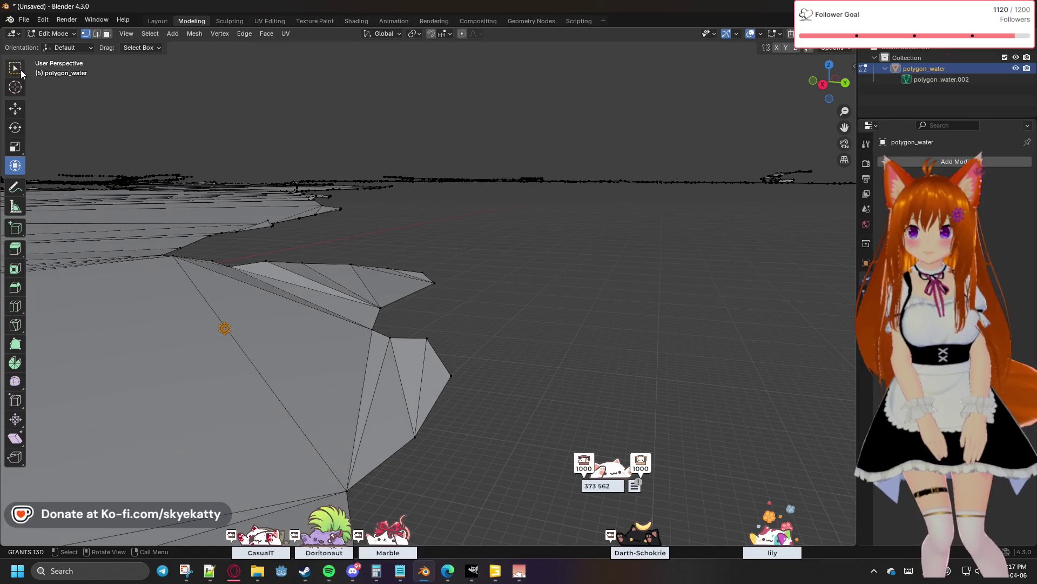
pyautogui.click(14, 113)
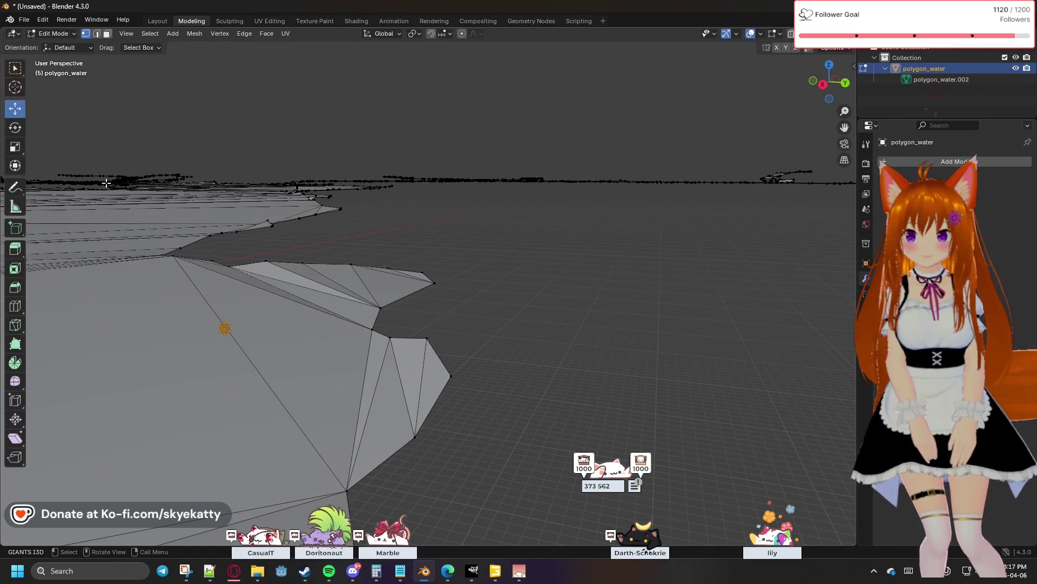
pyautogui.moveTo(422, 321); pyautogui.dragTo(491, 406)
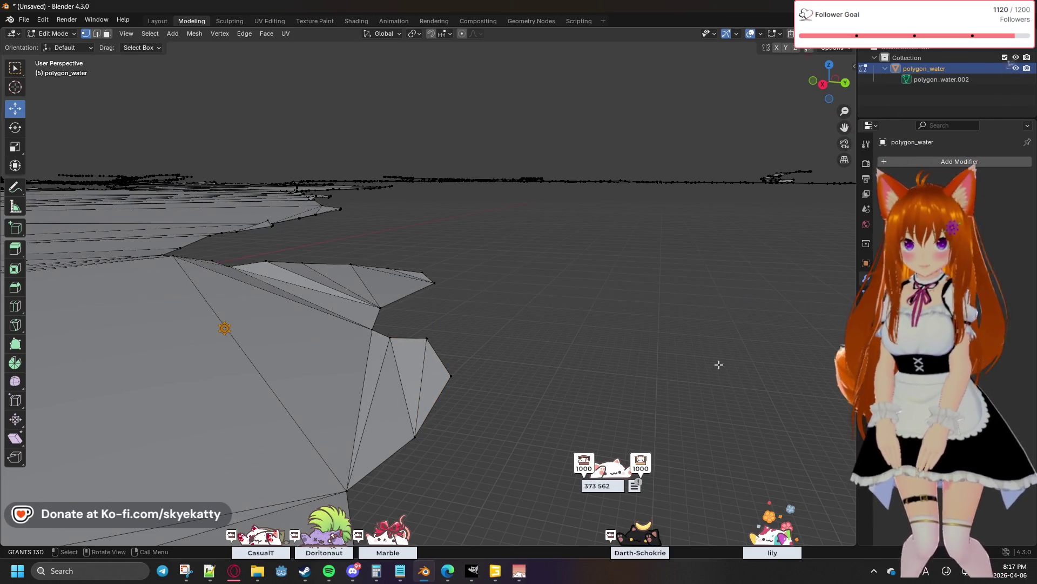
pyautogui.moveTo(489, 260); pyautogui.dragTo(659, 365)
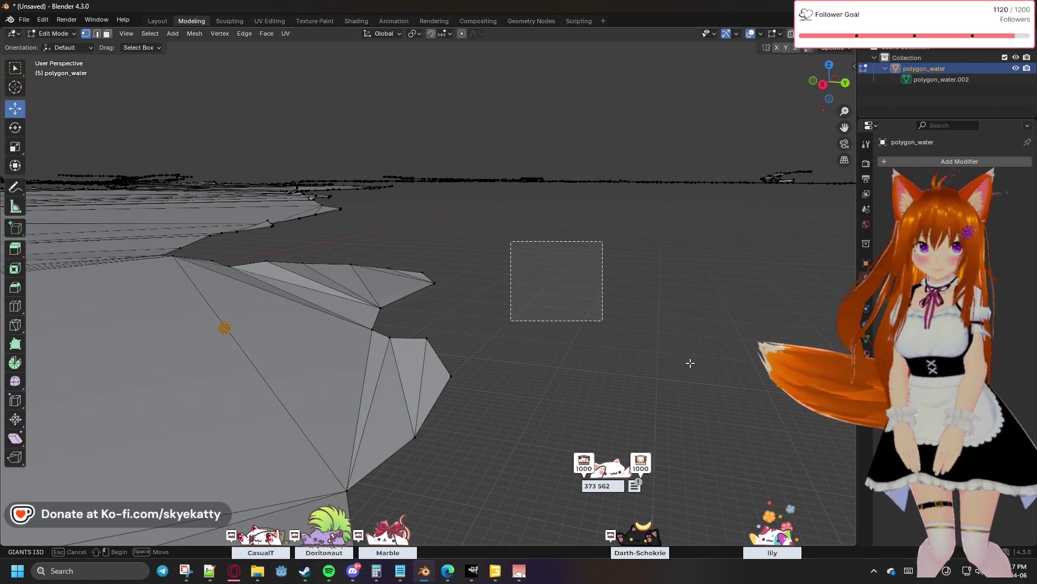
pyautogui.click(438, 356)
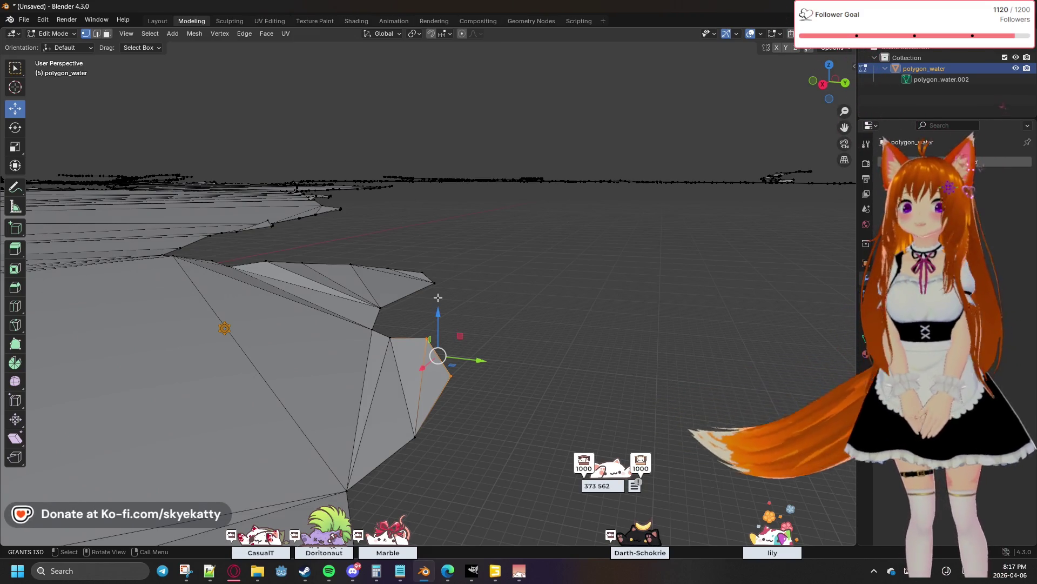
pyautogui.click(438, 312)
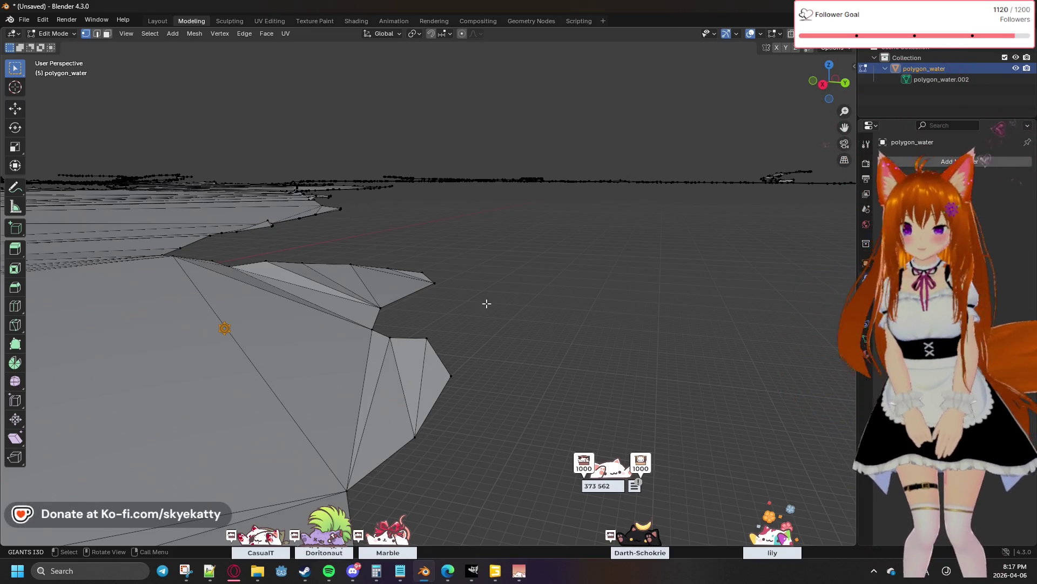
# Orbit above the shoreline and snap the viewport to Top Orthographic via the gizmo's Z axis
pyautogui.moveTo(481, 305); pyautogui.dragTo(492, 363, button='middle')
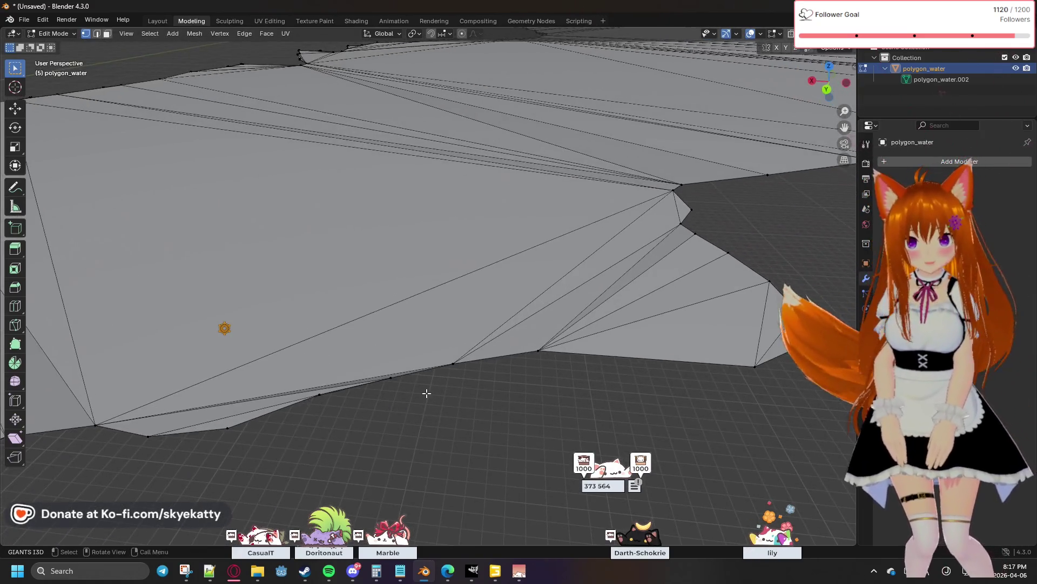
pyautogui.moveTo(492, 362); pyautogui.dragTo(440, 399, button='middle')
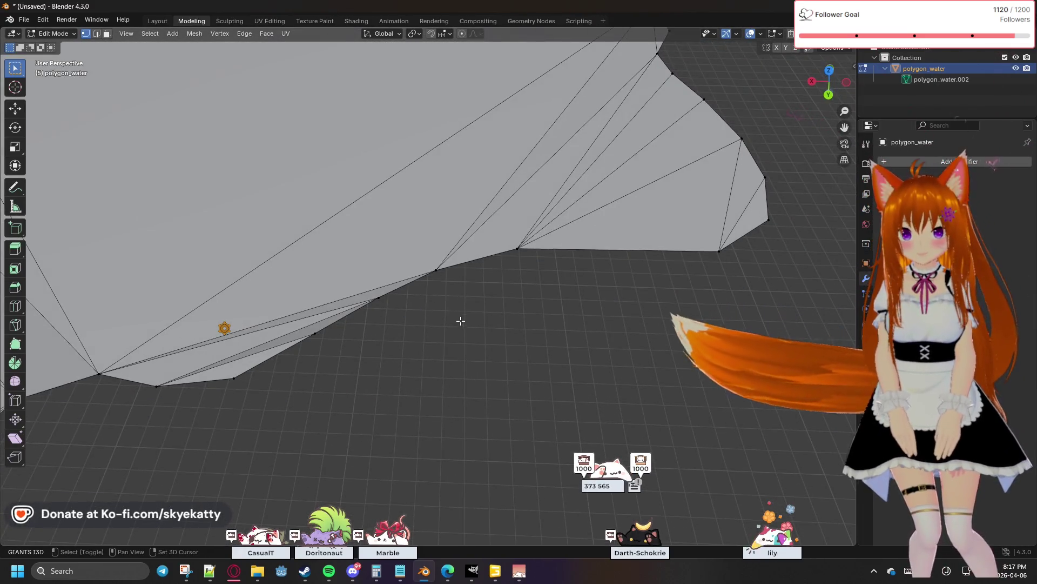
pyautogui.moveTo(446, 311); pyautogui.dragTo(475, 305, button='middle')
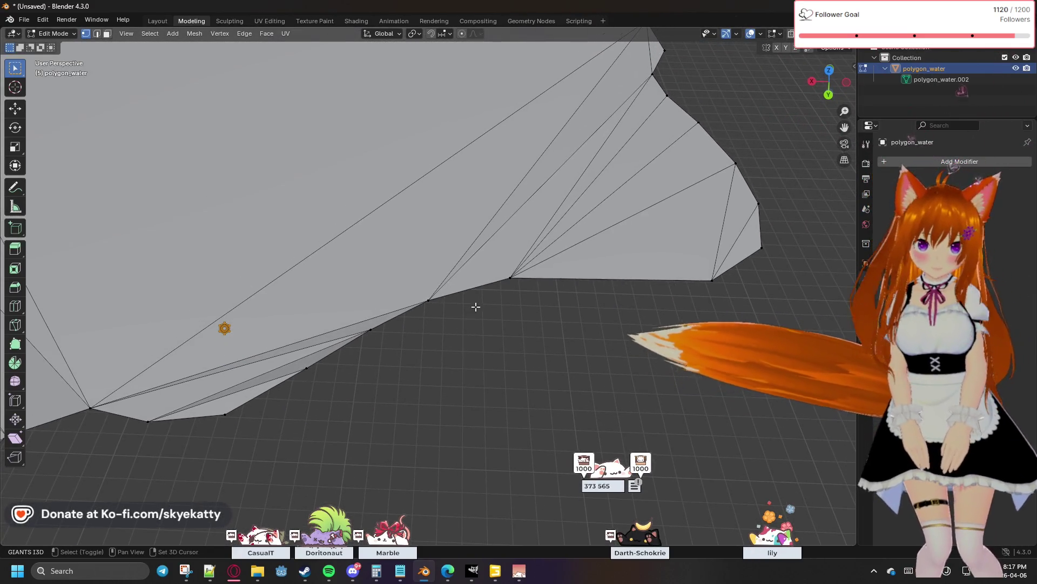
pyautogui.click(828, 70)
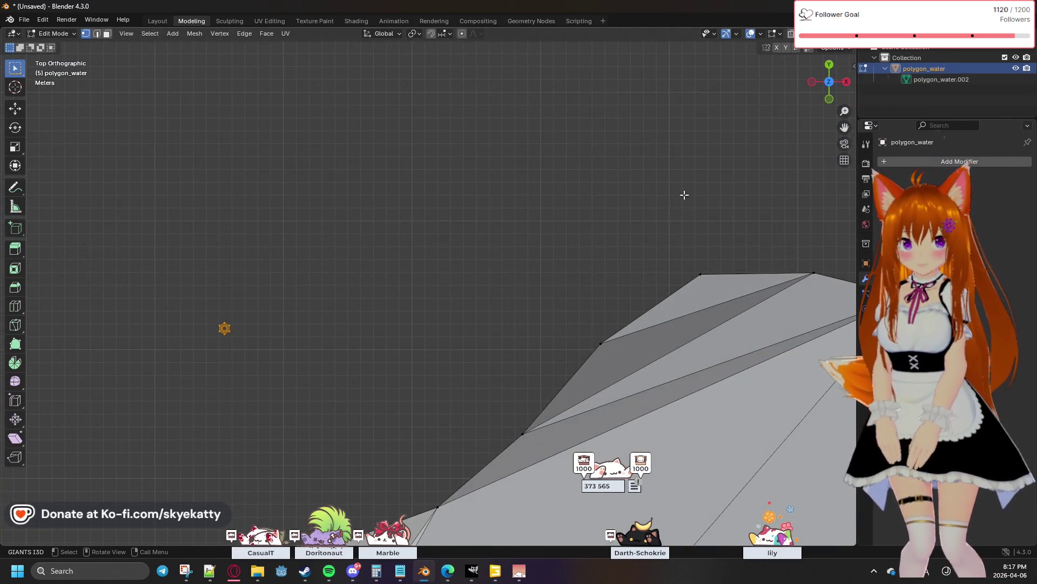
# Pan along the shoreline to the thin dark sliver gap and tilt into Top Perspective above it
pyautogui.keyDown('shift'); pyautogui.moveTo(606, 292); pyautogui.dragTo(610, 105, button='middle'); pyautogui.keyUp('shift')
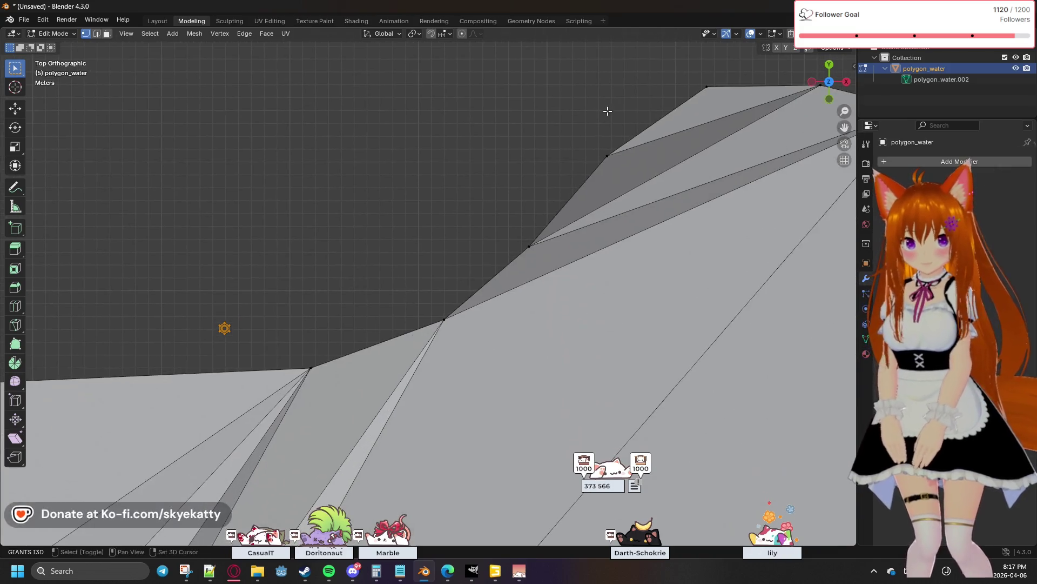
pyautogui.keyDown('shift'); pyautogui.moveTo(395, 262); pyautogui.dragTo(565, 152, button='middle'); pyautogui.keyUp('shift')
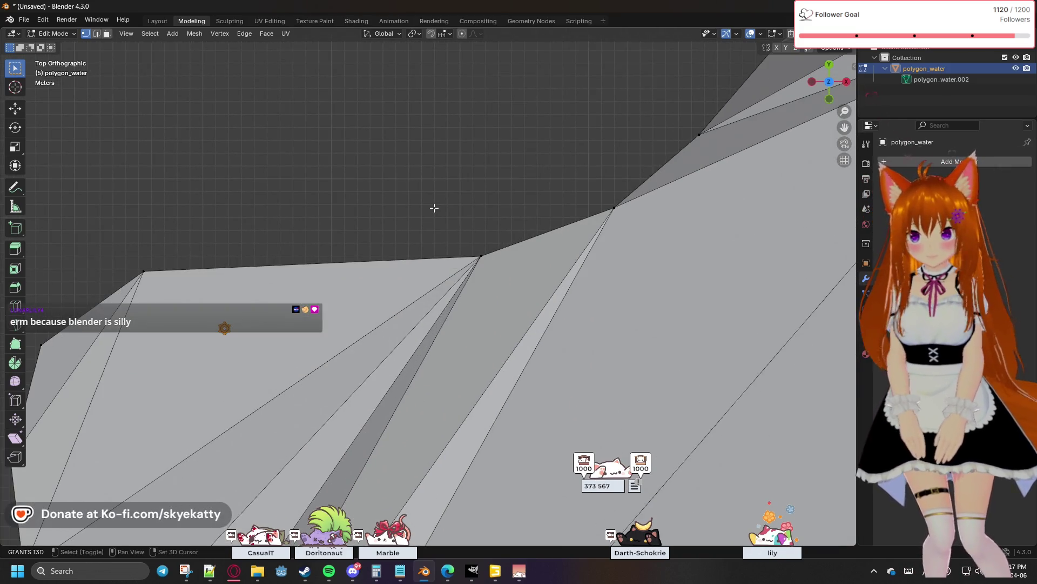
pyautogui.keyDown('shift'); pyautogui.moveTo(433, 208); pyautogui.dragTo(541, 153, button='middle'); pyautogui.keyUp('shift')
pyautogui.keyDown('shift'); pyautogui.moveTo(511, 209); pyautogui.dragTo(580, 294, button='middle'); pyautogui.keyUp('shift')
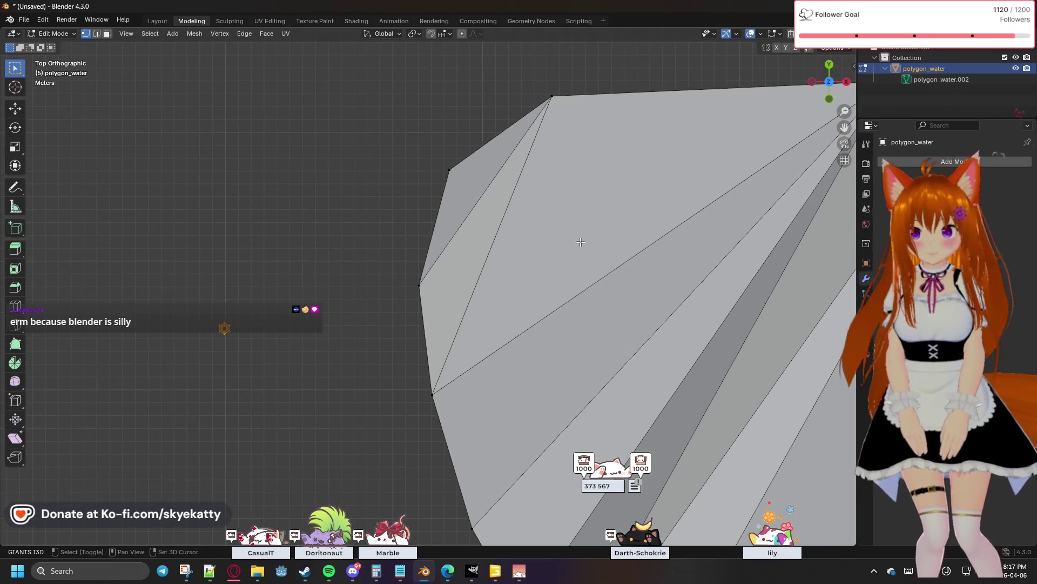
pyautogui.scroll(-2, 580, 295)
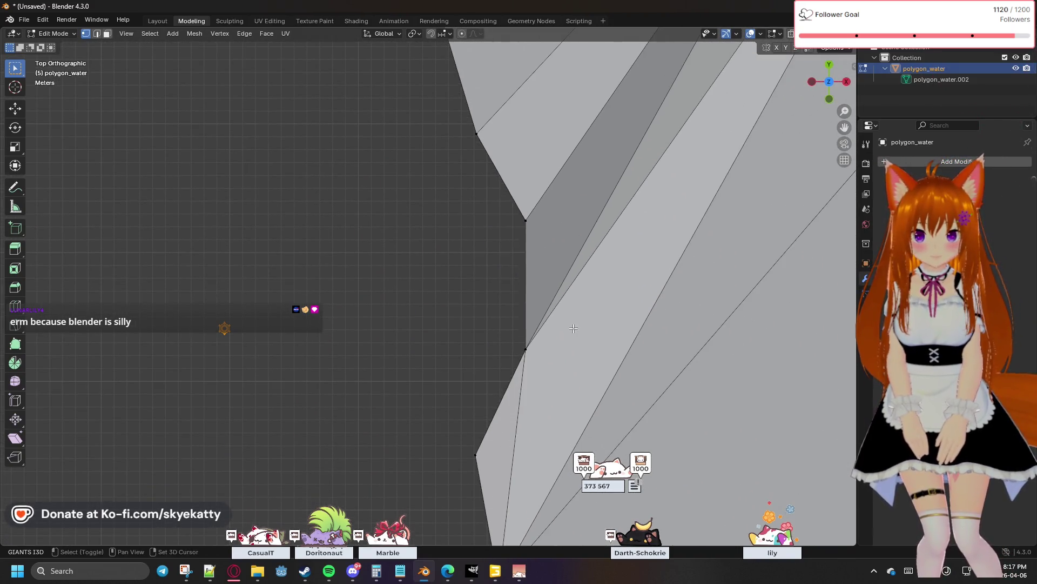
pyautogui.scroll(-2, 580, 284)
pyautogui.scroll(-2, 580, 272)
pyautogui.scroll(-2, 580, 255)
pyautogui.scroll(-2, 580, 255)
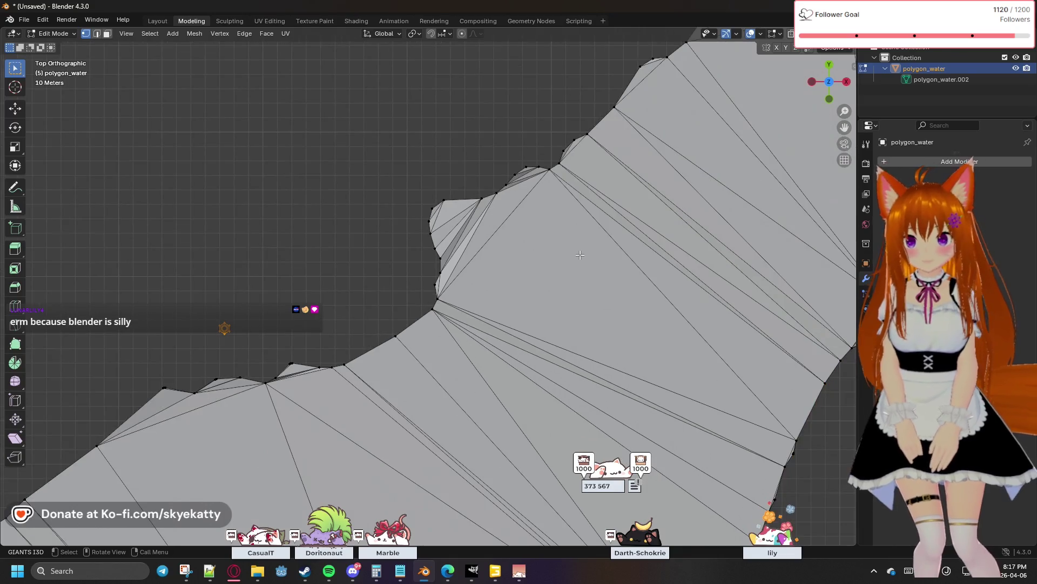
pyautogui.scroll(2, 544, 270)
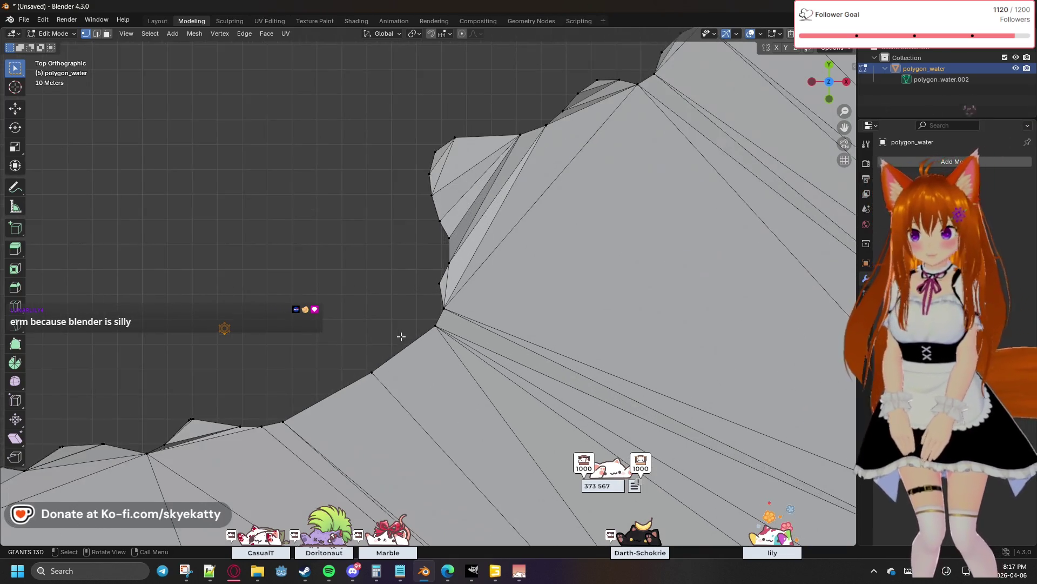
pyautogui.scroll(2, 470, 251)
pyautogui.scroll(2, 502, 267)
pyautogui.scroll(2, 541, 276)
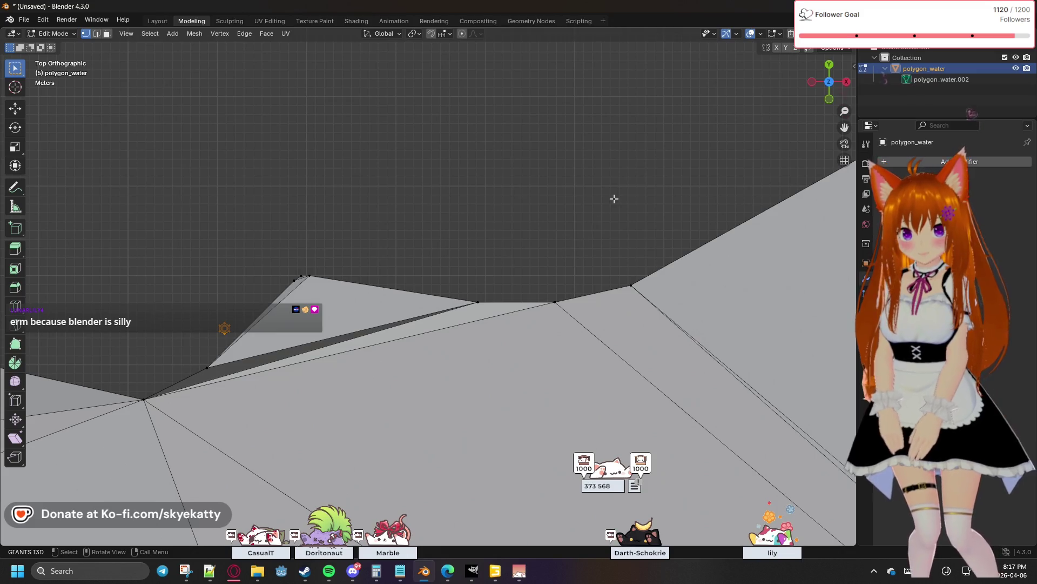
pyautogui.scroll(3, 614, 199)
pyautogui.keyDown('shift'); pyautogui.moveTo(617, 202); pyautogui.dragTo(385, 216, button='middle'); pyautogui.keyUp('shift')
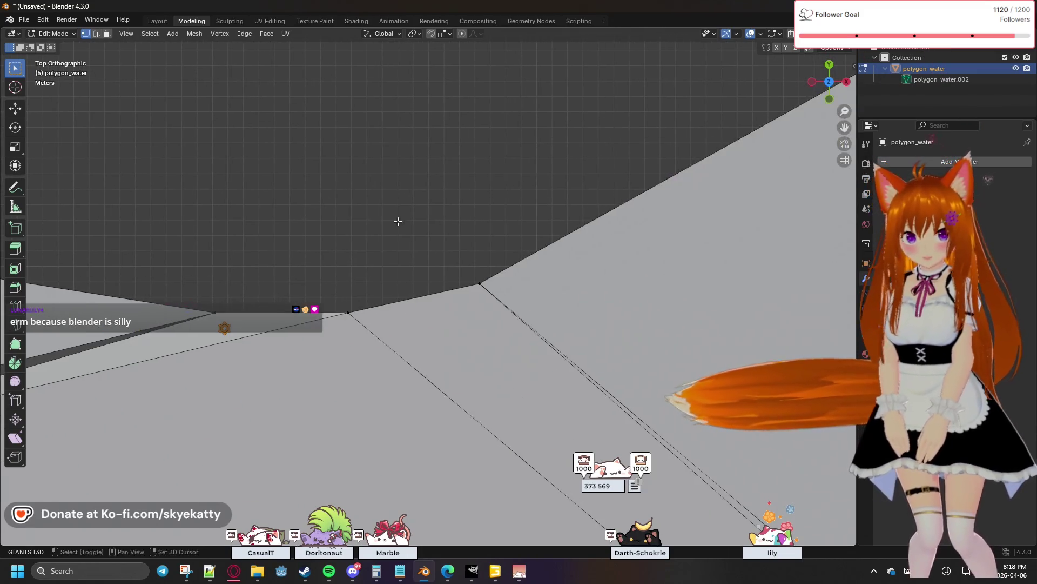
pyautogui.scroll(2, 490, 280)
pyautogui.scroll(1, 498, 271)
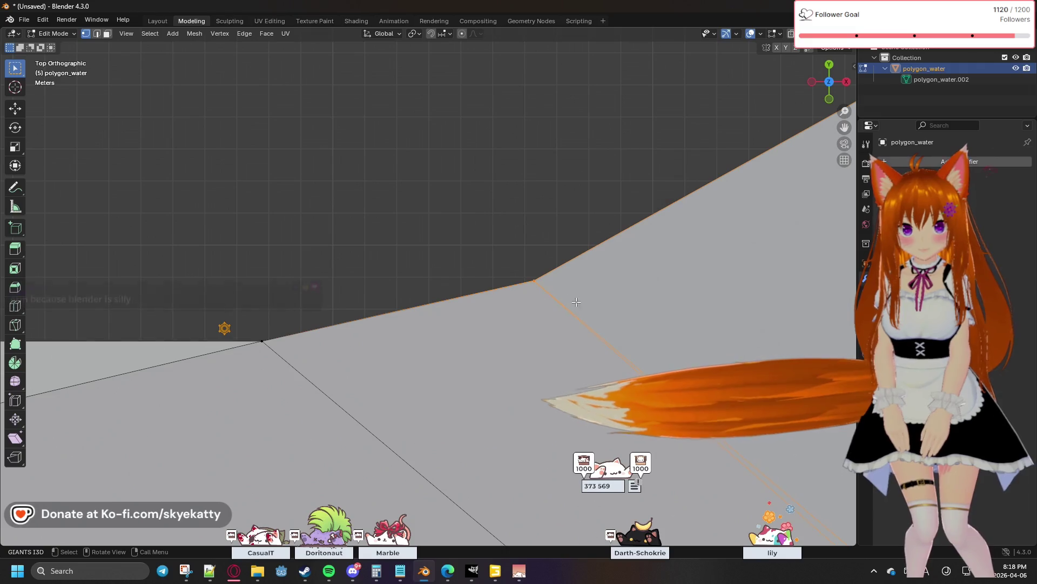
pyautogui.moveTo(311, 240)
pyautogui.mouseDown(button='middle')
pyautogui.moveTo(590, 222)
pyautogui.moveTo(378, 245)
pyautogui.moveTo(640, 248)
pyautogui.mouseUp(button='middle')
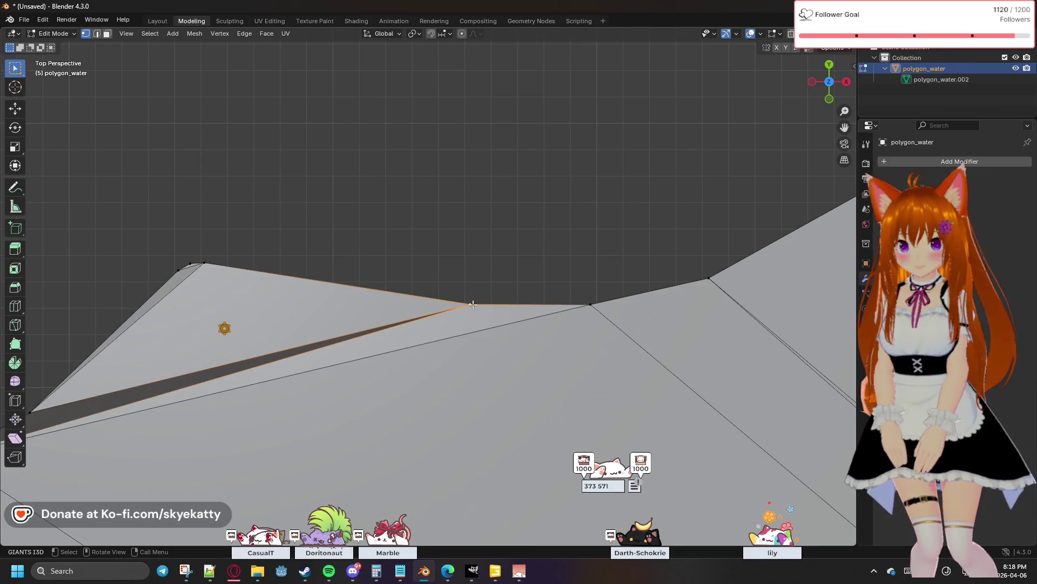
# Select the top vertex at the sliver gap and its neighbour, then bring up the Merge menu with M
pyautogui.moveTo(455, 278); pyautogui.dragTo(695, 250, button='middle')
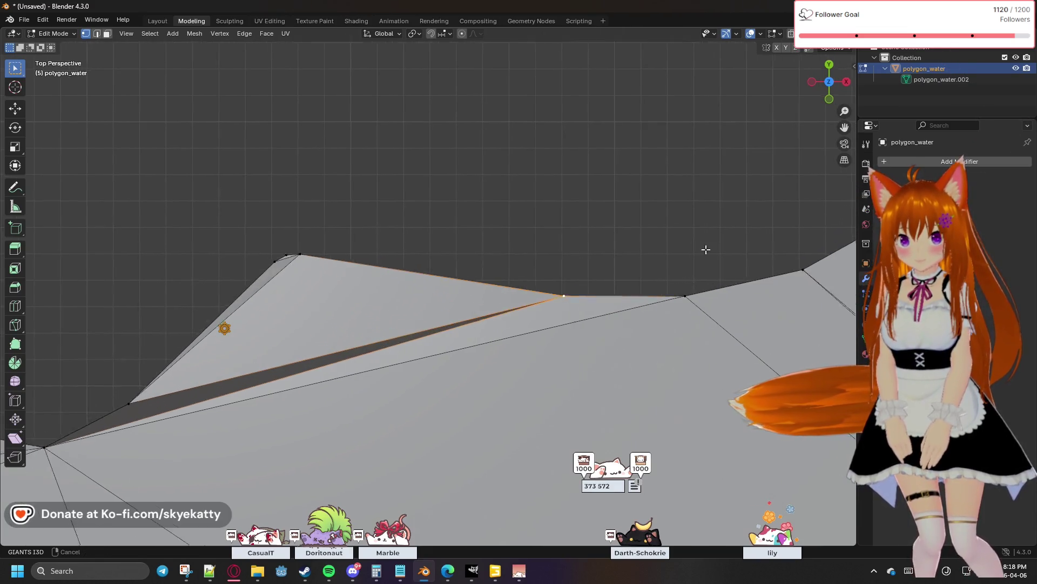
pyautogui.moveTo(532, 248)
pyautogui.mouseDown(button='middle')
pyautogui.moveTo(418, 257)
pyautogui.moveTo(526, 233)
pyautogui.moveTo(436, 241)
pyautogui.moveTo(392, 215)
pyautogui.mouseUp(button='middle')
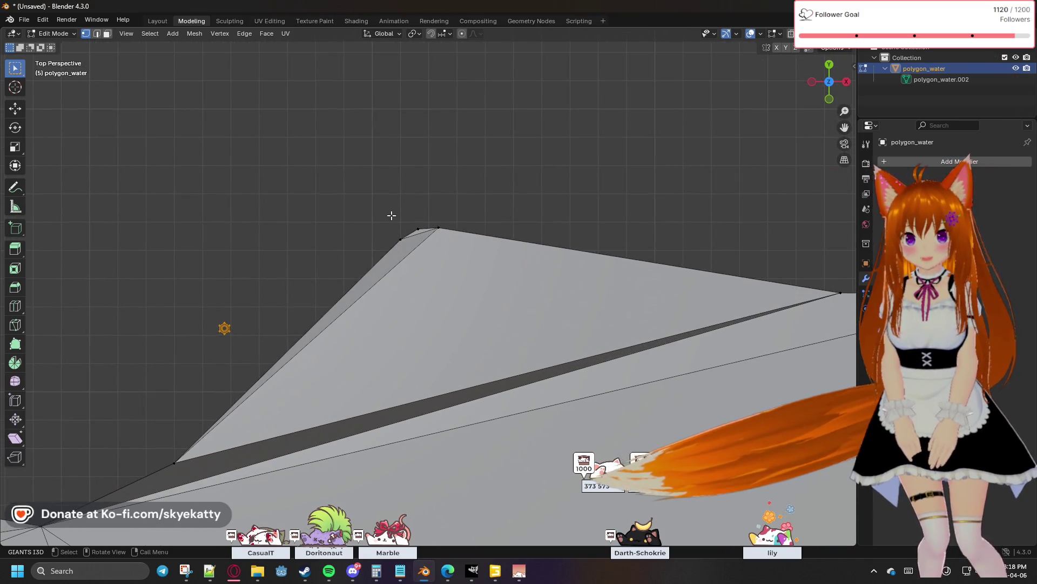
pyautogui.click(435, 226)
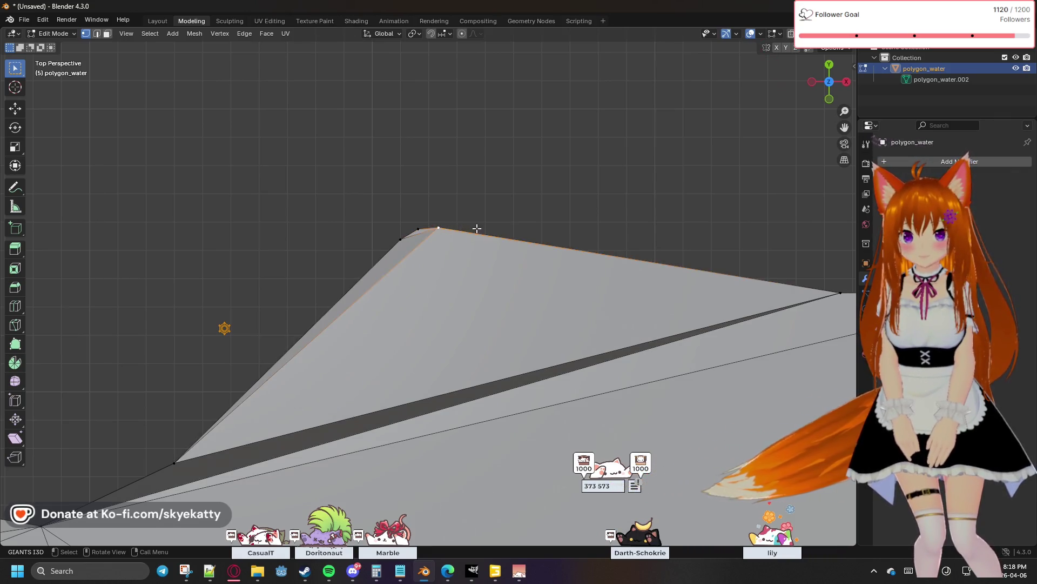
pyautogui.scroll(-2, 451, 208)
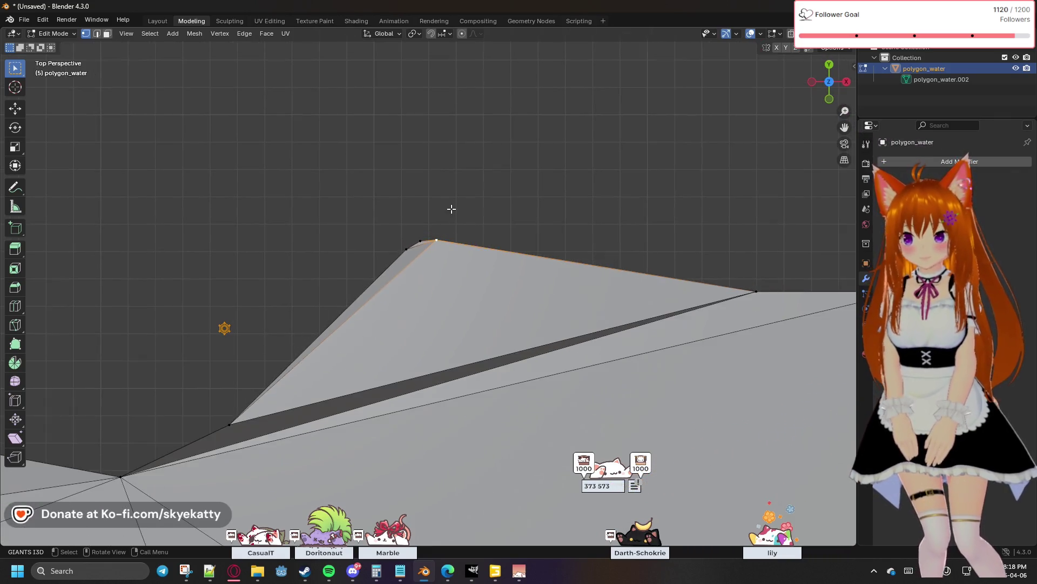
pyautogui.scroll(-1, 451, 209)
pyautogui.scroll(-2, 451, 208)
pyautogui.scroll(-1, 452, 208)
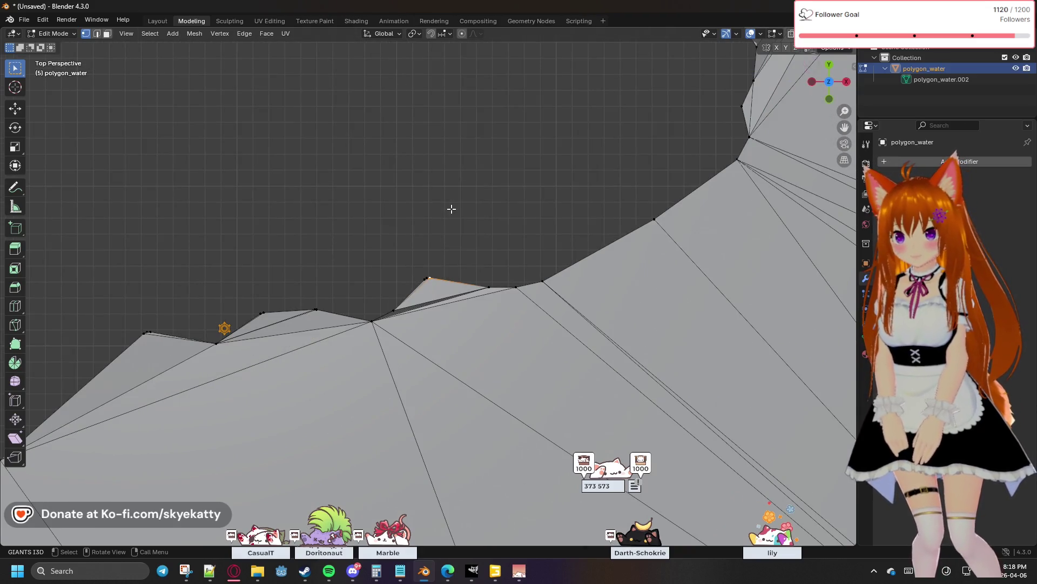
pyautogui.scroll(2, 260, 318)
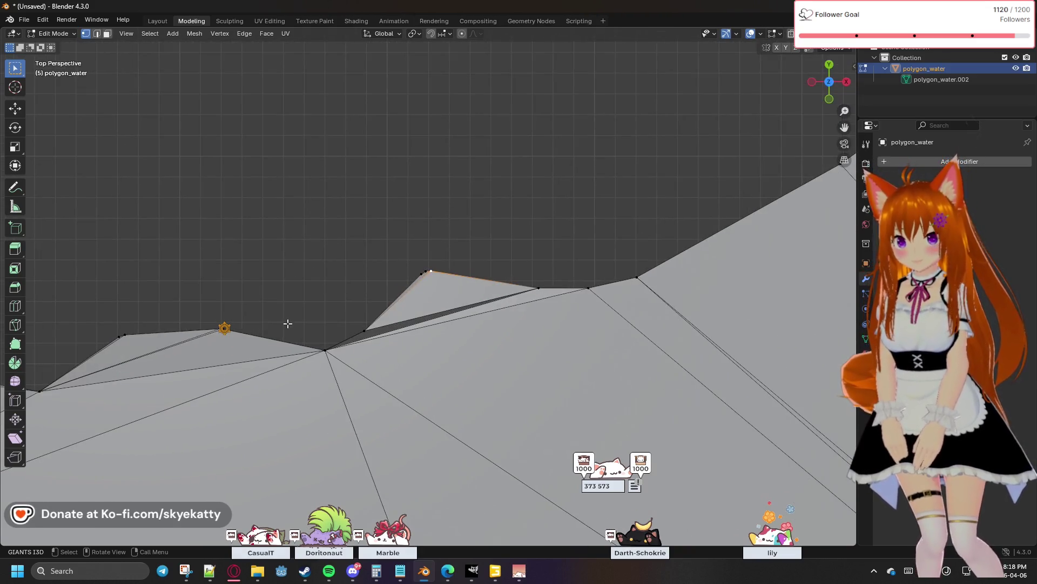
pyautogui.keyDown('shift'); pyautogui.moveTo(322, 317); pyautogui.dragTo(594, 278, button='middle'); pyautogui.keyUp('shift')
pyautogui.click(428, 297)
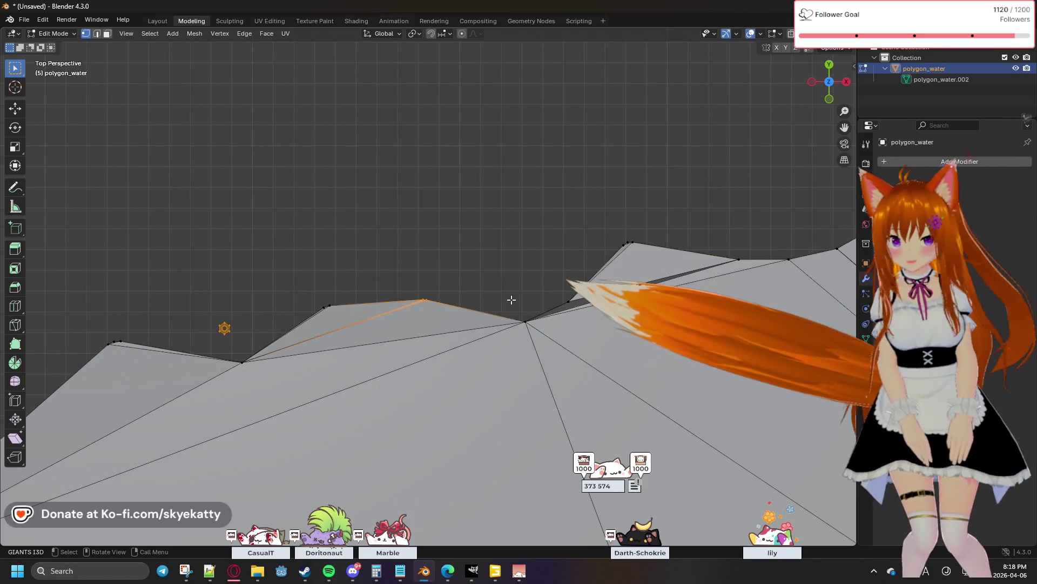
pyautogui.press('m')
# Merge successive stray shoreline vertex pairs At Center to remove kinks along the outline
pyautogui.click(489, 298)
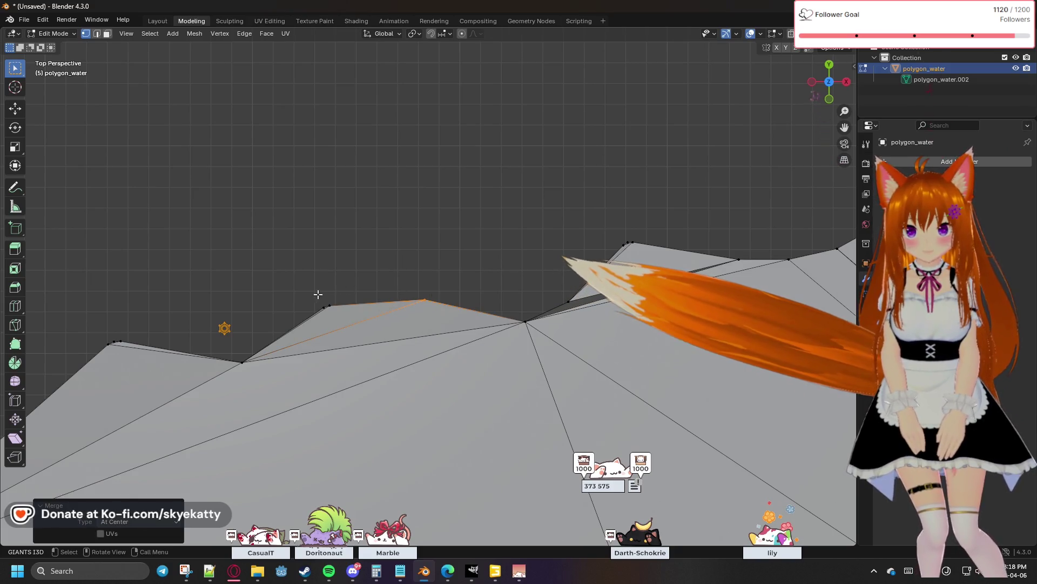
pyautogui.click(328, 307)
pyautogui.press('m')
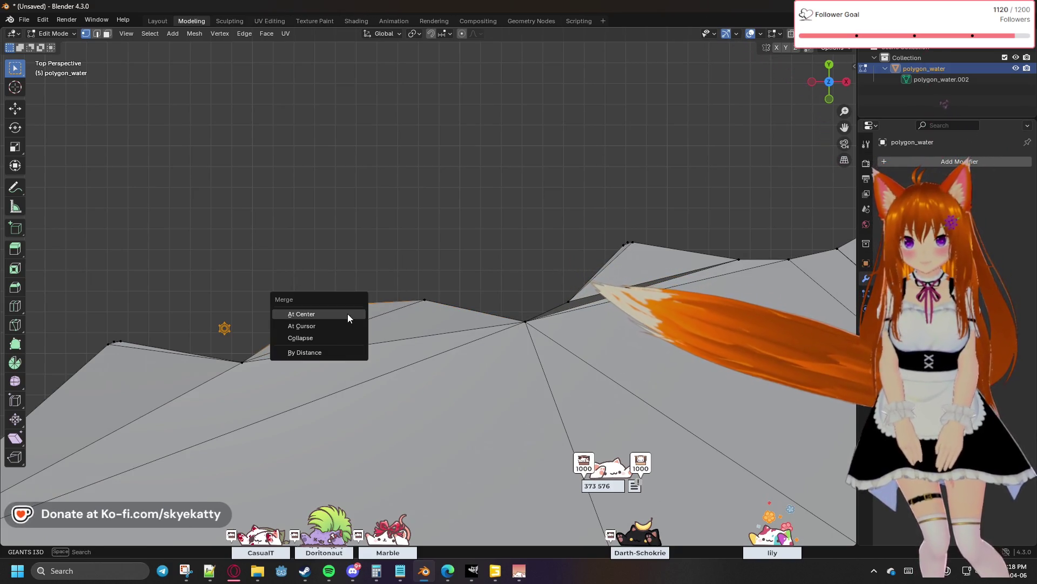
pyautogui.click(348, 314)
pyautogui.click(240, 363)
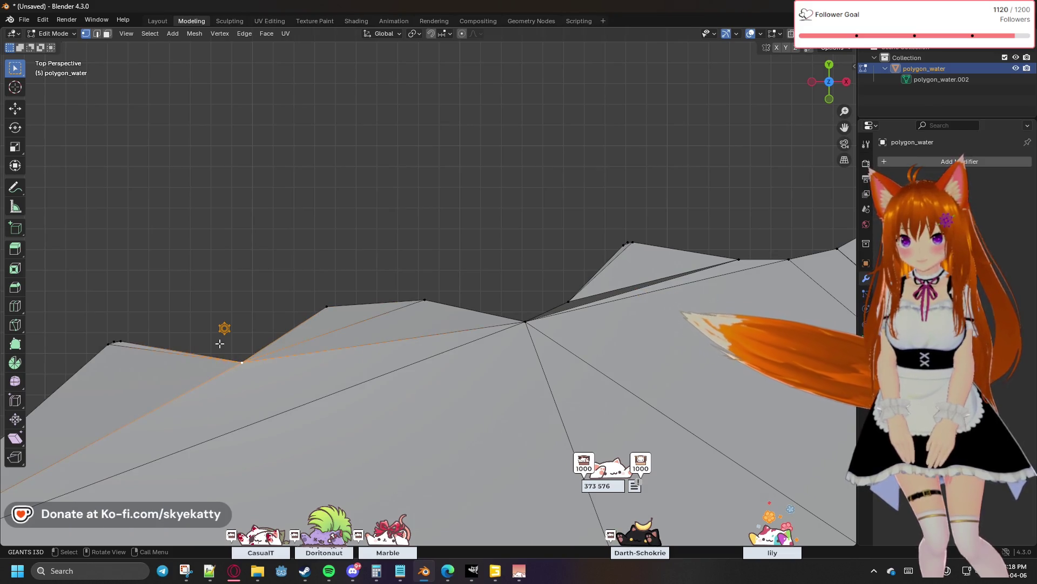
pyautogui.press('m')
pyautogui.click(247, 362)
pyautogui.press('m')
pyautogui.click(138, 348)
# Continue along the shoreline merging further stray vertices At Center, leaving the next pair ready to merge
pyautogui.moveTo(135, 346)
pyautogui.keyDown('shift'); pyautogui.mouseDown(button='middle')
pyautogui.moveTo(486, 258)
pyautogui.moveTo(551, 206)
pyautogui.mouseUp(button='middle'); pyautogui.keyUp('shift')
pyautogui.keyDown('shift'); pyautogui.moveTo(439, 284); pyautogui.dragTo(404, 294, button='middle'); pyautogui.keyUp('shift')
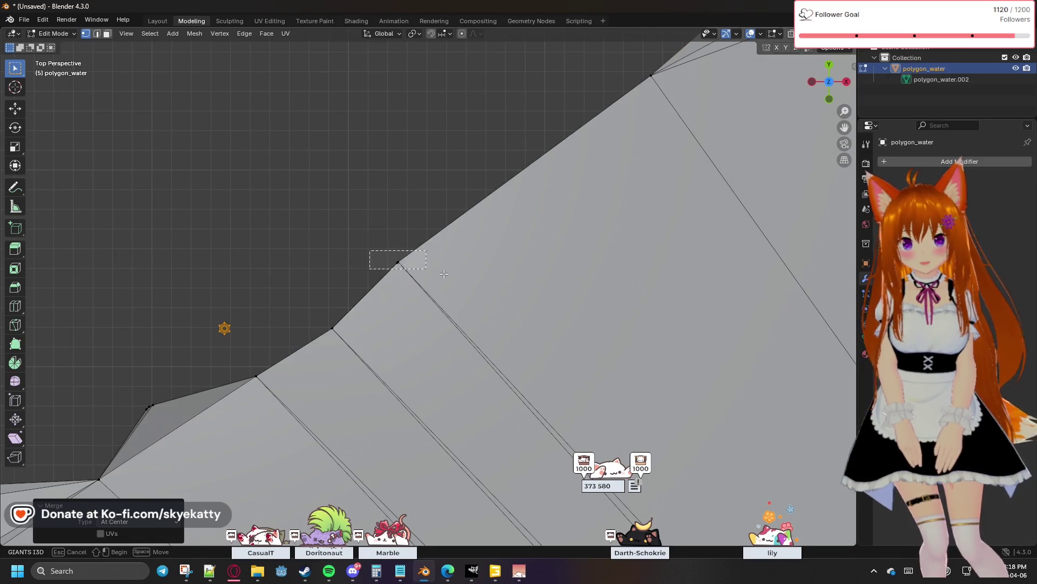
pyautogui.moveTo(437, 271); pyautogui.dragTo(406, 269)
pyautogui.press('m')
pyautogui.click(402, 285)
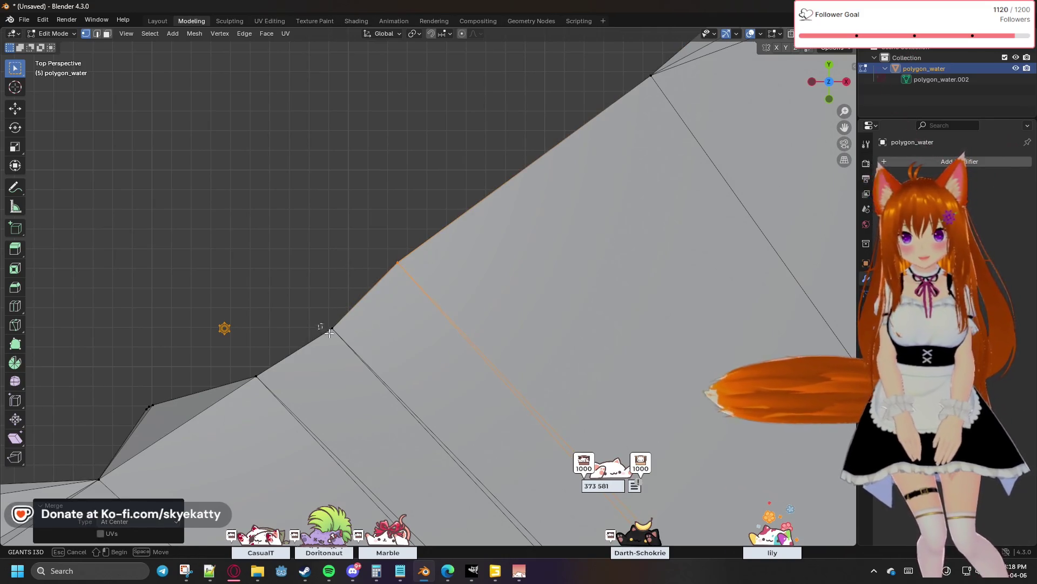
pyautogui.press('m')
pyautogui.click(255, 378)
pyautogui.press('m')
pyautogui.click(261, 384)
pyautogui.keyDown('shift'); pyautogui.moveTo(260, 382); pyautogui.dragTo(482, 232, button='middle'); pyautogui.keyUp('shift')
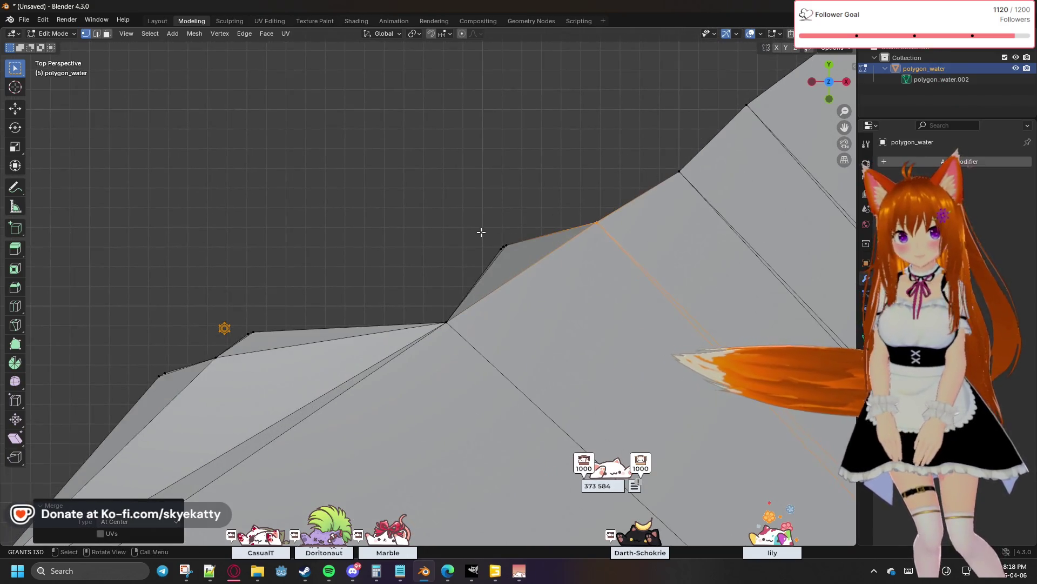
pyautogui.keyDown('shift'); pyautogui.click(503, 245); pyautogui.keyUp('shift')
pyautogui.press('m')
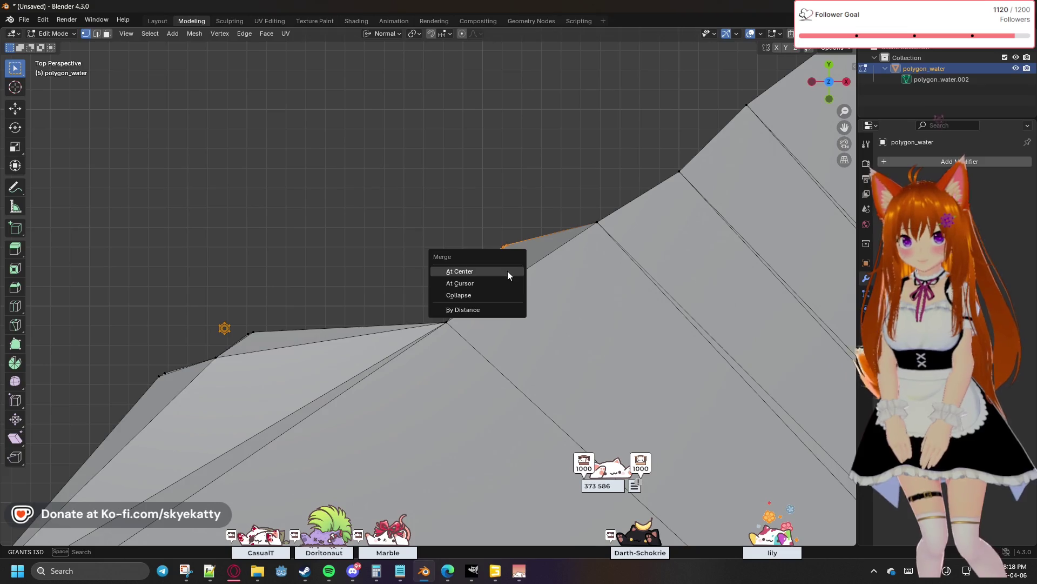
# Merge the first few doubled shoreline vertices of polygon_water at their centers
pyautogui.click(508, 275)
pyautogui.click(447, 322)
pyautogui.press('m')
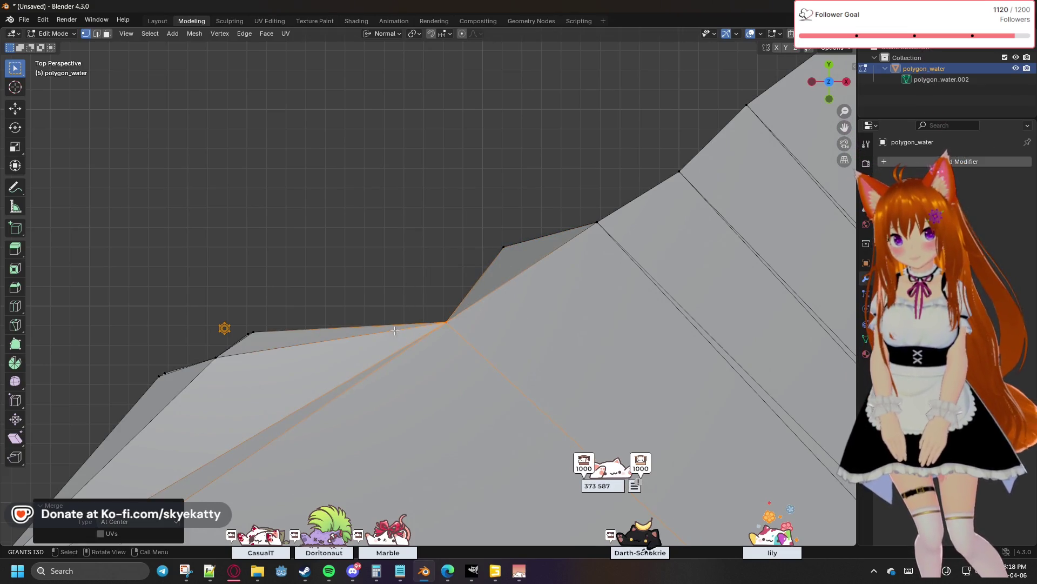
pyautogui.keyDown('shift'); pyautogui.click(249, 332); pyautogui.keyUp('shift')
pyautogui.press('m')
pyautogui.click(216, 344)
pyautogui.moveTo(207, 359)
pyautogui.mouseDown()
pyautogui.moveTo(233, 366)
pyautogui.moveTo(172, 341)
pyautogui.mouseUp()
pyautogui.press('m')
pyautogui.click(183, 365)
pyautogui.press('m')
pyautogui.click(173, 378)
# Further along the shore, merge the overlapping vertices and the lower-left corner vertex at center
pyautogui.moveTo(132, 534)
pyautogui.keyDown('shift'); pyautogui.mouseDown(button='middle')
pyautogui.moveTo(423, 321)
pyautogui.moveTo(457, 239)
pyautogui.mouseUp(button='middle'); pyautogui.keyUp('shift')
pyautogui.moveTo(436, 217); pyautogui.dragTo(434, 218)
pyautogui.press('m')
pyautogui.click(423, 220)
pyautogui.press('m')
pyautogui.press('Escape')
pyautogui.click(302, 344)
pyautogui.press('m')
pyautogui.click(307, 351)
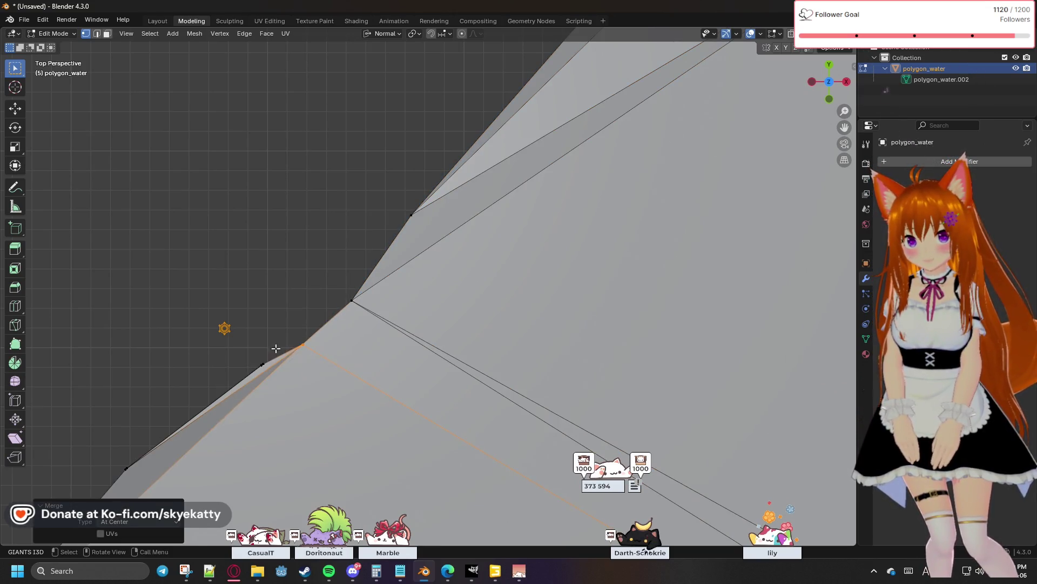
# Merge the stray vertices on the short upper-left and long lower-left edges at center
pyautogui.keyDown('shift'); pyautogui.moveTo(307, 351); pyautogui.dragTo(517, 194, button='middle'); pyautogui.keyUp('shift')
pyautogui.click(457, 263)
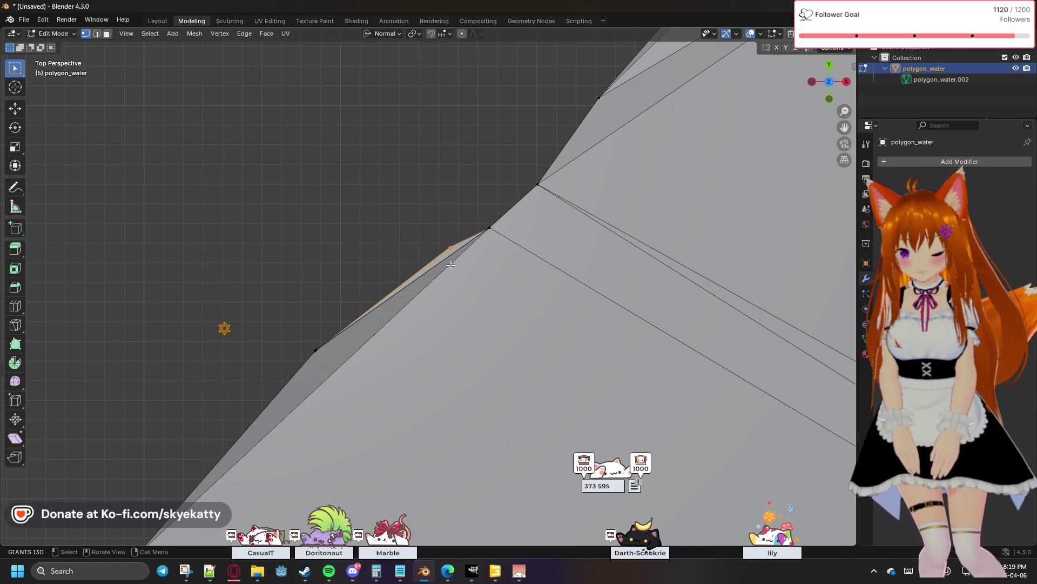
pyautogui.press('m')
pyautogui.press('Escape')
pyautogui.click(319, 345)
pyautogui.press('m')
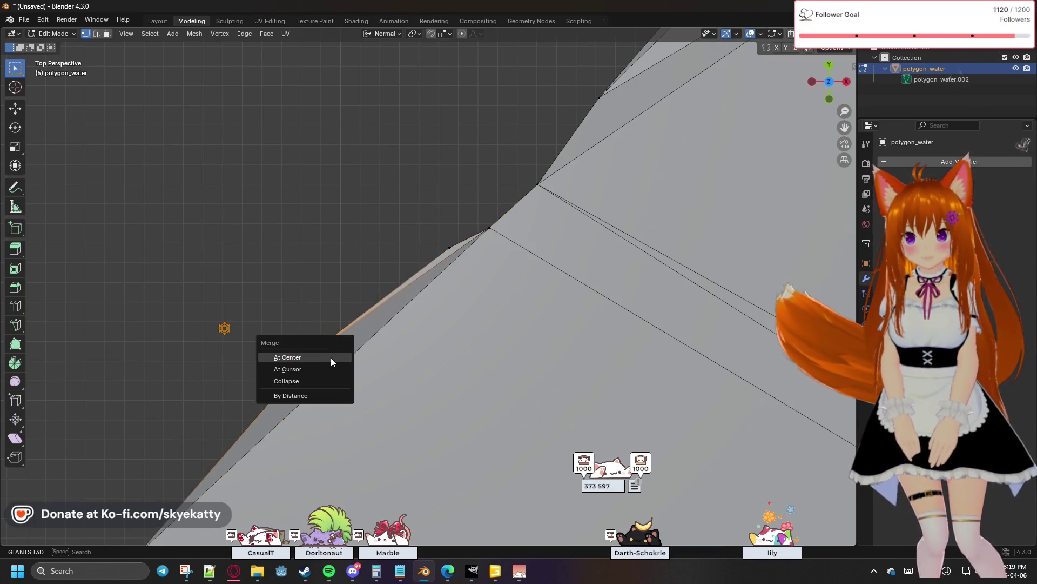
pyautogui.click(330, 357)
# Merge the next lower-left shoreline vertex and the following stray vertex at center
pyautogui.keyDown('shift'); pyautogui.moveTo(313, 331); pyautogui.dragTo(416, 271, button='middle'); pyautogui.keyUp('shift')
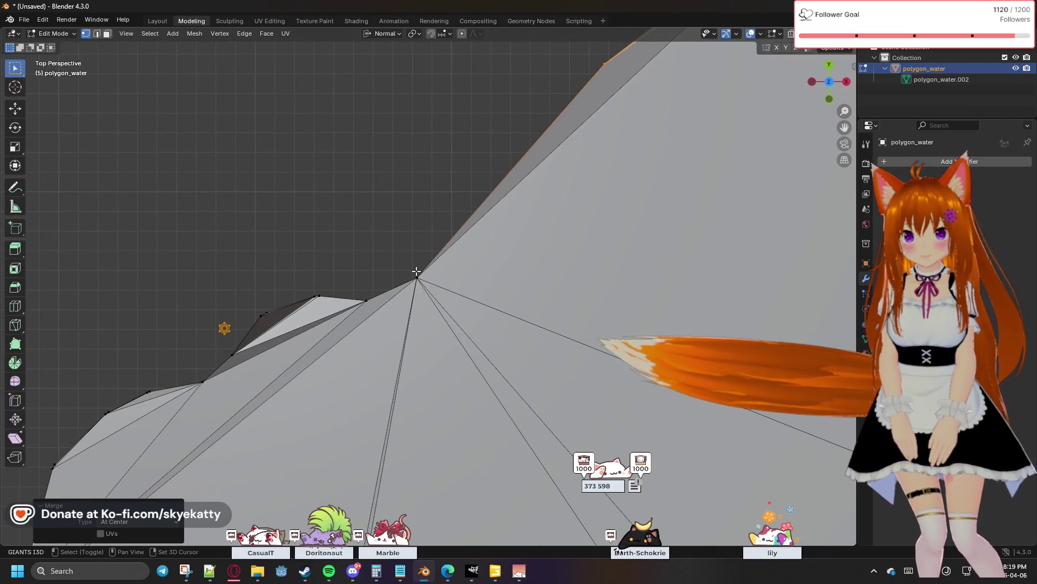
pyautogui.click(409, 285)
pyautogui.press('m')
pyautogui.press('Escape')
pyautogui.press('m')
pyautogui.press('Escape')
pyautogui.press('m')
pyautogui.click(325, 302)
pyautogui.click(274, 314)
pyautogui.press('m')
pyautogui.click(283, 314)
# Merge the upper stray vertex and three more strays along this stretch at center
pyautogui.keyDown('shift'); pyautogui.moveTo(284, 314); pyautogui.dragTo(390, 300, button='middle'); pyautogui.keyUp('shift')
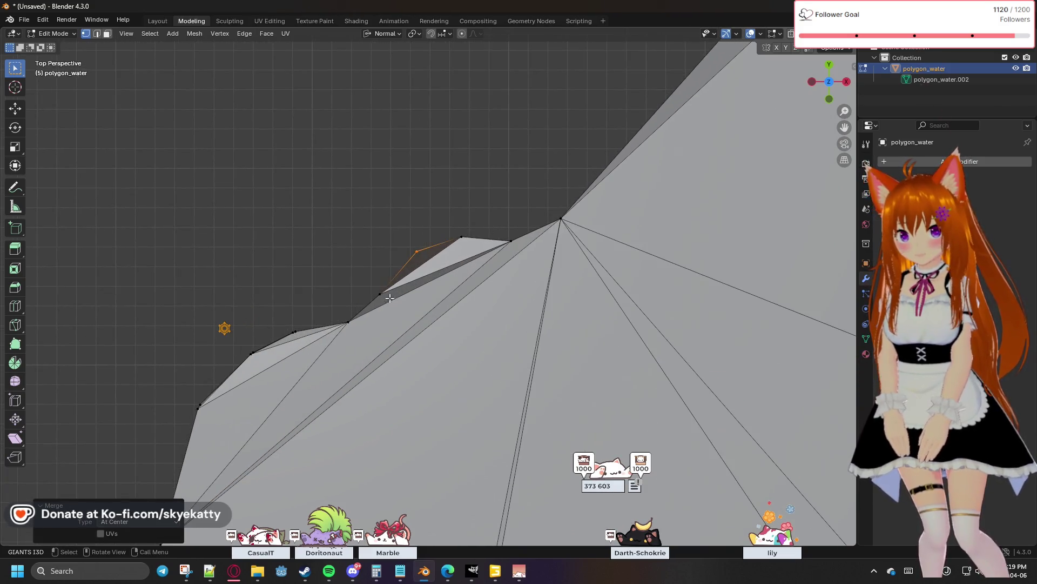
pyautogui.click(377, 299)
pyautogui.press('m')
pyautogui.click(377, 303)
pyautogui.click(361, 332)
pyautogui.click(352, 331)
pyautogui.click(294, 323)
pyautogui.press('m')
pyautogui.click(305, 340)
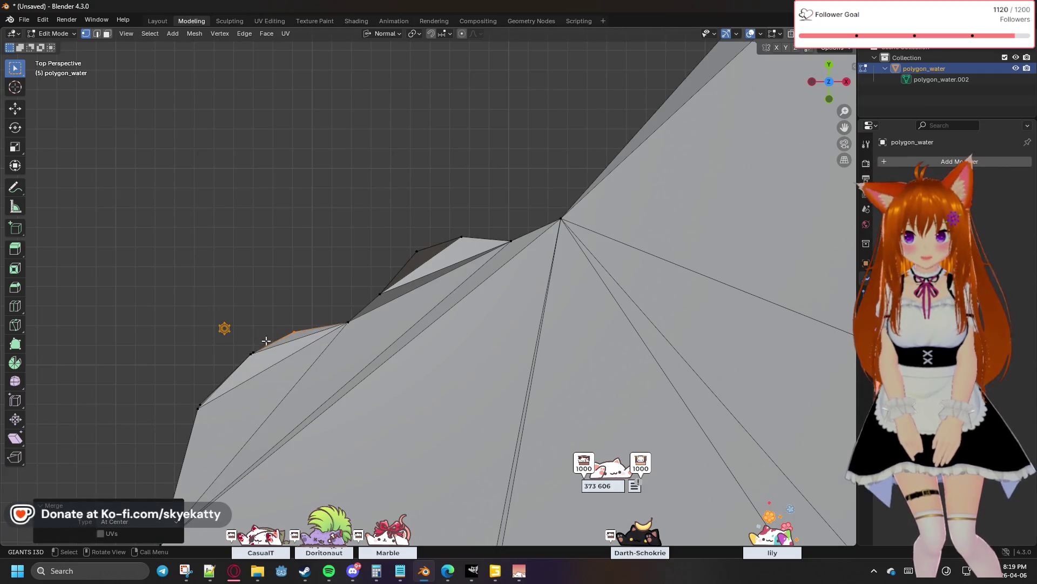
pyautogui.click(253, 352)
pyautogui.press('m')
# Over the next two shoreline stretches, merge four more stray vertices at center
pyautogui.keyDown('shift'); pyautogui.moveTo(228, 340); pyautogui.dragTo(452, 209, button='middle'); pyautogui.keyUp('shift')
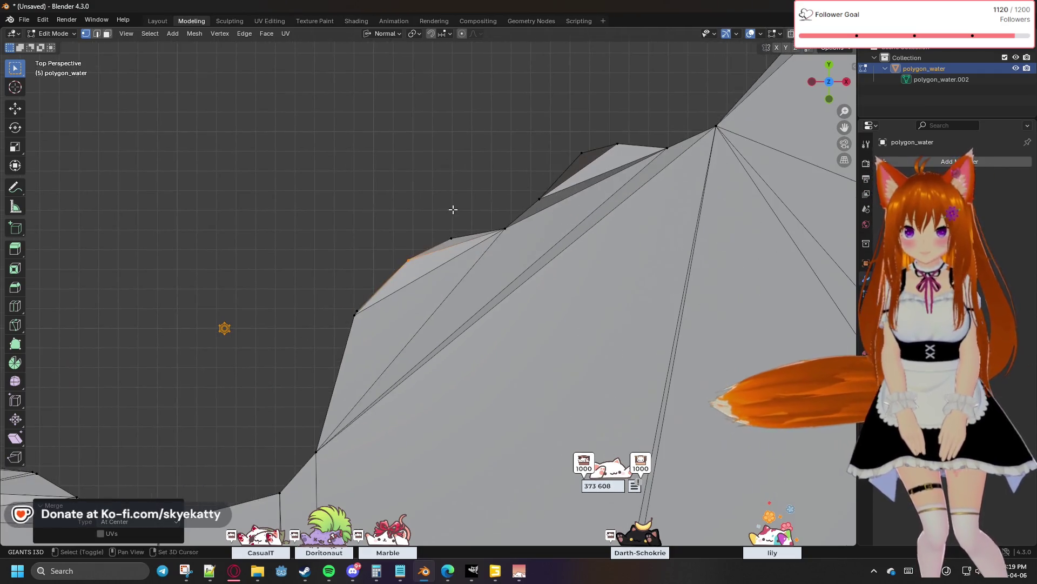
pyautogui.click(349, 313)
pyautogui.press('m')
pyautogui.click(370, 329)
pyautogui.moveTo(319, 338)
pyautogui.keyDown('shift'); pyautogui.mouseDown(button='middle')
pyautogui.moveTo(489, 193)
pyautogui.moveTo(511, 152)
pyautogui.mouseUp(button='middle'); pyautogui.keyUp('shift')
pyautogui.click(469, 295)
pyautogui.press('m')
pyautogui.click(480, 303)
pyautogui.click(436, 336)
pyautogui.press('m')
pyautogui.click(437, 333)
pyautogui.click(313, 367)
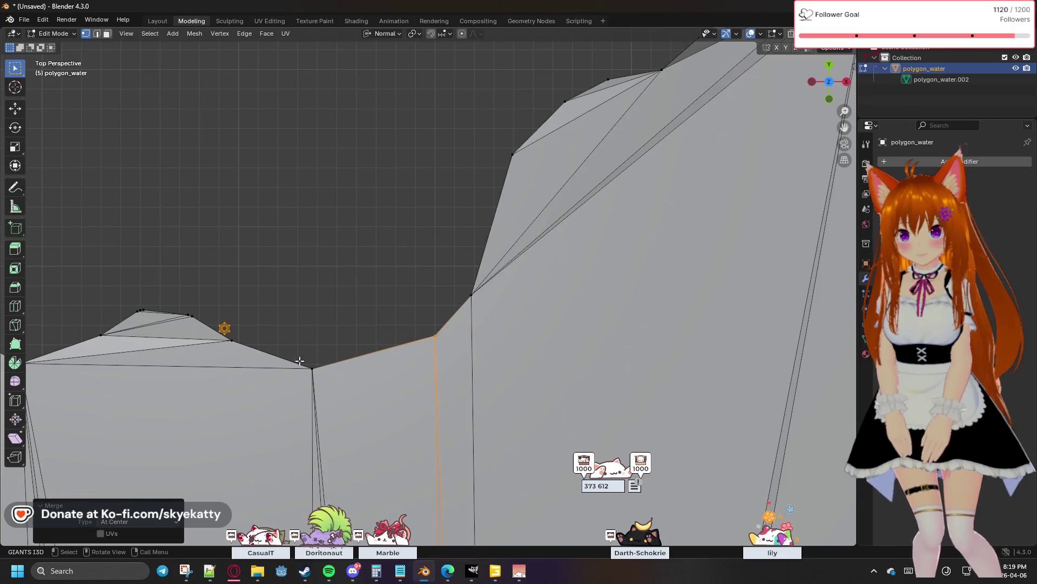
pyautogui.press('m')
pyautogui.click(332, 380)
# Merge the vertex at the shoreline dip and two nearby overlapping vertex pairs at center
pyautogui.keyDown('shift'); pyautogui.moveTo(333, 380); pyautogui.dragTo(471, 278, button='middle'); pyautogui.keyUp('shift')
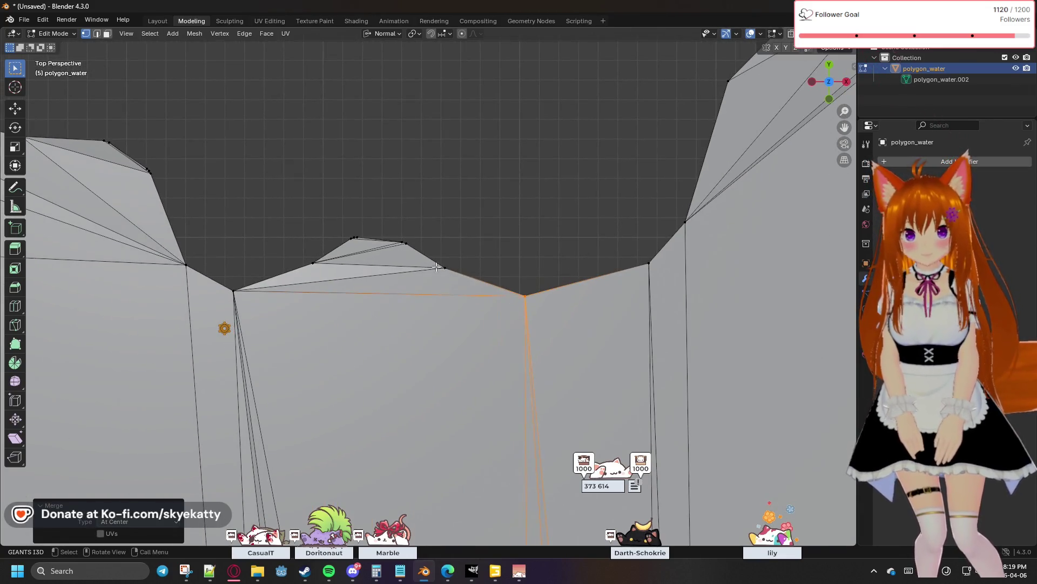
pyautogui.press('m')
pyautogui.click(455, 274)
pyautogui.moveTo(402, 239); pyautogui.dragTo(422, 254)
pyautogui.press('m')
pyautogui.click(422, 253)
pyautogui.press('m')
pyautogui.moveTo(362, 243); pyautogui.dragTo(329, 274)
pyautogui.click(363, 247)
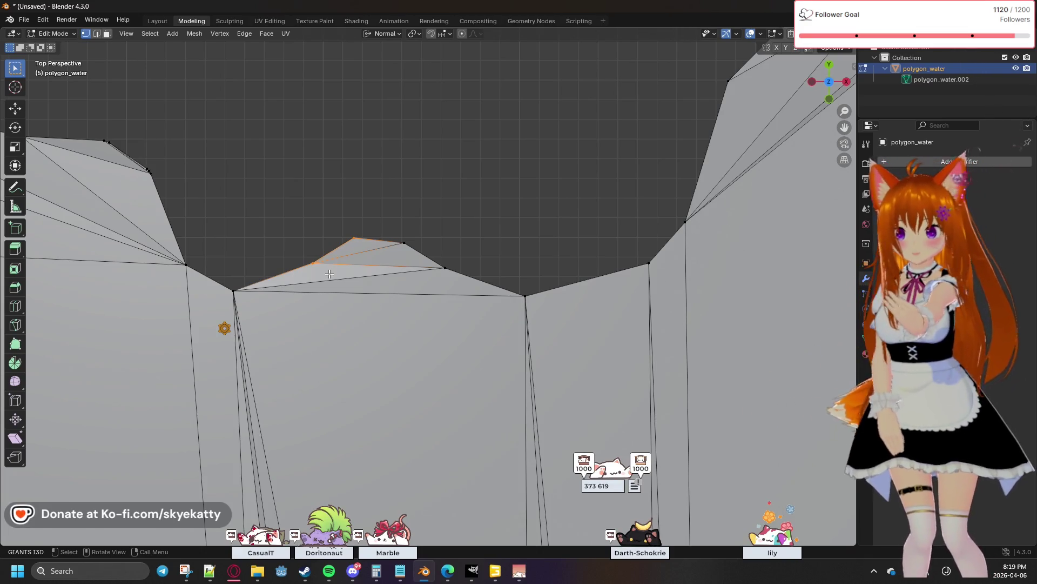
pyautogui.press('m')
pyautogui.click(330, 273)
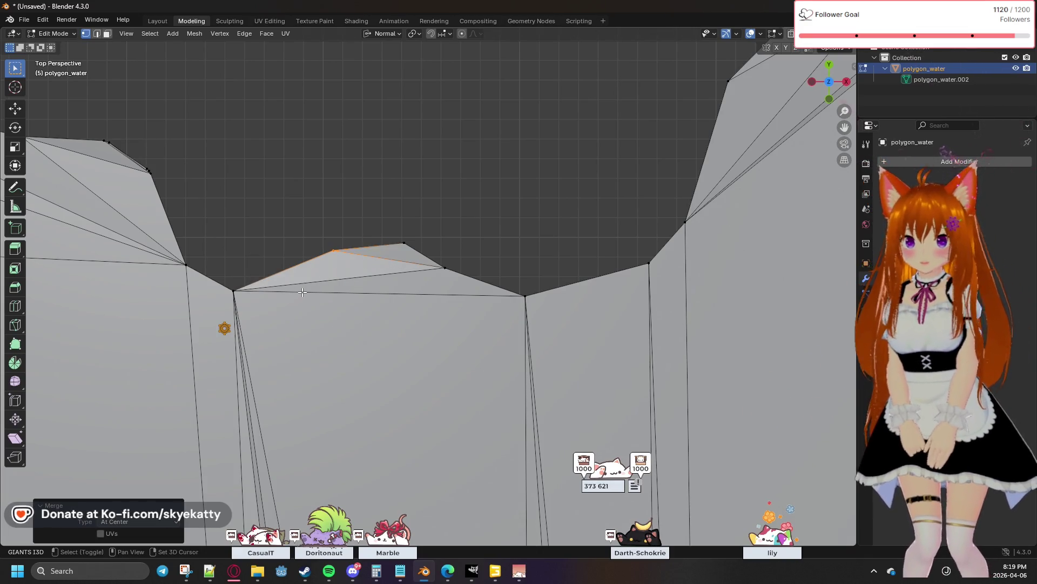
# Merge the vertex at the bottom of the dip at center, undoing a mis-selection first
pyautogui.keyDown('shift'); pyautogui.moveTo(302, 292); pyautogui.dragTo(471, 281, button='middle'); pyautogui.keyUp('shift')
pyautogui.click(408, 285)
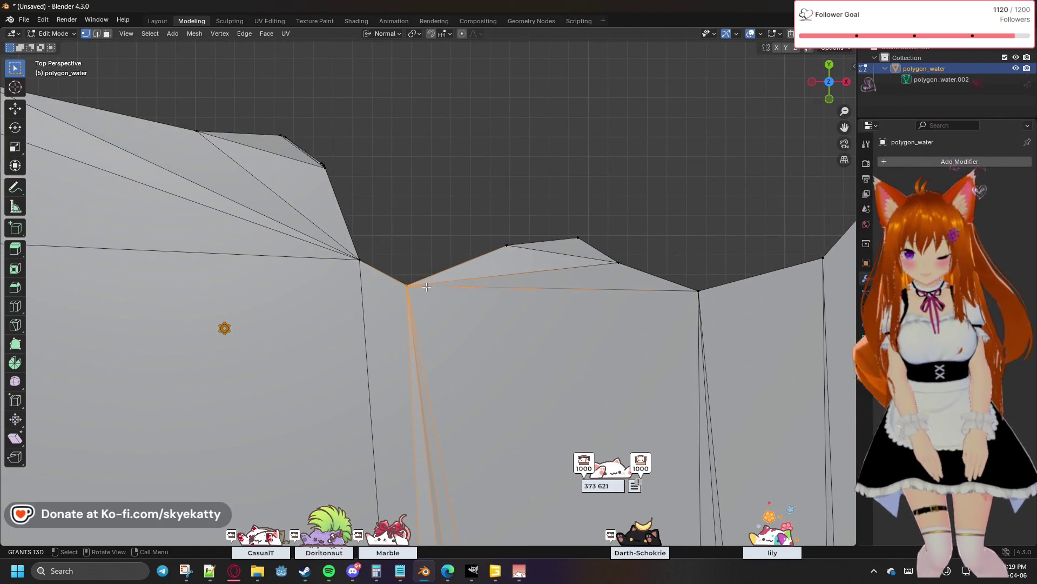
pyautogui.hotkey('ctrl', 'z')
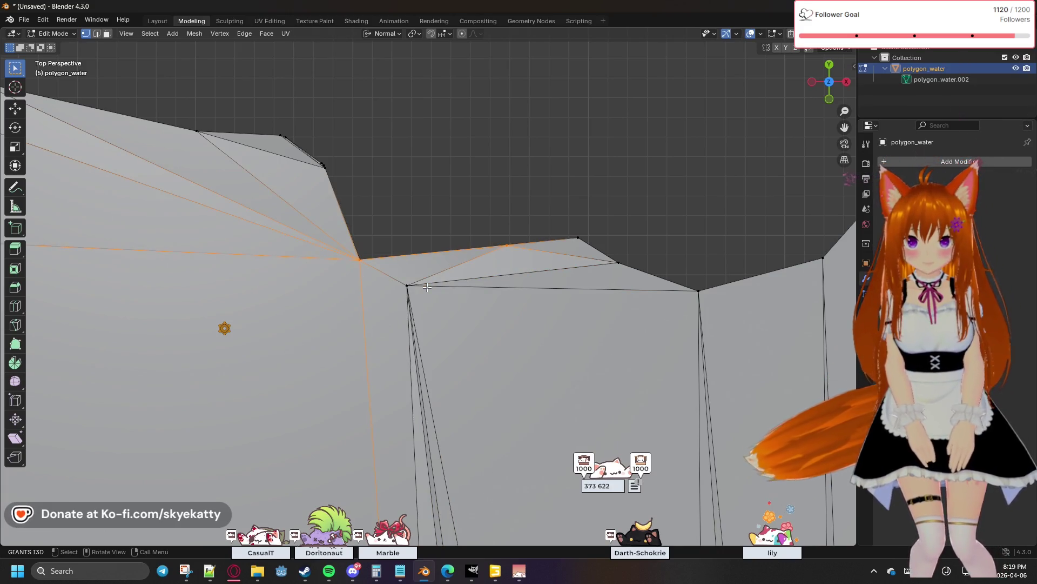
pyautogui.click(417, 280)
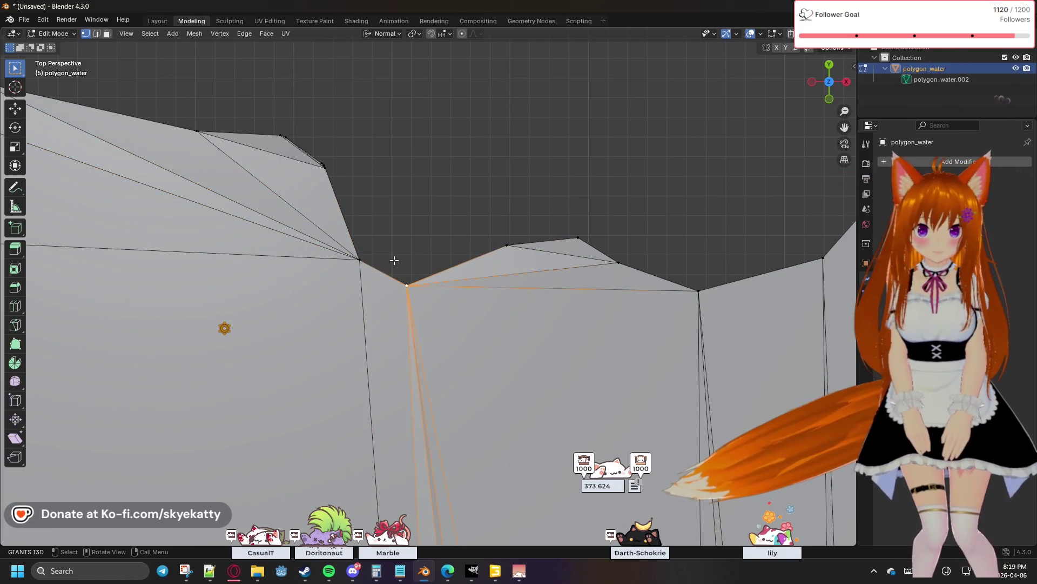
pyautogui.press('m')
pyautogui.click(424, 296)
# Merge the next stray vertex and an overlapping pair, redoing one merge after an undo
pyautogui.click(358, 257)
pyautogui.press('m')
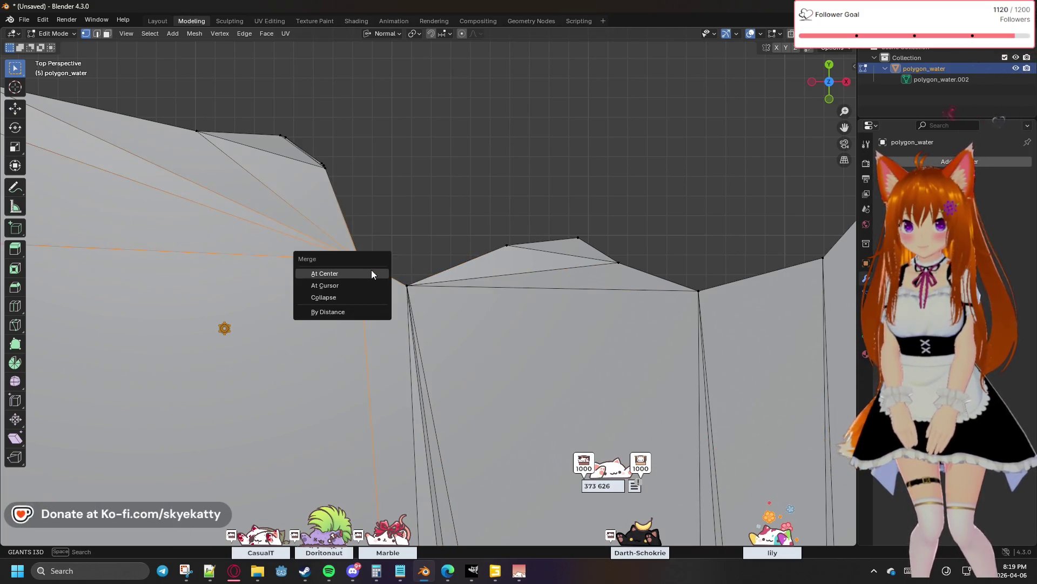
pyautogui.moveTo(308, 152); pyautogui.dragTo(341, 179)
pyautogui.press('m')
pyautogui.click(342, 179)
pyautogui.hotkey('ctrl', 'z')
pyautogui.press('m')
pyautogui.click(302, 143)
pyautogui.press('m')
# Merge the right-hand shoreline vertex with its nearby cluster, then two more pairs at center
pyautogui.moveTo(338, 190)
pyautogui.keyDown('shift'); pyautogui.mouseDown(button='middle')
pyautogui.moveTo(667, 198)
pyautogui.moveTo(514, 163)
pyautogui.mouseUp(button='middle'); pyautogui.keyUp('shift')
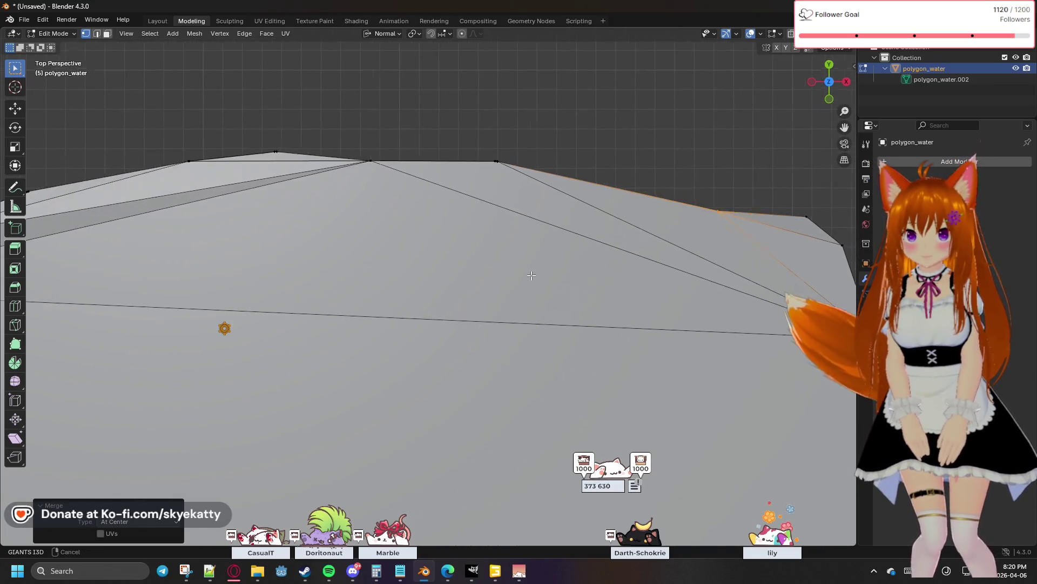
pyautogui.click(501, 155)
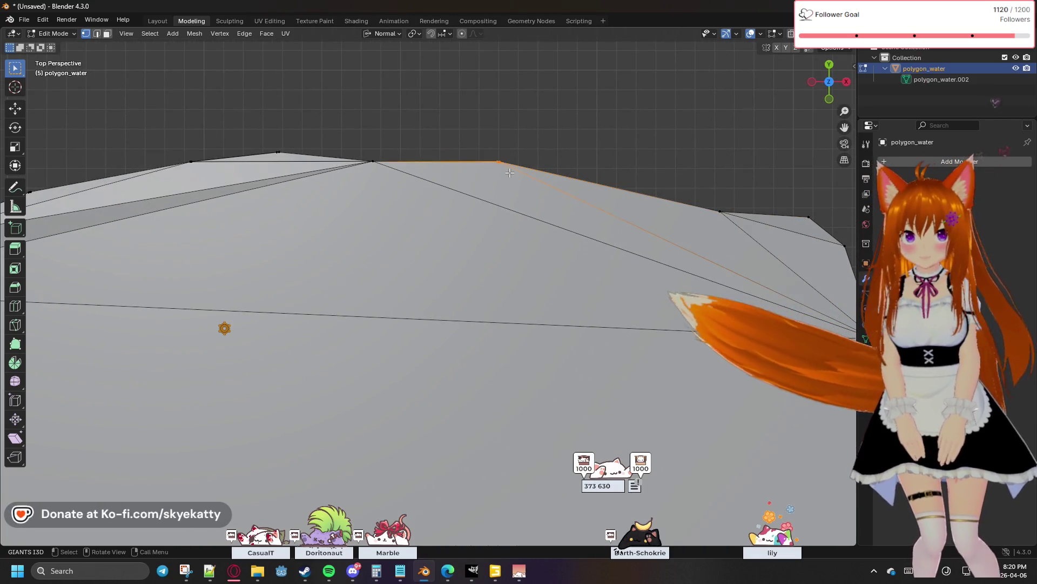
pyautogui.moveTo(347, 146)
pyautogui.mouseDown()
pyautogui.moveTo(397, 172)
pyautogui.moveTo(379, 171)
pyautogui.mouseUp()
pyautogui.press('m')
pyautogui.click(379, 172)
pyautogui.moveTo(378, 172); pyautogui.dragTo(433, 193, button='middle')
pyautogui.press('m')
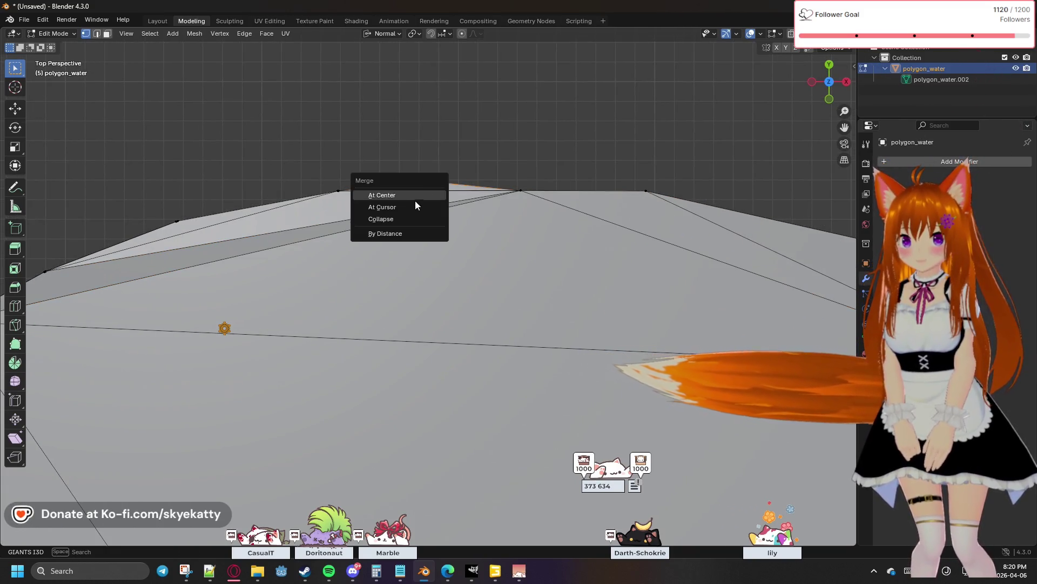
pyautogui.click(420, 197)
pyautogui.press('m')
pyautogui.click(351, 203)
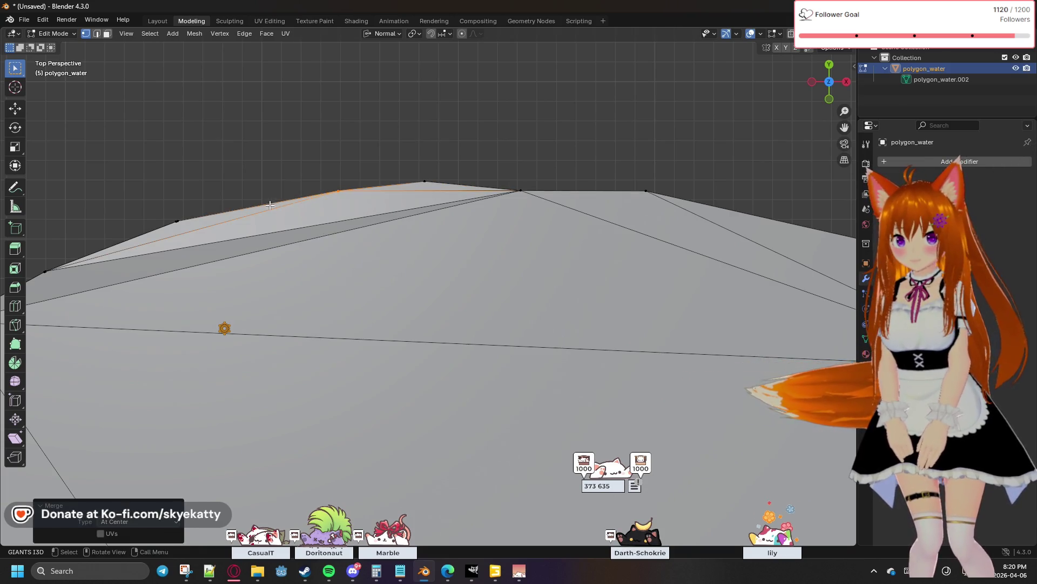
# Merge overlapping shoreline vertices on the following two stretches at center
pyautogui.moveTo(351, 203); pyautogui.dragTo(504, 174, button='middle')
pyautogui.moveTo(386, 192); pyautogui.dragTo(387, 203)
pyautogui.press('m')
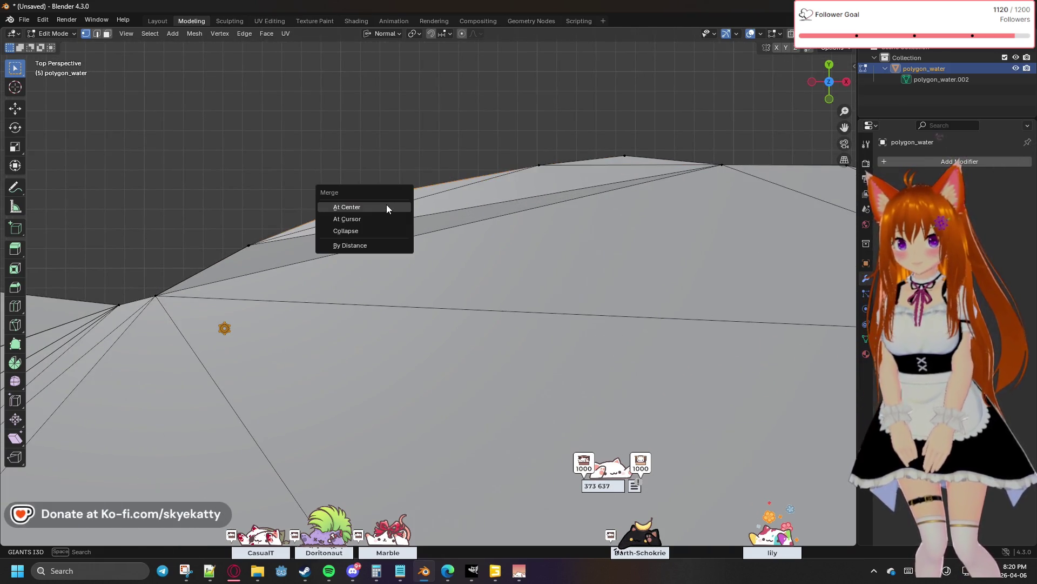
pyautogui.click(386, 204)
pyautogui.press('m')
pyautogui.click(275, 259)
pyautogui.moveTo(274, 259); pyautogui.dragTo(565, 152, button='middle')
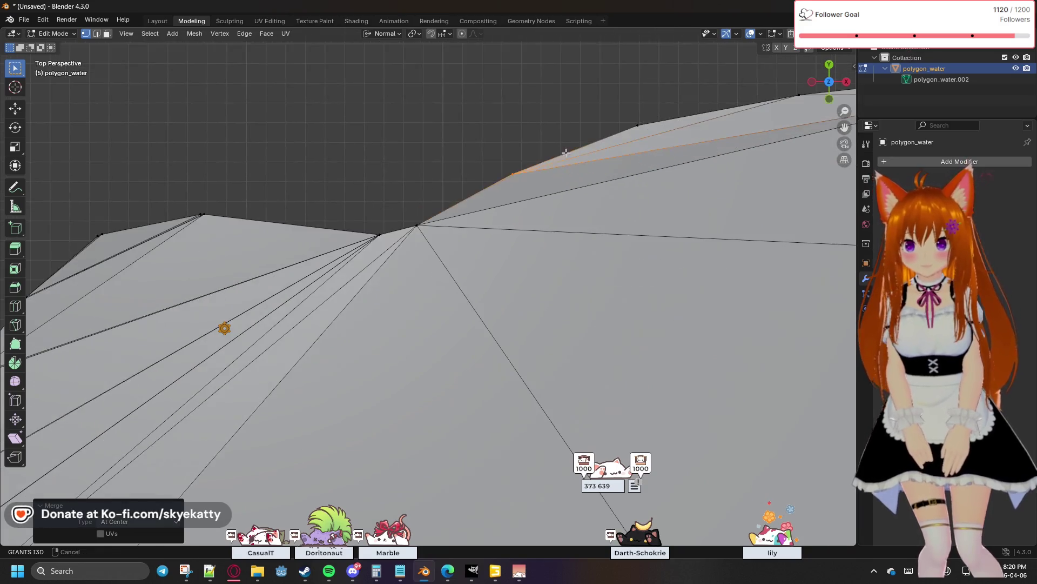
pyautogui.press('m')
pyautogui.click(422, 230)
# Merge another overlapping pair and two close vertices at center, undoing one wrong merge
pyautogui.moveTo(355, 225); pyautogui.dragTo(382, 244)
pyautogui.press('m')
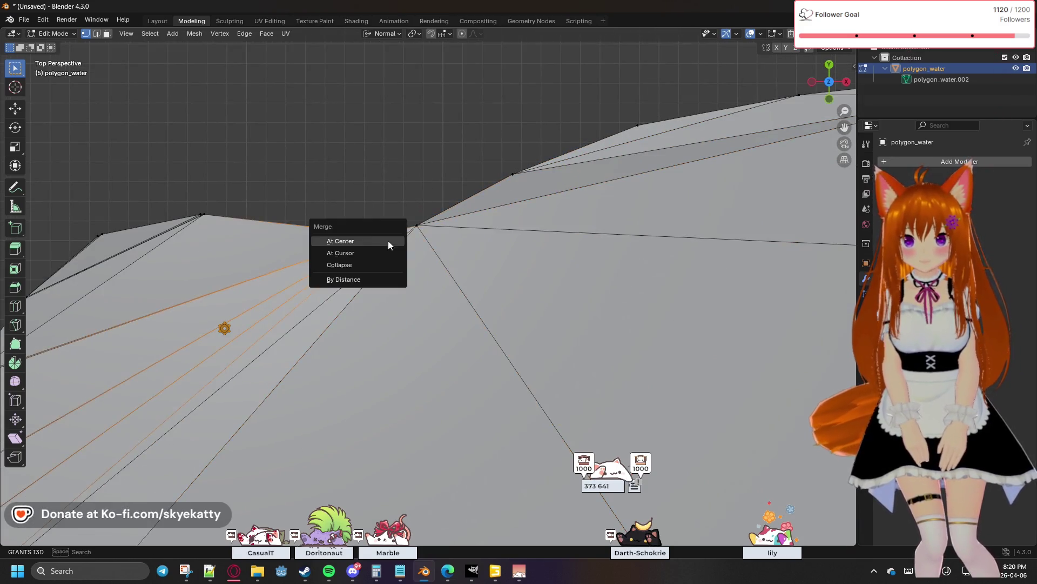
pyautogui.click(388, 240)
pyautogui.hotkey('ctrl', 'z')
pyautogui.click(412, 213)
pyautogui.press('m')
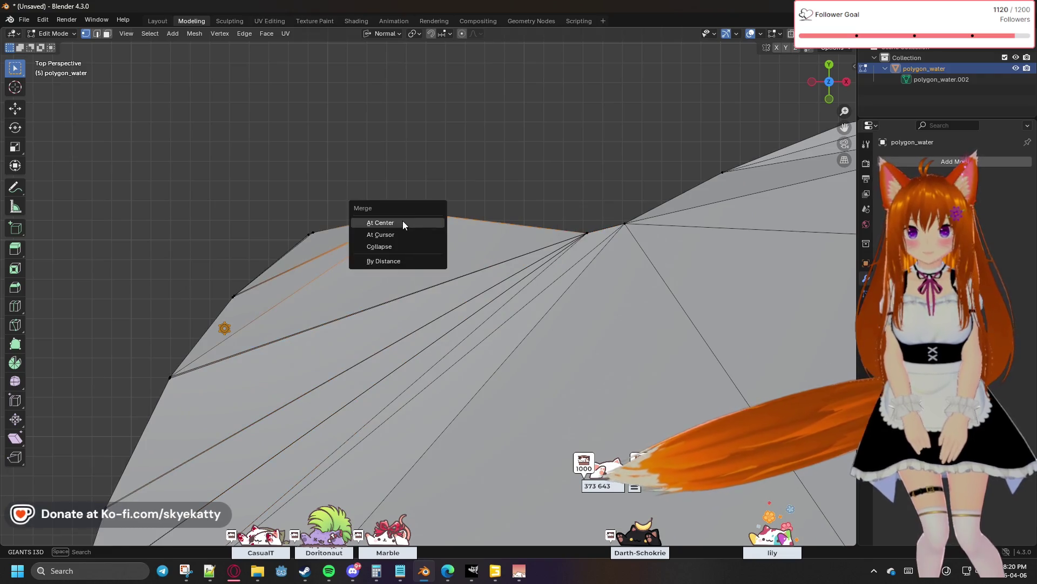
pyautogui.moveTo(329, 217); pyautogui.dragTo(298, 245)
pyautogui.press('m')
pyautogui.click(333, 238)
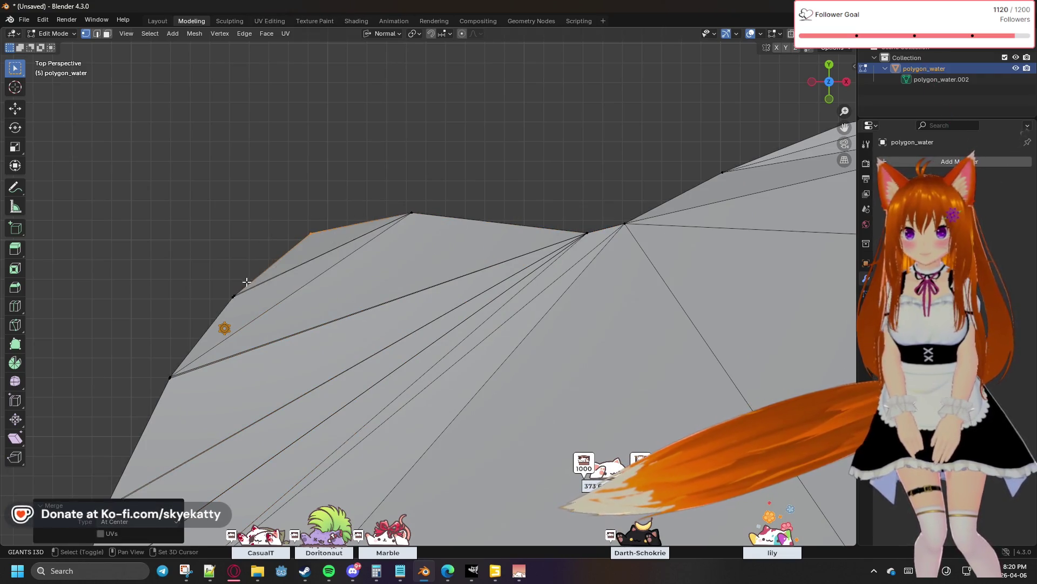
pyautogui.keyDown('shift'); pyautogui.moveTo(290, 269); pyautogui.dragTo(324, 218, button='middle'); pyautogui.keyUp('shift')
pyautogui.press('m')
# Merge successive stray vertex pairs along the left shoreline At Center, working down the edge
pyautogui.click(361, 245)
pyautogui.press('m')
pyautogui.click(298, 332)
pyautogui.keyDown('shift'); pyautogui.moveTo(298, 333); pyautogui.dragTo(430, 239, button='middle'); pyautogui.keyUp('shift')
pyautogui.press('m')
pyautogui.click(367, 356)
pyautogui.keyDown('shift'); pyautogui.moveTo(367, 356); pyautogui.dragTo(403, 295, button='middle'); pyautogui.keyUp('shift')
pyautogui.press('m')
pyautogui.click(398, 353)
pyautogui.click(364, 445)
pyautogui.press('m')
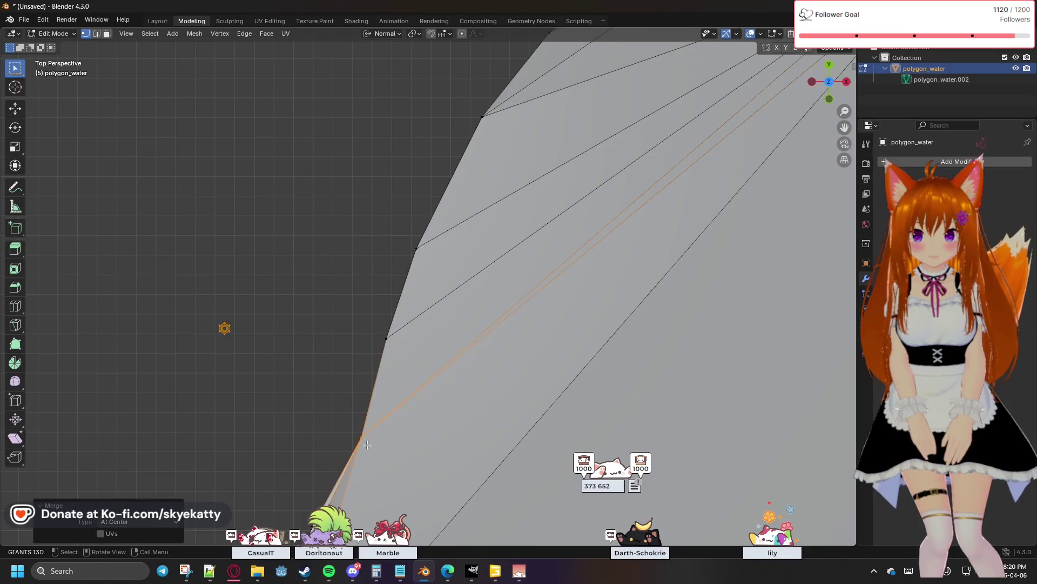
pyautogui.keyDown('shift'); pyautogui.moveTo(364, 444); pyautogui.dragTo(381, 267, button='middle'); pyautogui.keyUp('shift')
pyautogui.moveTo(411, 278); pyautogui.dragTo(411, 278)
pyautogui.press('m')
pyautogui.click(412, 279)
pyautogui.press('m')
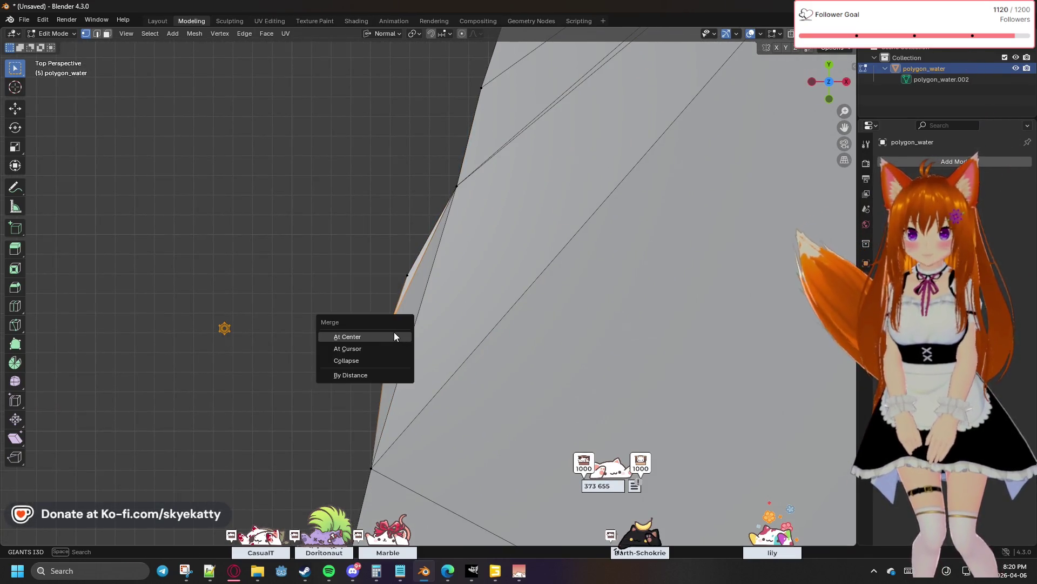
pyautogui.click(394, 331)
pyautogui.keyDown('shift'); pyautogui.moveTo(394, 332); pyautogui.dragTo(432, 278, button='middle'); pyautogui.keyUp('shift')
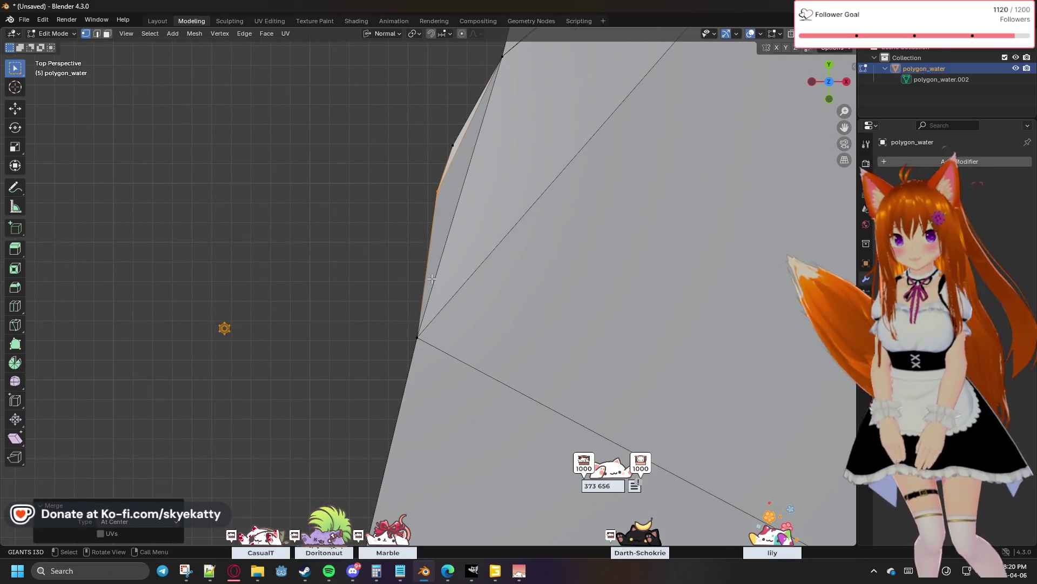
# Box-select further overlapping shoreline vertices, nudge them toward neighbours and merge them At Center
pyautogui.press('g')
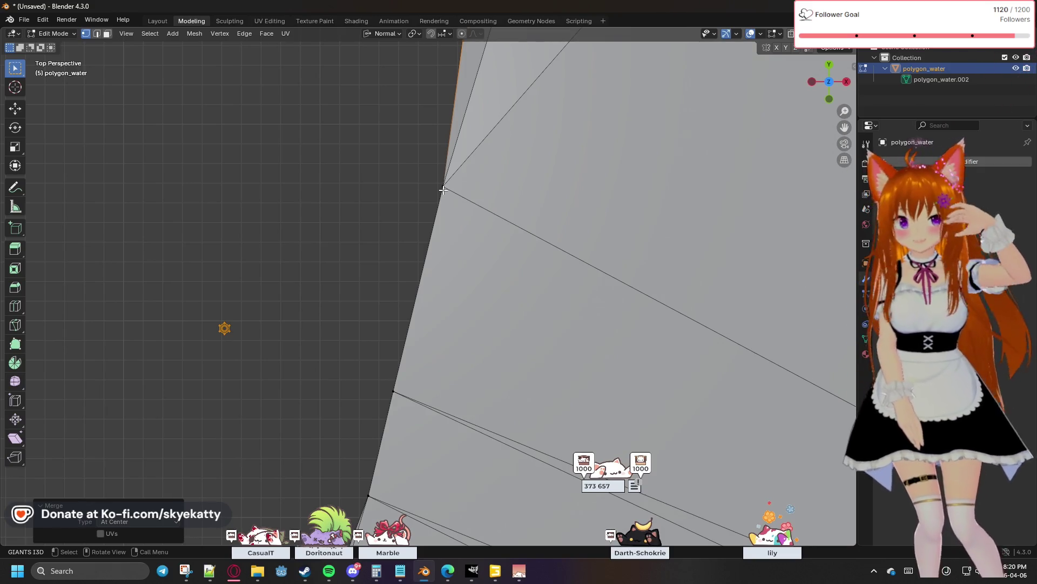
pyautogui.click(444, 190)
pyautogui.press('b')
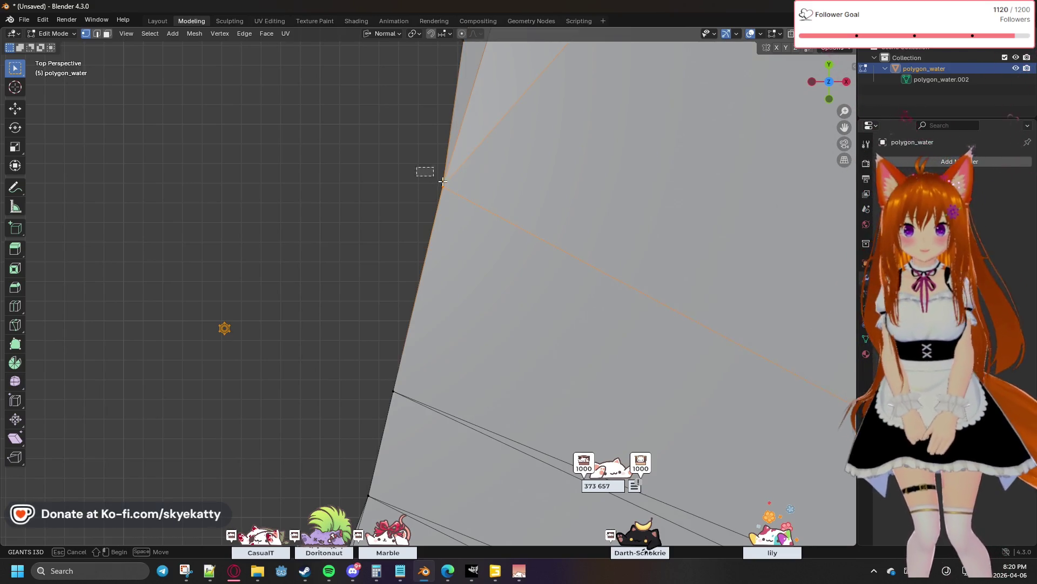
pyautogui.press('m')
pyautogui.click(474, 208)
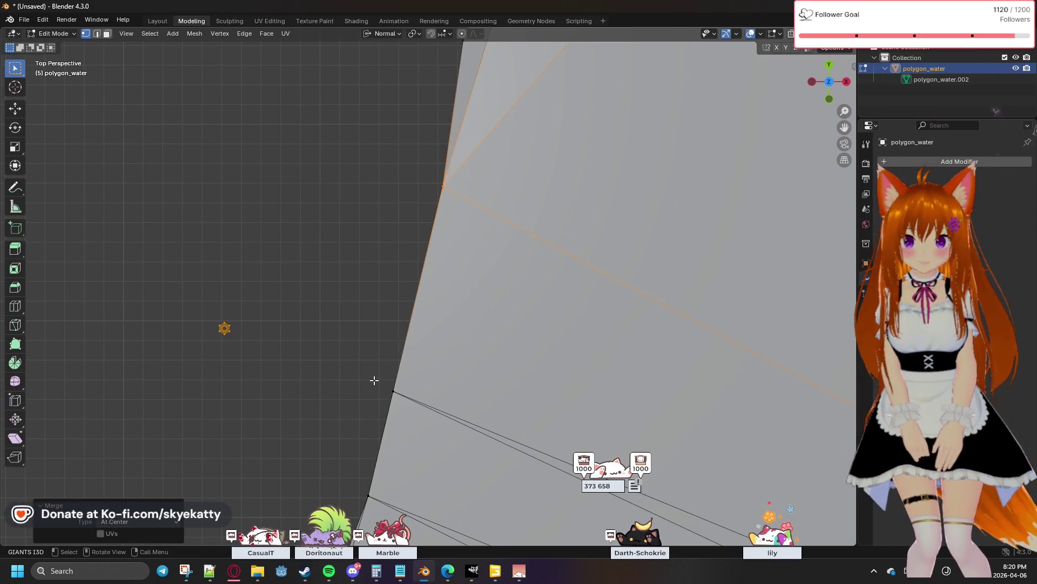
pyautogui.press('g')
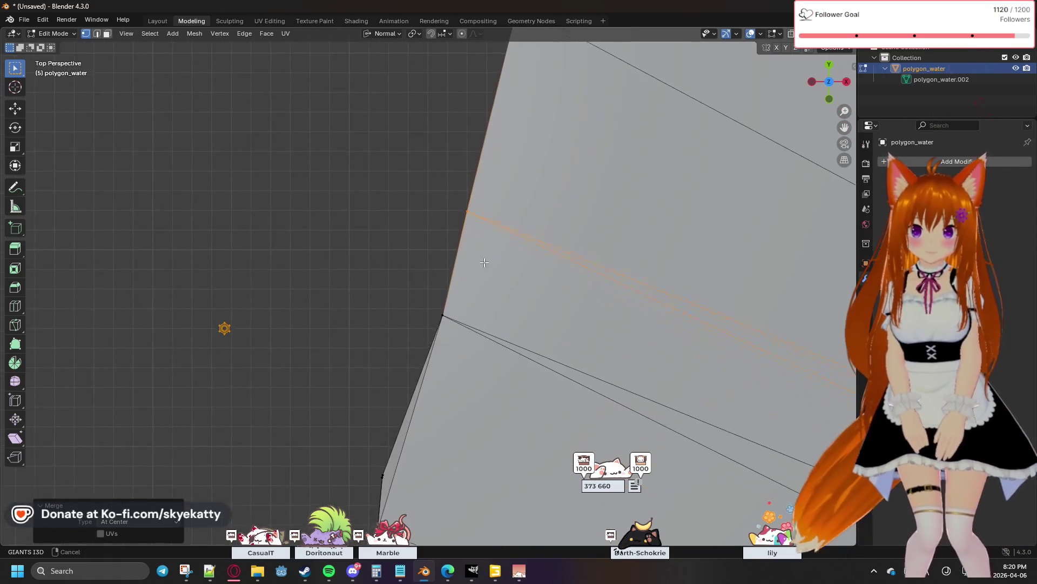
pyautogui.click(440, 262)
pyautogui.press('m')
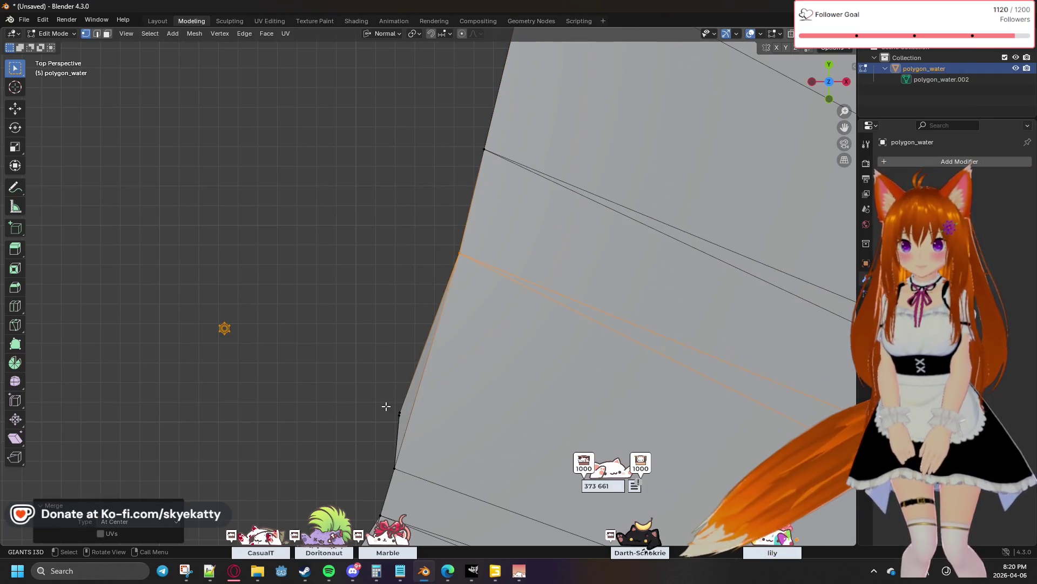
pyautogui.press('g')
pyautogui.click(401, 424)
pyautogui.press('m')
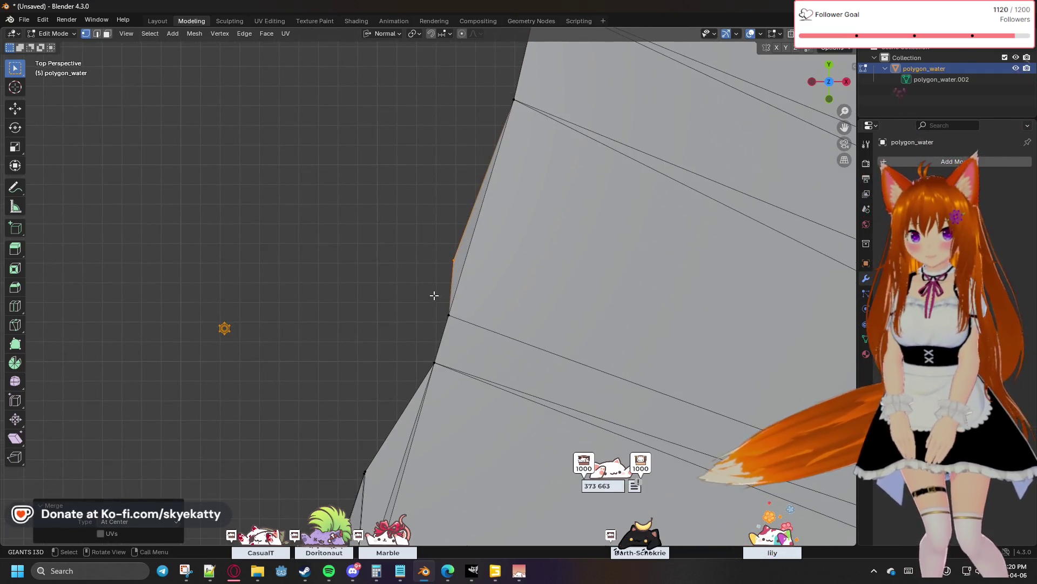
pyautogui.press('m')
pyautogui.click(463, 327)
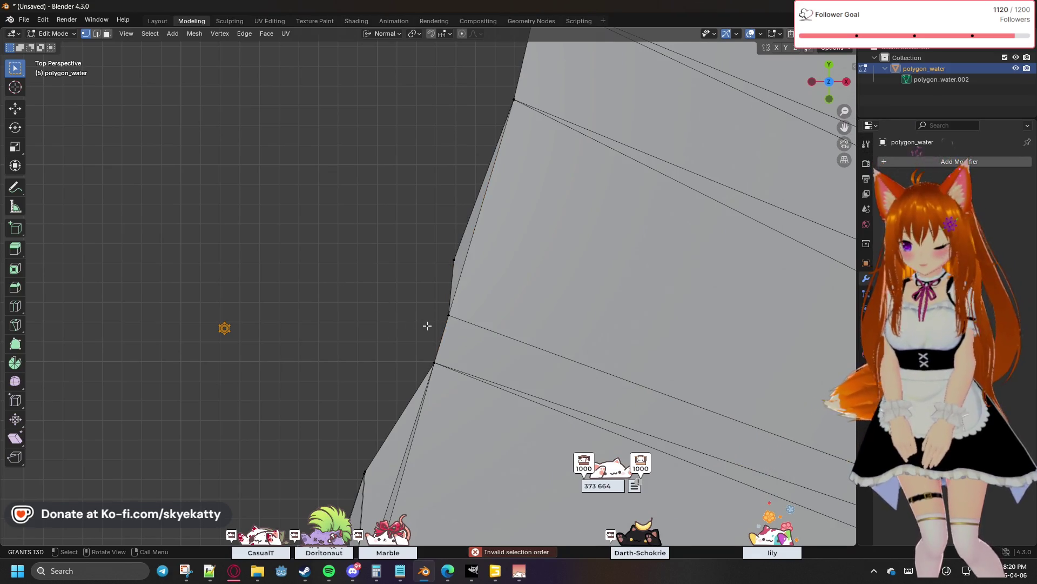
pyautogui.press('m')
pyautogui.click(459, 332)
pyautogui.click(408, 361)
pyautogui.moveTo(408, 361); pyautogui.dragTo(501, 196, button='middle')
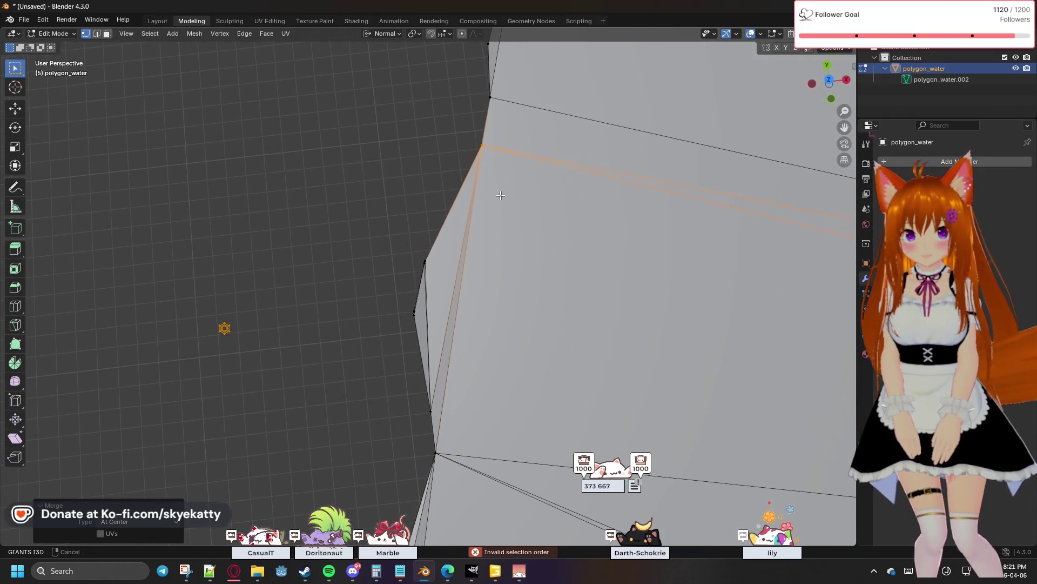
# Merge the lower shoreline vertices and a small leftover vertex into single points At Center
pyautogui.click(424, 262)
pyautogui.press('m')
pyautogui.press('Escape')
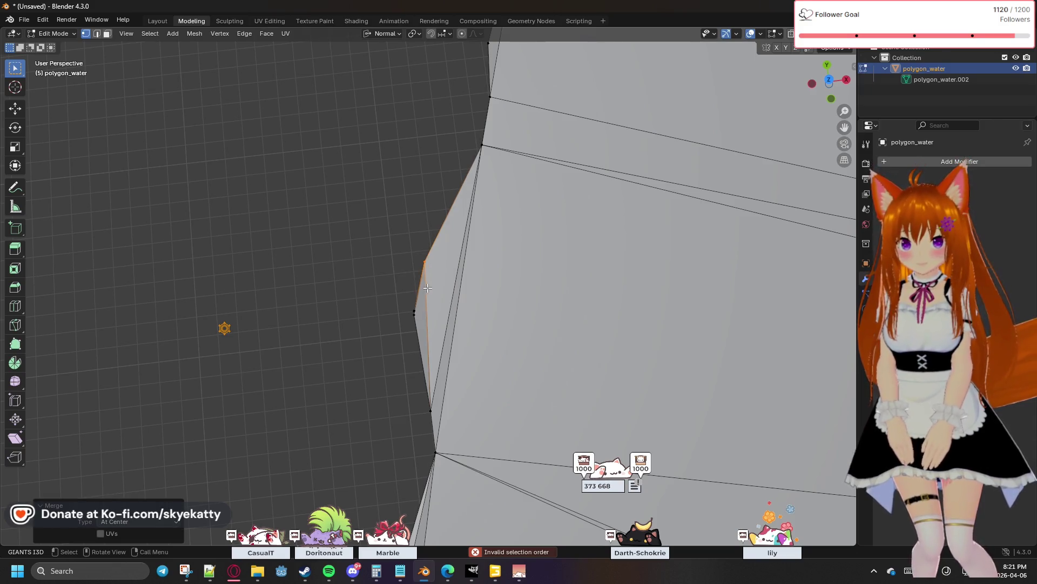
pyautogui.click(415, 316)
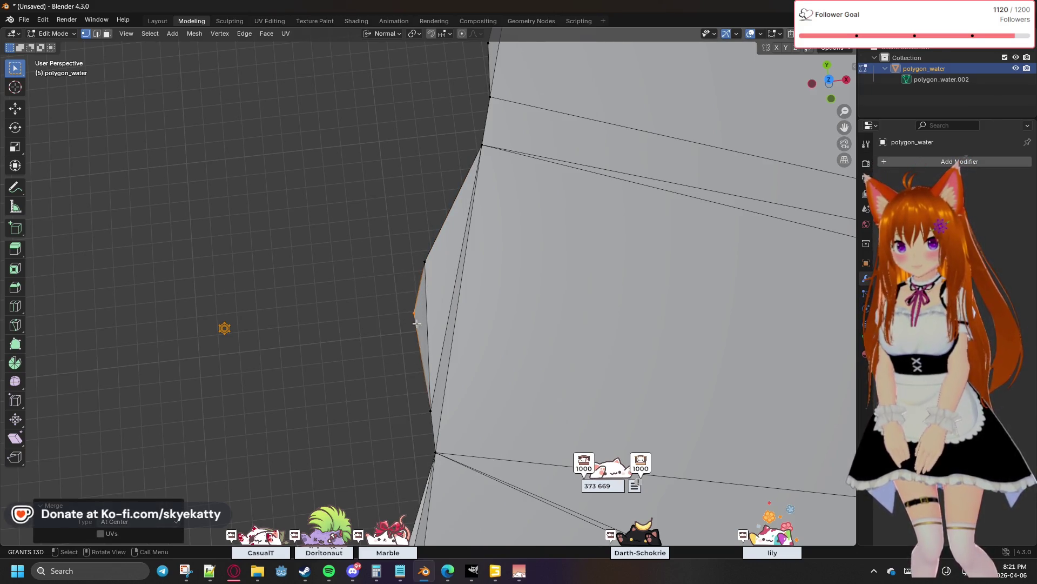
pyautogui.press('m')
pyautogui.click(438, 417)
pyautogui.moveTo(439, 416); pyautogui.dragTo(456, 254, button='middle')
pyautogui.press('m')
pyautogui.click(483, 315)
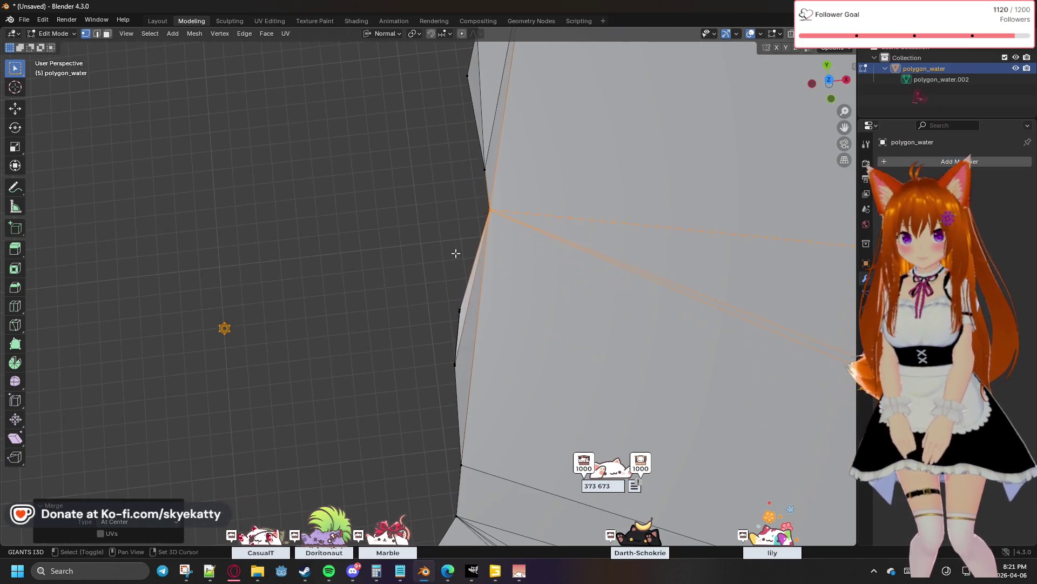
pyautogui.moveTo(460, 315); pyautogui.dragTo(447, 282)
pyautogui.press('m')
pyautogui.click(466, 322)
pyautogui.press('m')
pyautogui.click(460, 371)
# Merge the next stray vertices further down the shoreline edge At Center
pyautogui.keyDown('shift'); pyautogui.moveTo(463, 403); pyautogui.dragTo(502, 233, button='middle'); pyautogui.keyUp('shift')
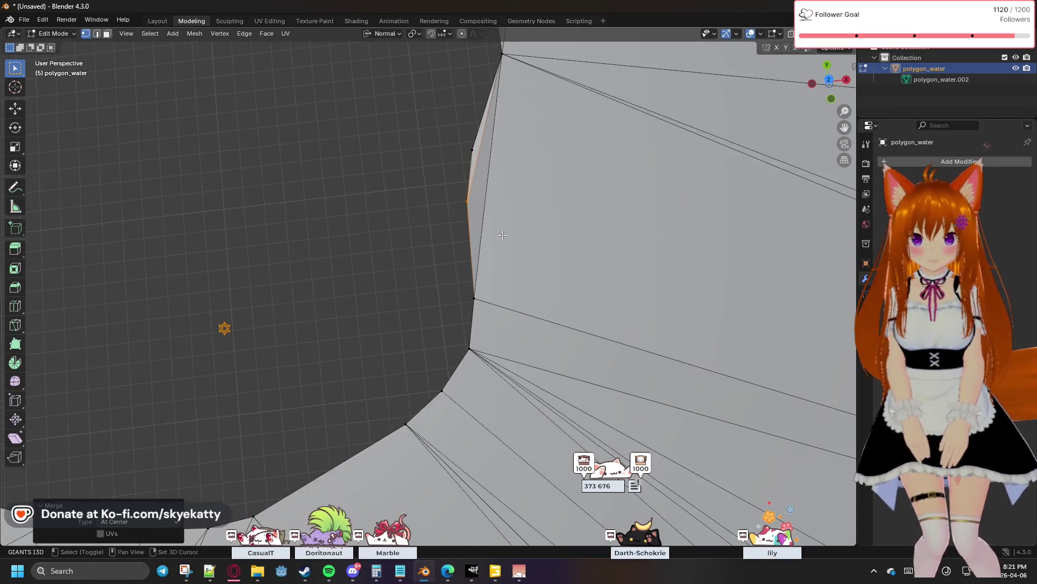
pyautogui.click(463, 300)
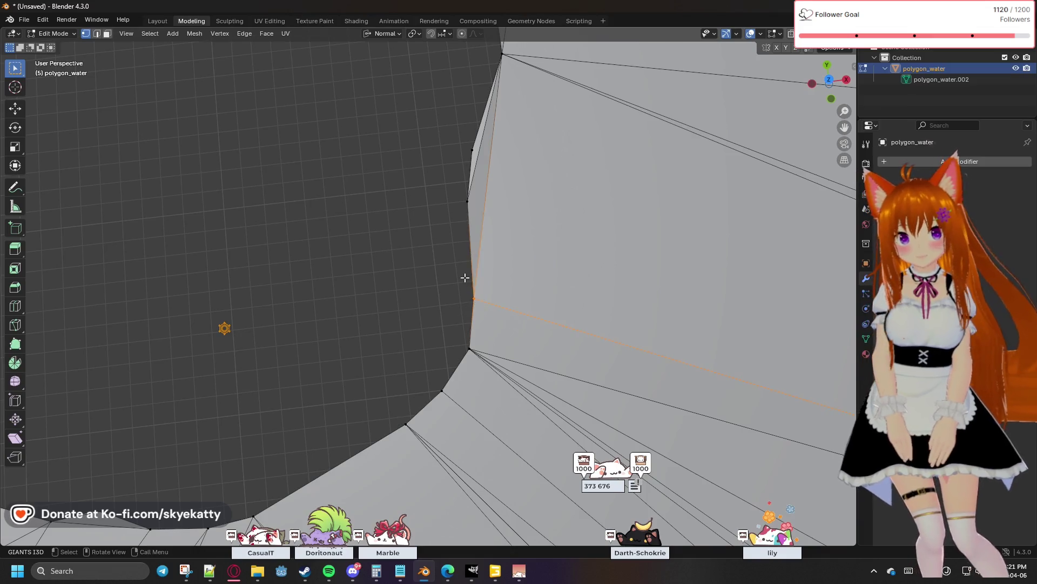
pyautogui.press('m')
pyautogui.click(444, 280)
pyautogui.click(478, 357)
pyautogui.press('m')
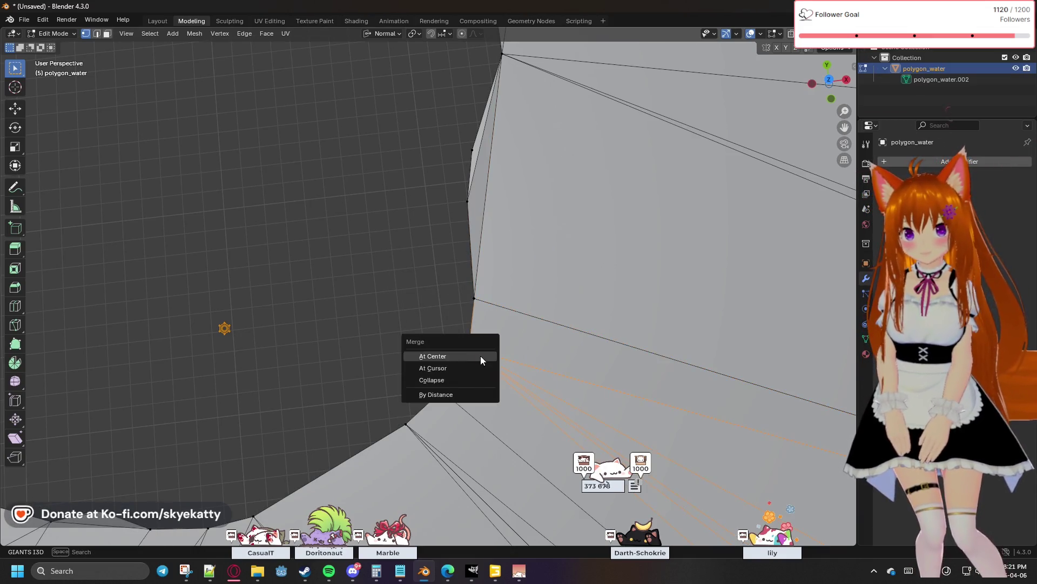
pyautogui.press('m')
pyautogui.click(460, 402)
pyautogui.click(408, 426)
pyautogui.press('m')
pyautogui.click(412, 435)
# Merge the overlapping vertex pairs around the hole's outline At Center
pyautogui.moveTo(422, 322); pyautogui.dragTo(513, 204, button='middle')
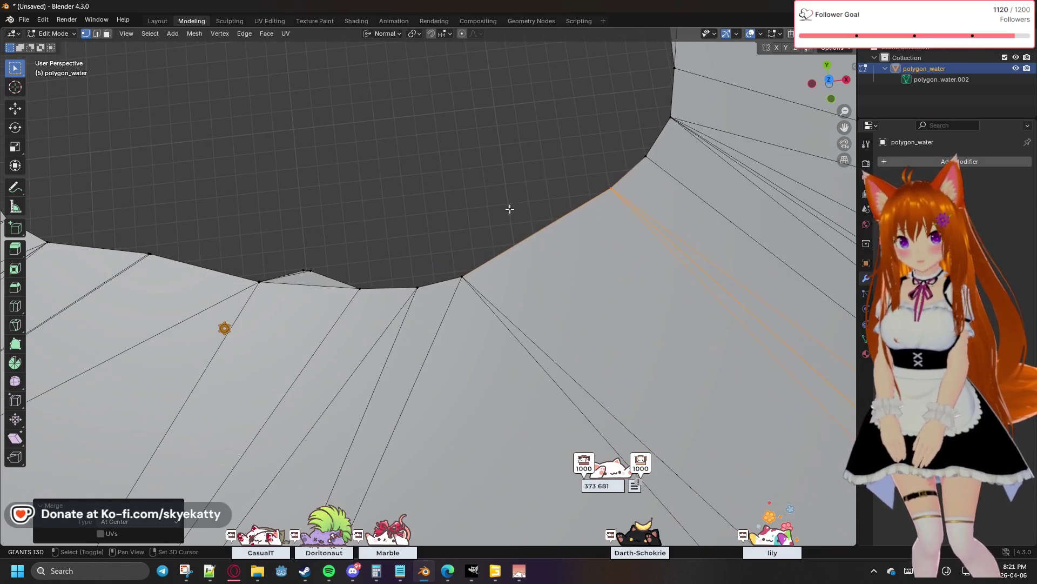
pyautogui.moveTo(471, 283); pyautogui.dragTo(425, 298)
pyautogui.press('m')
pyautogui.click(472, 284)
pyautogui.press('m')
pyautogui.click(416, 299)
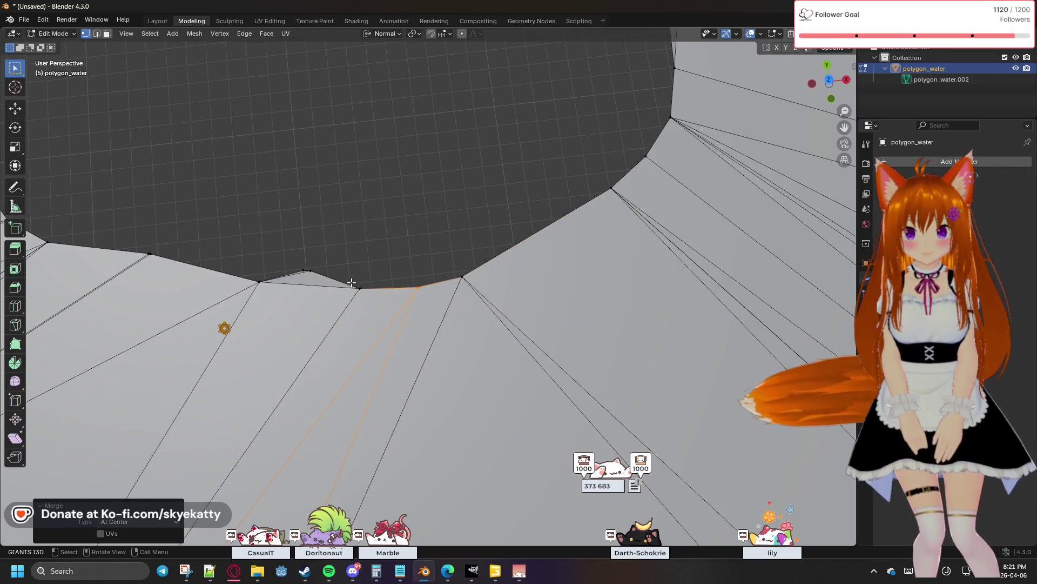
pyautogui.click(359, 289)
pyautogui.press('m')
pyautogui.click(308, 271)
pyautogui.press('m')
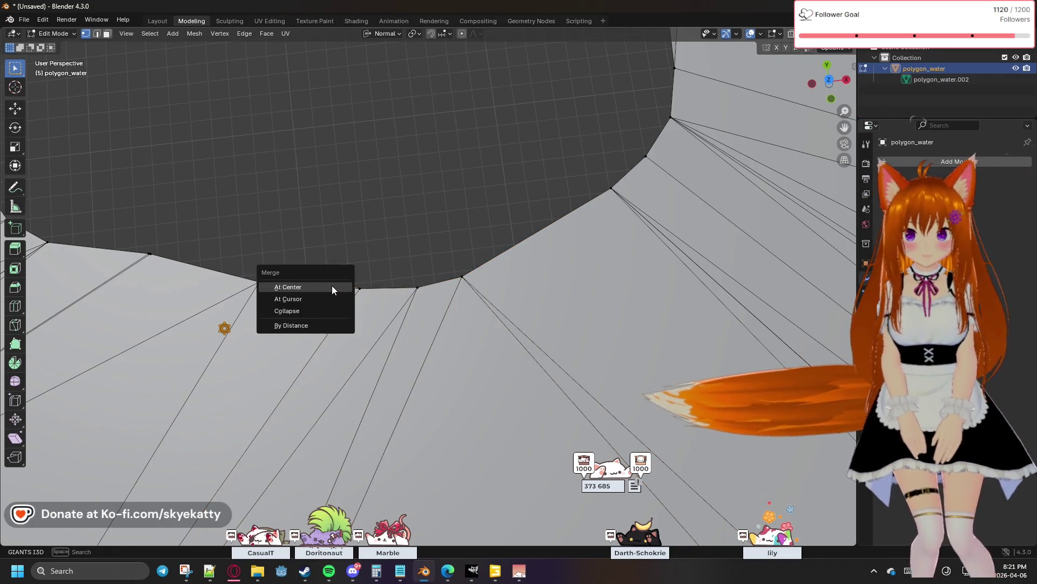
pyautogui.click(332, 285)
# Continue merging vertex pairs along the hole outline, undoing and redoing one merge
pyautogui.keyDown('shift'); pyautogui.moveTo(315, 273); pyautogui.dragTo(510, 263, button='middle'); pyautogui.keyUp('shift')
pyautogui.click(511, 264)
pyautogui.press('m')
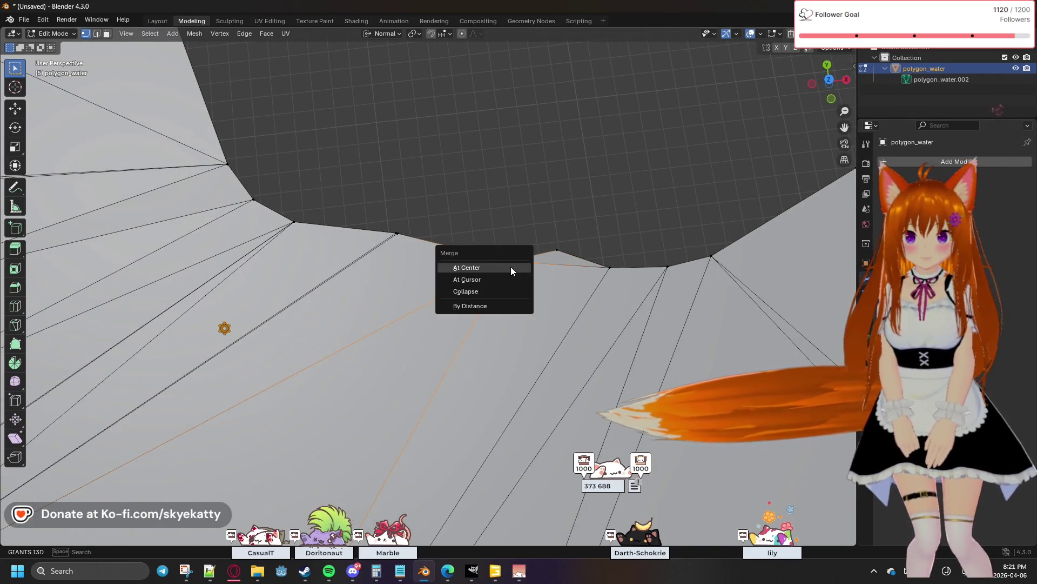
pyautogui.keyDown('shift'); pyautogui.moveTo(414, 232); pyautogui.dragTo(469, 248, button='middle'); pyautogui.keyUp('shift')
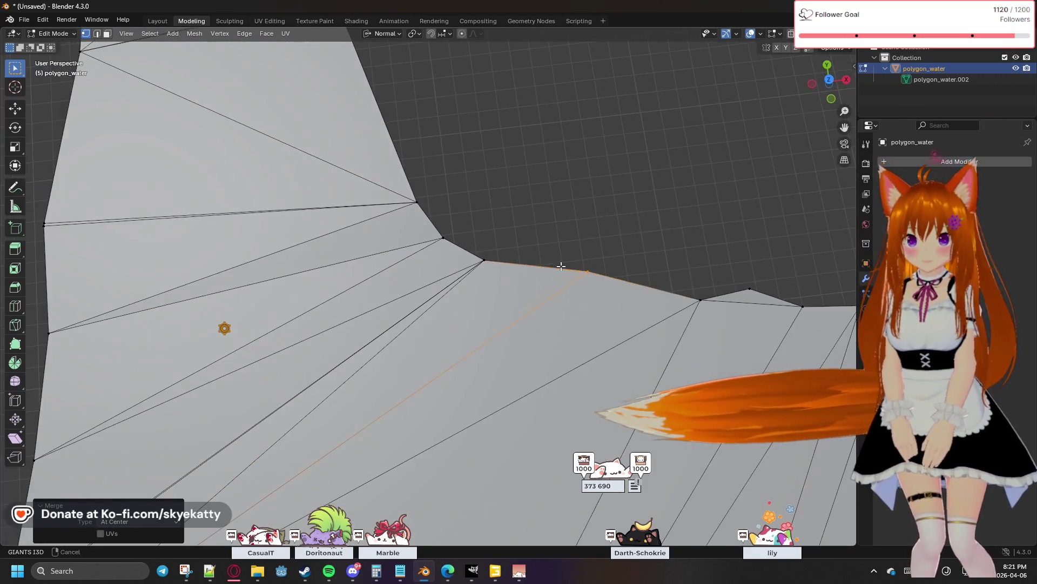
pyautogui.click(482, 261)
pyautogui.press('m')
pyautogui.click(443, 239)
pyautogui.press('m')
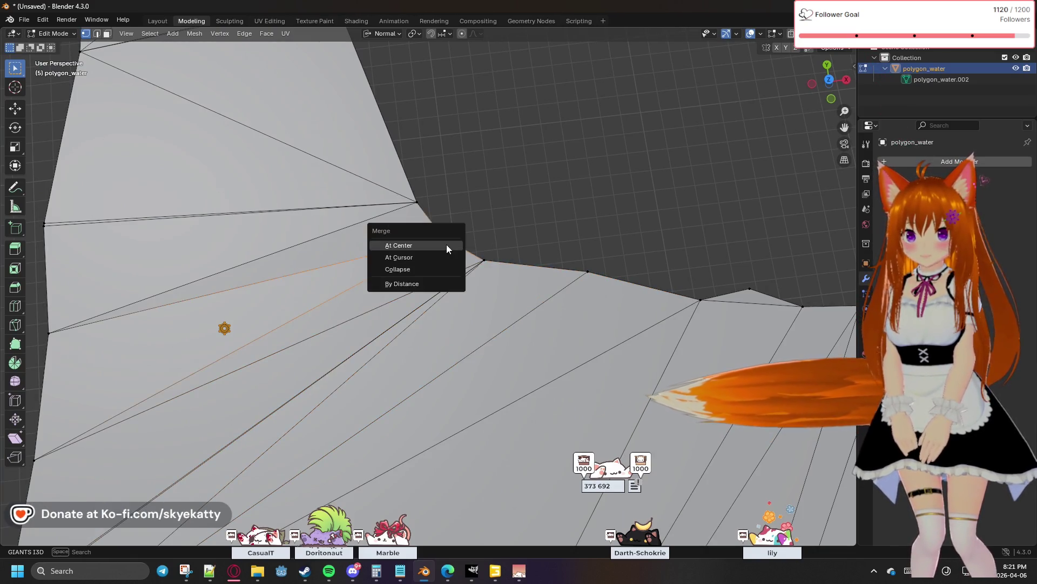
pyautogui.moveTo(433, 221)
pyautogui.keyDown('shift'); pyautogui.mouseDown(button='middle')
pyautogui.moveTo(470, 224)
pyautogui.moveTo(507, 283)
pyautogui.mouseUp(button='middle'); pyautogui.keyUp('shift')
pyautogui.press('m')
pyautogui.click(511, 286)
pyautogui.hotkey('ctrl', 'z')
pyautogui.hotkey('ctrl', 'z')
pyautogui.hotkey('ctrl', 'z')
pyautogui.hotkey('ctrl', 'z')
pyautogui.press('m')
pyautogui.click(490, 241)
# Merge stray vertices on the next shoreline section including the top-left corner pair, undoing a wrong merge
pyautogui.moveTo(458, 138)
pyautogui.keyDown('shift'); pyautogui.mouseDown(button='middle')
pyautogui.moveTo(521, 213)
pyautogui.moveTo(553, 308)
pyautogui.mouseUp(button='middle'); pyautogui.keyUp('shift')
pyautogui.click(513, 300)
pyautogui.press('m')
pyautogui.click(521, 316)
pyautogui.click(464, 276)
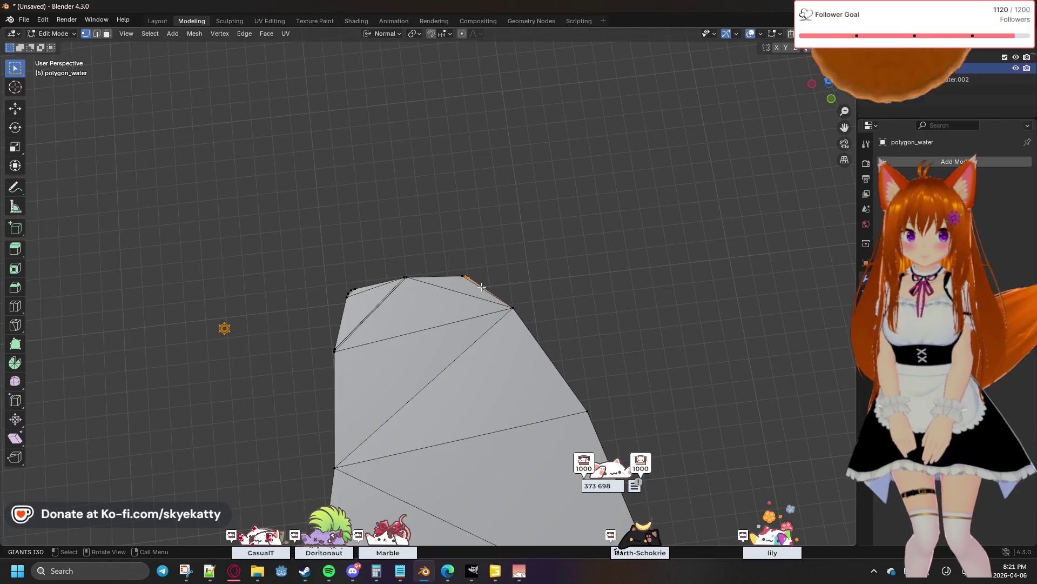
pyautogui.moveTo(485, 285); pyautogui.dragTo(488, 285)
pyautogui.press('m')
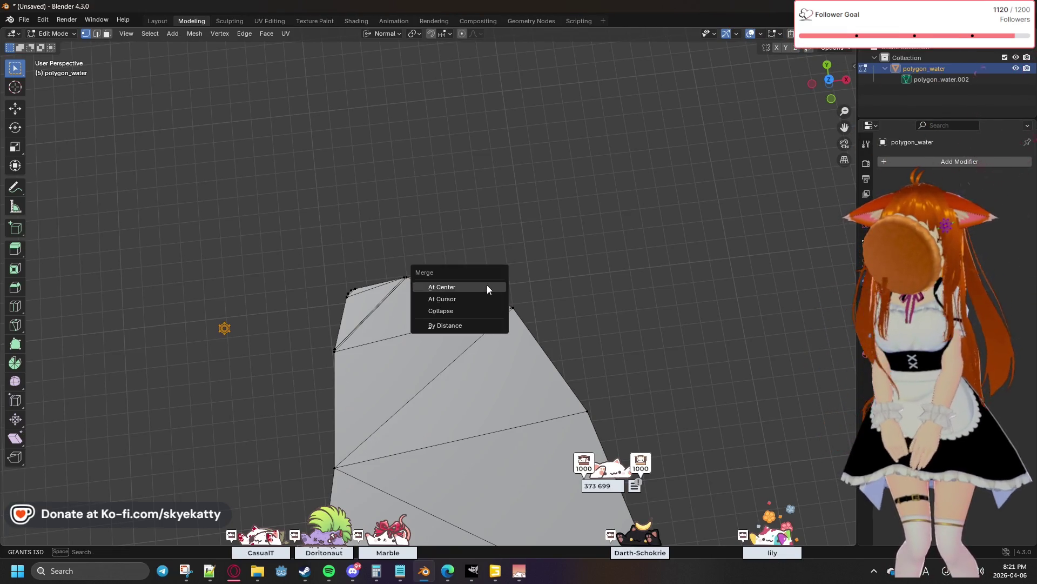
pyautogui.click(487, 285)
pyautogui.press('m')
pyautogui.click(419, 285)
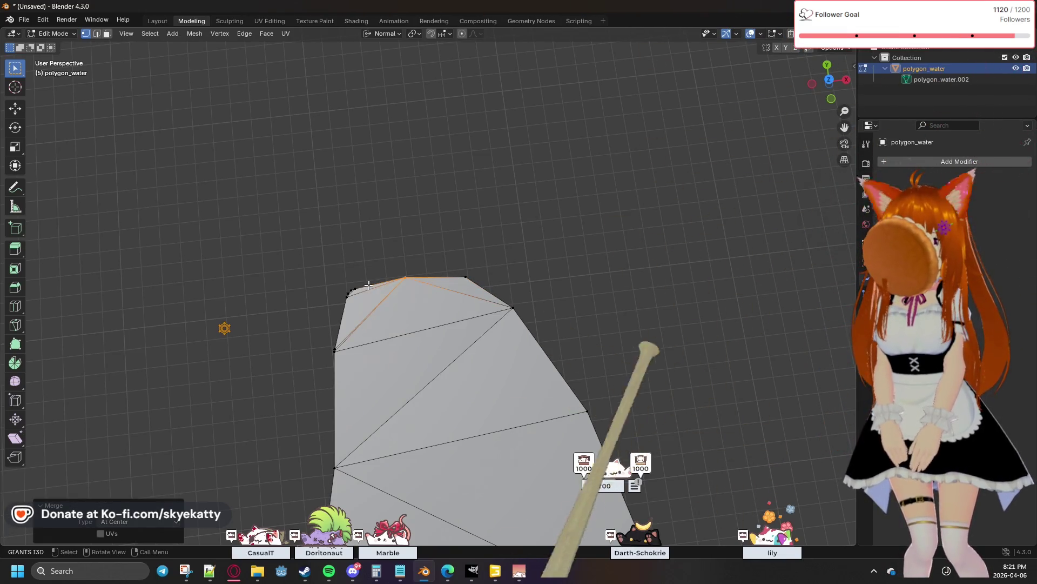
pyautogui.click(359, 304)
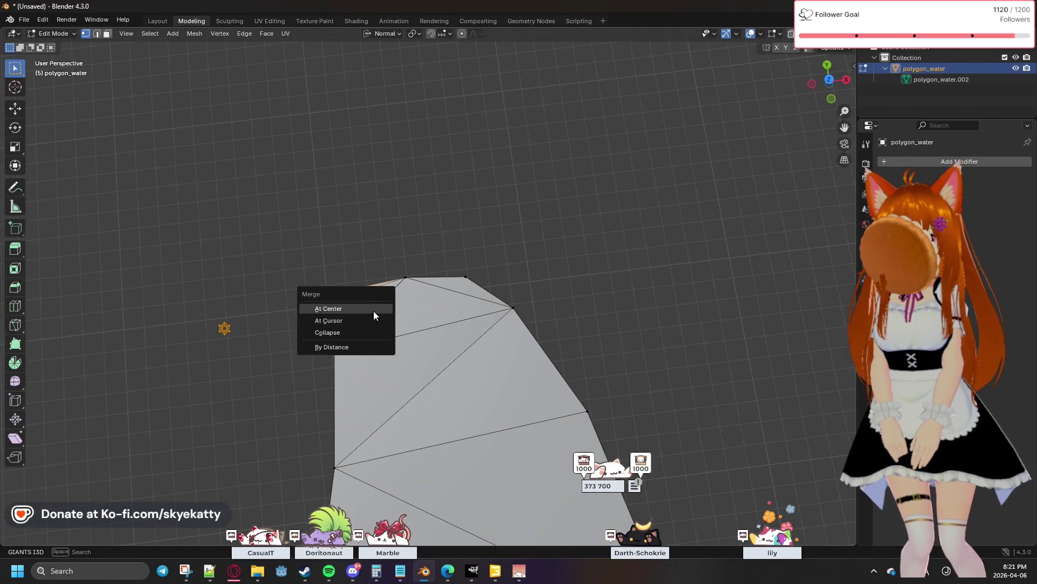
pyautogui.press('m')
pyautogui.click(354, 324)
pyautogui.press('m')
pyautogui.click(340, 365)
pyautogui.hotkey('ctrl', 'z')
# Retry merges on another shoreline section with Ctrl+Z until the correct vertices merge into one point
pyautogui.moveTo(364, 308); pyautogui.dragTo(383, 335)
pyautogui.press('m')
pyautogui.click(386, 334)
pyautogui.hotkey('ctrl', 'z')
pyautogui.hotkey('ctrl', 'z')
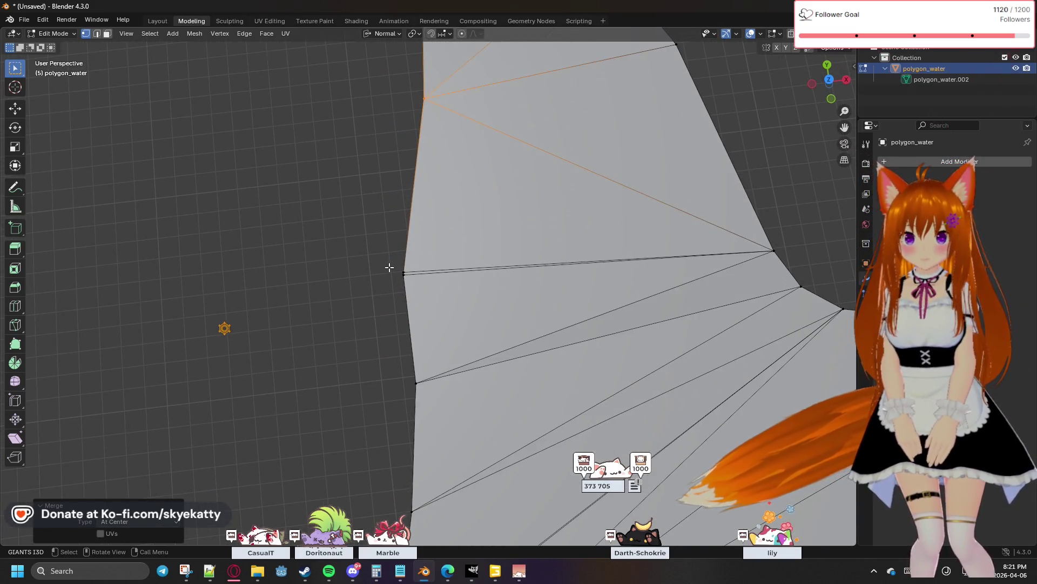
pyautogui.press('m')
pyautogui.click(405, 279)
pyautogui.hotkey('ctrl', 'z')
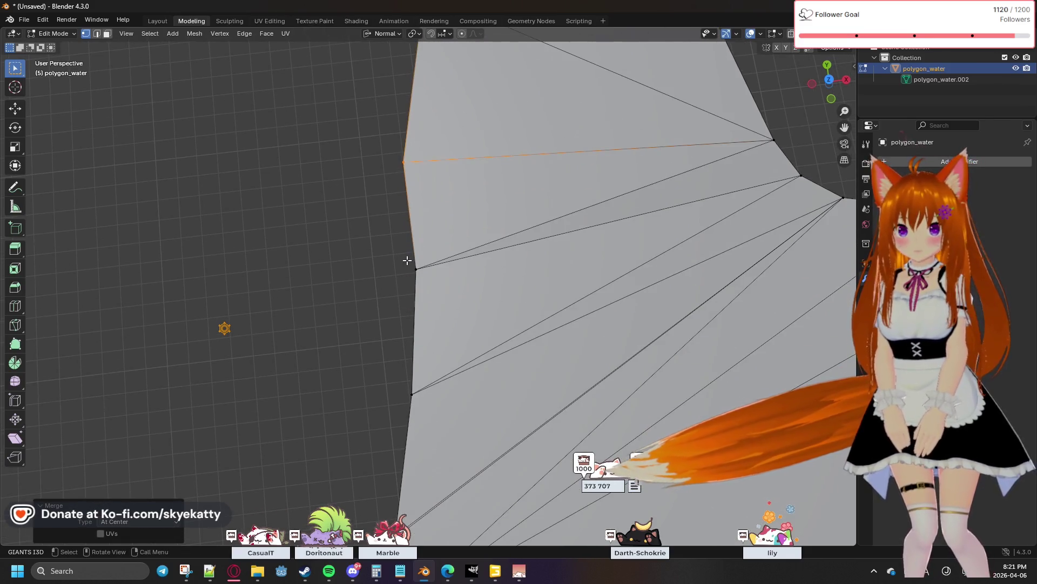
pyautogui.press('m')
pyautogui.click(407, 274)
pyautogui.hotkey('ctrl', 'z')
pyautogui.press('m')
pyautogui.click(454, 279)
pyautogui.hotkey('ctrl', 'z')
pyautogui.press('m')
pyautogui.click(409, 403)
pyautogui.click(440, 259)
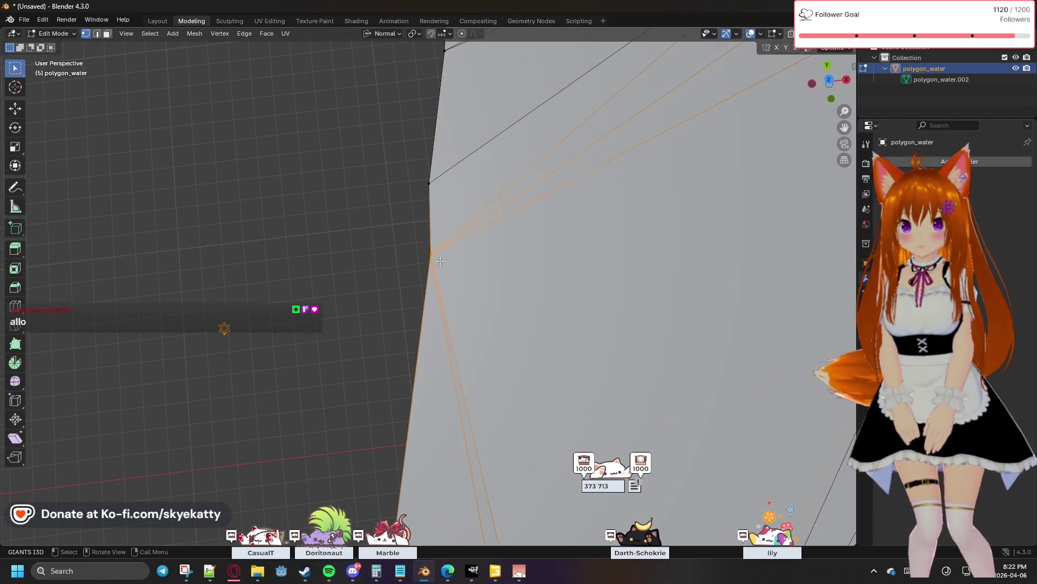
# Merge the remaining junction shoreline vertices At Center near the river-lake gap
pyautogui.press('m')
pyautogui.click(436, 261)
pyautogui.moveTo(436, 262); pyautogui.dragTo(470, 277, button='middle')
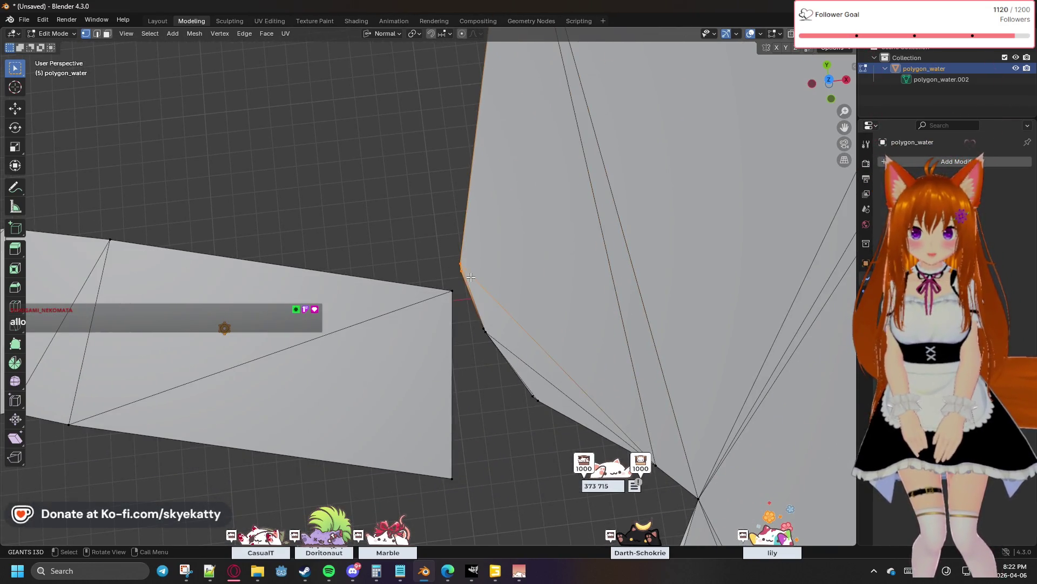
pyautogui.press('m')
pyautogui.click(470, 277)
pyautogui.moveTo(470, 278)
pyautogui.keyDown('shift'); pyautogui.mouseDown(button='middle')
pyautogui.moveTo(514, 251)
pyautogui.moveTo(520, 314)
pyautogui.mouseUp(button='middle'); pyautogui.keyUp('shift')
# Connect the river strip's end corner to a lake shoreline vertex with a new edge (F)
pyautogui.click(372, 156)
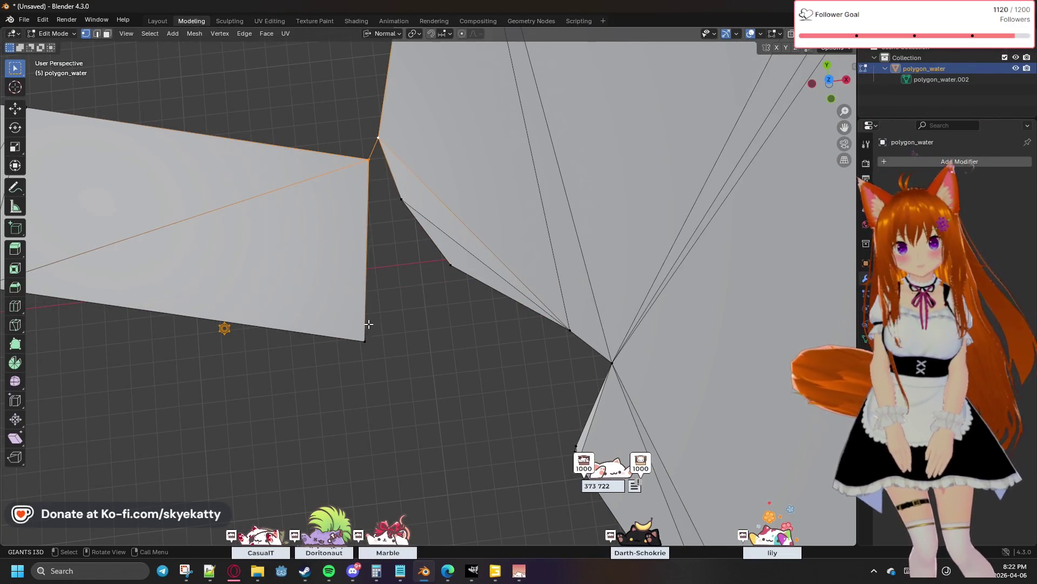
pyautogui.click(439, 348)
pyautogui.click(568, 332)
pyautogui.press('f')
pyautogui.click(455, 323)
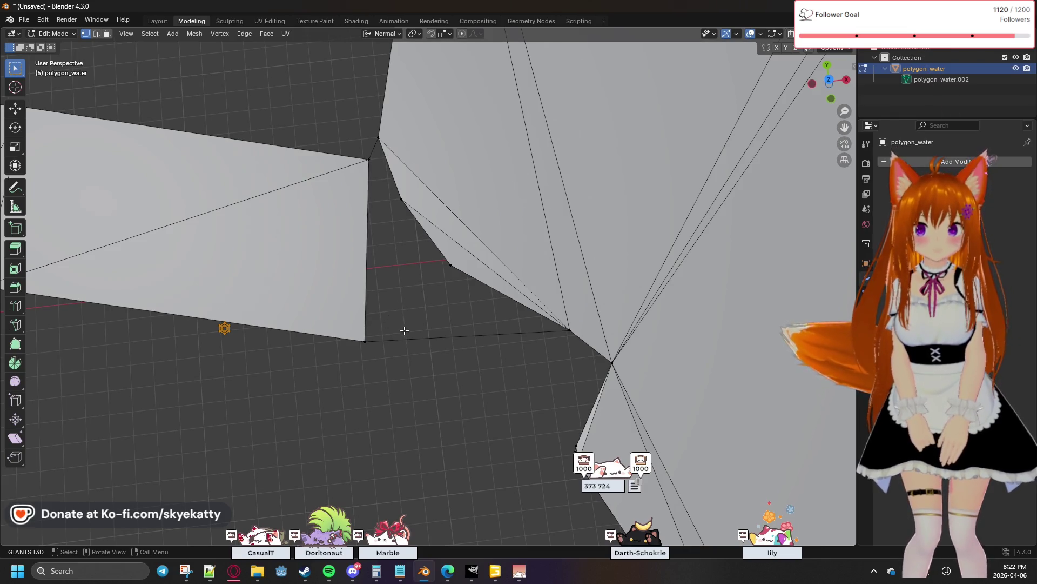
pyautogui.keyDown('shift'); pyautogui.click(366, 340); pyautogui.keyUp('shift')
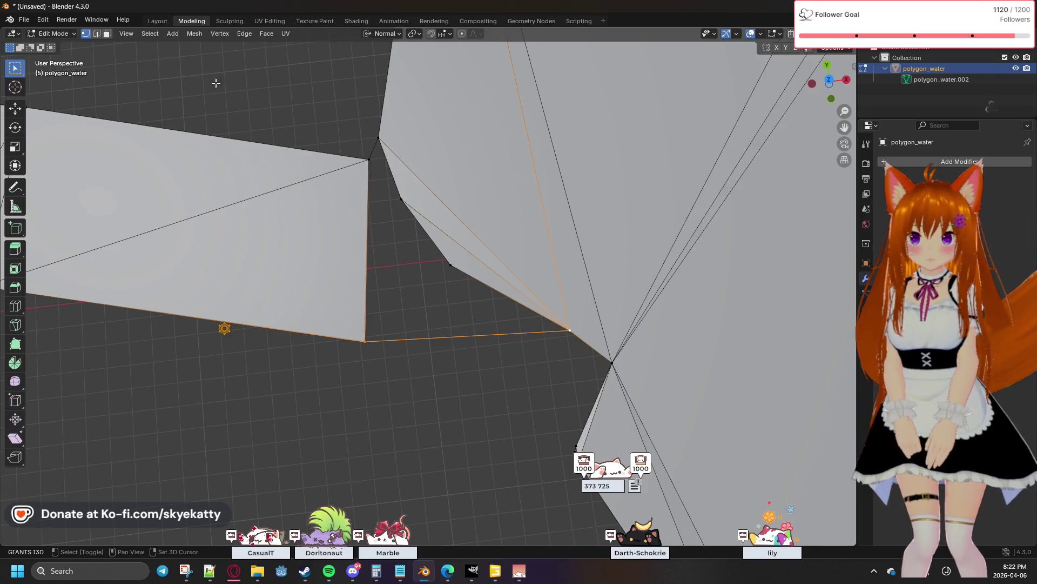
# Subdivide the selected gap edge from the Edge menu, then clear the selection
pyautogui.click(244, 33)
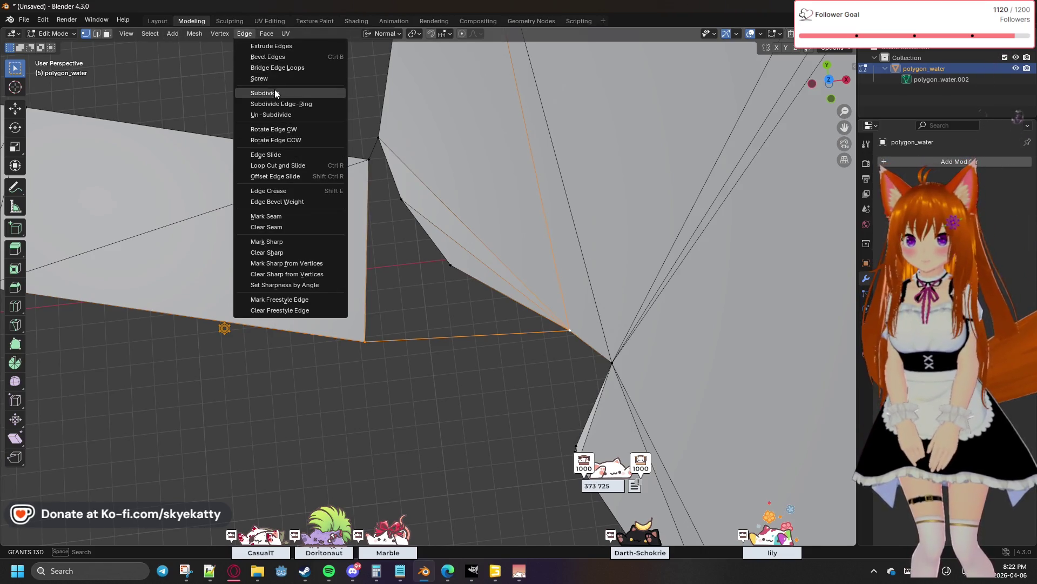
pyautogui.click(274, 93)
pyautogui.hotkey('alt', 'a')
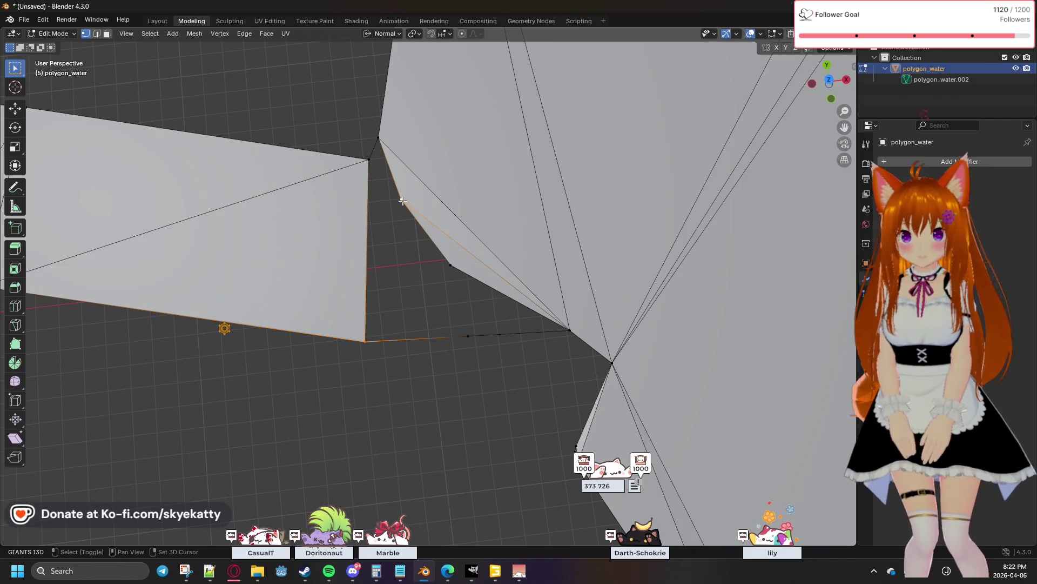
# Fill a trial triangular face across three gap vertices with F, then undo it
pyautogui.click(368, 159)
pyautogui.click(362, 336)
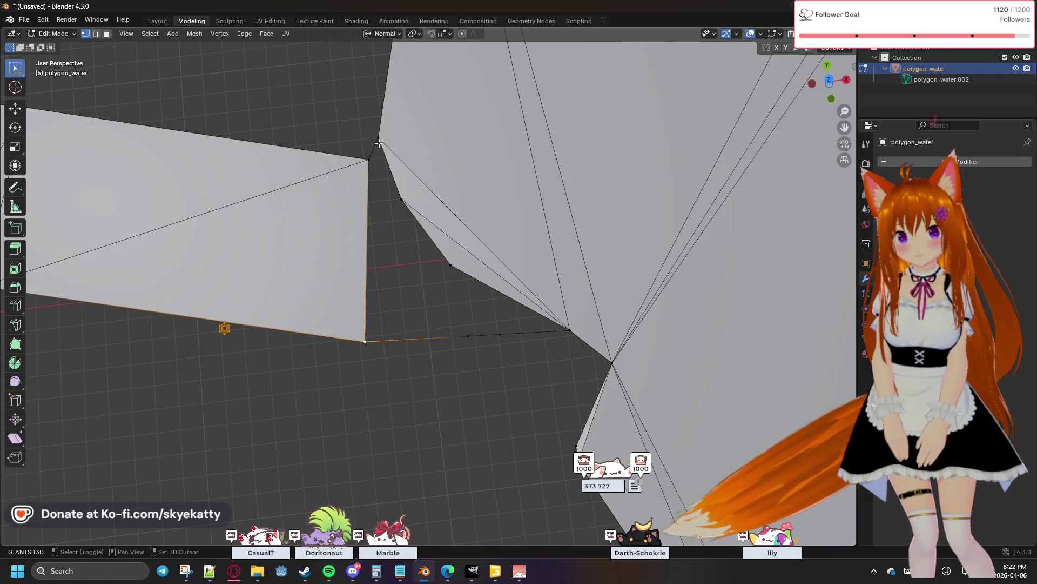
pyautogui.keyDown('shift'); pyautogui.click(391, 199); pyautogui.keyUp('shift')
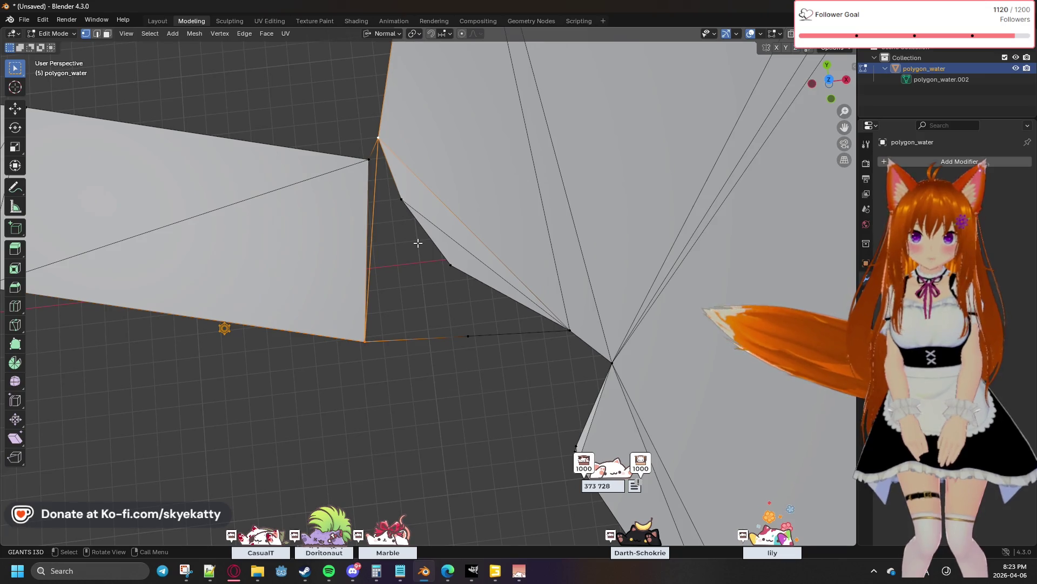
pyautogui.keyDown('shift'); pyautogui.click(473, 344); pyautogui.keyUp('shift')
pyautogui.press('f')
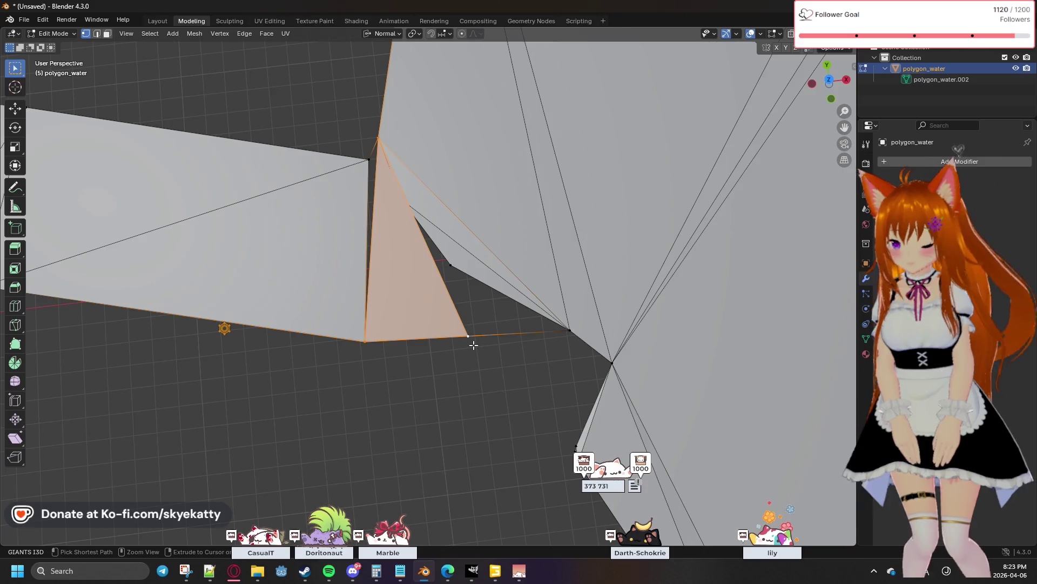
pyautogui.hotkey('ctrl', 'z')
# Select the vertices along the gap's lower edge ready for an edge operation
pyautogui.click(413, 264)
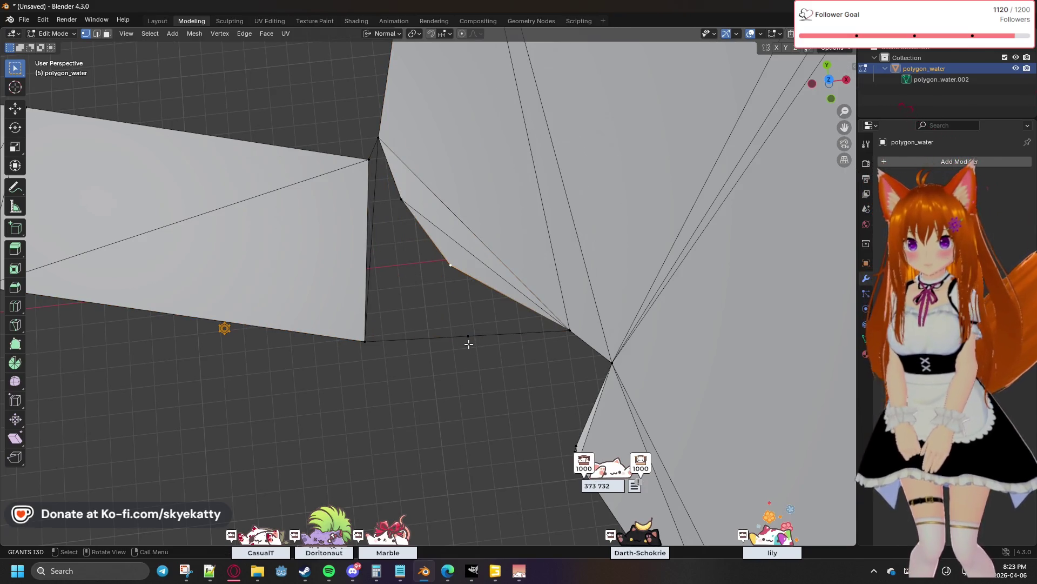
pyautogui.click(468, 336)
pyautogui.keyDown('shift'); pyautogui.click(368, 340); pyautogui.keyUp('shift')
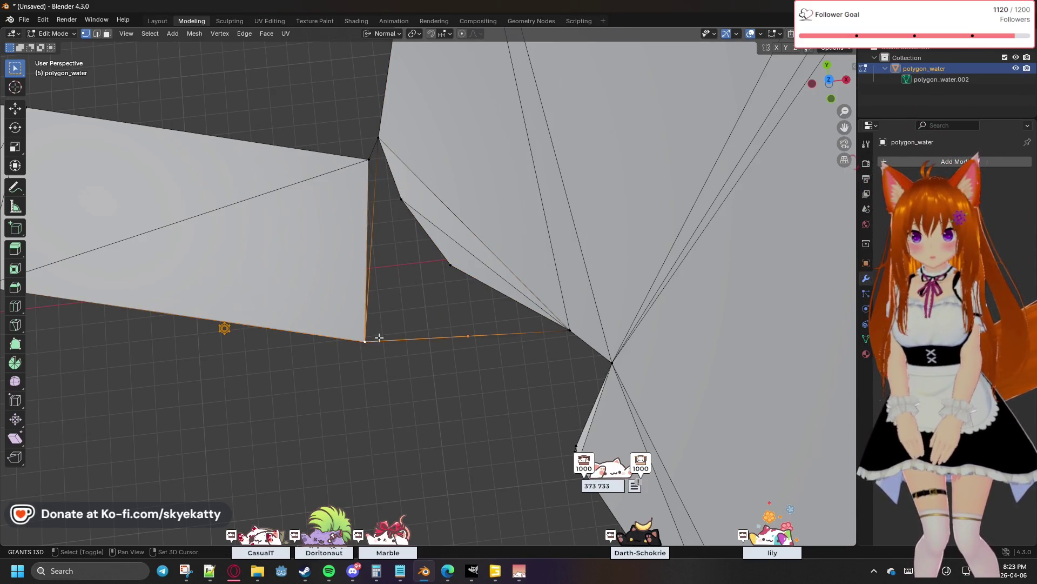
pyautogui.keyDown('shift'); pyautogui.click(370, 337); pyautogui.keyUp('shift')
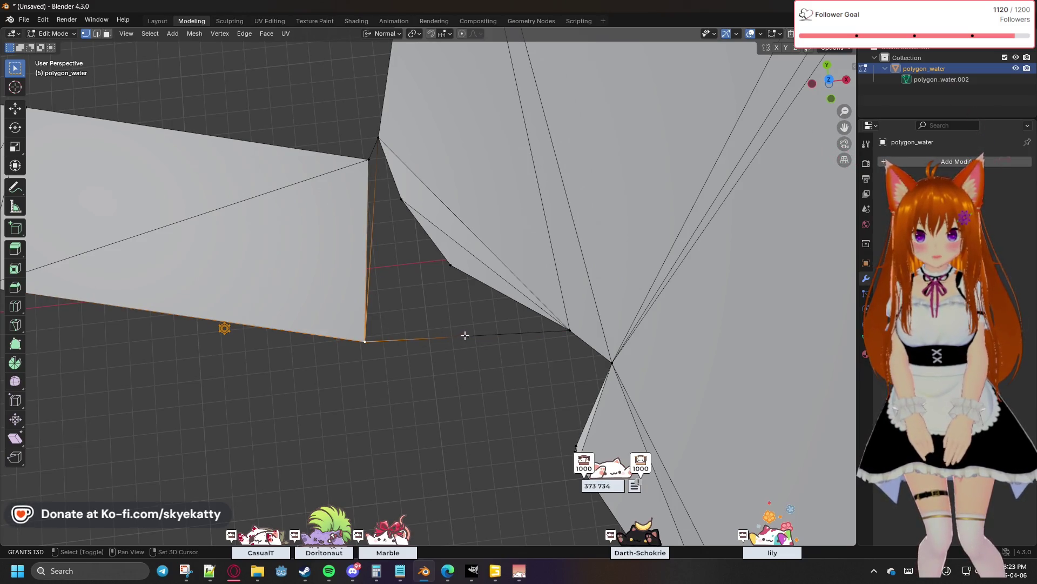
pyautogui.click(250, 33)
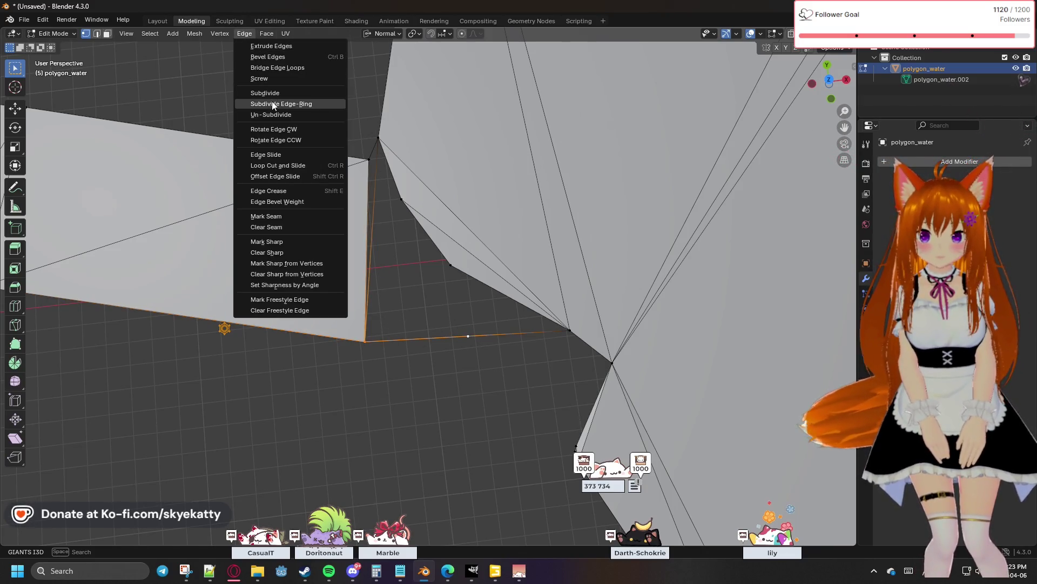
# Subdivide the gap's lower edge and start picking the vertices around the gap
pyautogui.click(274, 96)
pyautogui.click(398, 275)
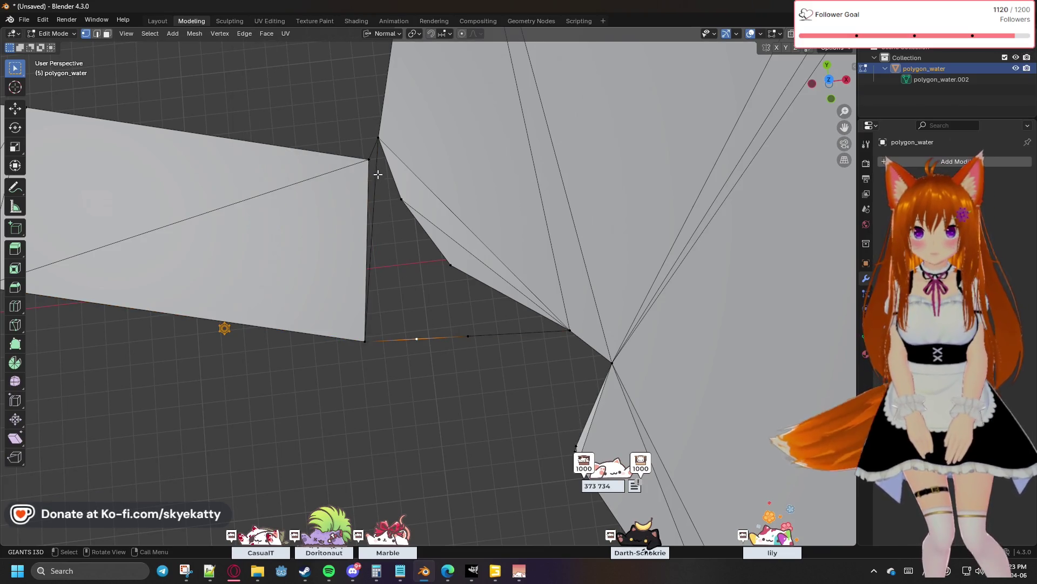
pyautogui.keyDown('shift'); pyautogui.click(378, 140); pyautogui.keyUp('shift')
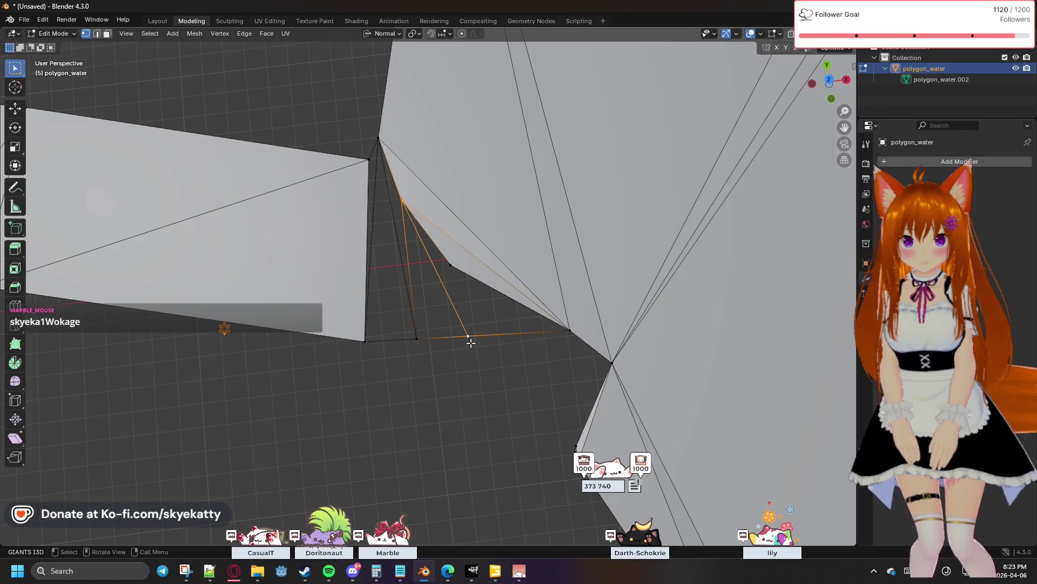
pyautogui.click(451, 265)
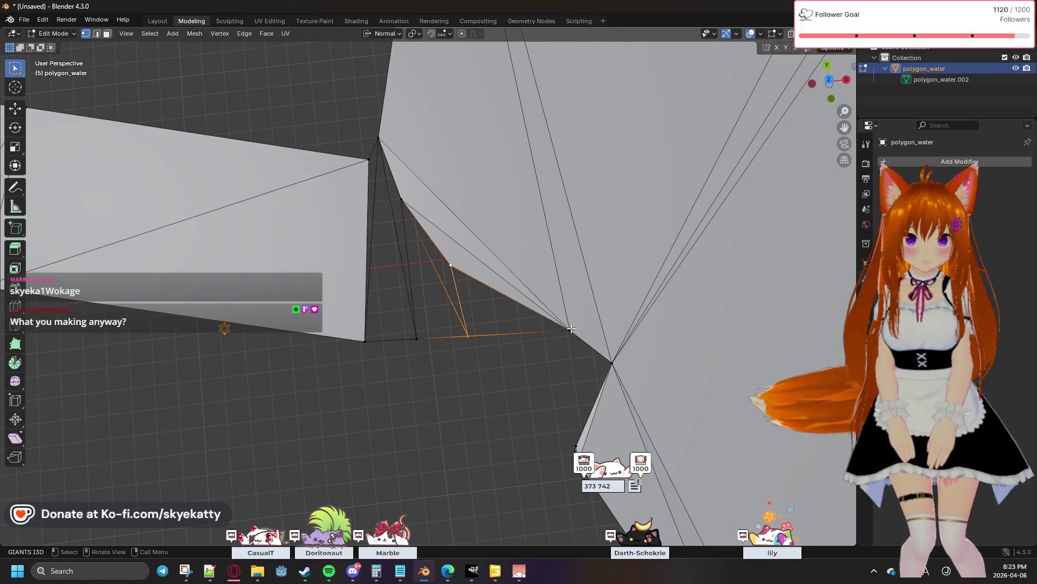
pyautogui.click(493, 352)
# Box-select every gap vertex, fill the junction with faces using F, and inspect the result
pyautogui.moveTo(349, 129)
pyautogui.mouseDown()
pyautogui.moveTo(546, 381)
pyautogui.moveTo(567, 373)
pyautogui.mouseUp()
pyautogui.press('f')
pyautogui.click(431, 367)
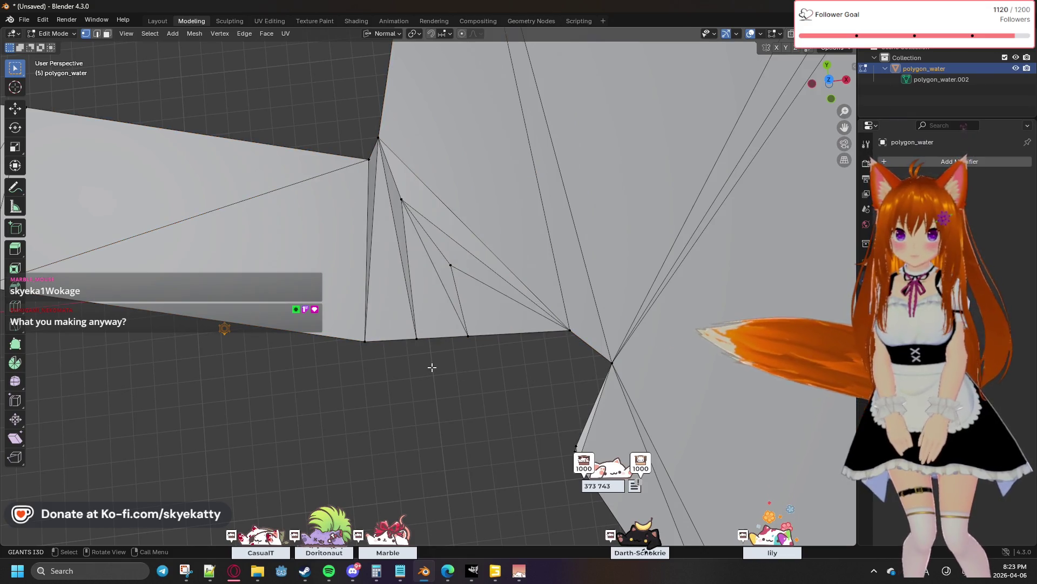
pyautogui.moveTo(432, 367); pyautogui.dragTo(605, 264, button='middle')
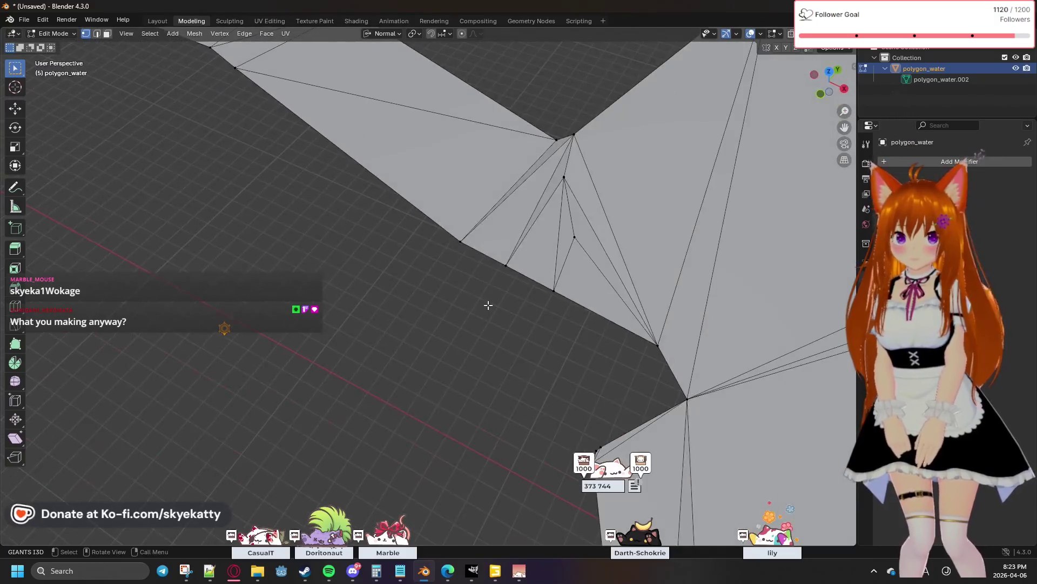
pyautogui.moveTo(605, 264); pyautogui.dragTo(362, 353, button='middle')
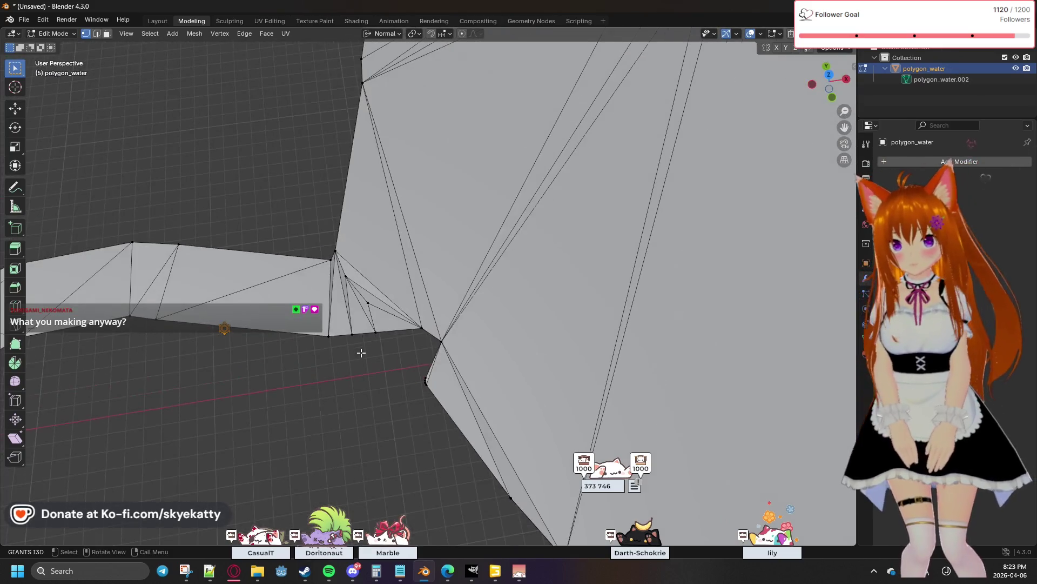
pyautogui.scroll(3, 362, 353)
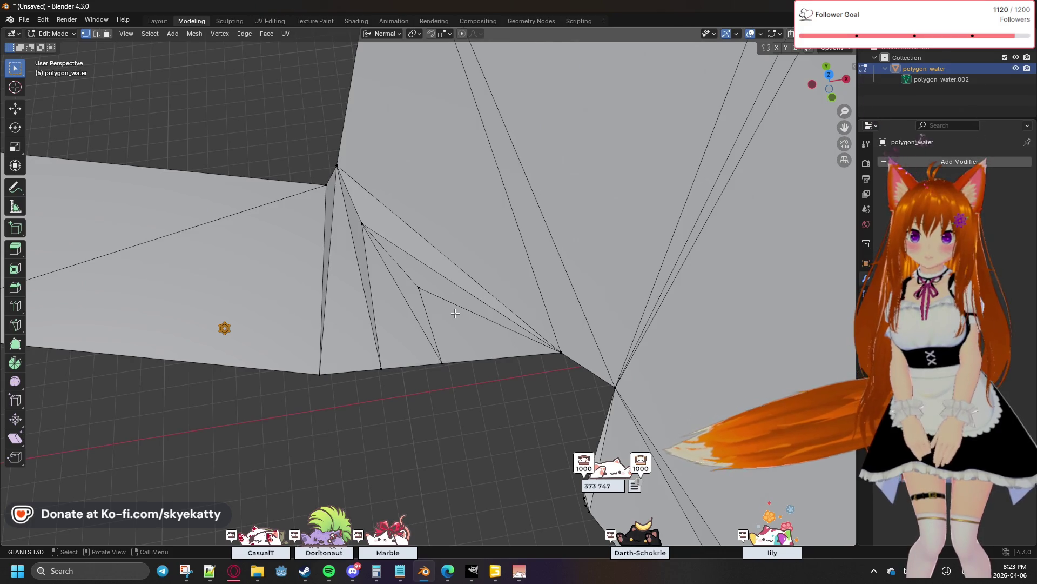
# Inspect the filled junction, pick a stray vertex, then switch over to GIANTS Editor
pyautogui.moveTo(455, 313); pyautogui.dragTo(452, 326, button='middle')
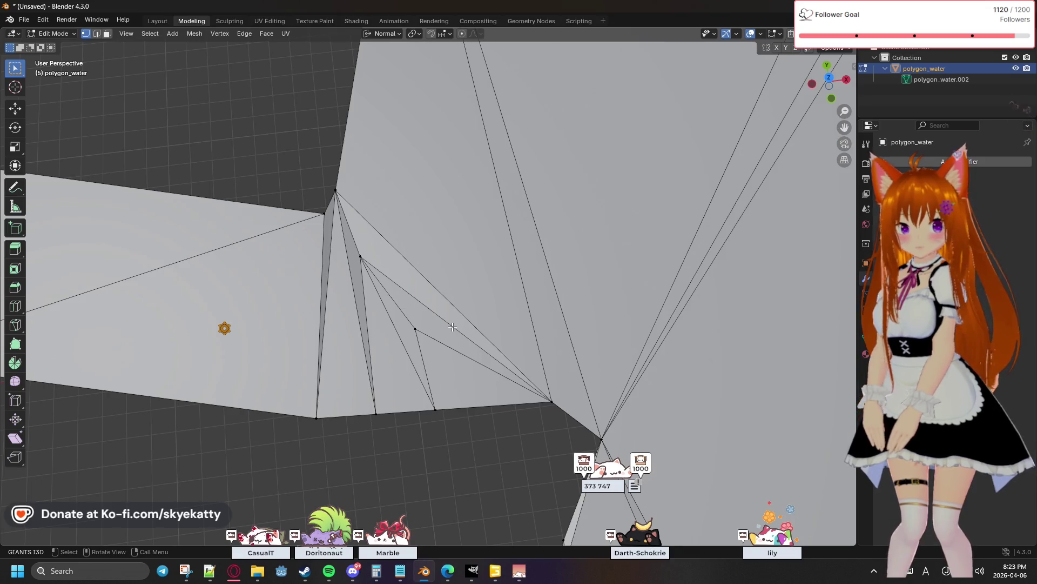
pyautogui.scroll(-3, 451, 327)
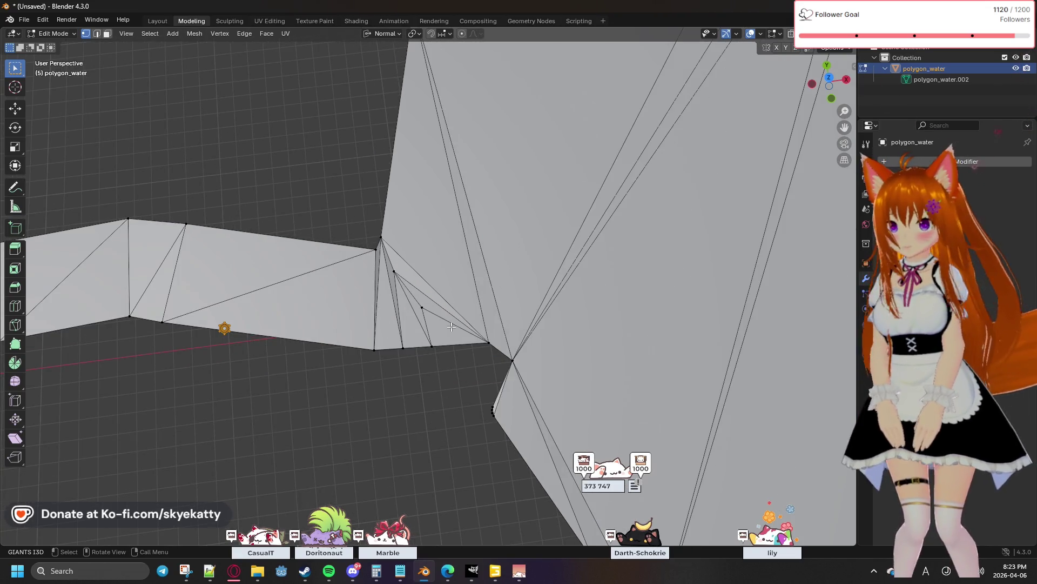
pyautogui.scroll(5, 452, 327)
pyautogui.click(414, 342)
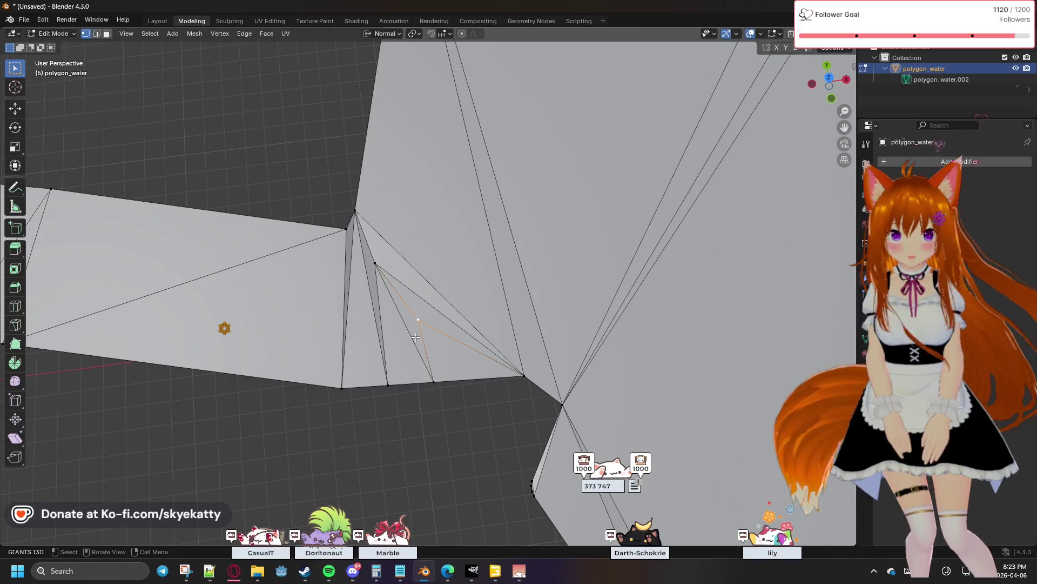
pyautogui.moveTo(414, 333)
pyautogui.mouseDown(button='middle')
pyautogui.moveTo(464, 281)
pyautogui.moveTo(469, 254)
pyautogui.mouseUp(button='middle')
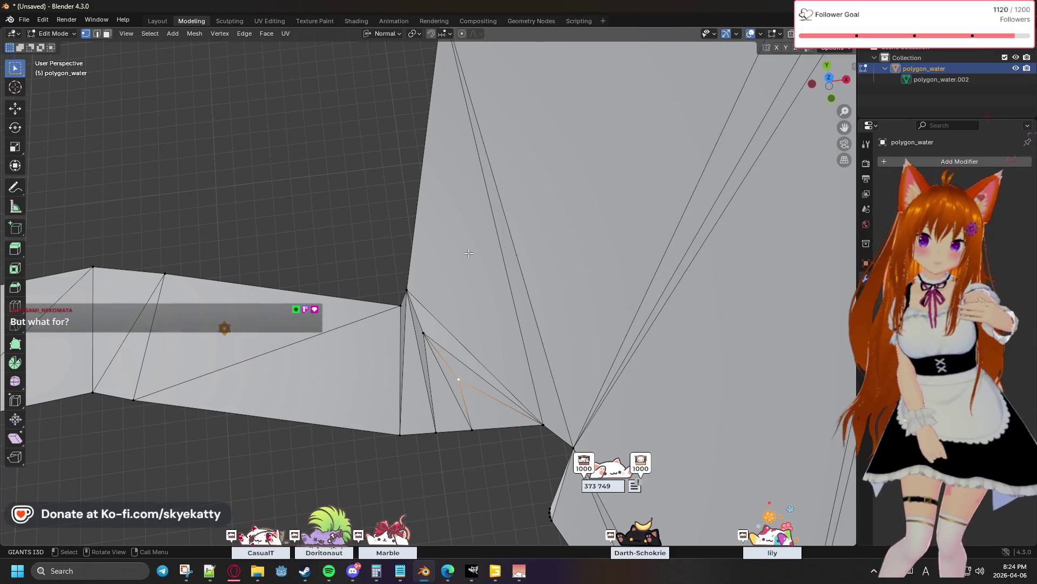
pyautogui.scroll(-2, 469, 253)
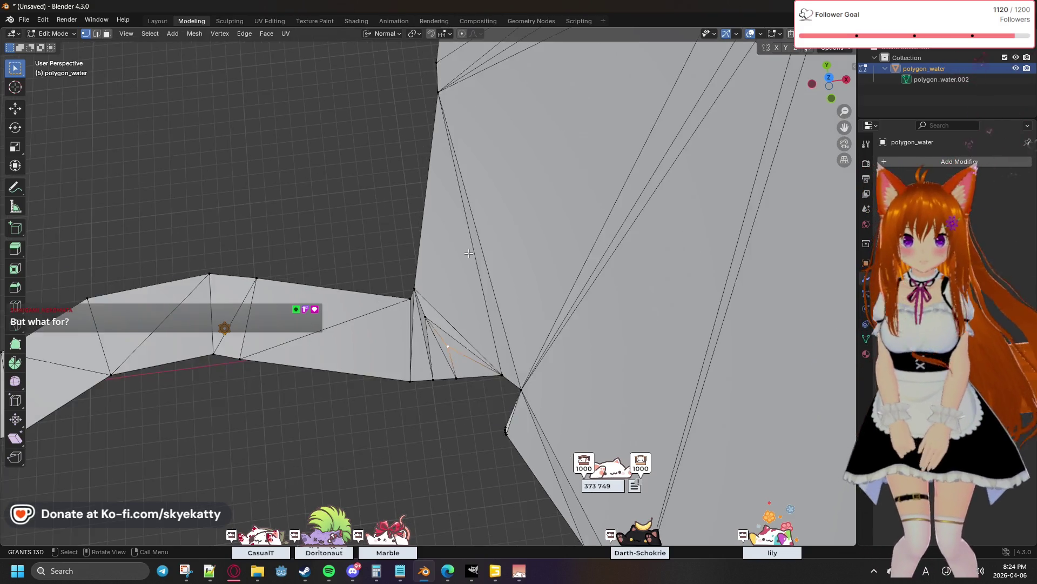
pyautogui.scroll(-3, 581, 330)
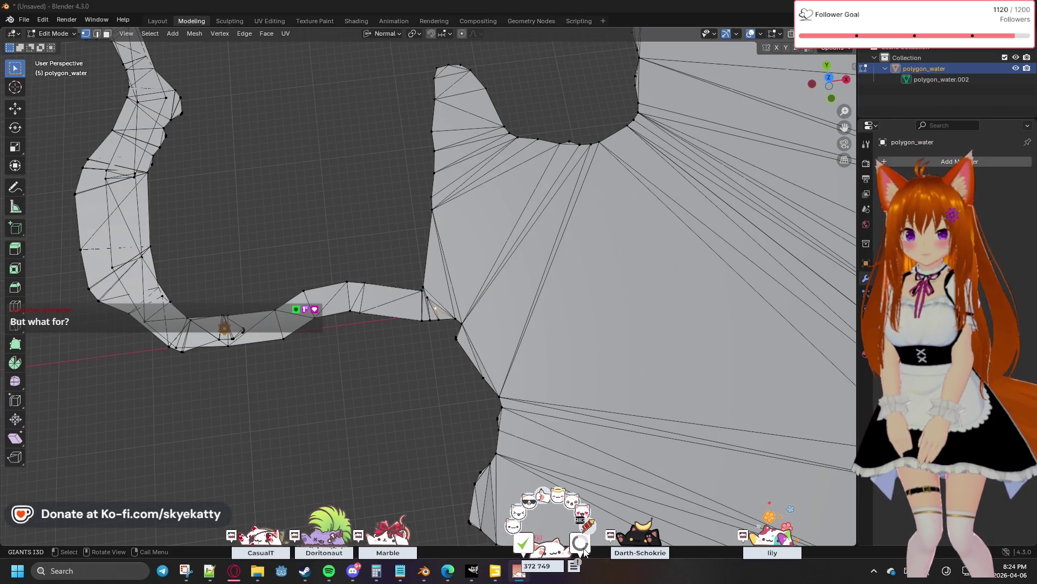
pyautogui.click(495, 571)
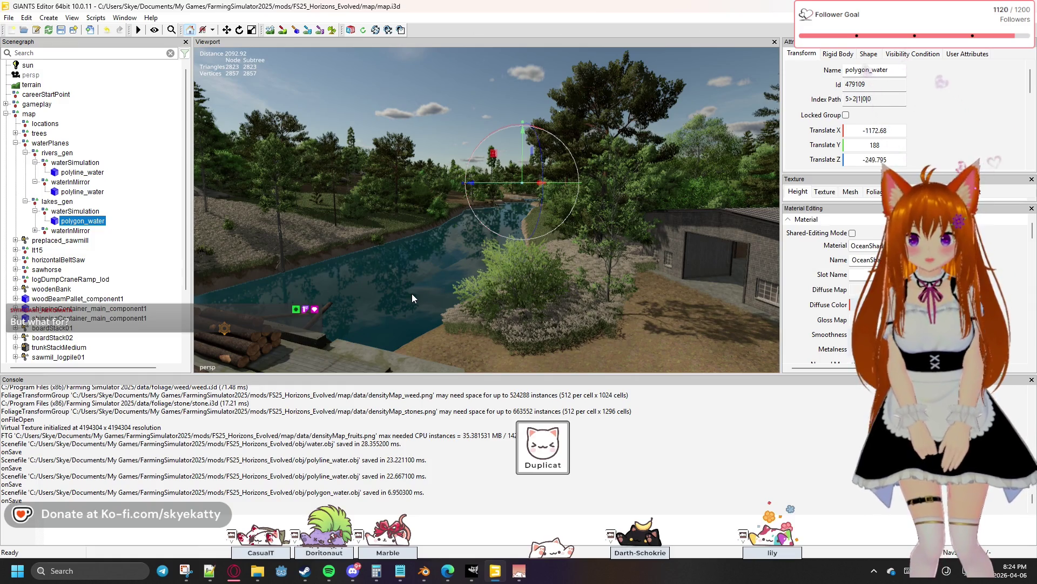
# Fly the GIANTS Editor camera along the river, then return to Blender
pyautogui.press('Right')
pyautogui.press('Right')
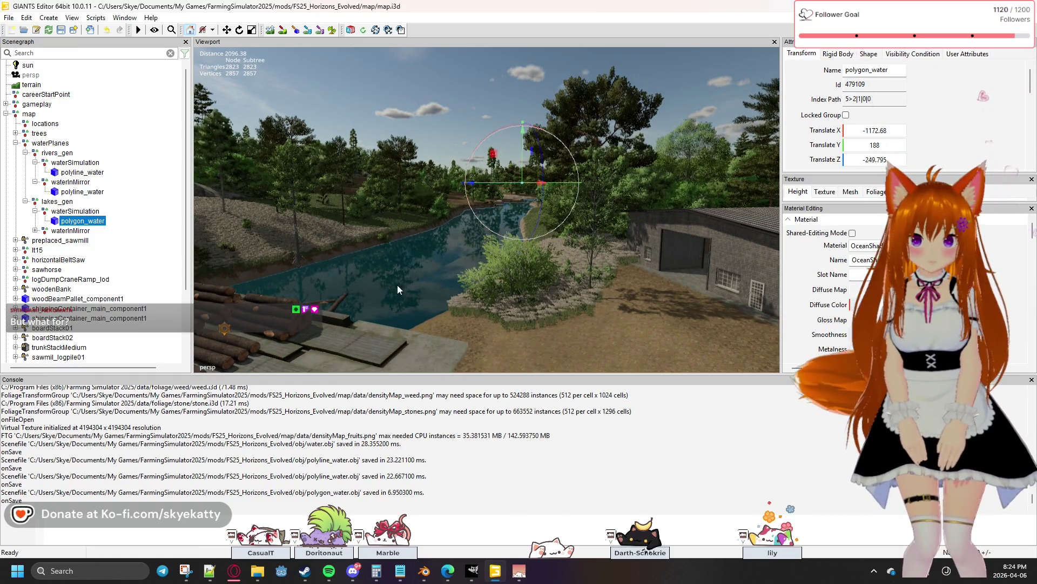
pyautogui.press('Up')
pyautogui.press('Up')
pyautogui.press('Up')
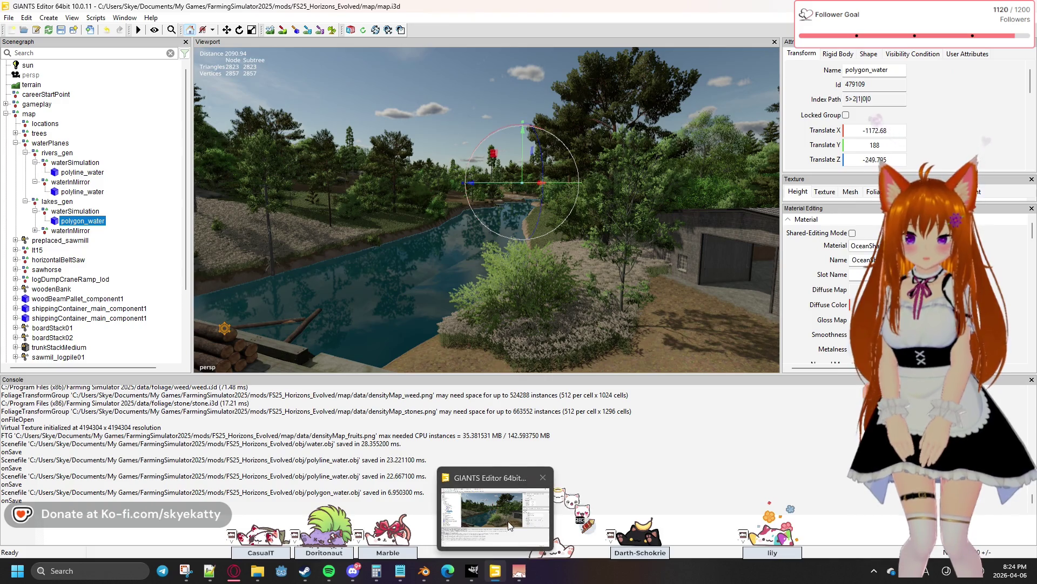
pyautogui.click(500, 571)
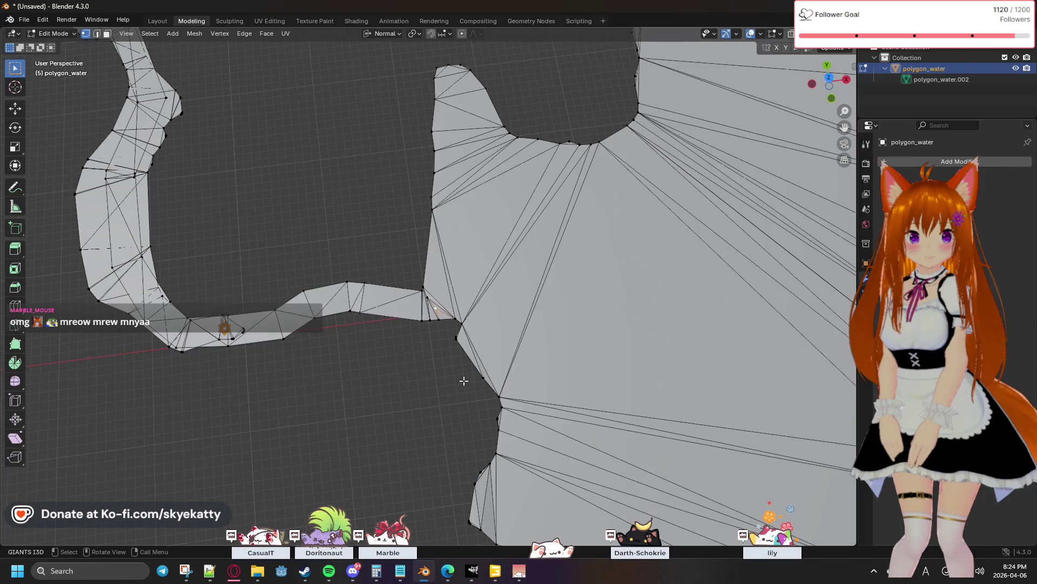
pyautogui.scroll(-4, 464, 380)
pyautogui.scroll(-3, 464, 342)
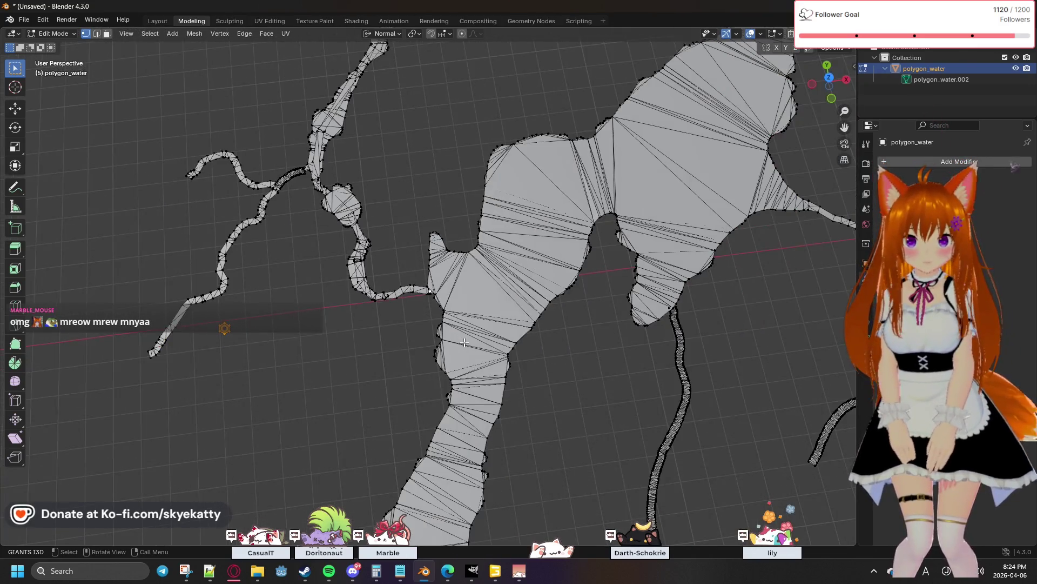
pyautogui.scroll(-2, 464, 342)
pyautogui.scroll(3, 639, 293)
# Zoom onto a shoreline corner of the mesh and select its corner vertex
pyautogui.keyDown('shift'); pyautogui.moveTo(639, 293); pyautogui.dragTo(568, 310, button='middle'); pyautogui.keyUp('shift')
pyautogui.scroll(3, 427, 281)
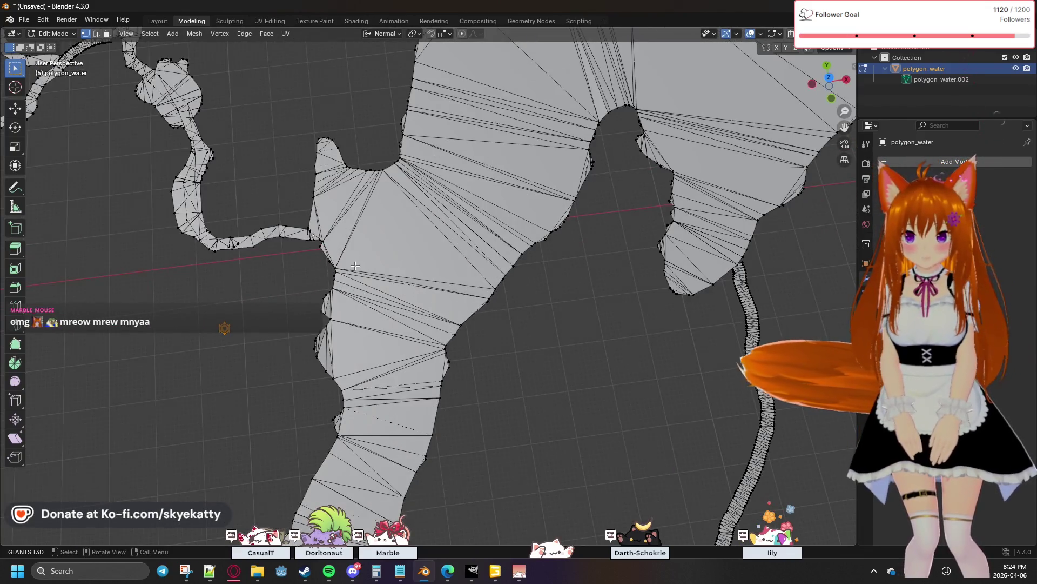
pyautogui.scroll(-2, 355, 265)
pyautogui.scroll(2, 415, 207)
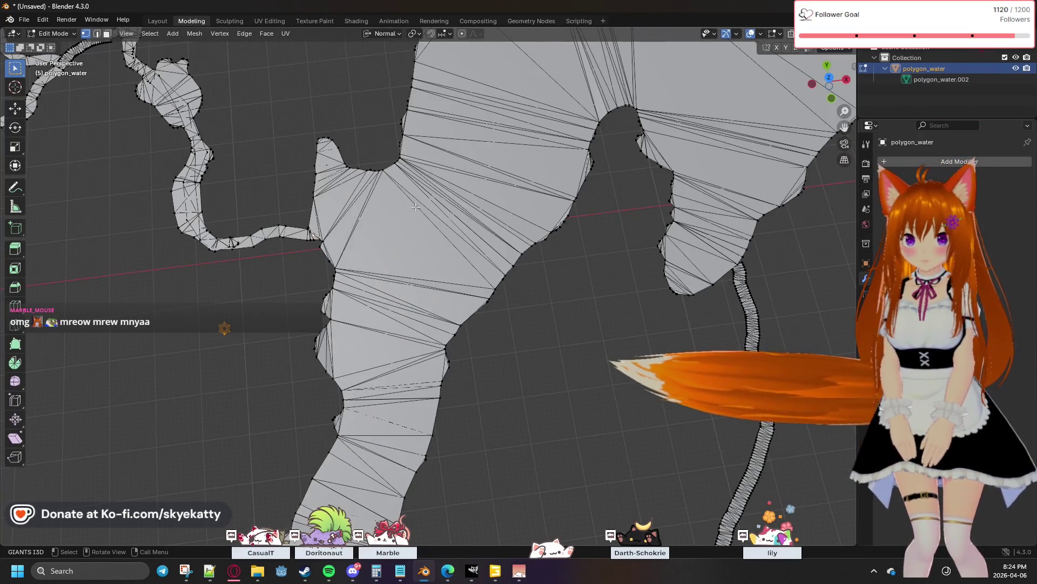
pyautogui.scroll(-2, 472, 278)
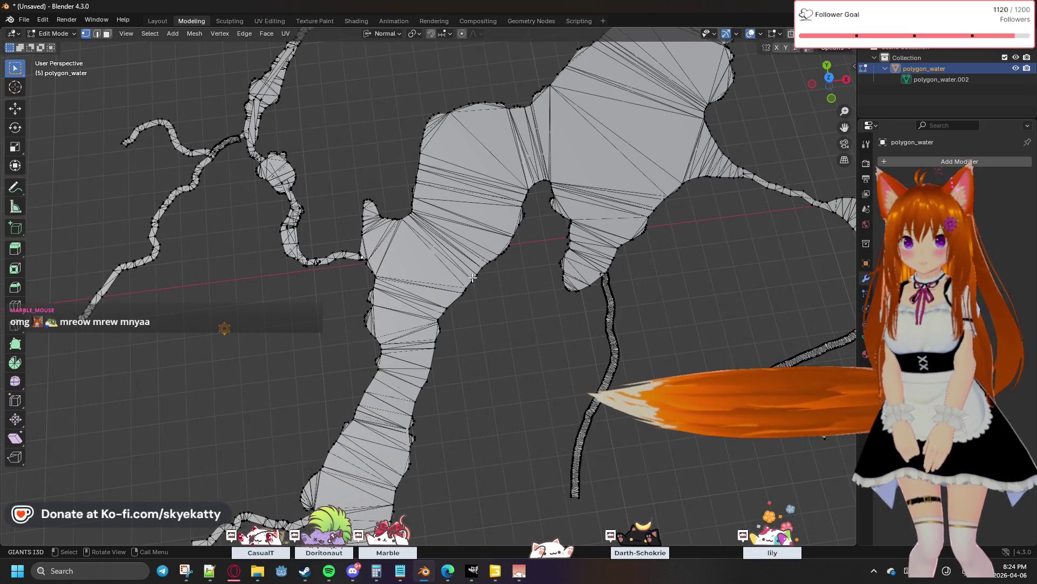
pyautogui.scroll(2, 436, 268)
pyautogui.scroll(1, 446, 308)
pyautogui.scroll(2, 458, 365)
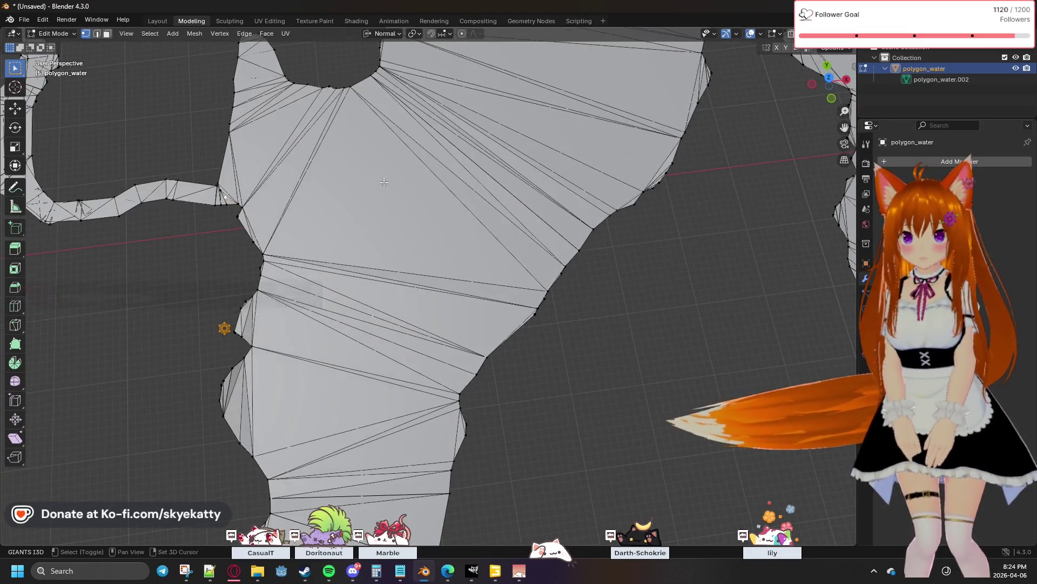
pyautogui.scroll(1, 472, 433)
pyautogui.scroll(3, 472, 432)
pyautogui.scroll(2, 442, 390)
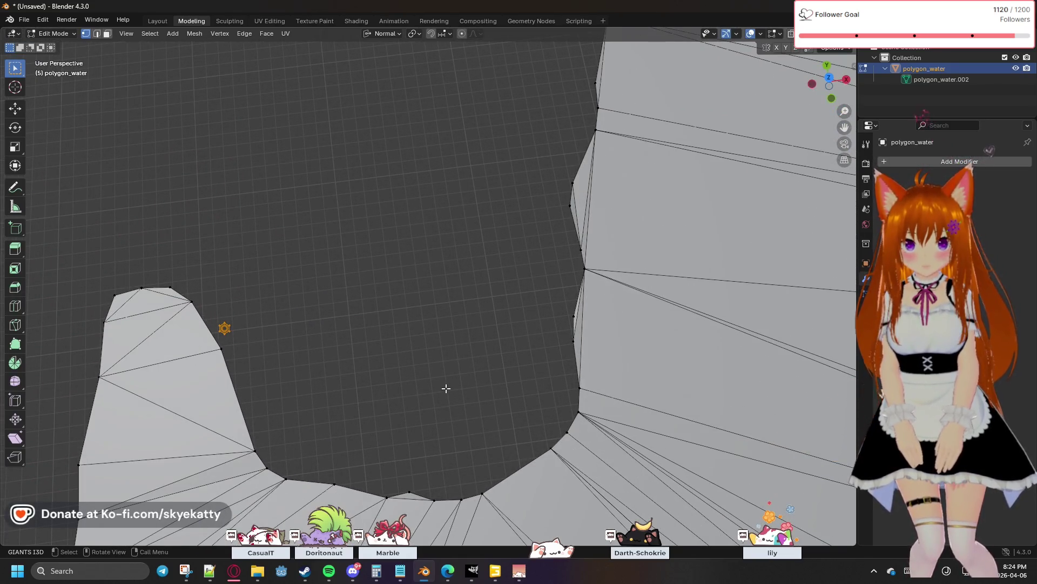
pyautogui.scroll(3, 445, 389)
pyautogui.scroll(-4, 567, 354)
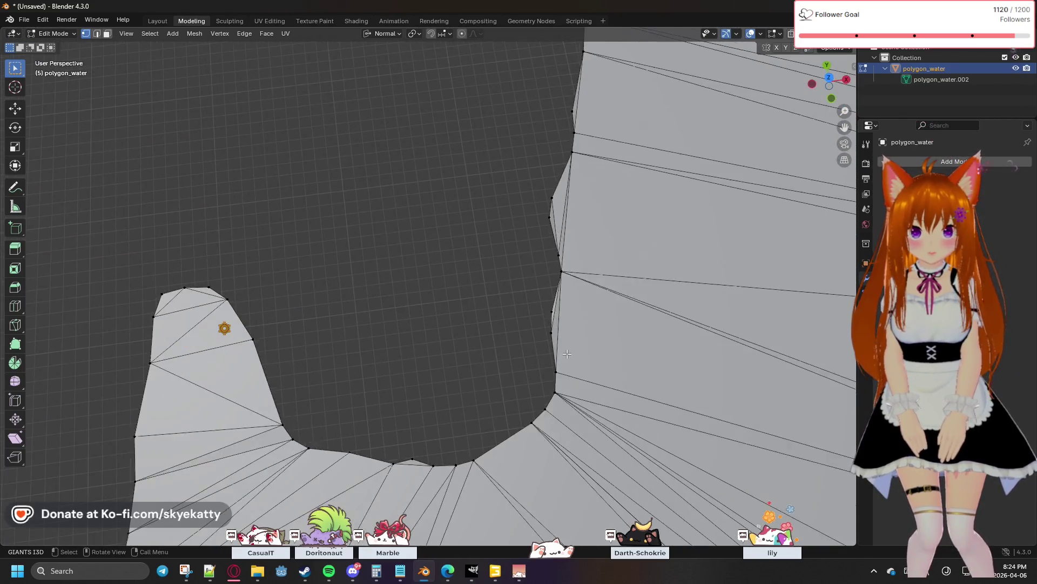
pyautogui.scroll(-2, 418, 440)
pyautogui.scroll(-4, 417, 439)
pyautogui.keyDown('shift'); pyautogui.moveTo(417, 441); pyautogui.dragTo(399, 268, button='middle'); pyautogui.keyUp('shift')
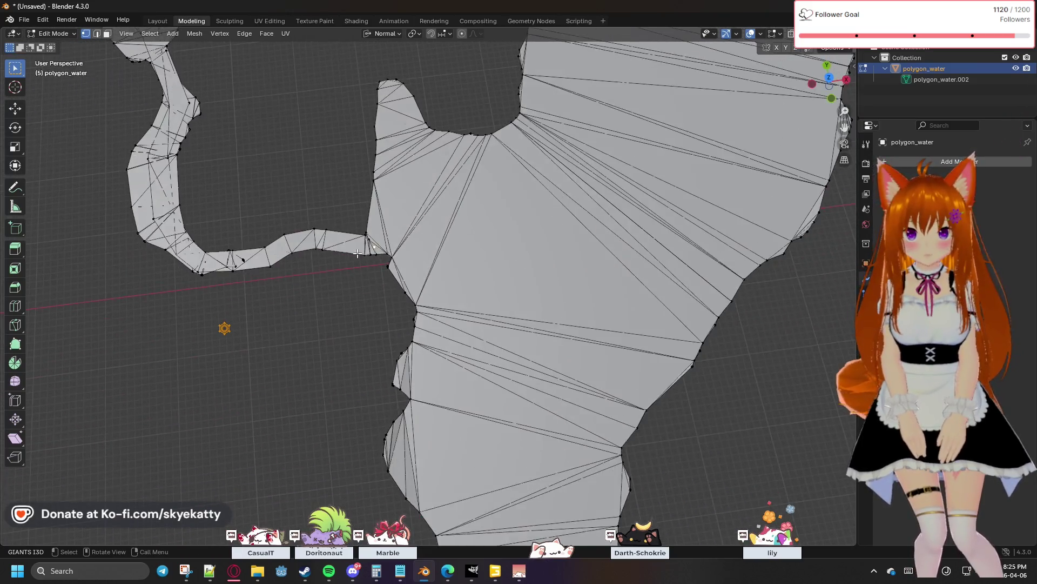
pyautogui.scroll(5, 399, 268)
pyautogui.scroll(1, 399, 269)
pyautogui.keyDown('shift'); pyautogui.moveTo(182, 120); pyautogui.dragTo(412, 274, button='middle'); pyautogui.keyUp('shift')
pyautogui.scroll(1, 412, 273)
pyautogui.scroll(2, 411, 275)
pyautogui.click(452, 271)
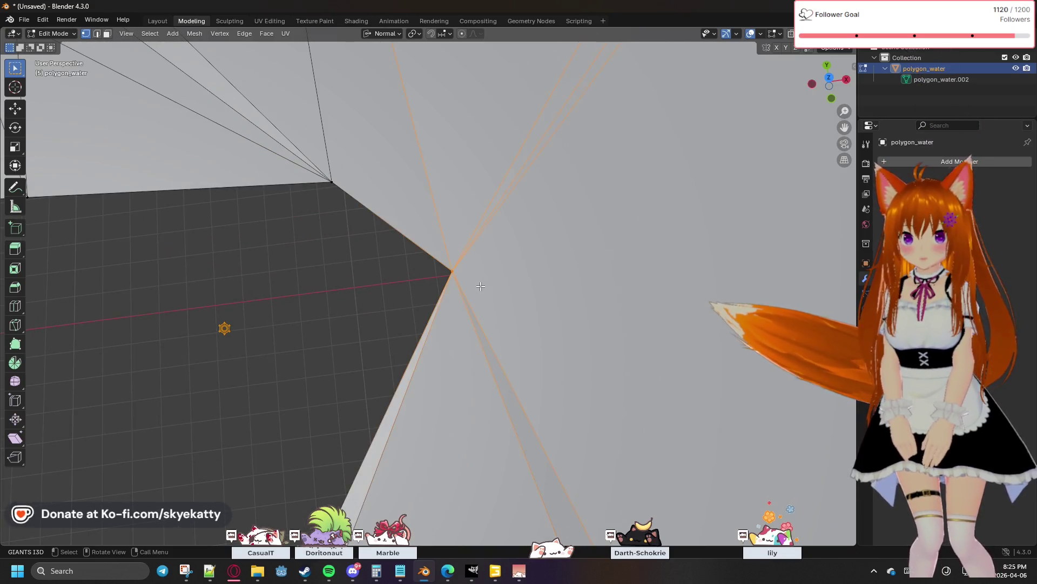
# Merge the corner vertices At Center, undo it, then redo the merge
pyautogui.hotkey('ctrl', 'z')
pyautogui.press('m')
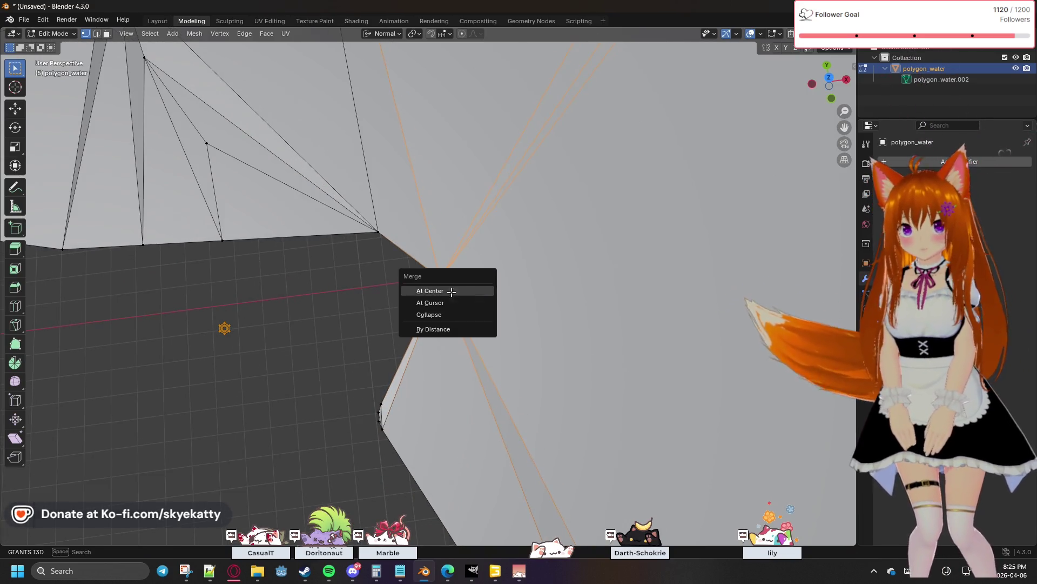
pyautogui.click(451, 292)
pyautogui.hotkey('ctrl', 'z')
pyautogui.press('m')
pyautogui.click(393, 462)
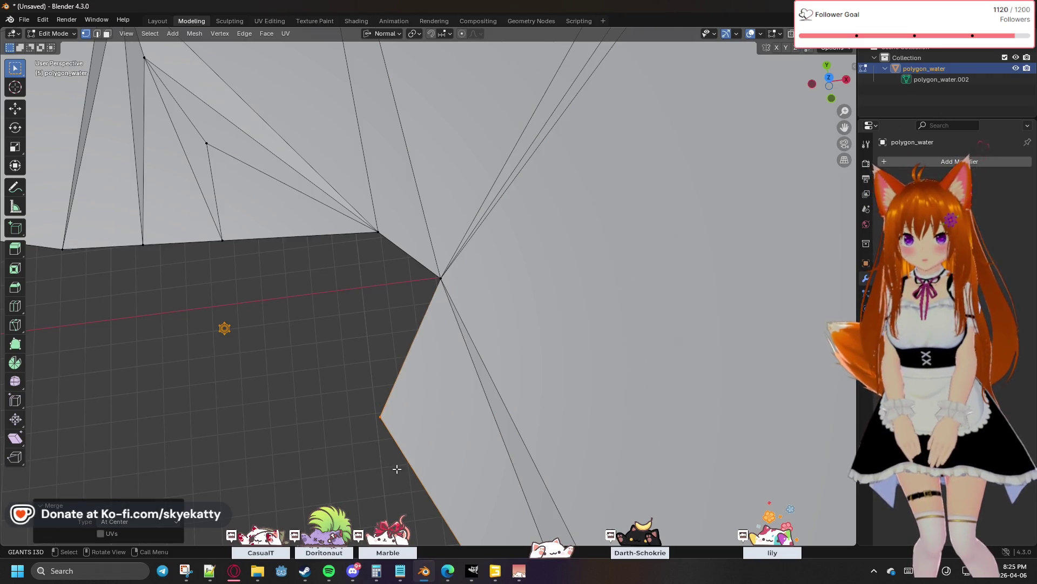
# Move along the shoreline edge and merge the next vertex pair At Center
pyautogui.keyDown('shift'); pyautogui.moveTo(394, 456); pyautogui.dragTo(416, 418, button='middle'); pyautogui.keyUp('shift')
pyautogui.scroll(2, 378, 230)
pyautogui.keyDown('shift'); pyautogui.moveTo(378, 230); pyautogui.dragTo(436, 342, button='middle'); pyautogui.keyUp('shift')
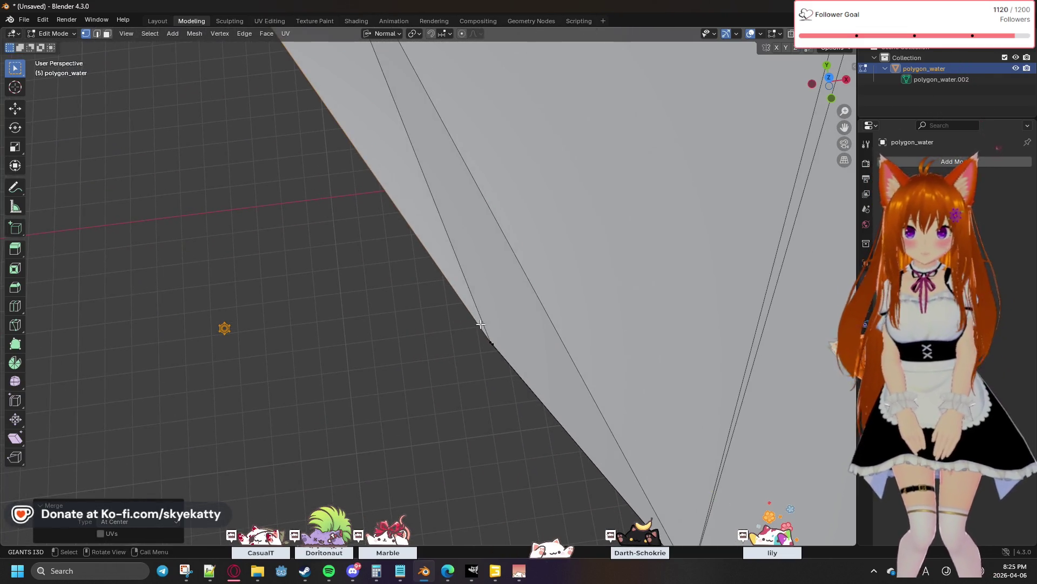
pyautogui.press('m')
pyautogui.click(512, 375)
# Box-select the upper-corner vertices and merge two clusters At Center
pyautogui.keyDown('shift'); pyautogui.moveTo(518, 403); pyautogui.dragTo(423, 205, button='middle'); pyautogui.keyUp('shift')
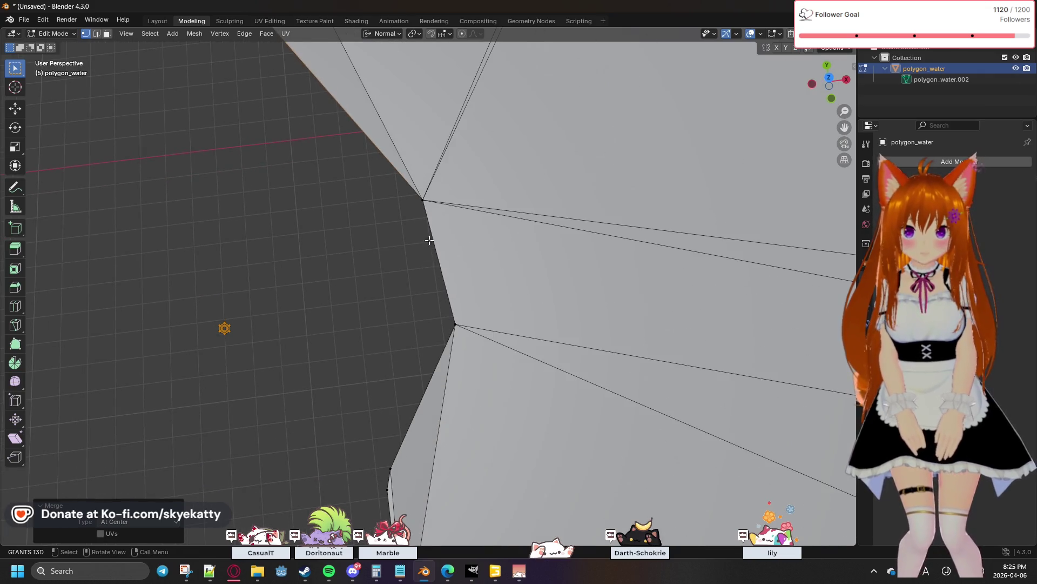
pyautogui.press('b')
pyautogui.moveTo(424, 205); pyautogui.dragTo(414, 192)
pyautogui.press('m')
pyautogui.click(432, 248)
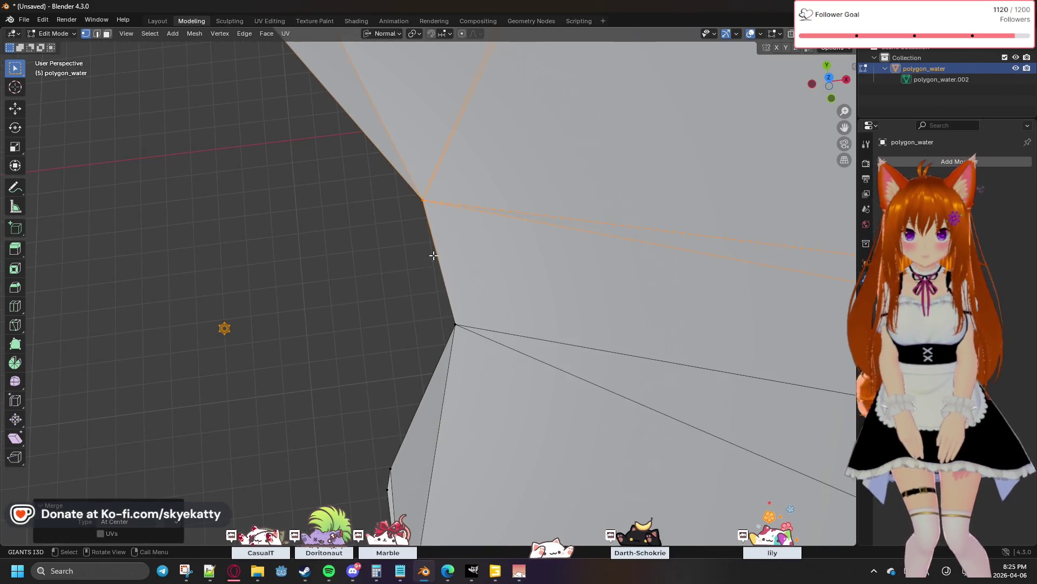
pyautogui.press('m')
pyautogui.click(458, 369)
# Merge two close edge vertices into one, then another pair further along
pyautogui.moveTo(442, 354)
pyautogui.mouseDown(button='middle')
pyautogui.moveTo(467, 259)
pyautogui.moveTo(460, 280)
pyautogui.moveTo(467, 184)
pyautogui.mouseUp(button='middle')
pyautogui.keyDown('shift'); pyautogui.click(471, 166); pyautogui.keyUp('shift')
pyautogui.press('m')
pyautogui.click(447, 190)
pyautogui.press('g')
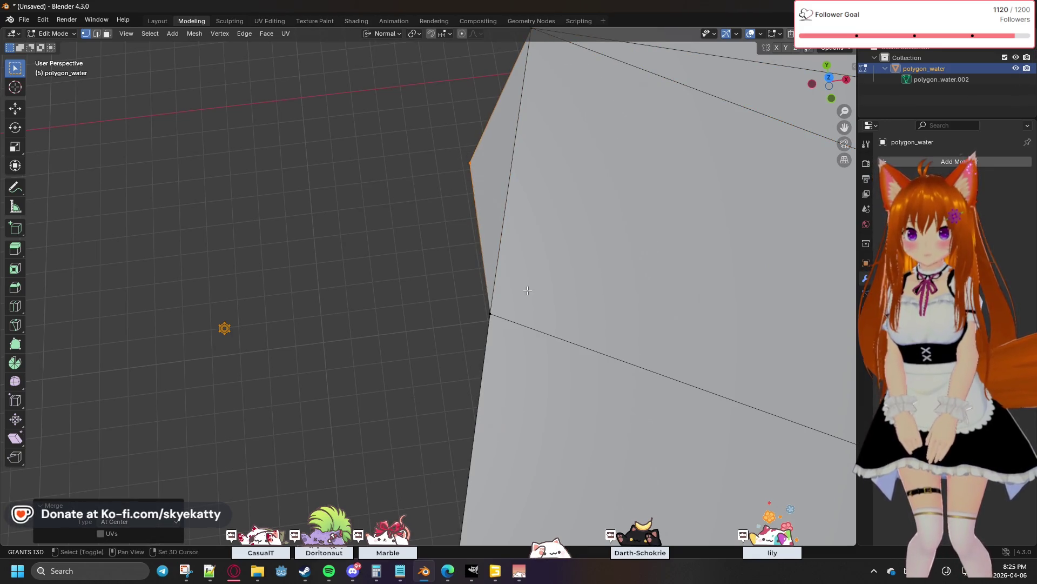
pyautogui.click(482, 343)
# Undo the last two merges while moving to the next shoreline vertices
pyautogui.moveTo(484, 336); pyautogui.dragTo(518, 297, button='middle')
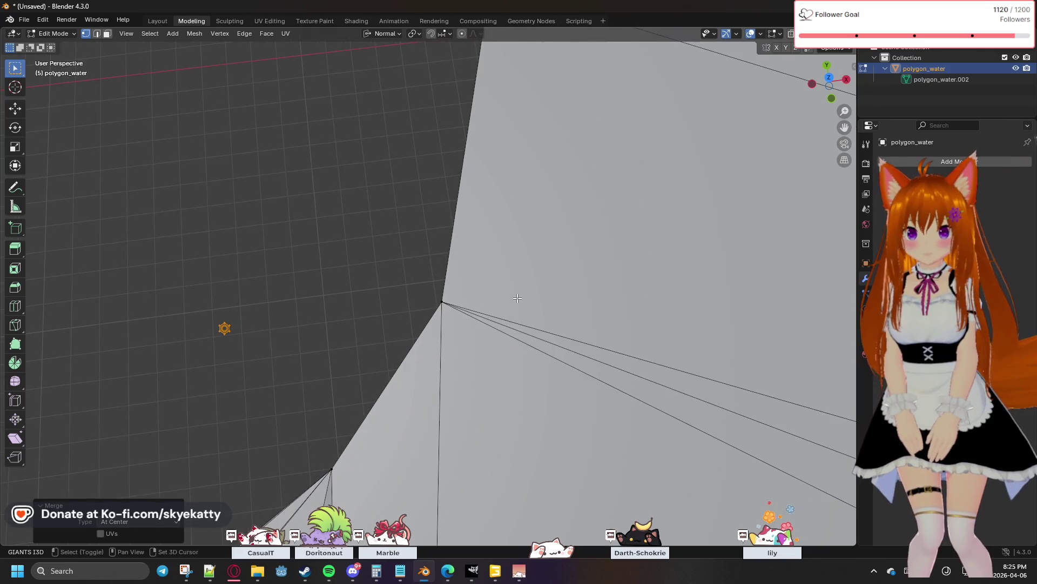
pyautogui.hotkey('ctrl', 'z')
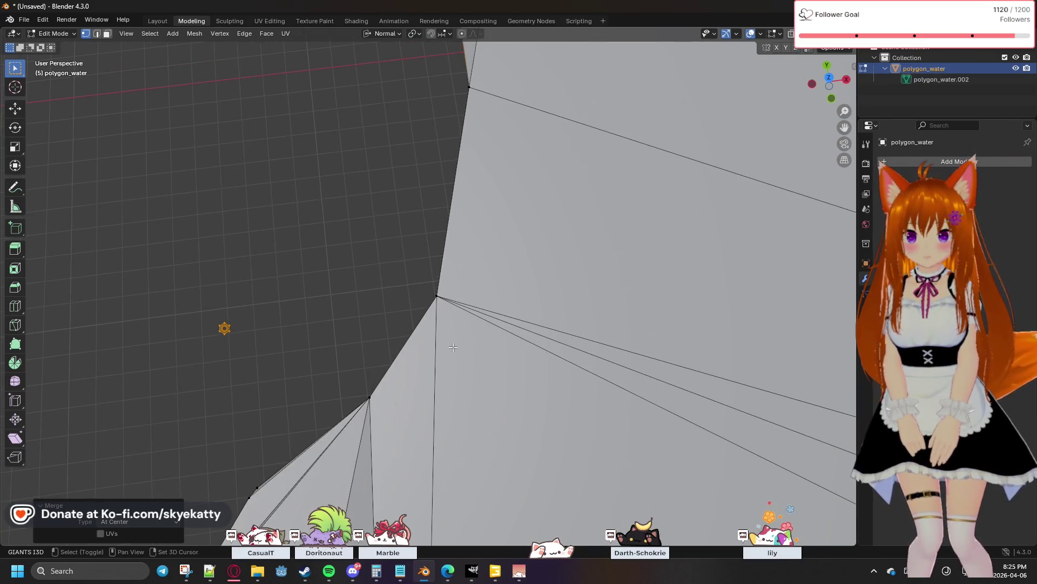
pyautogui.keyDown('shift'); pyautogui.moveTo(452, 347); pyautogui.dragTo(529, 257, button='middle'); pyautogui.keyUp('shift')
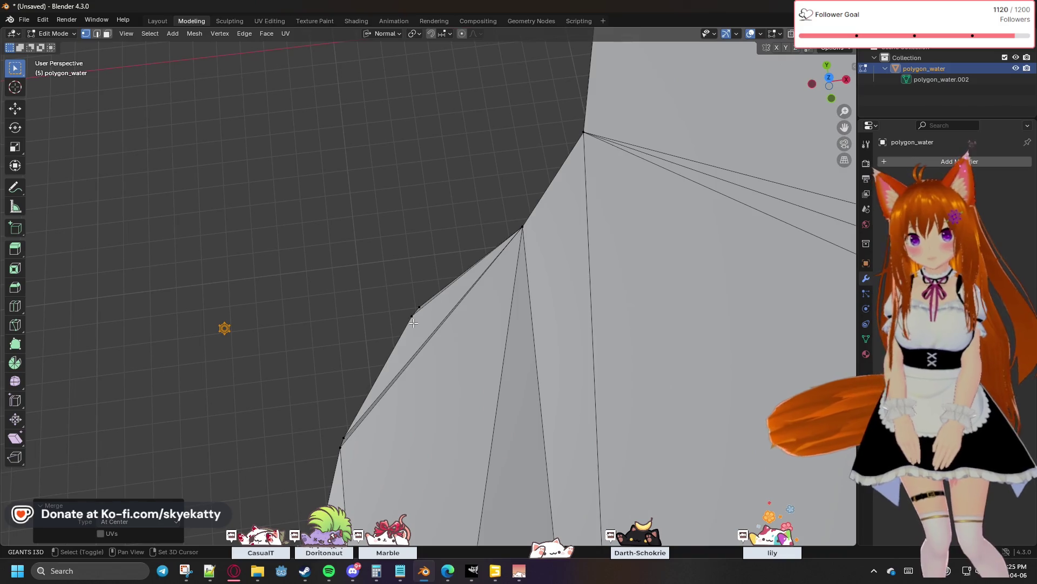
pyautogui.hotkey('ctrl', 'z')
pyautogui.hotkey('ctrl', 'z')
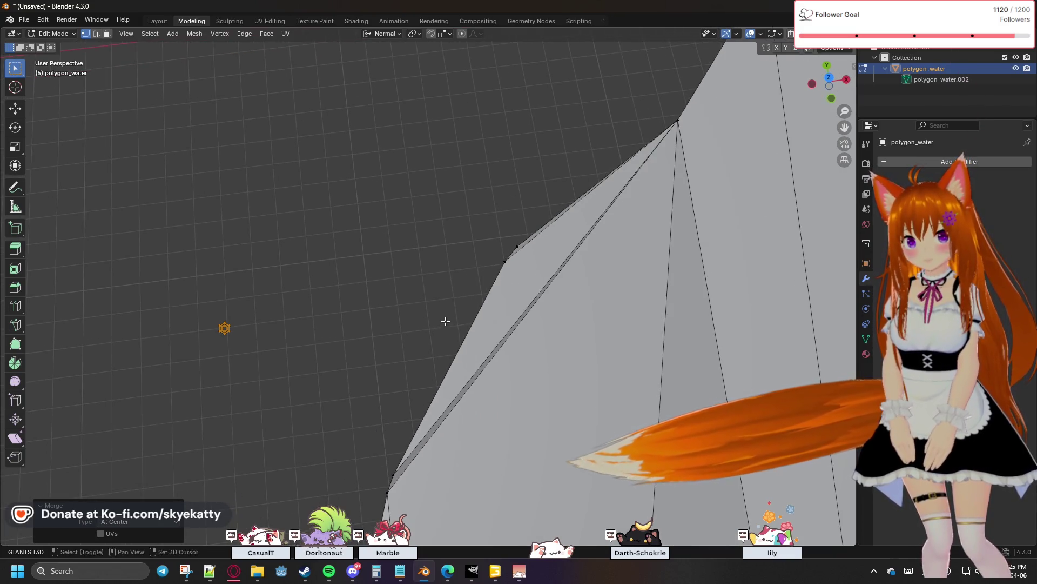
pyautogui.press('m')
# Merge a pair At Center, undo twice, then box-select and merge the corner pair instead
pyautogui.click(485, 273)
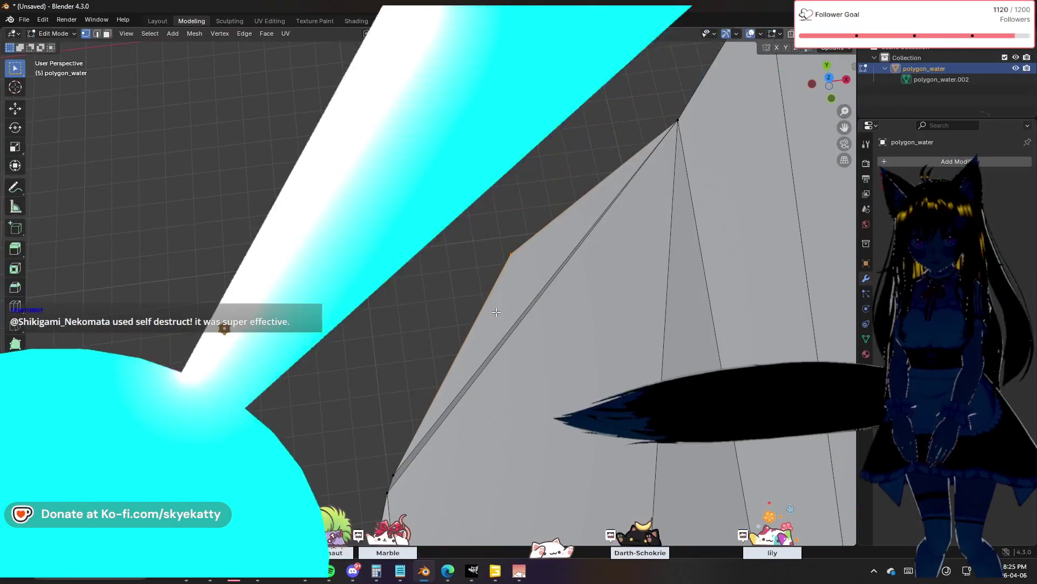
pyautogui.hotkey('ctrl', 'z')
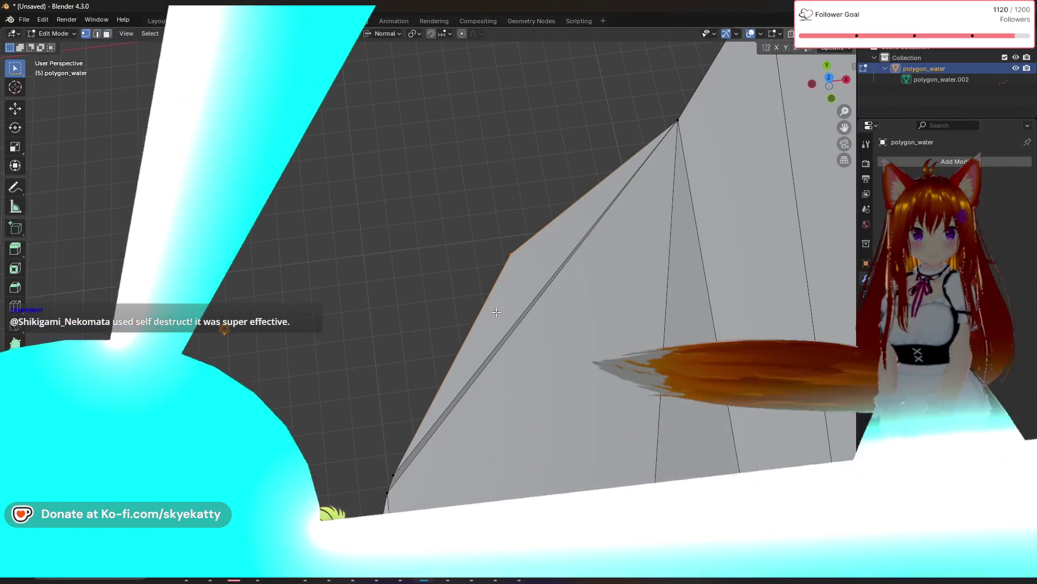
pyautogui.hotkey('ctrl', 'z')
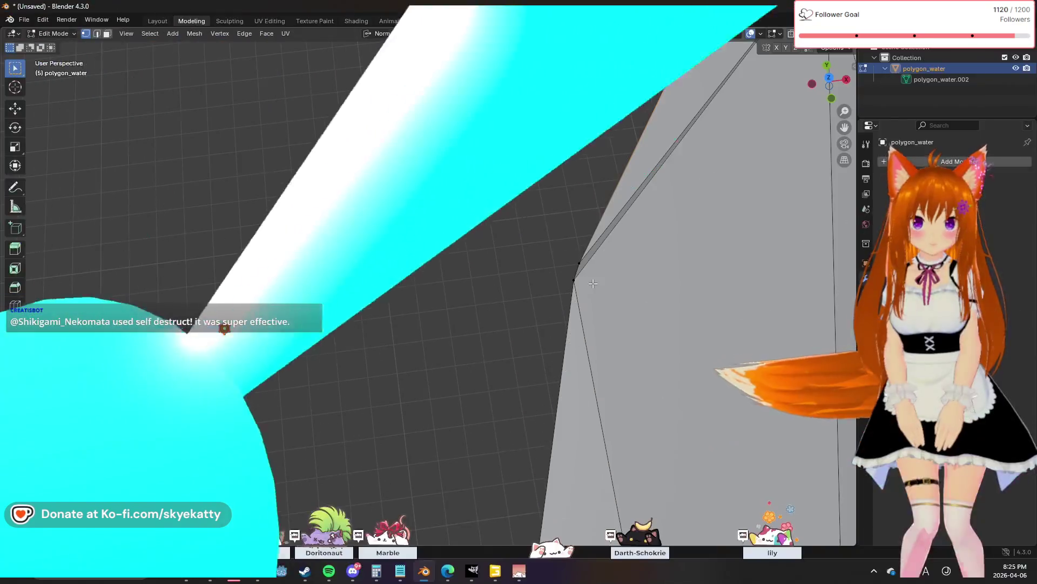
pyautogui.moveTo(560, 248); pyautogui.dragTo(572, 294)
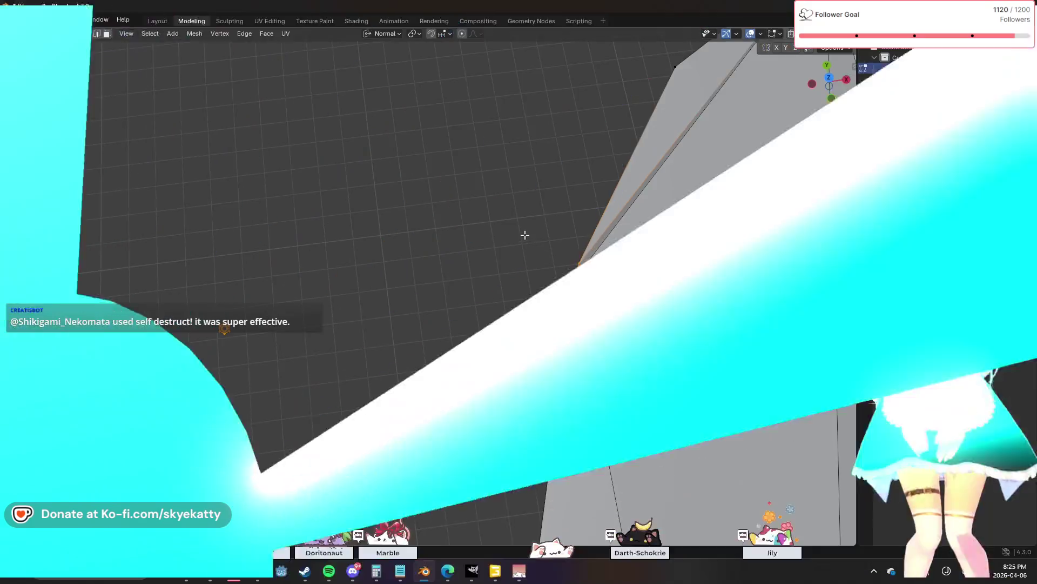
pyautogui.moveTo(557, 231); pyautogui.dragTo(584, 294)
pyautogui.press('m')
pyautogui.click(586, 297)
# Merge the lower-left corner vertices At Center and select the next shoreline cluster
pyautogui.moveTo(600, 309)
pyautogui.mouseDown(button='middle')
pyautogui.moveTo(519, 267)
pyautogui.moveTo(437, 395)
pyautogui.mouseUp(button='middle')
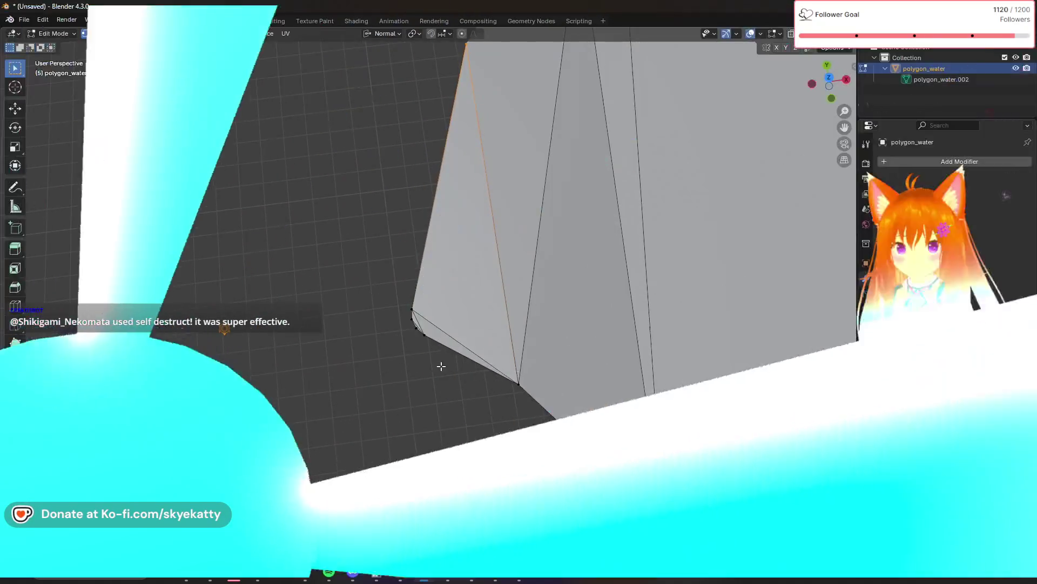
pyautogui.press('m')
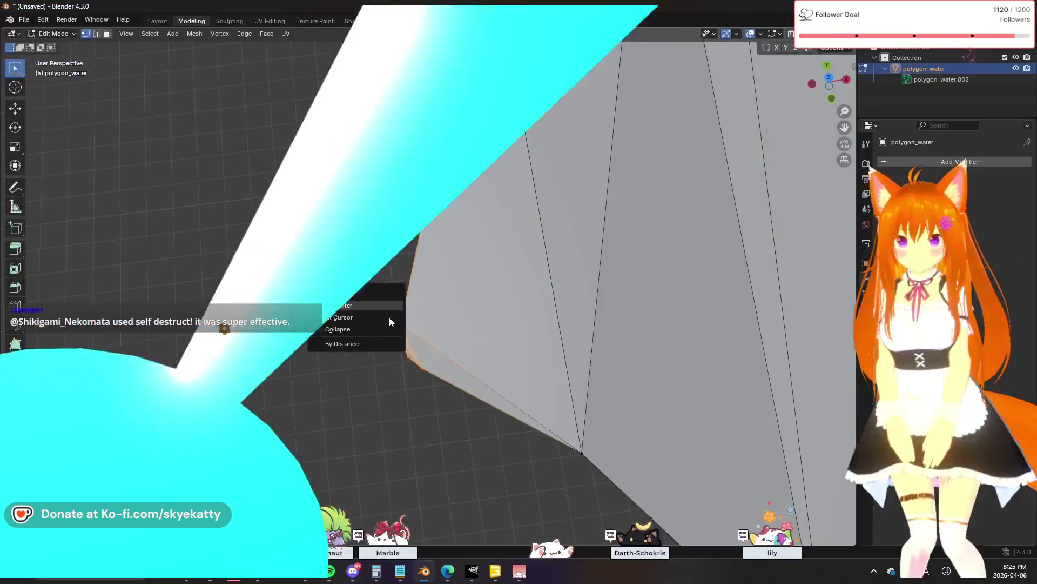
pyautogui.click(373, 305)
pyautogui.moveTo(496, 358)
pyautogui.mouseDown(button='middle')
pyautogui.moveTo(424, 299)
pyautogui.moveTo(444, 262)
pyautogui.moveTo(469, 326)
pyautogui.mouseUp(button='middle')
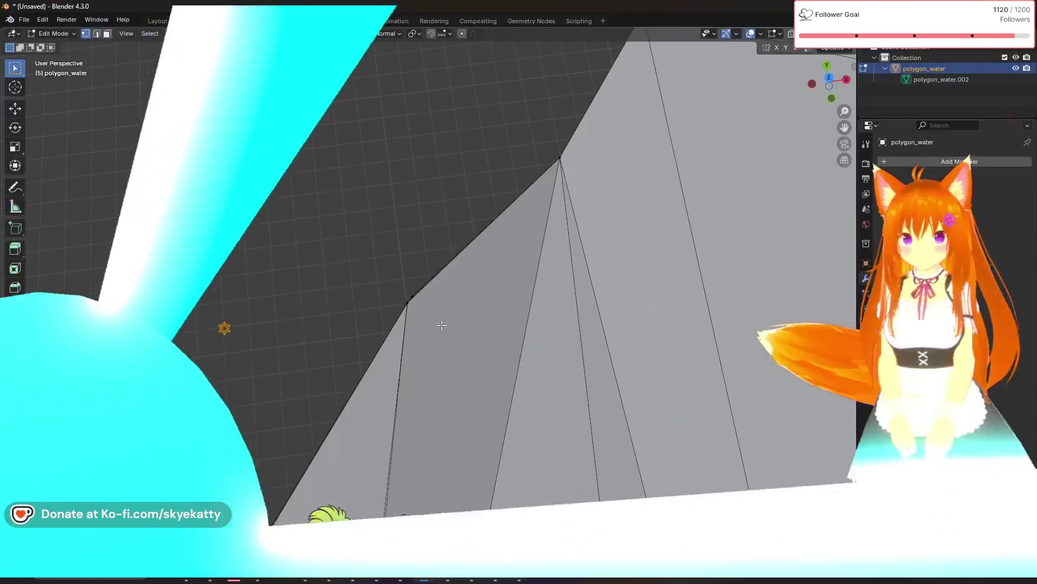
pyautogui.moveTo(429, 300)
pyautogui.mouseDown()
pyautogui.moveTo(374, 285)
pyautogui.moveTo(386, 290)
pyautogui.mouseUp()
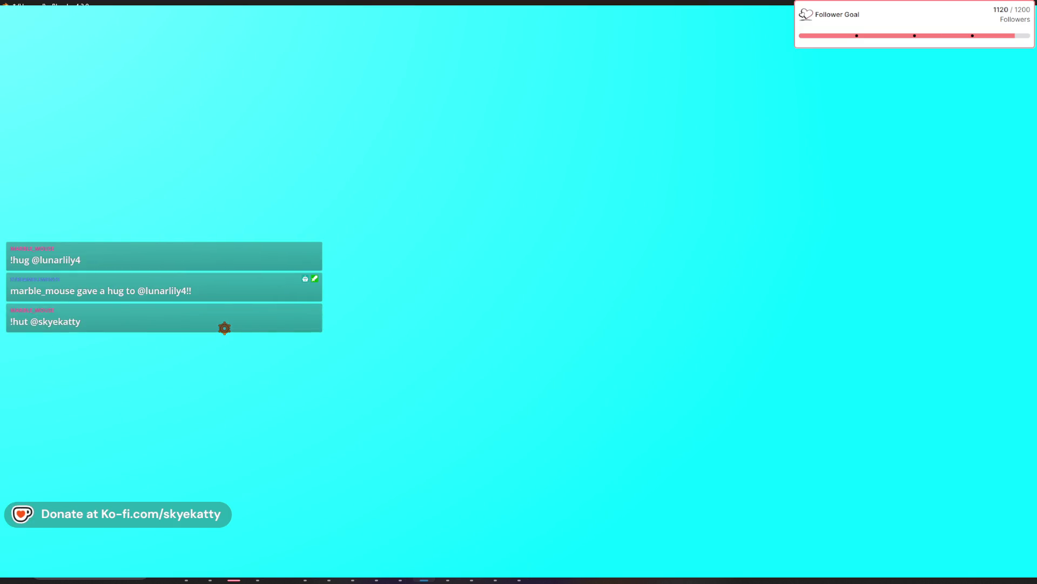
pyautogui.scroll(-2, 453, 331)
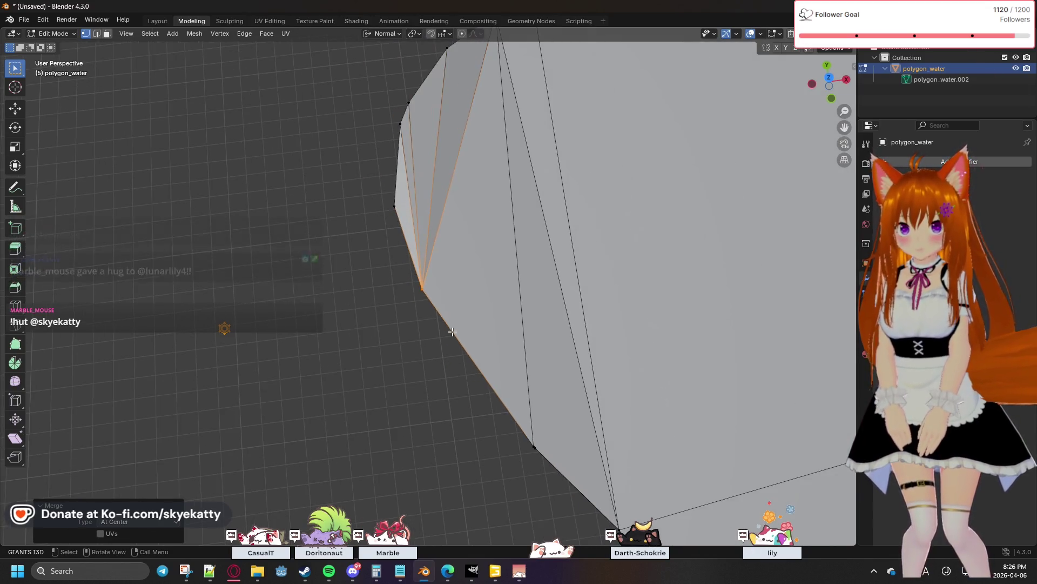
# Merge two vertex clusters At Center near the start of the lake edge
pyautogui.moveTo(453, 331); pyautogui.dragTo(488, 251, button='middle')
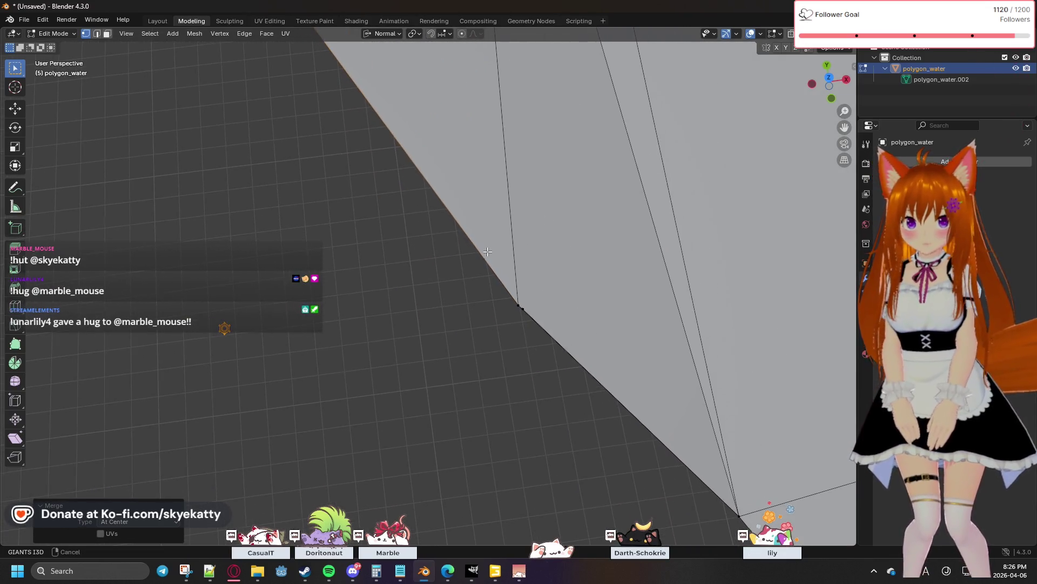
pyautogui.press('m')
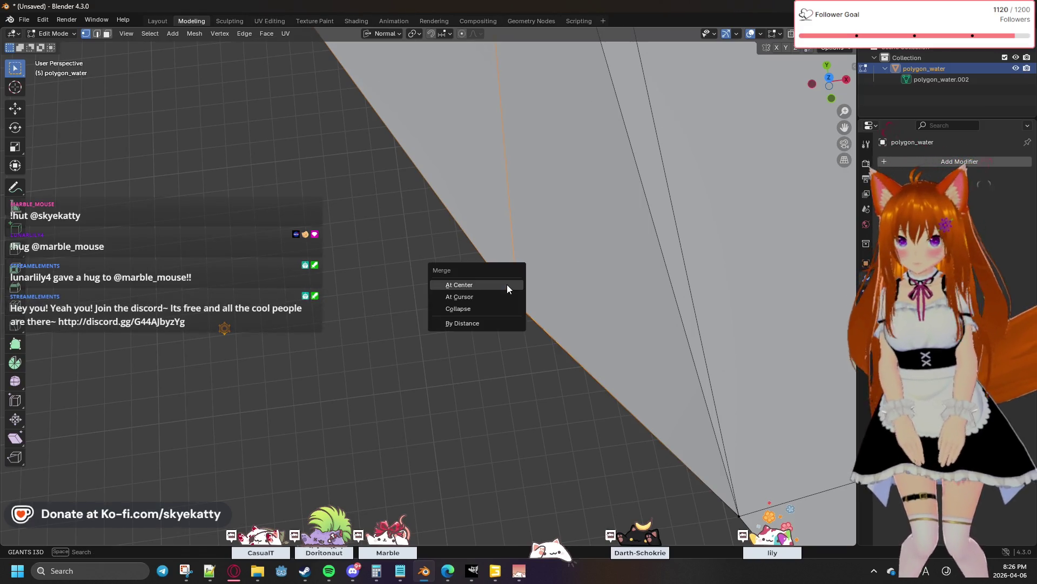
pyautogui.click(509, 284)
pyautogui.moveTo(580, 373); pyautogui.dragTo(489, 289, button='middle')
pyautogui.click(414, 213)
pyautogui.press('m')
pyautogui.click(397, 193)
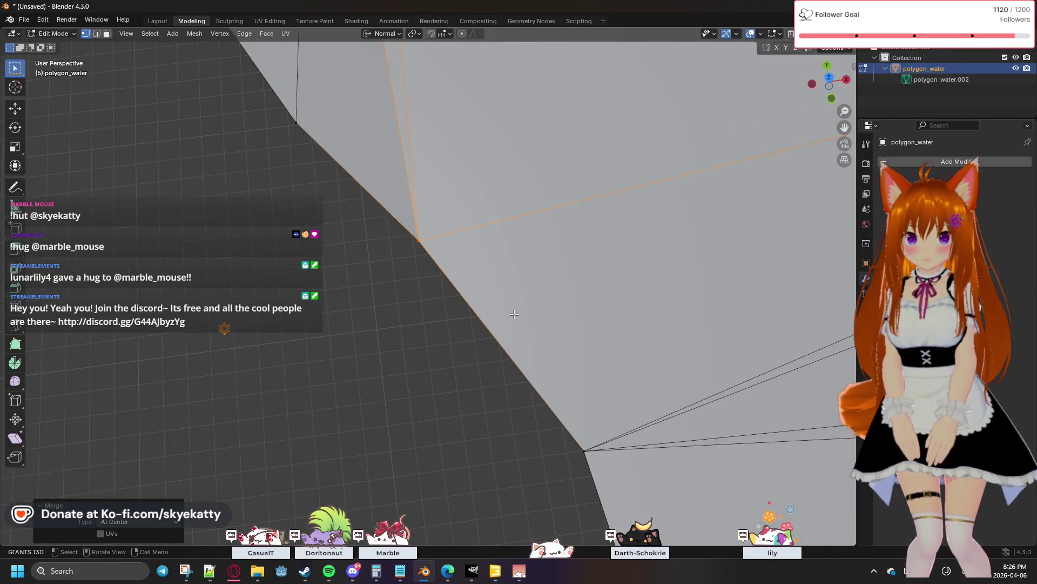
# Merge three more doubled vertices At Center further along the shoreline
pyautogui.moveTo(514, 313); pyautogui.dragTo(504, 263, button='middle')
pyautogui.click(505, 263)
pyautogui.press('m')
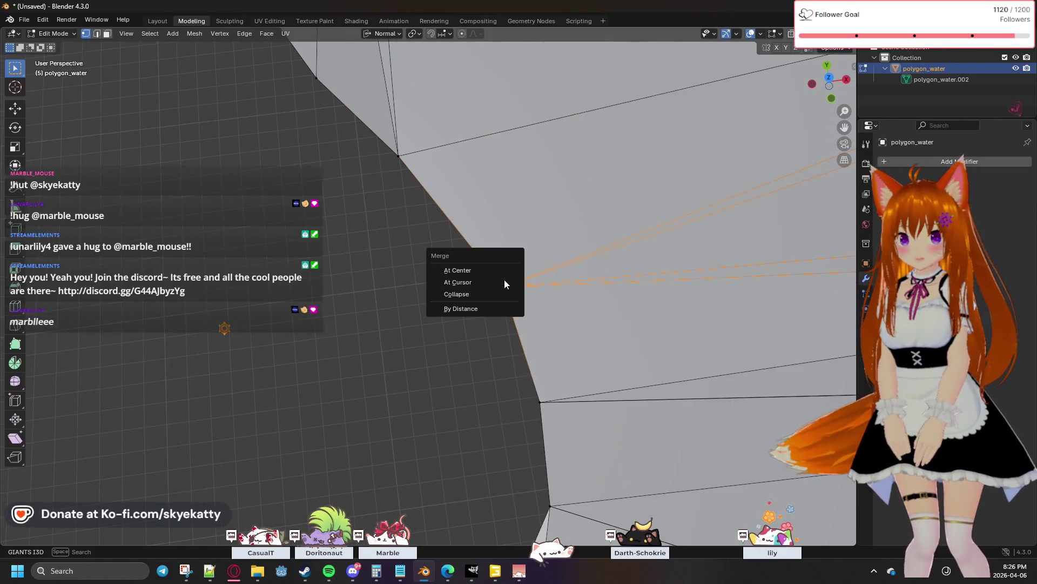
pyautogui.click(539, 400)
pyautogui.press('m')
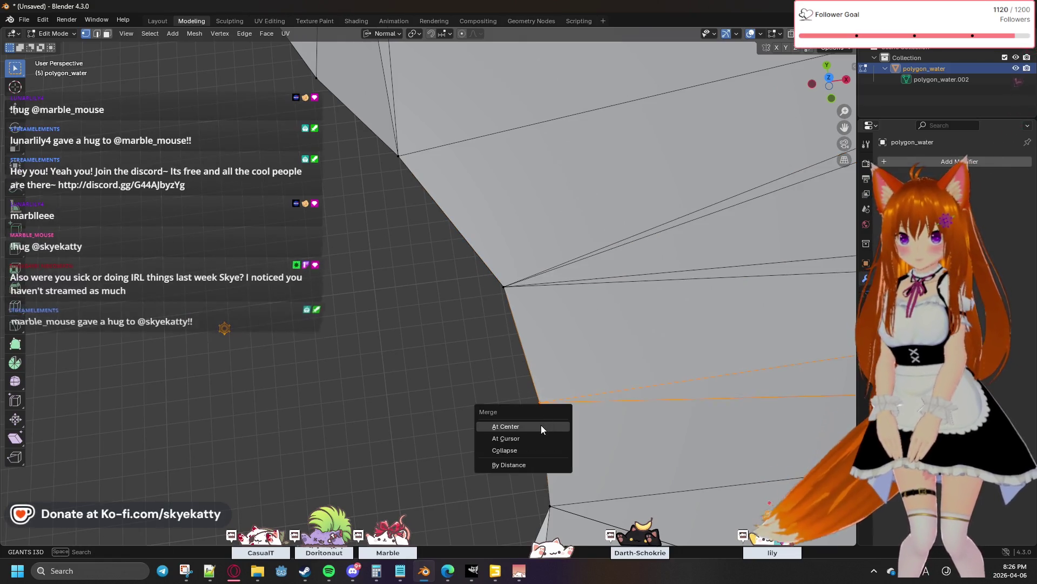
pyautogui.click(541, 424)
pyautogui.moveTo(540, 424); pyautogui.dragTo(535, 355, button='middle')
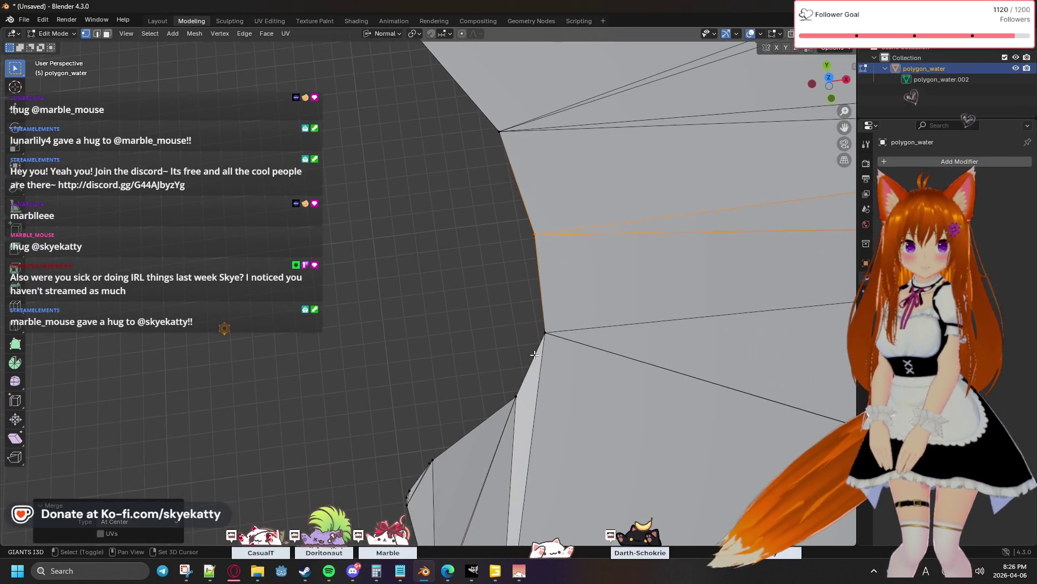
pyautogui.click(543, 341)
pyautogui.press('m')
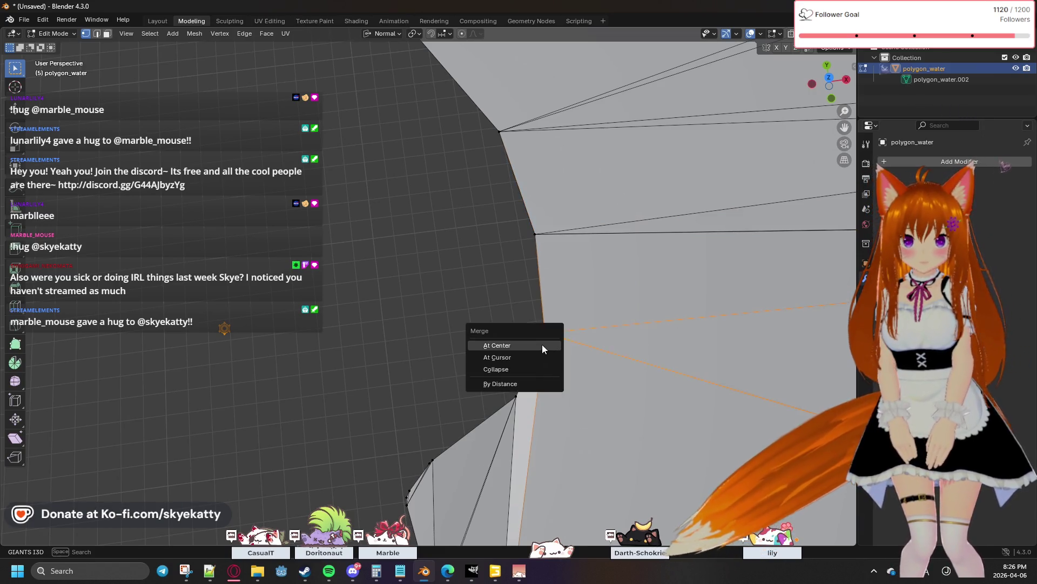
pyautogui.click(541, 345)
# Merge the corner vertex pair and the next pair At Center
pyautogui.click(516, 401)
pyautogui.press('m')
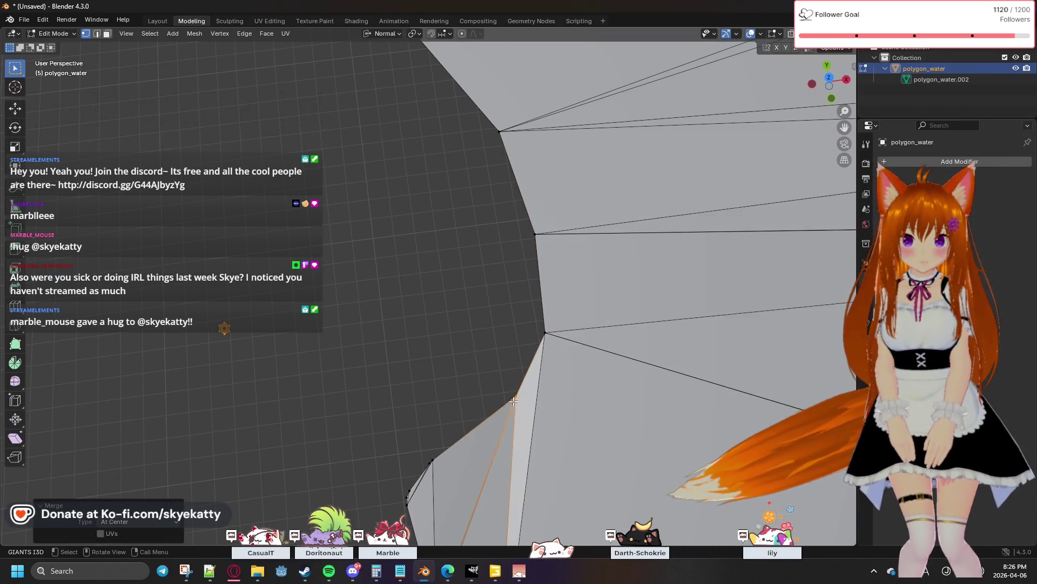
pyautogui.moveTo(513, 401); pyautogui.dragTo(574, 320, button='middle')
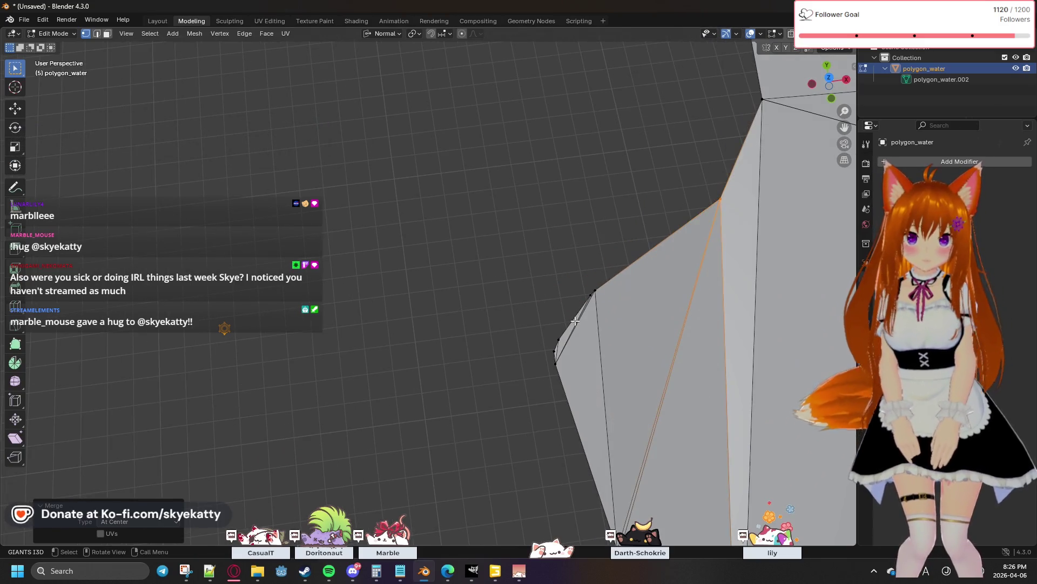
pyautogui.moveTo(604, 292); pyautogui.dragTo(607, 307)
pyautogui.press('m')
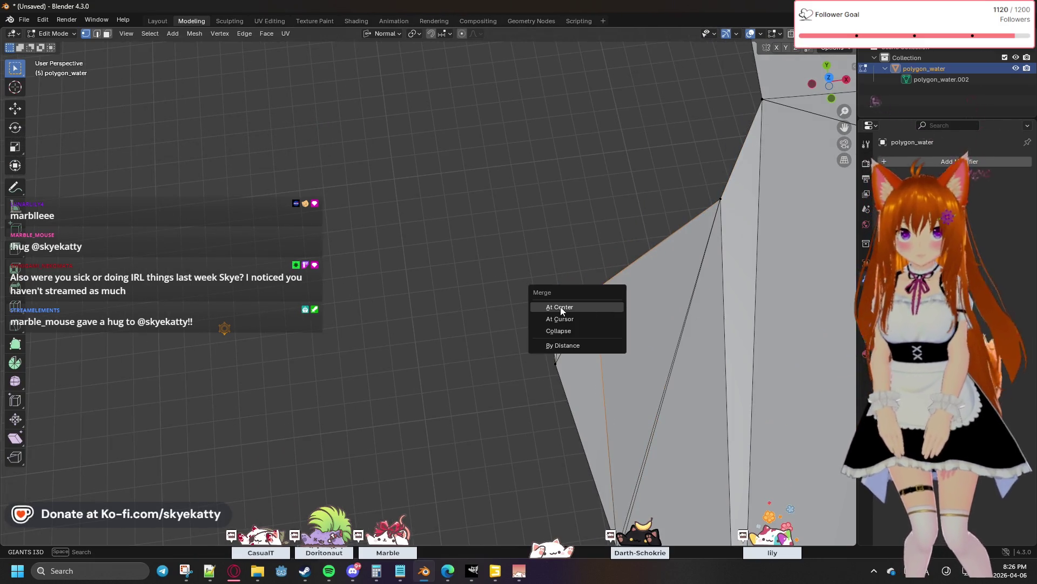
pyautogui.click(568, 306)
pyautogui.moveTo(542, 333); pyautogui.dragTo(557, 365)
pyautogui.press('m')
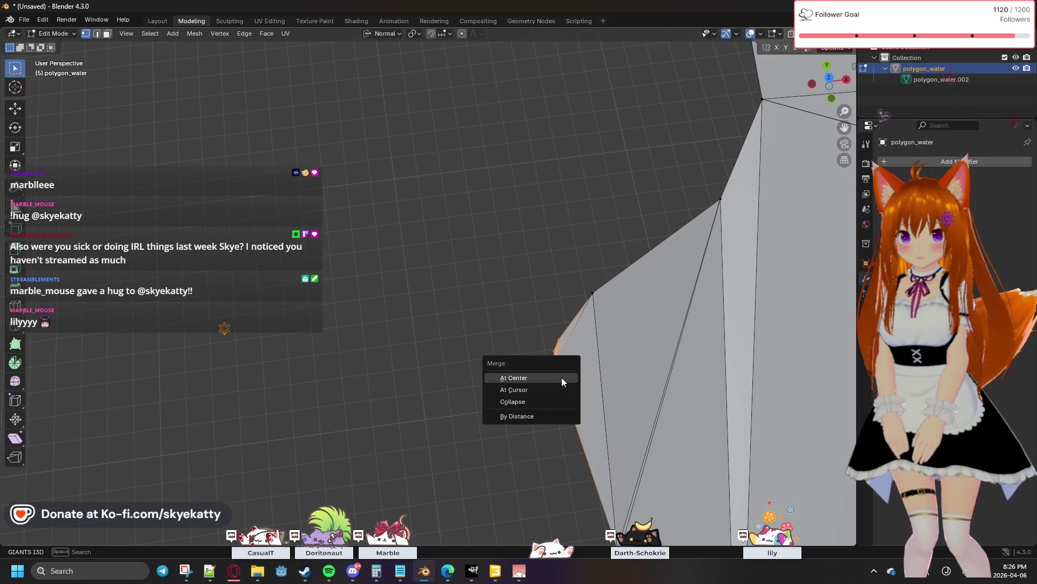
pyautogui.click(562, 378)
# Merge the vertices at the narrow tip At Center and pull back to view the edge
pyautogui.moveTo(563, 378)
pyautogui.mouseDown(button='middle')
pyautogui.moveTo(573, 373)
pyautogui.moveTo(422, 246)
pyautogui.mouseUp(button='middle')
pyautogui.moveTo(410, 235); pyautogui.dragTo(435, 257)
pyautogui.press('m')
pyautogui.click(448, 274)
pyautogui.moveTo(476, 335); pyautogui.dragTo(466, 314, button='middle')
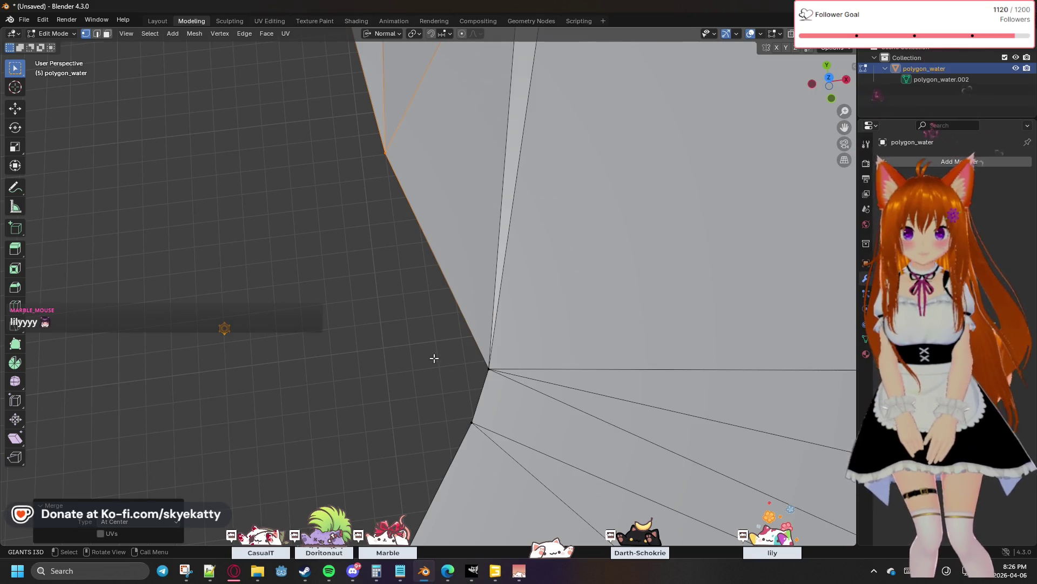
# Merge four doubled shoreline vertex pairs At Center along the first stretch of the lake edge
pyautogui.moveTo(474, 334); pyautogui.dragTo(502, 380)
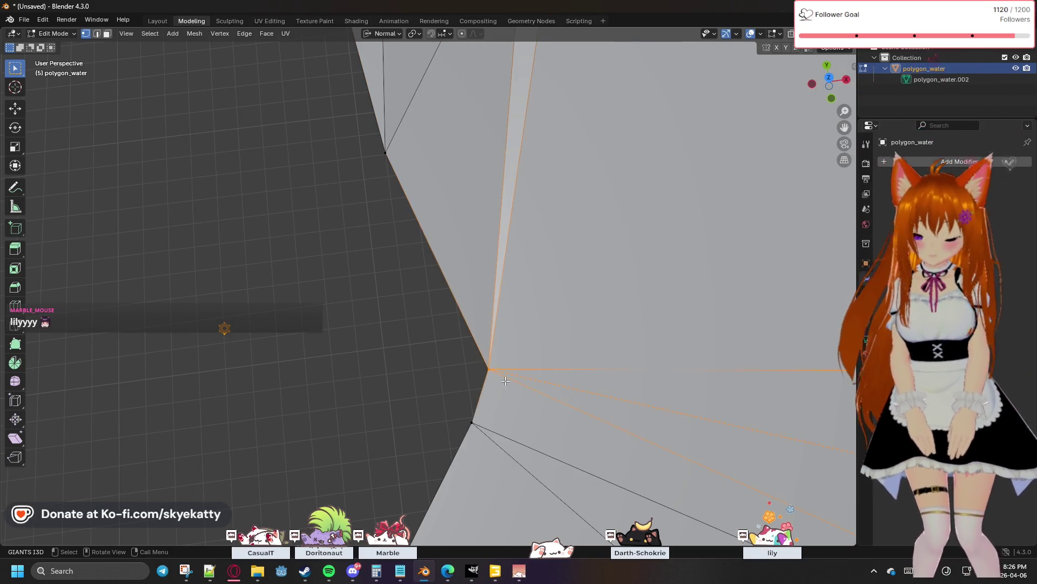
pyautogui.press('m')
pyautogui.click(505, 379)
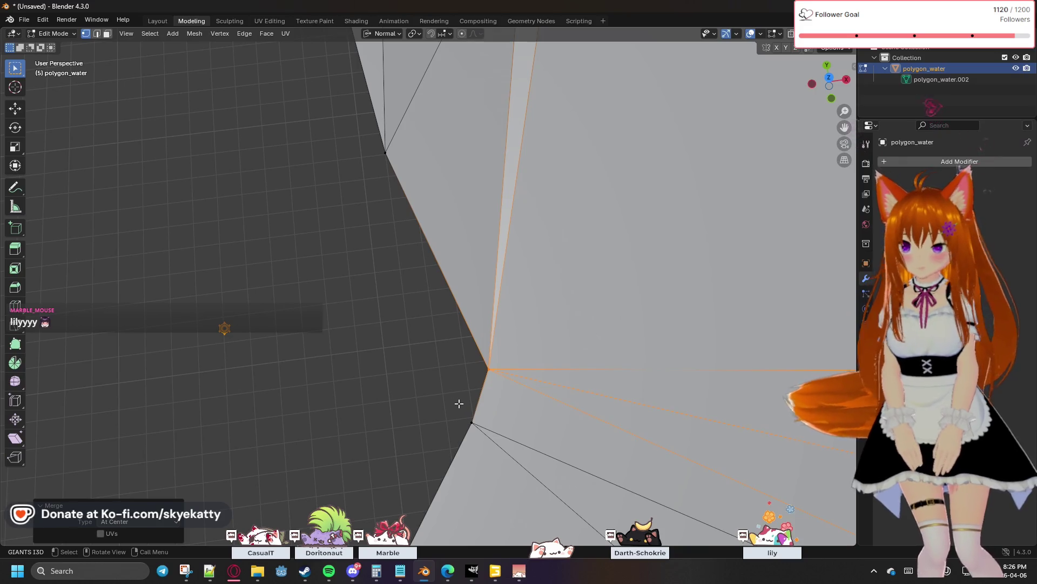
pyautogui.click(489, 436)
pyautogui.press('m')
pyautogui.click(483, 433)
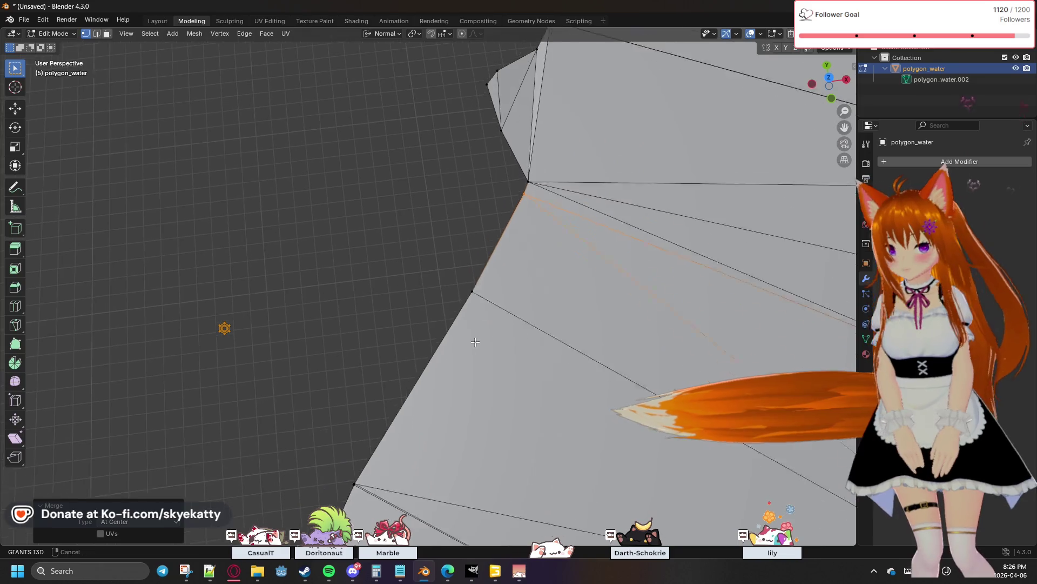
pyautogui.click(504, 357)
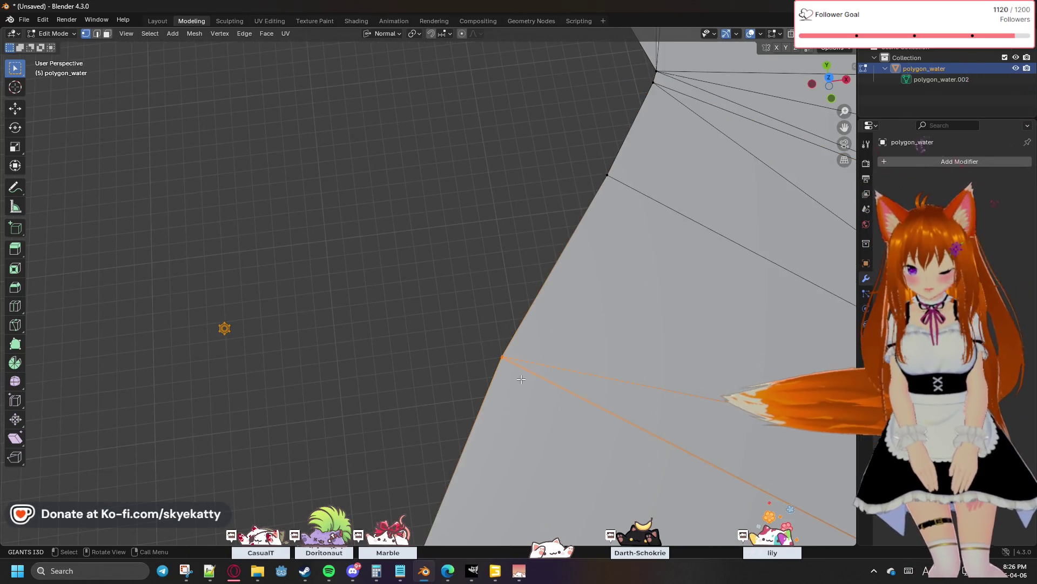
pyautogui.press('m')
pyautogui.click(522, 378)
pyautogui.moveTo(567, 332); pyautogui.dragTo(510, 295)
pyautogui.press('m')
pyautogui.click(507, 394)
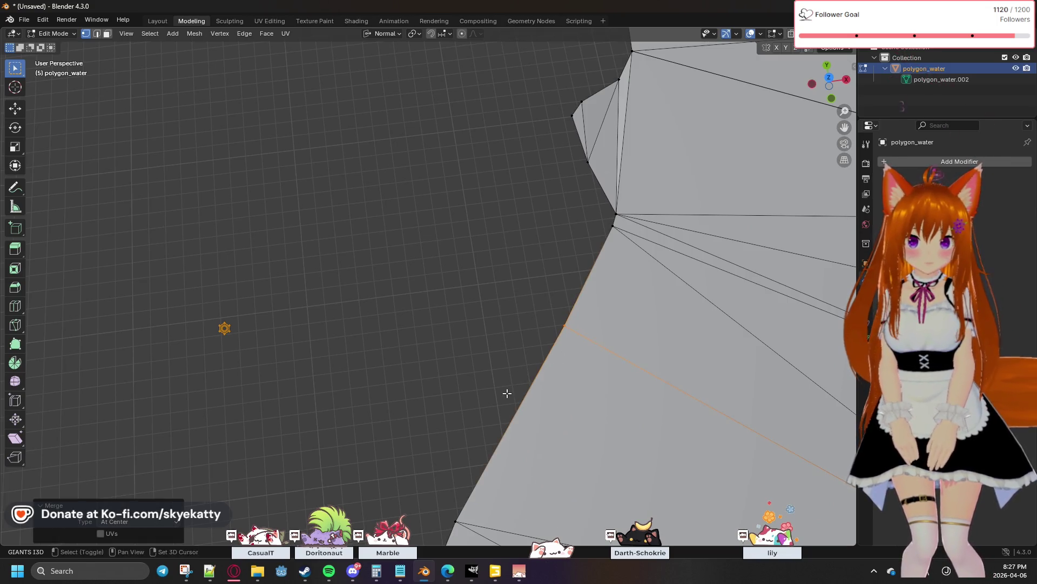
# Merge the stray vertex pairs At Center along the next stretch of shoreline further up
pyautogui.keyDown('shift'); pyautogui.moveTo(507, 392); pyautogui.dragTo(527, 295, button='middle'); pyautogui.keyUp('shift')
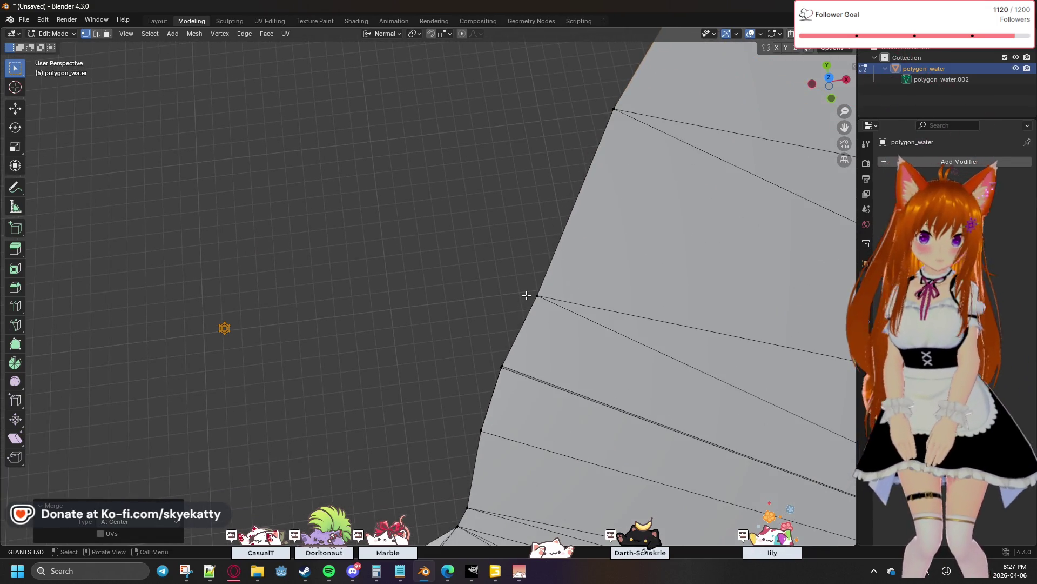
pyautogui.moveTo(527, 296); pyautogui.dragTo(579, 187, button='middle')
pyautogui.click(602, 218)
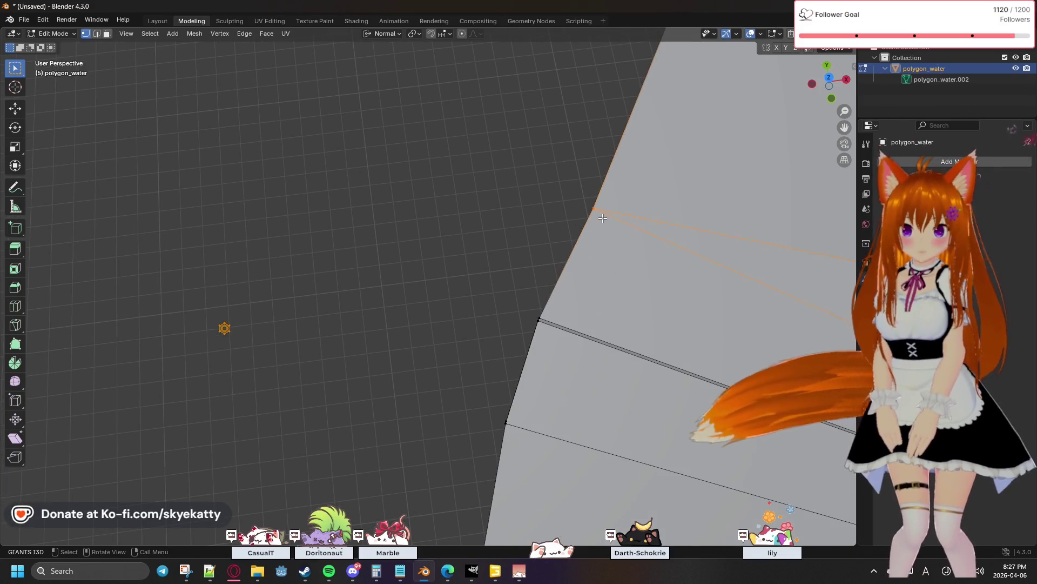
pyautogui.press('m')
pyautogui.click(588, 213)
pyautogui.click(540, 321)
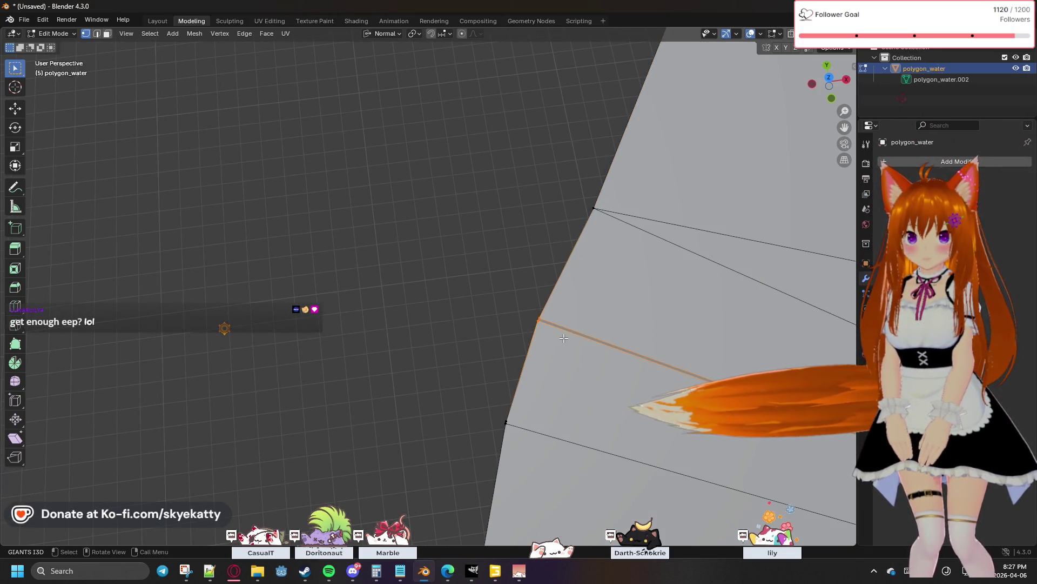
pyautogui.press('m')
pyautogui.click(542, 338)
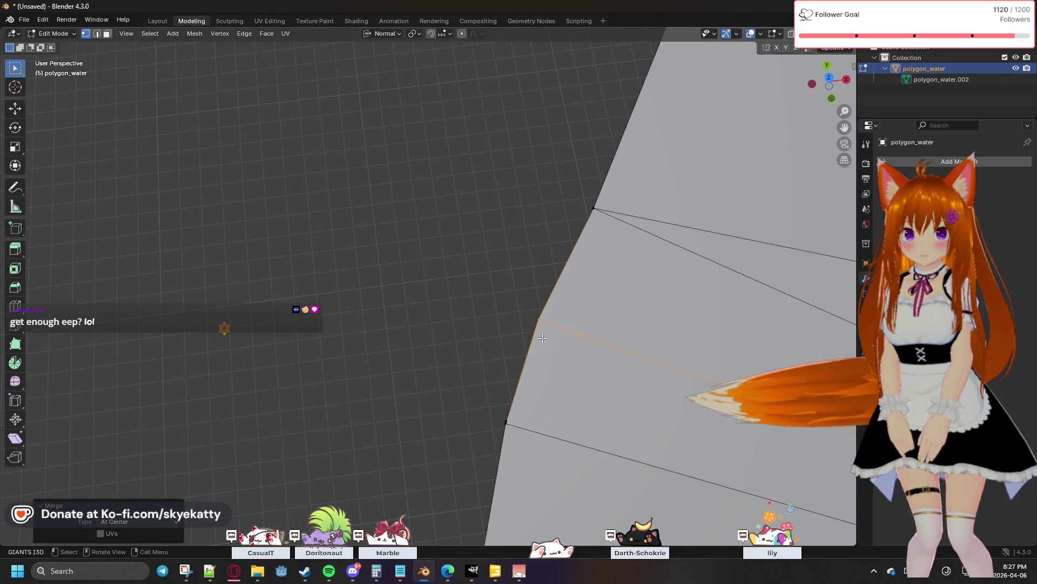
pyautogui.press('m')
pyautogui.click(514, 426)
pyautogui.moveTo(514, 426); pyautogui.dragTo(533, 326, button='middle')
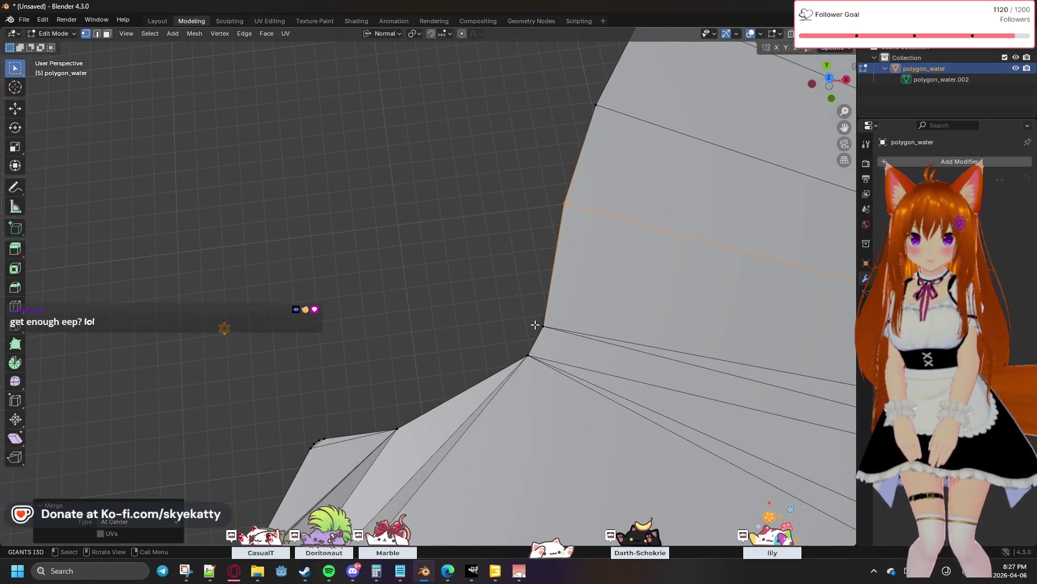
pyautogui.keyDown('shift'); pyautogui.click(537, 327); pyautogui.keyUp('shift')
pyautogui.press('m')
pyautogui.click(529, 358)
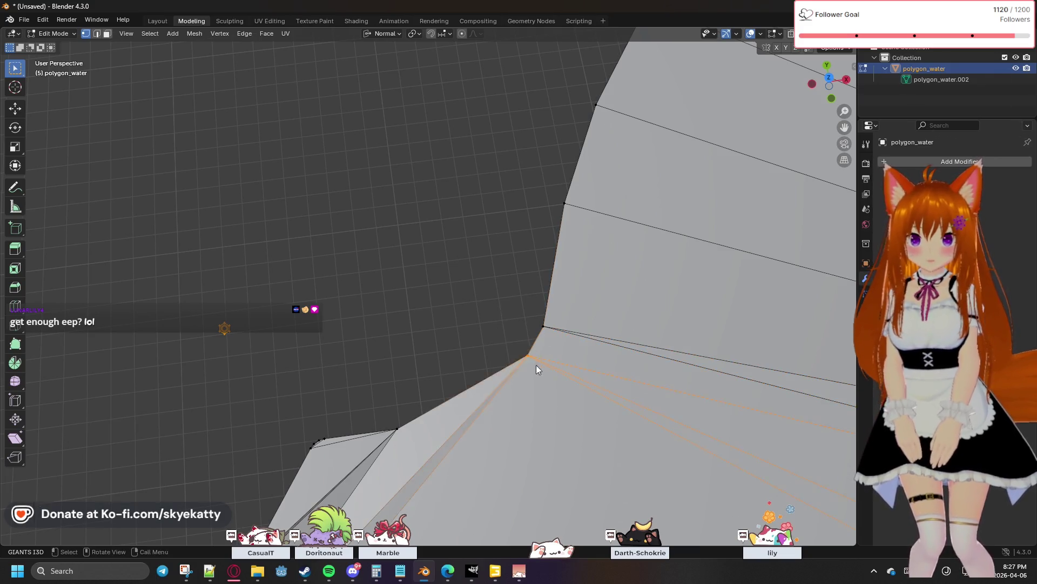
# Merge the duplicate corner vertices At Center at the following corners of the shoreline
pyautogui.keyDown('shift'); pyautogui.moveTo(508, 373); pyautogui.dragTo(547, 337, button='middle'); pyautogui.keyUp('shift')
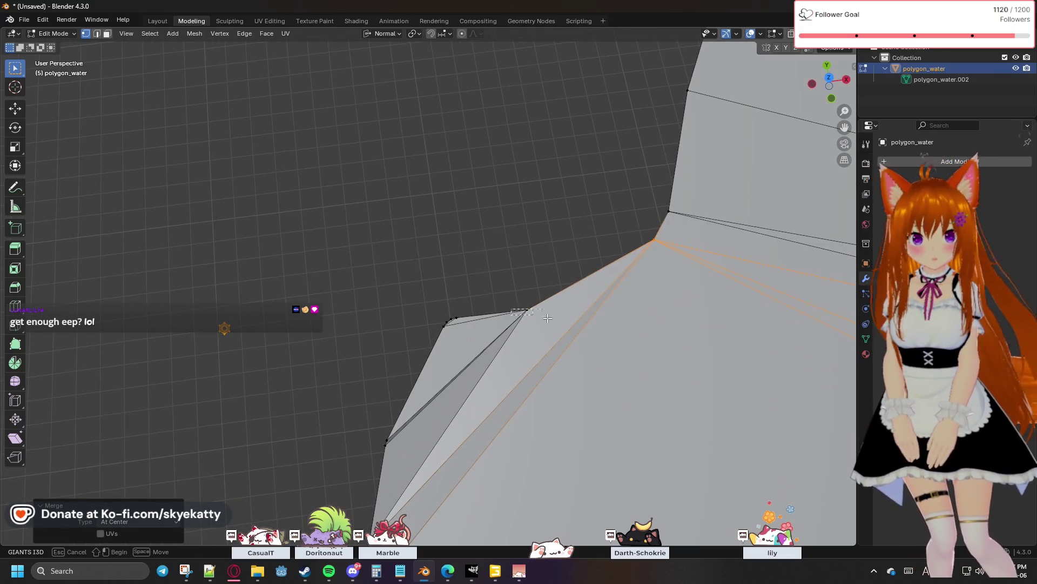
pyautogui.press('m')
pyautogui.click(521, 318)
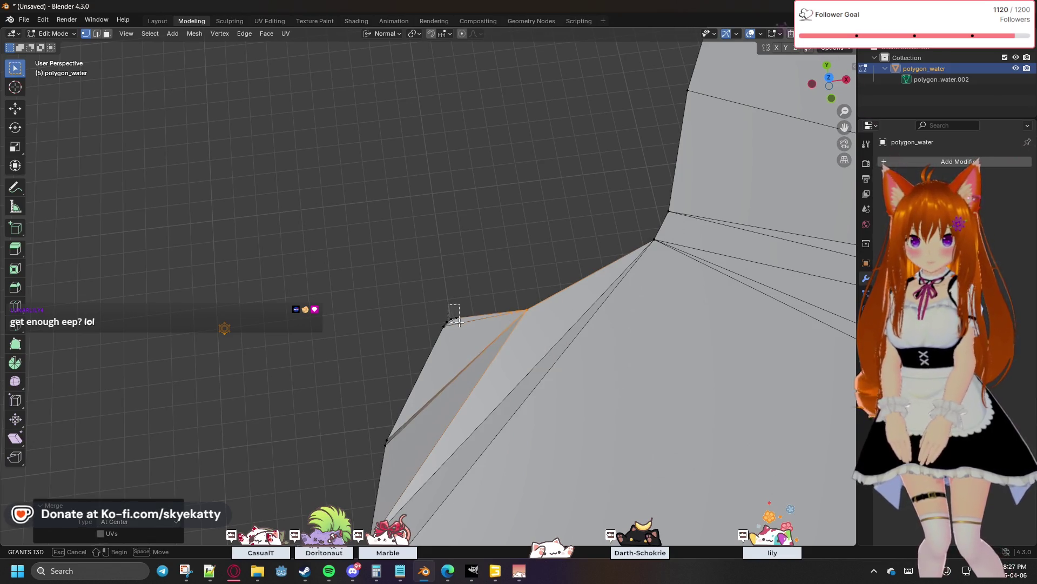
pyautogui.moveTo(454, 317); pyautogui.dragTo(482, 302)
pyautogui.press('m')
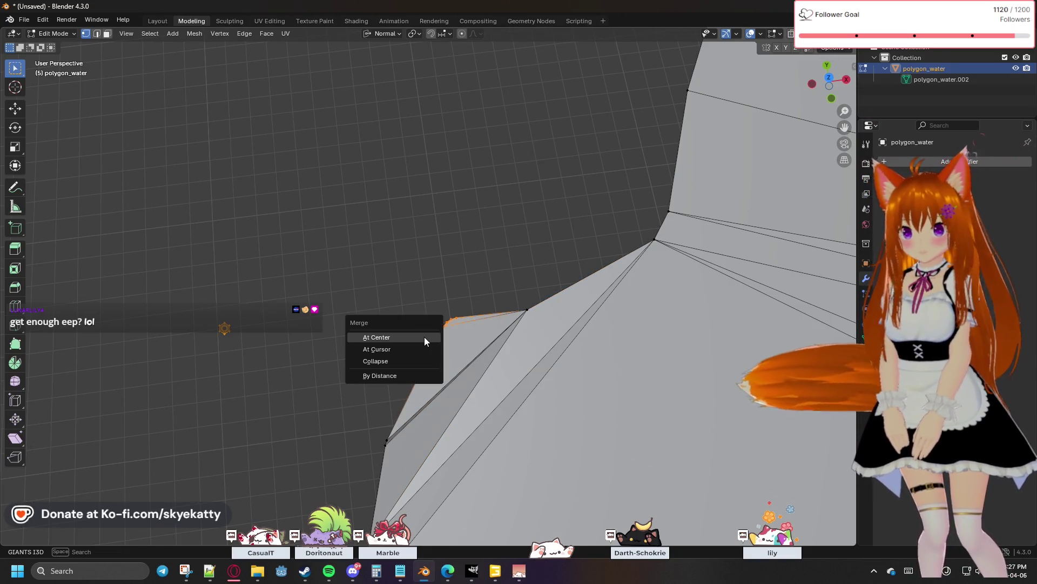
pyautogui.click(424, 337)
pyautogui.keyDown('shift'); pyautogui.moveTo(424, 337); pyautogui.dragTo(492, 273, button='middle'); pyautogui.keyUp('shift')
pyautogui.press('m')
pyautogui.click(470, 288)
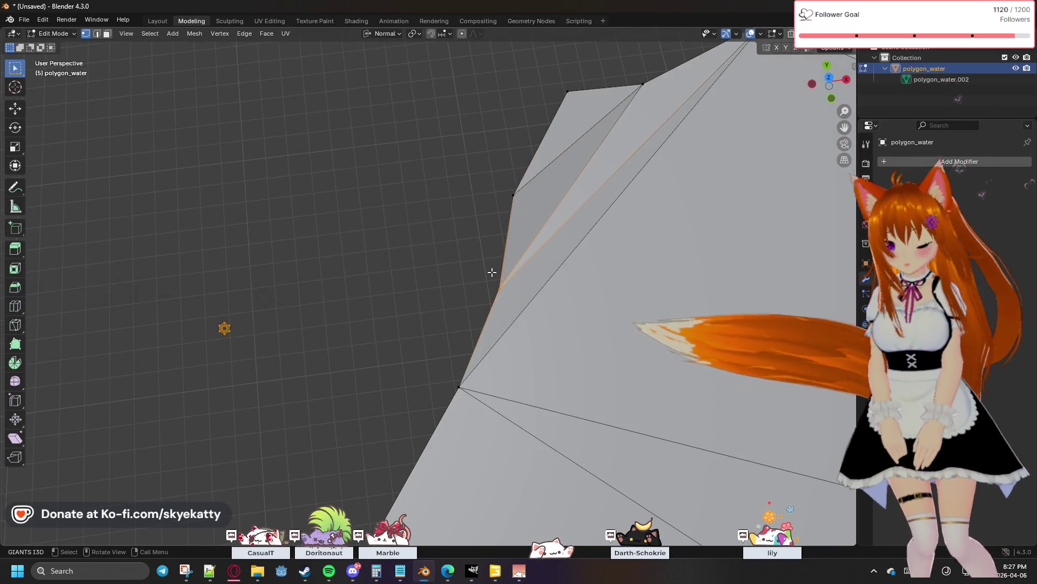
pyautogui.press('m')
pyautogui.click(492, 274)
pyautogui.keyDown('shift'); pyautogui.moveTo(482, 394); pyautogui.dragTo(506, 343, button='middle'); pyautogui.keyUp('shift')
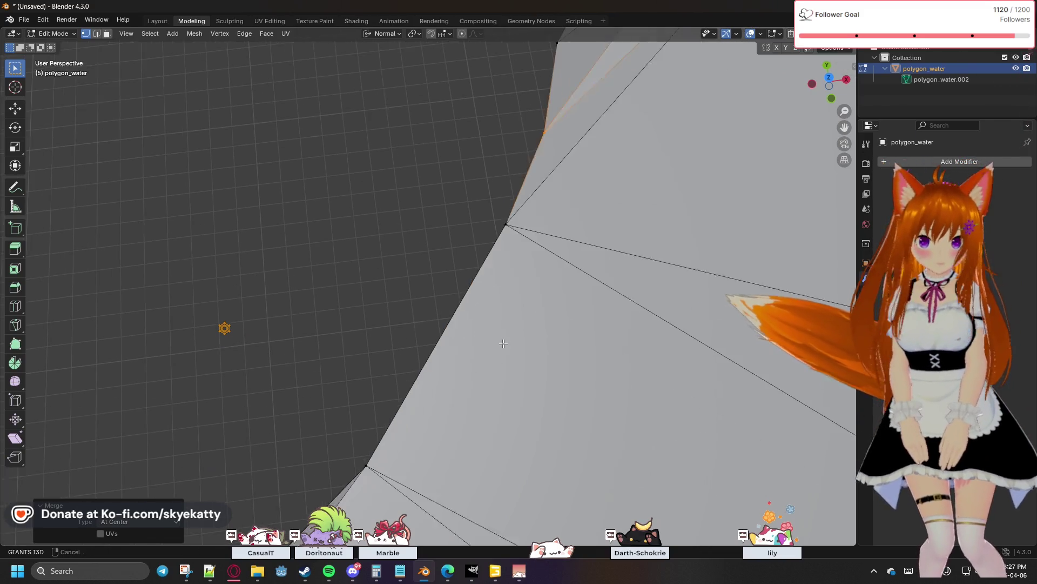
pyautogui.keyDown('shift'); pyautogui.click(505, 216); pyautogui.keyUp('shift')
pyautogui.press('m')
pyautogui.click(495, 184)
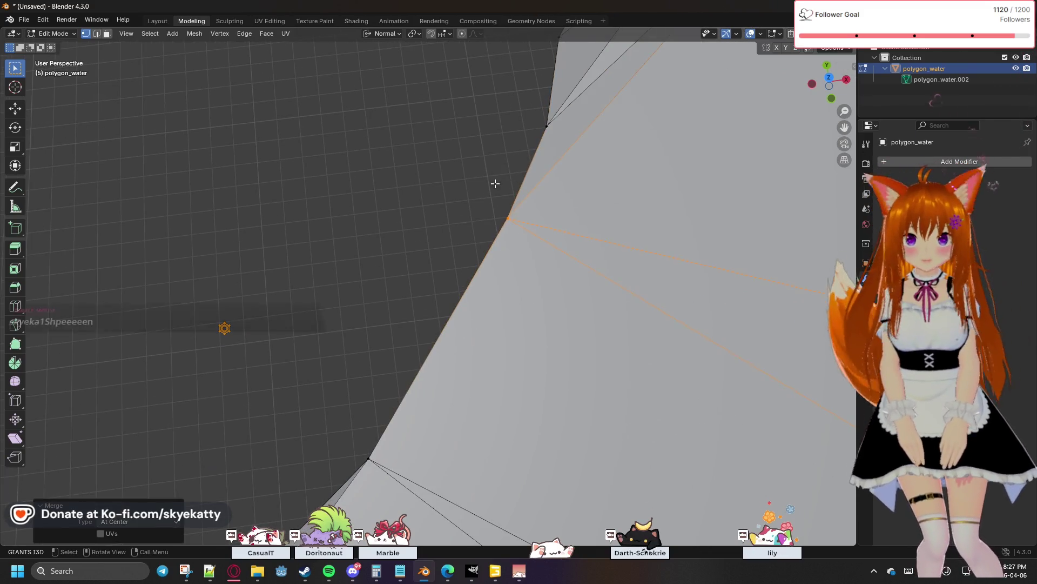
# Inspect the merged corner from another angle and merge two more doubled corner vertices At Center
pyautogui.moveTo(512, 278)
pyautogui.mouseDown(button='middle')
pyautogui.moveTo(542, 276)
pyautogui.moveTo(514, 196)
pyautogui.mouseUp(button='middle')
pyautogui.press('a')
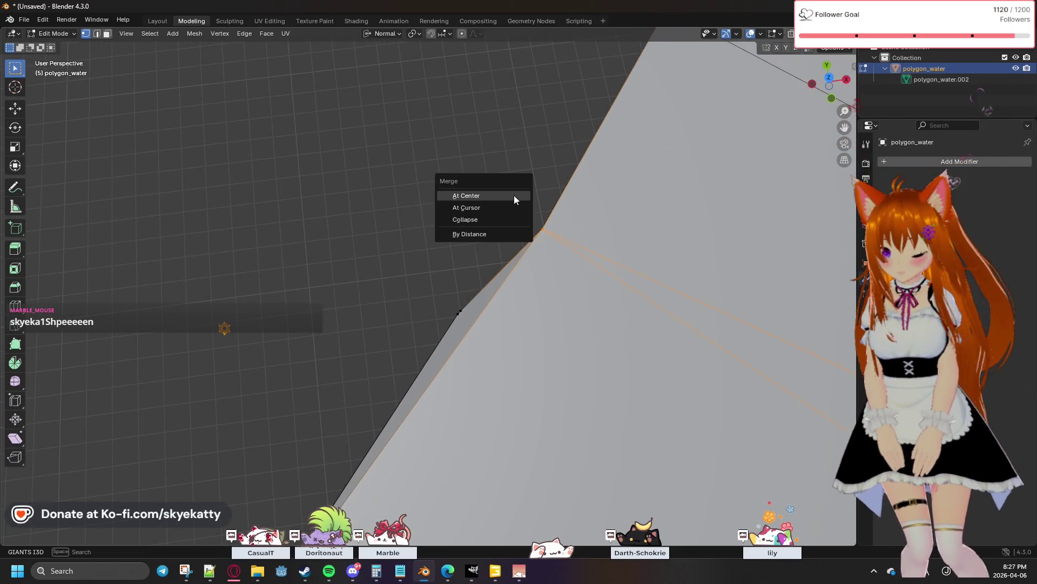
pyautogui.click(441, 294)
pyautogui.press('m')
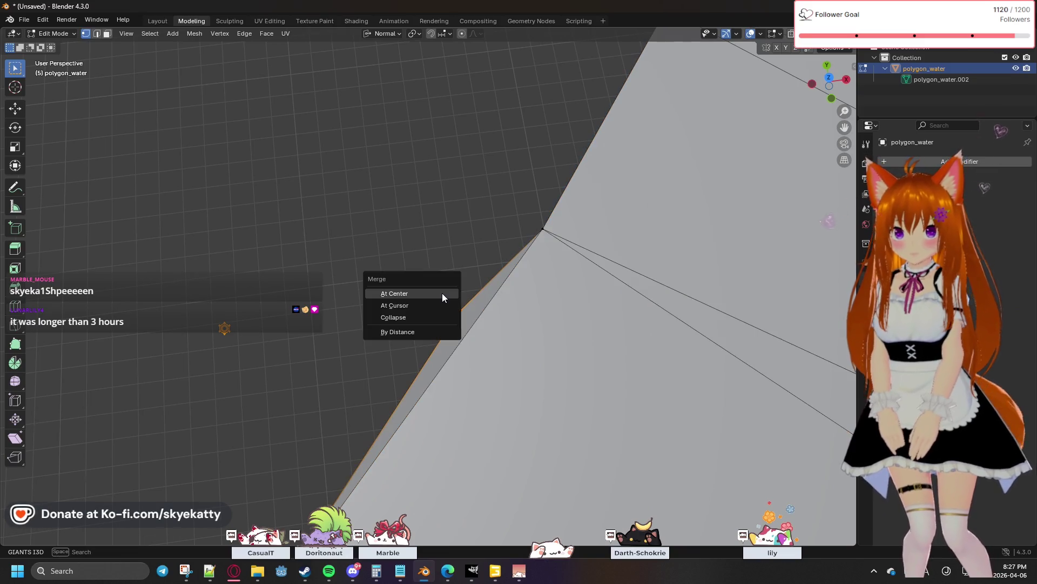
pyautogui.click(442, 293)
pyautogui.moveTo(442, 293)
pyautogui.mouseDown(button='middle')
pyautogui.moveTo(505, 310)
pyautogui.moveTo(524, 291)
pyautogui.mouseUp(button='middle')
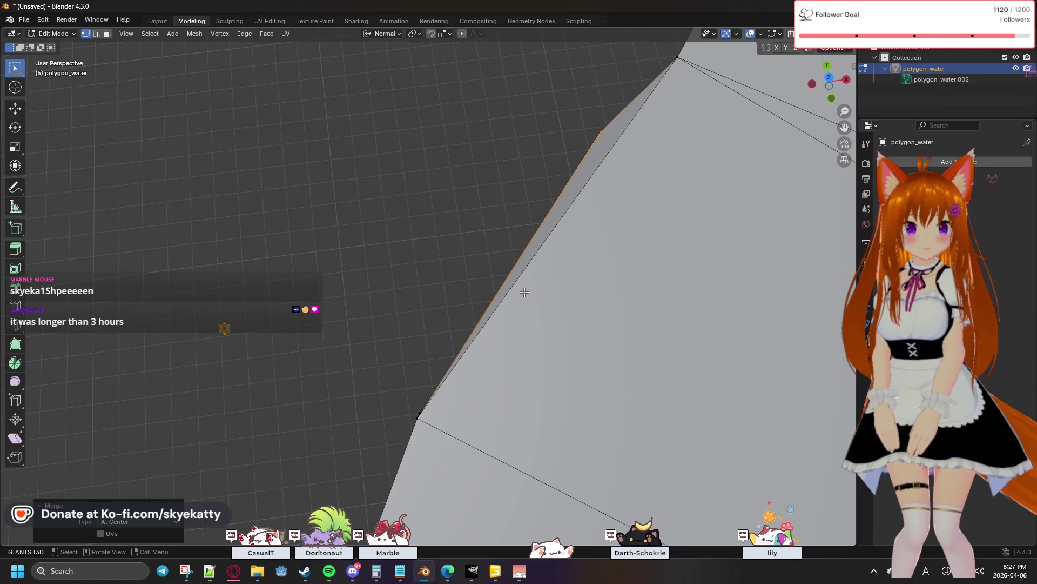
pyautogui.moveTo(482, 366); pyautogui.dragTo(503, 344, button='middle')
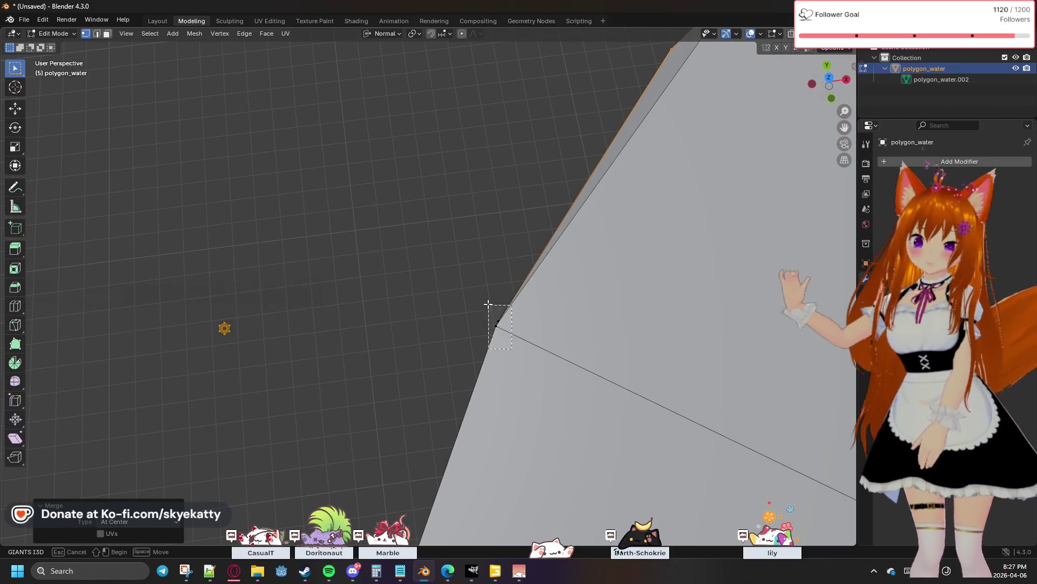
pyautogui.keyDown('shift'); pyautogui.click(489, 308); pyautogui.keyUp('shift')
pyautogui.press('m')
pyautogui.click(488, 304)
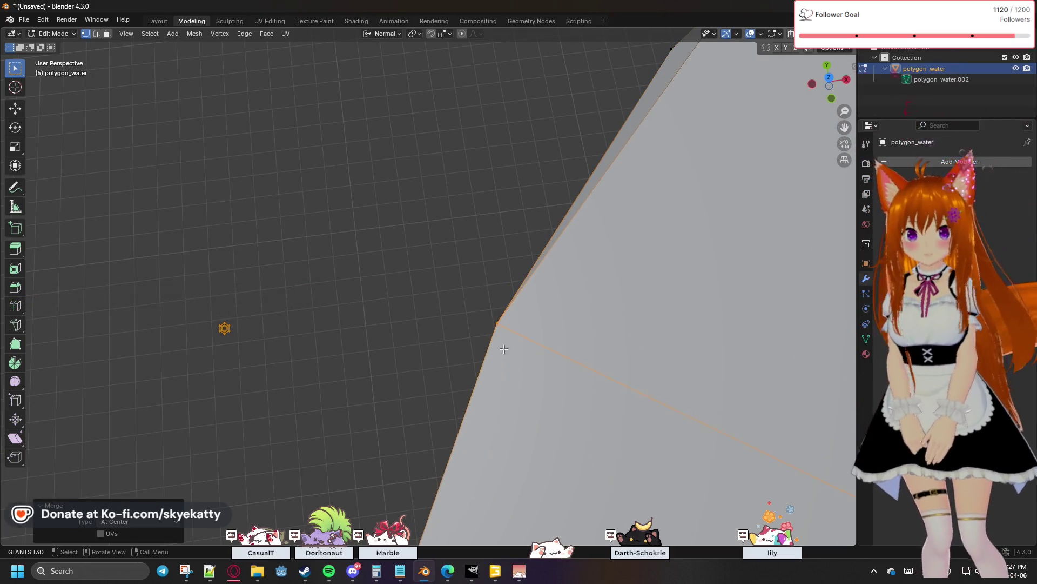
pyautogui.scroll(2, 510, 367)
pyautogui.scroll(-3, 463, 368)
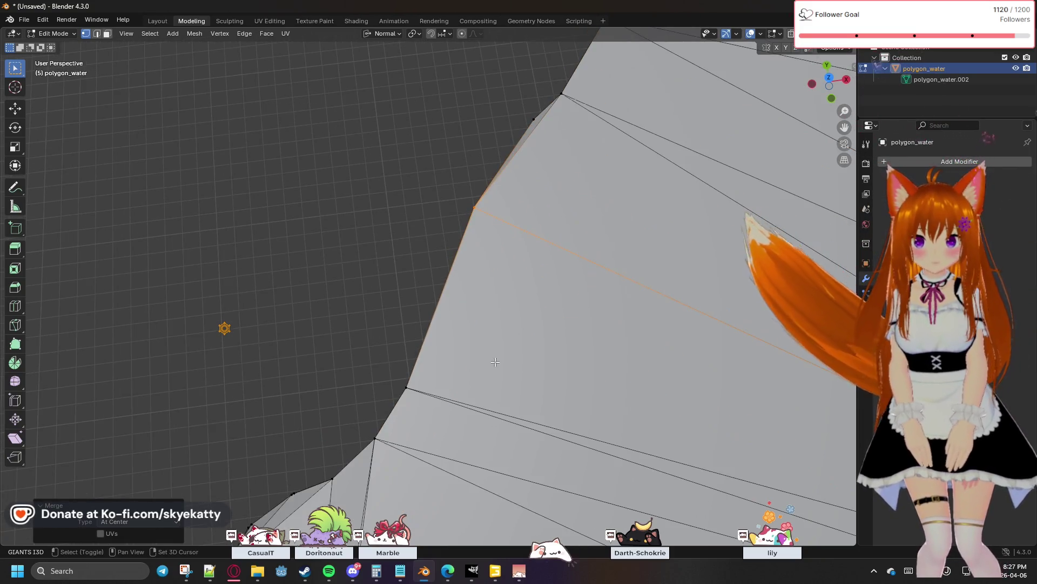
# Merge two stray shoreline vertex pairs At Center on the next part of the edge
pyautogui.keyDown('shift'); pyautogui.moveTo(463, 368); pyautogui.dragTo(499, 336, button='middle'); pyautogui.keyUp('shift')
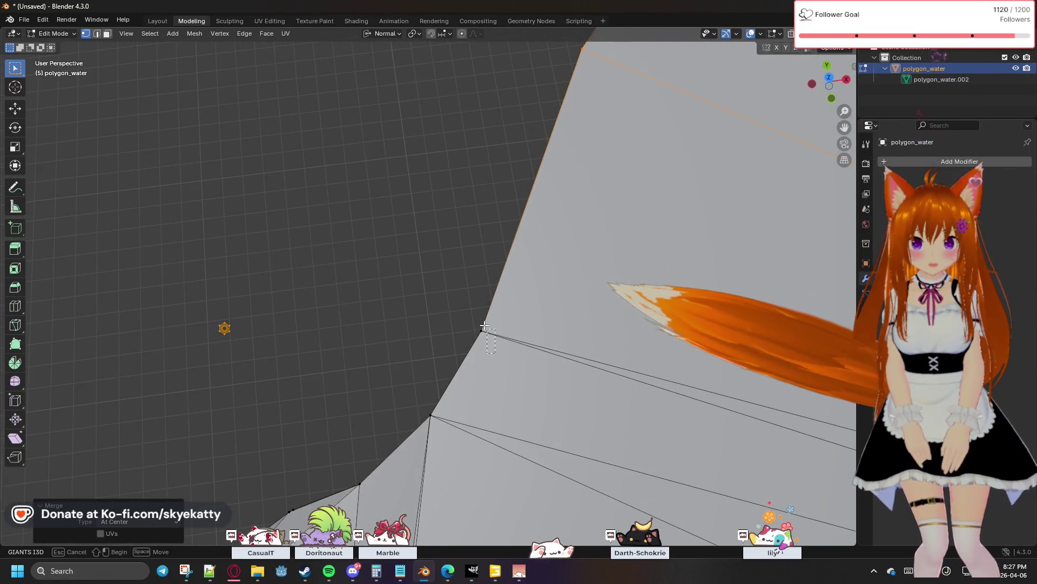
pyautogui.moveTo(498, 336); pyautogui.dragTo(454, 316)
pyautogui.press('m')
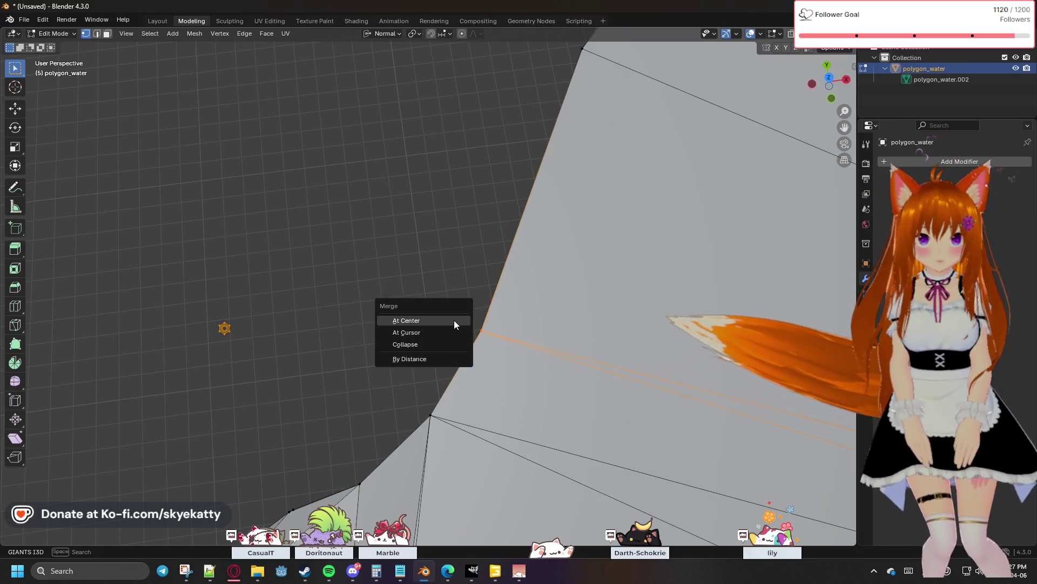
pyautogui.click(454, 320)
pyautogui.keyDown('shift'); pyautogui.click(430, 415); pyautogui.keyUp('shift')
pyautogui.press('m')
pyautogui.click(414, 398)
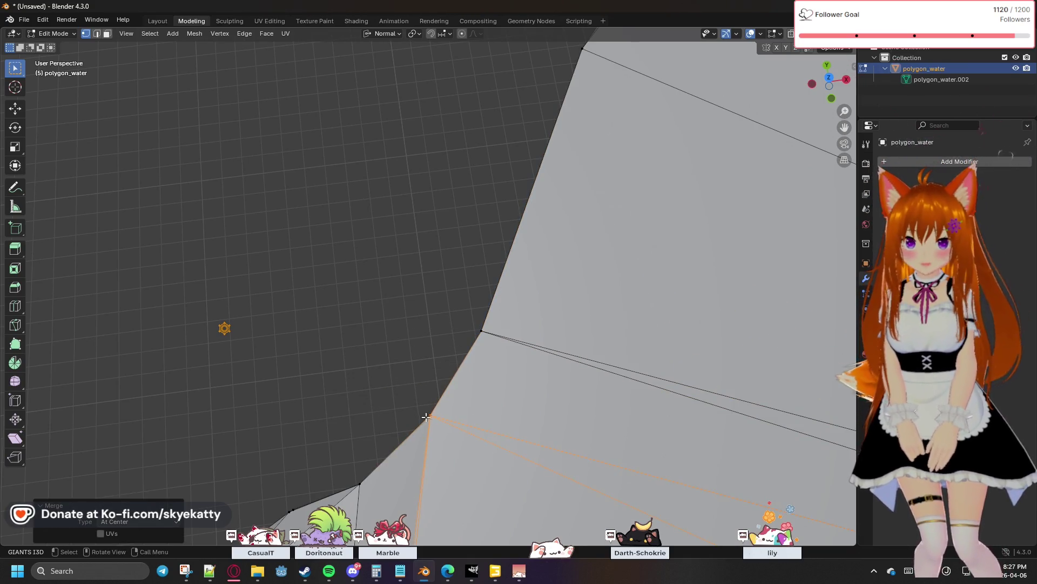
# Merge three further doubled vertices At Center along the shoreline
pyautogui.keyDown('shift'); pyautogui.moveTo(414, 398); pyautogui.dragTo(491, 387, button='middle'); pyautogui.keyUp('shift')
pyautogui.click(558, 312)
pyautogui.press('m')
pyautogui.click(559, 311)
pyautogui.click(504, 341)
pyautogui.press('m')
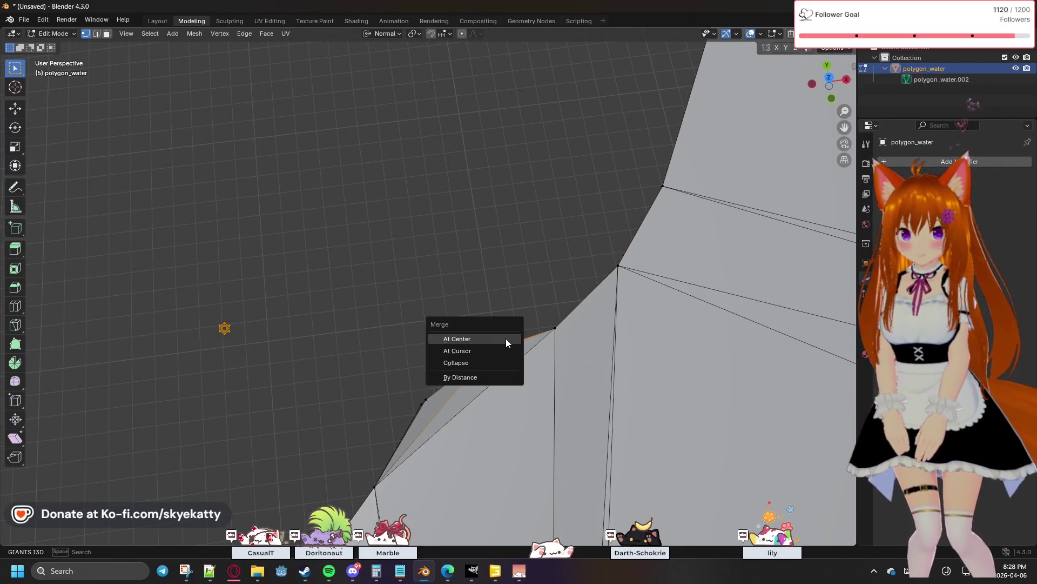
pyautogui.click(506, 338)
pyautogui.click(401, 392)
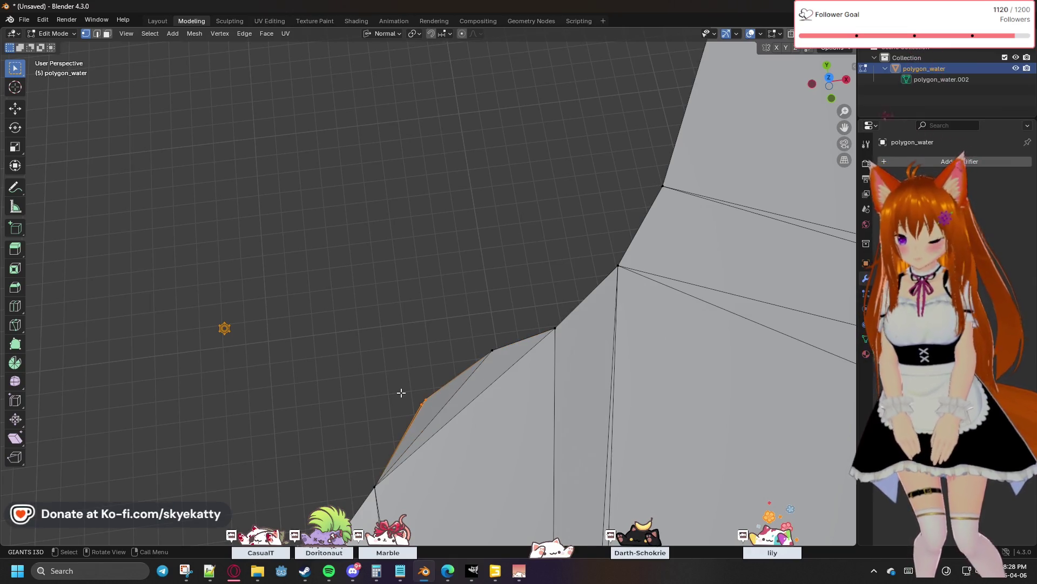
pyautogui.press('m')
pyautogui.click(401, 392)
# Merge the remaining doubled vertices At Center at the next corners, including the lower one
pyautogui.keyDown('shift'); pyautogui.moveTo(401, 393); pyautogui.dragTo(466, 370, button='middle'); pyautogui.keyUp('shift')
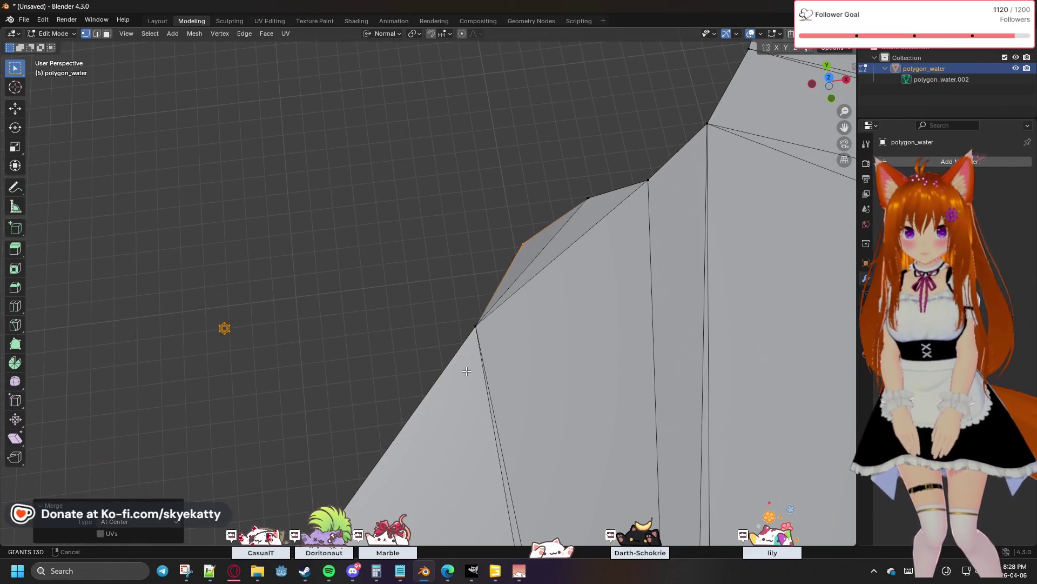
pyautogui.click(474, 308)
pyautogui.press('m')
pyautogui.click(472, 305)
pyautogui.moveTo(471, 305)
pyautogui.keyDown('shift'); pyautogui.mouseDown(button='middle')
pyautogui.moveTo(521, 326)
pyautogui.moveTo(418, 378)
pyautogui.moveTo(465, 356)
pyautogui.mouseUp(button='middle'); pyautogui.keyUp('shift')
pyautogui.click(419, 378)
pyautogui.press('m')
pyautogui.click(418, 379)
pyautogui.click(482, 321)
pyautogui.press('m')
pyautogui.click(479, 341)
pyautogui.click(473, 453)
pyautogui.press('m')
pyautogui.click(418, 472)
pyautogui.moveTo(418, 473)
pyautogui.keyDown('shift'); pyautogui.mouseDown(button='middle')
pyautogui.moveTo(504, 462)
pyautogui.moveTo(519, 379)
pyautogui.moveTo(511, 405)
pyautogui.moveTo(507, 343)
pyautogui.mouseUp(button='middle'); pyautogui.keyUp('shift')
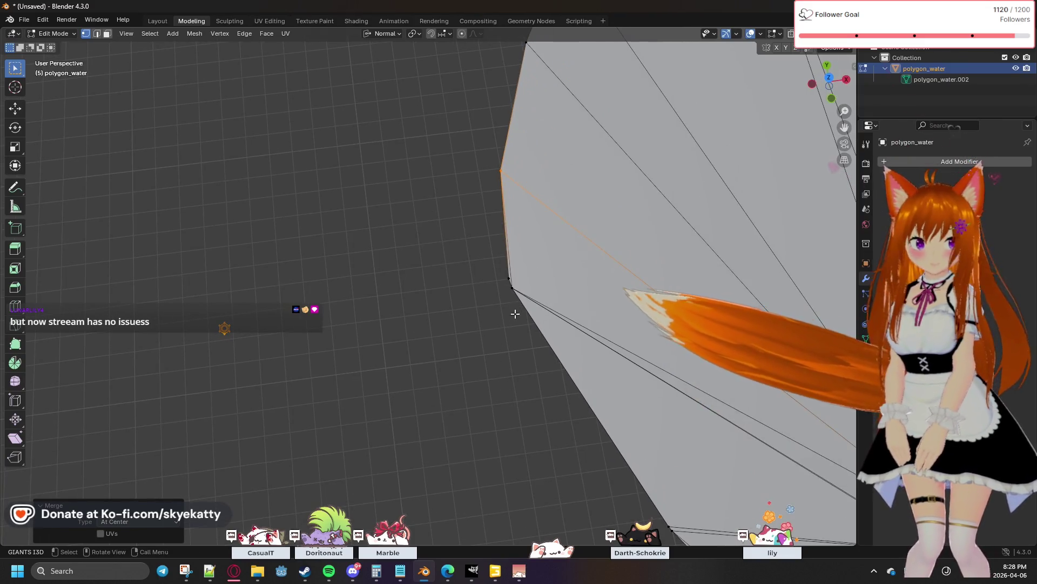
# Undo the last three merges and redo two of them, leaving the faulty one reverted
pyautogui.hotkey('ctrl', 'z')
pyautogui.hotkey('ctrl', 'z')
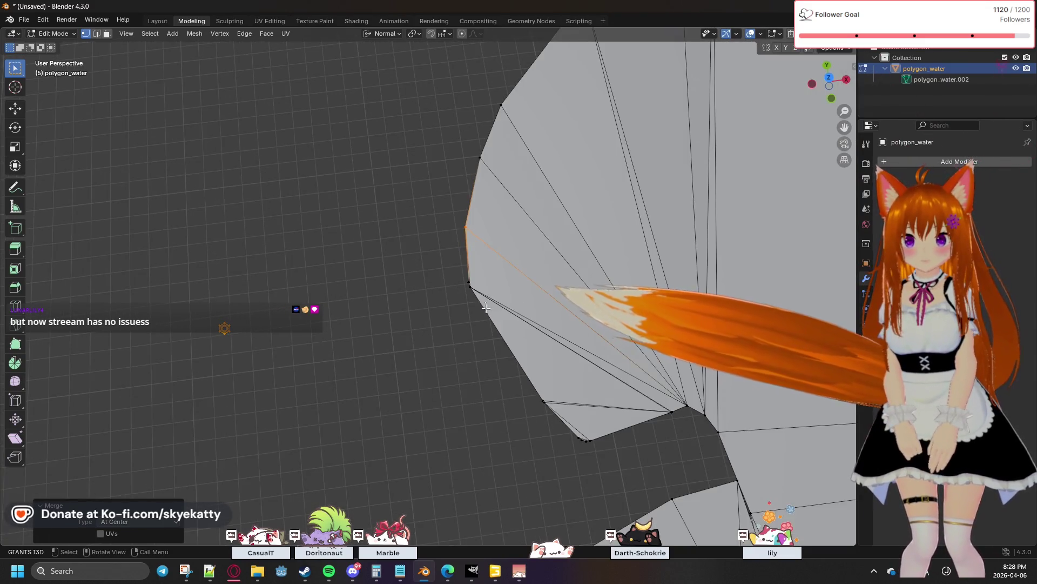
pyautogui.hotkey('ctrl', 'z')
pyautogui.hotkey('ctrl', 'z')
pyautogui.hotkey('ctrl', 'shift', 'z')
pyautogui.hotkey('ctrl', 'z')
pyautogui.hotkey('ctrl', 'shift', 'z')
pyautogui.hotkey('ctrl', 'shift', 'z')
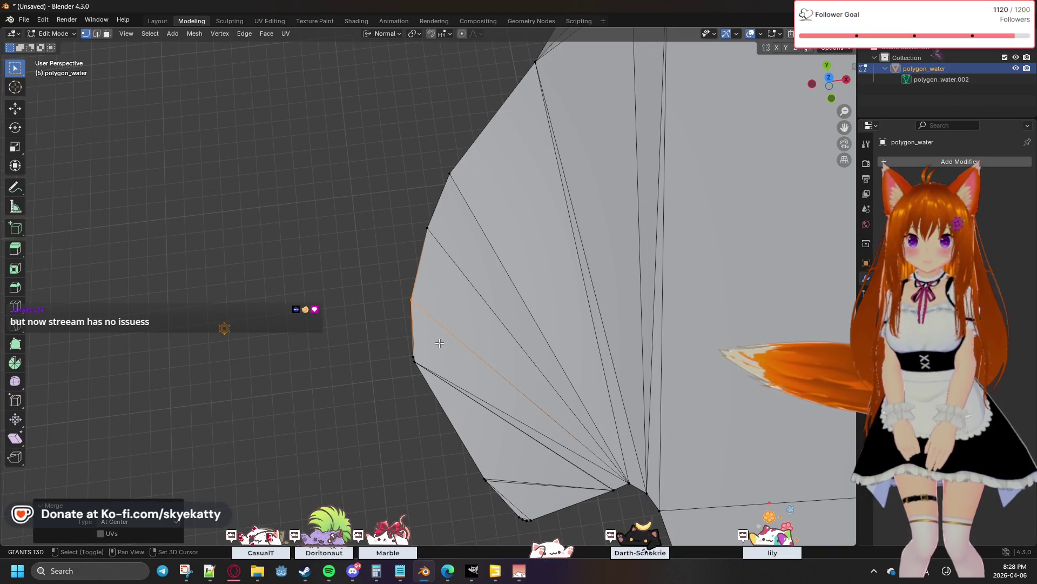
pyautogui.moveTo(438, 341); pyautogui.dragTo(449, 324, button='middle')
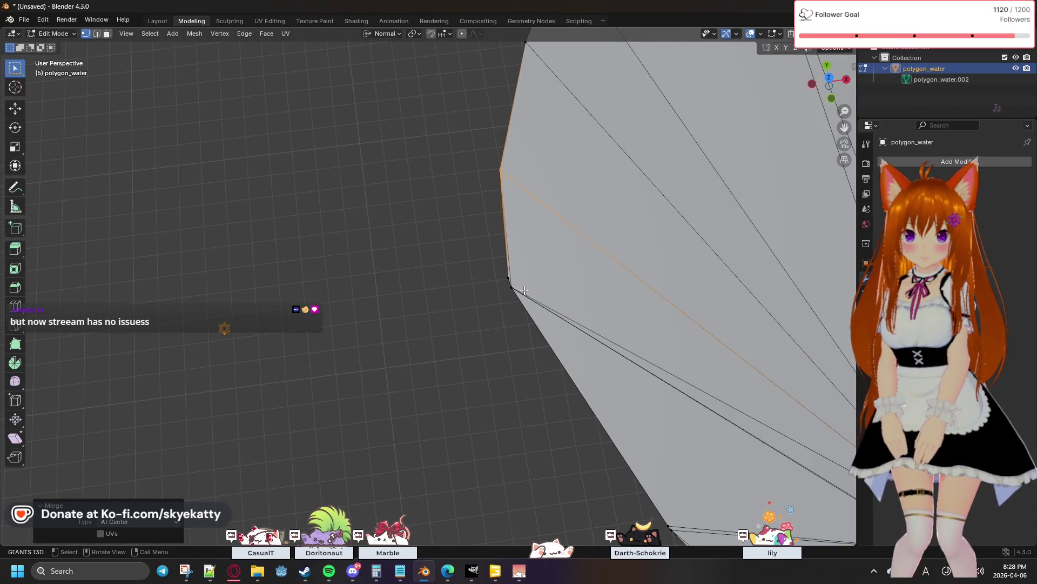
# Merge a shoreline vertex and the cluster of overlapping bottom vertices At Center
pyautogui.click(524, 290)
pyautogui.press('m')
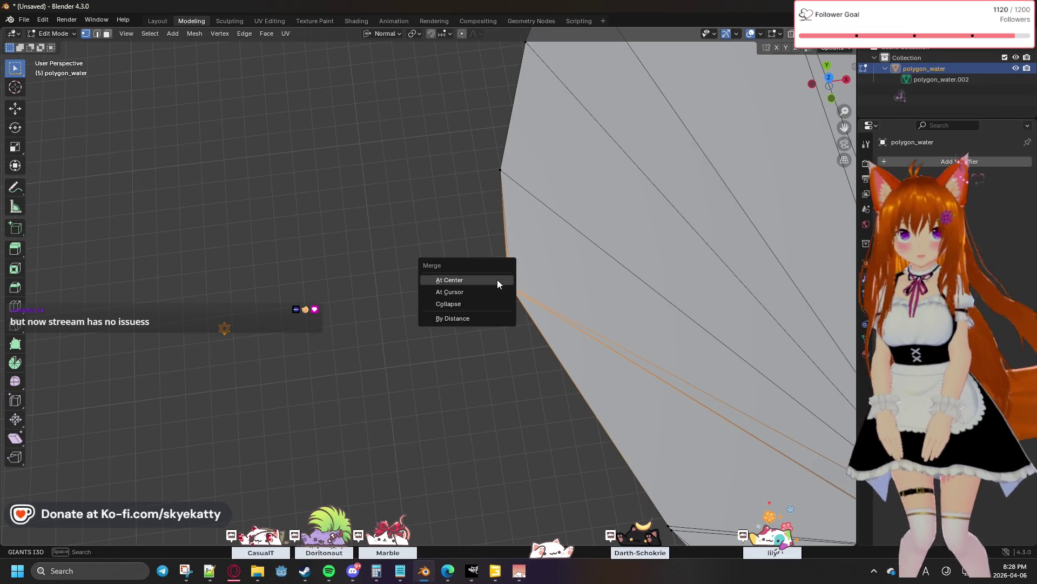
pyautogui.click(498, 301)
pyautogui.moveTo(497, 301); pyautogui.dragTo(565, 313, button='middle')
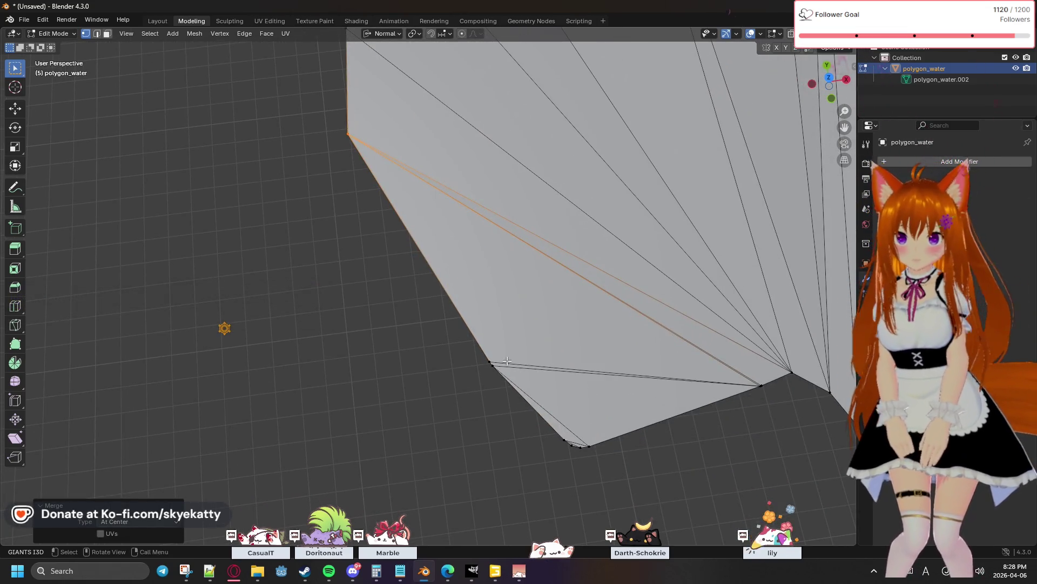
pyautogui.click(492, 363)
pyautogui.press('m')
pyautogui.moveTo(585, 461); pyautogui.dragTo(547, 420)
pyautogui.moveTo(604, 485); pyautogui.dragTo(570, 442)
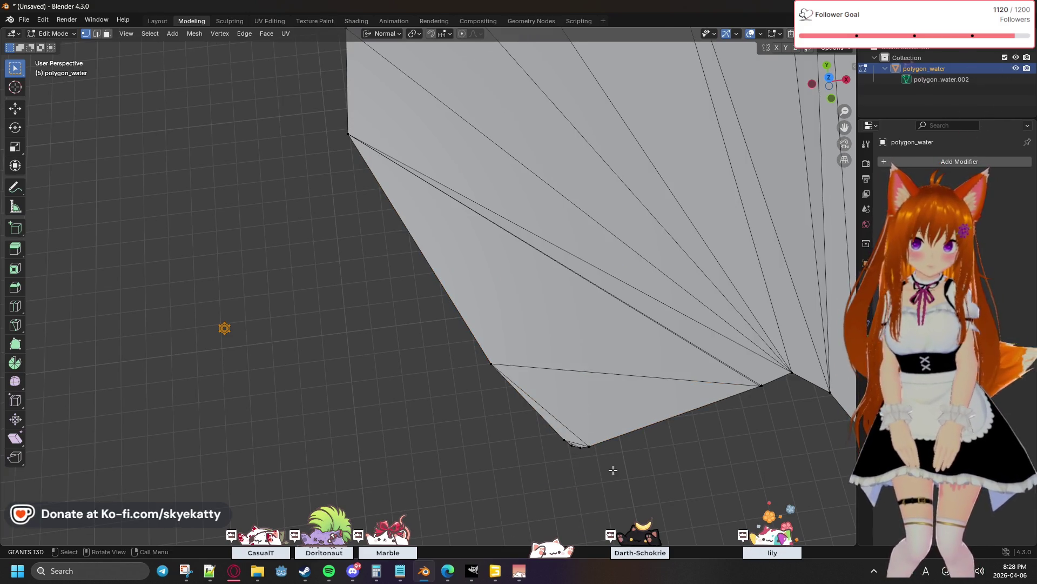
pyautogui.press('m')
pyautogui.click(546, 428)
# Merge the fan of stray vertices near the shoreline edge into single points At Center
pyautogui.keyDown('shift'); pyautogui.moveTo(645, 456); pyautogui.dragTo(585, 445, button='middle'); pyautogui.keyUp('shift')
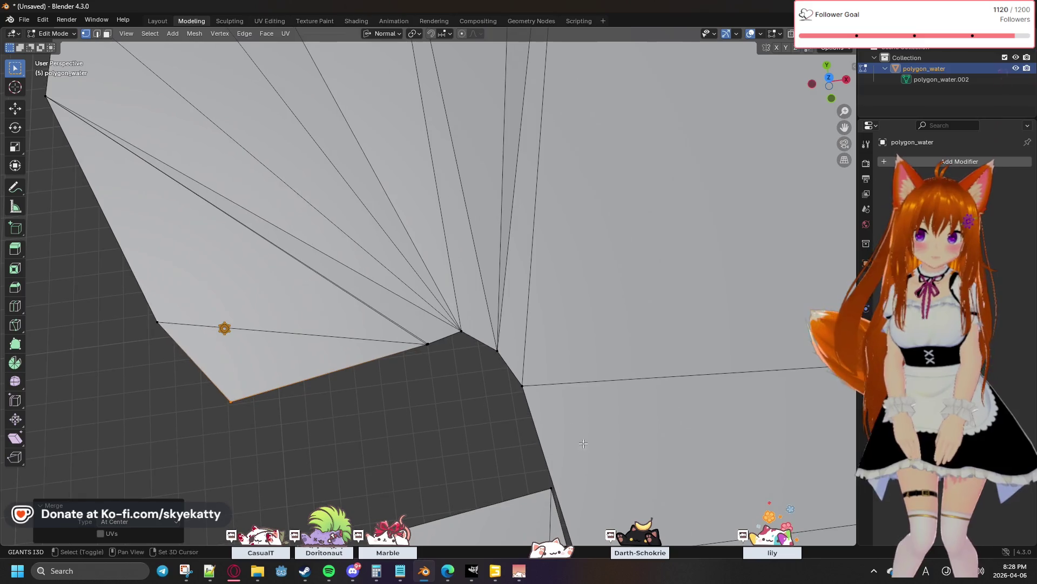
pyautogui.click(440, 343)
pyautogui.press('m')
pyautogui.click(459, 319)
pyautogui.press('m')
pyautogui.click(460, 322)
pyautogui.click(496, 349)
pyautogui.press('m')
pyautogui.click(495, 354)
pyautogui.click(522, 385)
pyautogui.press('m')
pyautogui.click(536, 385)
# Orbit and pan the view toward the river-lake junction to inspect it
pyautogui.moveTo(497, 436); pyautogui.dragTo(504, 413, button='middle')
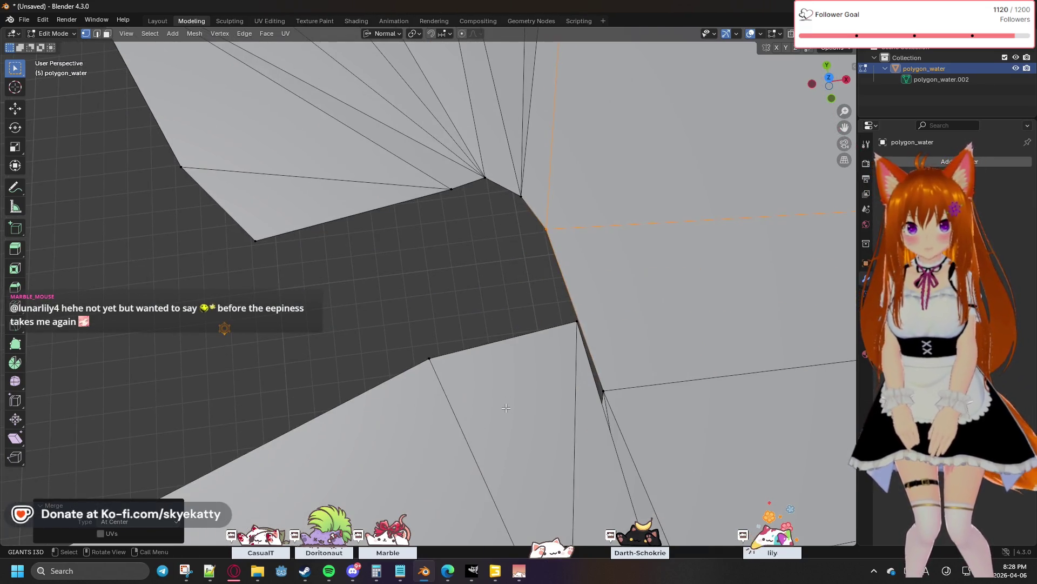
pyautogui.scroll(-1, 506, 408)
pyautogui.scroll(-2, 507, 408)
pyautogui.scroll(2, 506, 407)
pyautogui.keyDown('shift'); pyautogui.moveTo(506, 407); pyautogui.dragTo(435, 381, button='middle'); pyautogui.keyUp('shift')
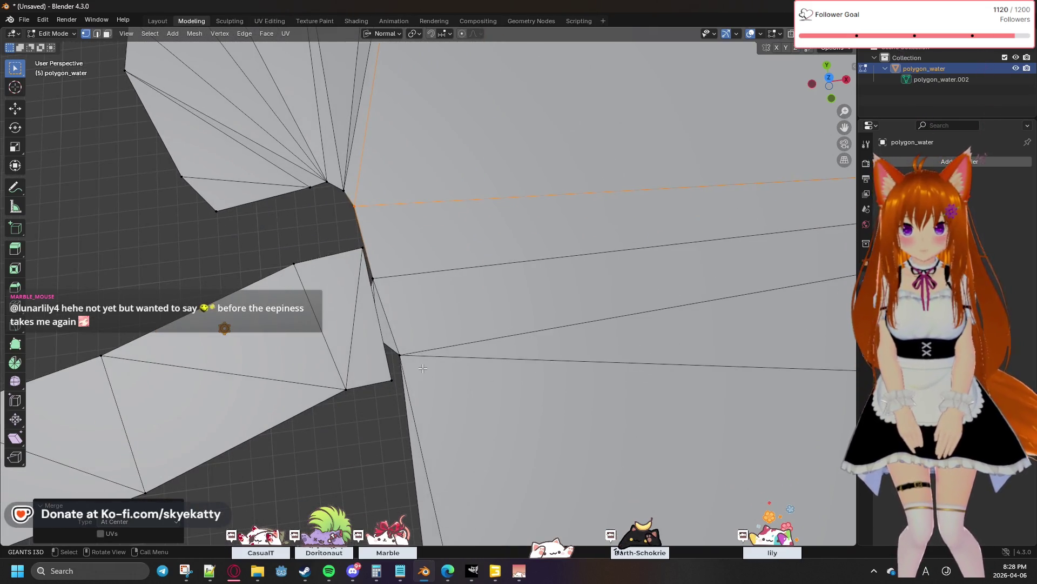
pyautogui.scroll(-2, 421, 364)
pyautogui.scroll(-2, 426, 357)
pyautogui.scroll(-1, 429, 353)
pyautogui.moveTo(429, 350)
pyautogui.mouseDown(button='middle')
pyautogui.moveTo(477, 281)
pyautogui.moveTo(484, 297)
pyautogui.moveTo(474, 185)
pyautogui.mouseUp(button='middle')
pyautogui.scroll(-3, 485, 300)
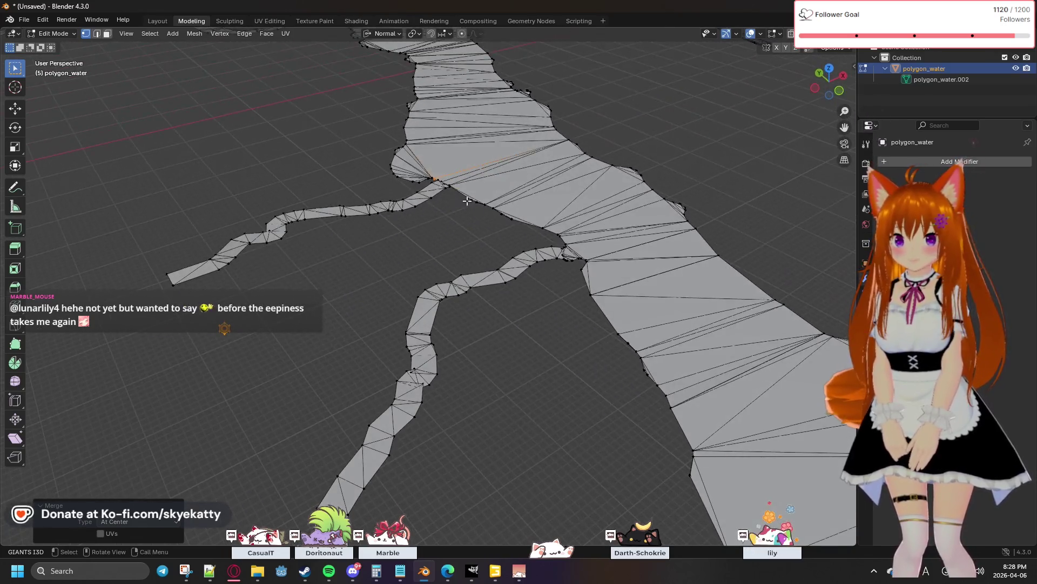
pyautogui.scroll(3, 473, 183)
pyautogui.scroll(2, 473, 185)
# Orbit around the river strip and select the junction vertex to examine the river-lake join
pyautogui.moveTo(498, 138)
pyautogui.mouseDown(button='middle')
pyautogui.moveTo(390, 327)
pyautogui.moveTo(405, 310)
pyautogui.mouseUp(button='middle')
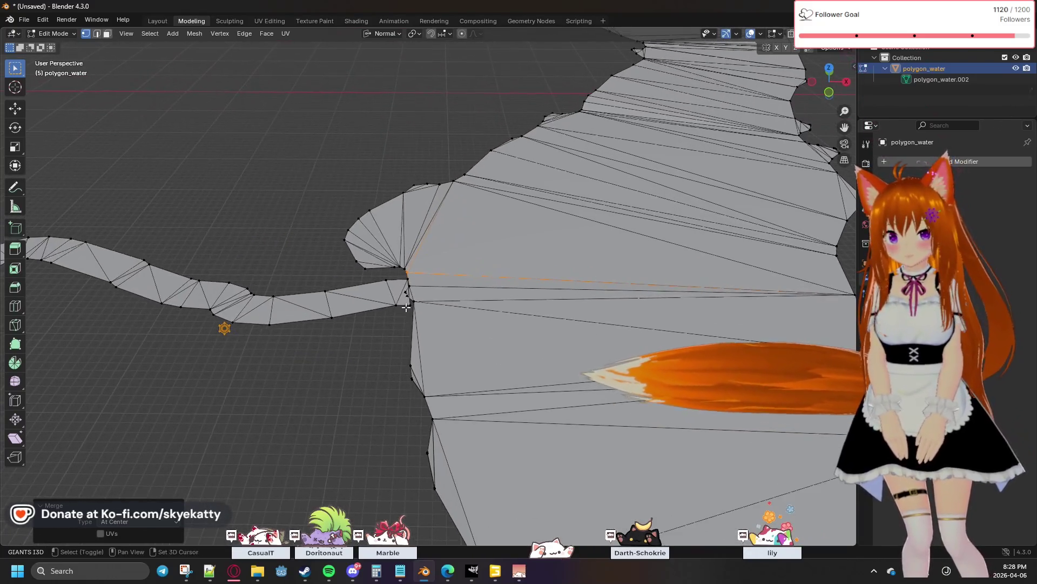
pyautogui.scroll(2, 405, 310)
pyautogui.scroll(4, 346, 322)
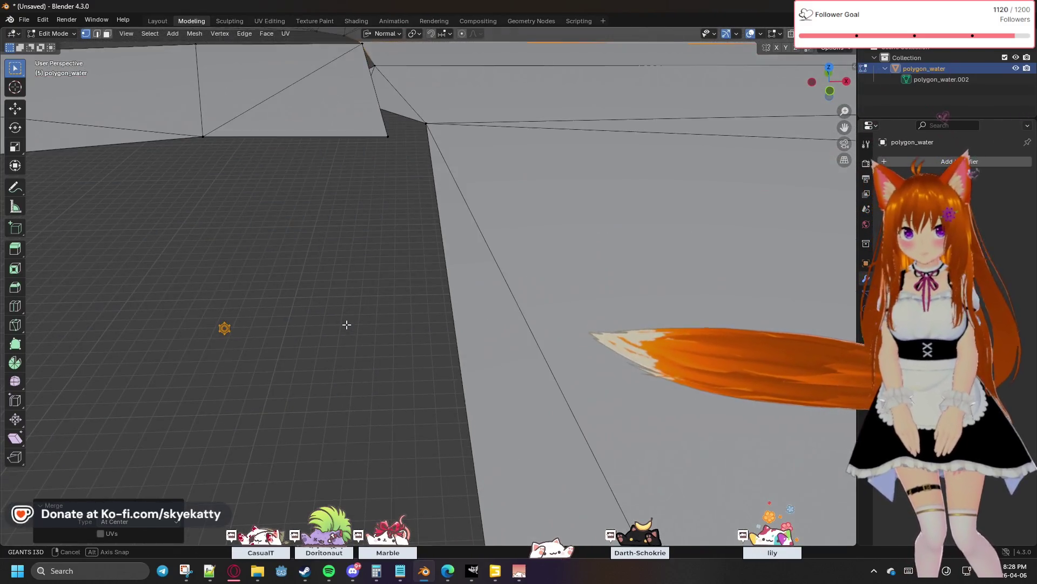
pyautogui.scroll(2, 360, 301)
pyautogui.scroll(2, 394, 255)
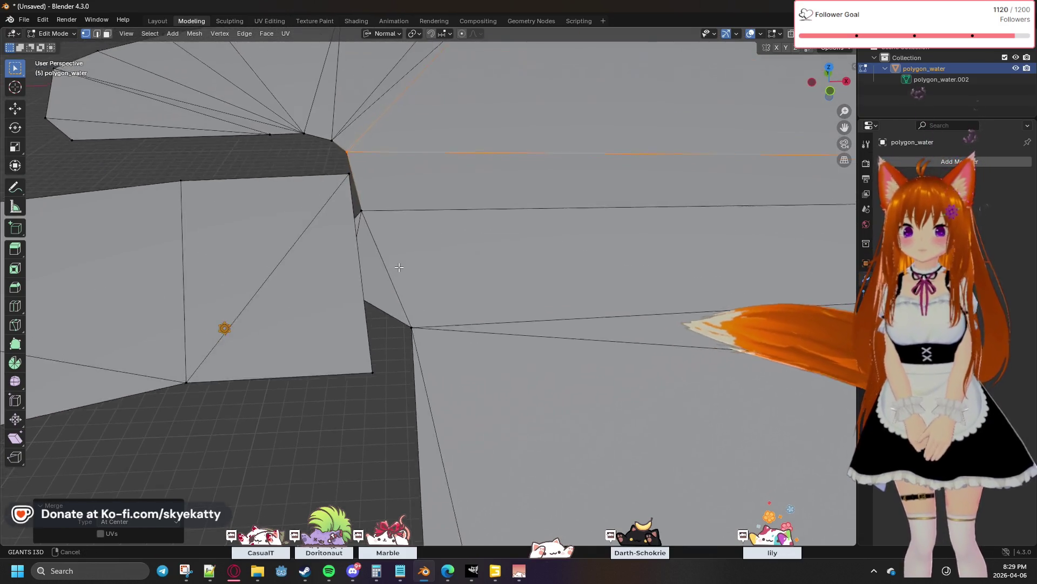
pyautogui.scroll(1, 405, 280)
pyautogui.moveTo(432, 249); pyautogui.dragTo(421, 268, button='middle')
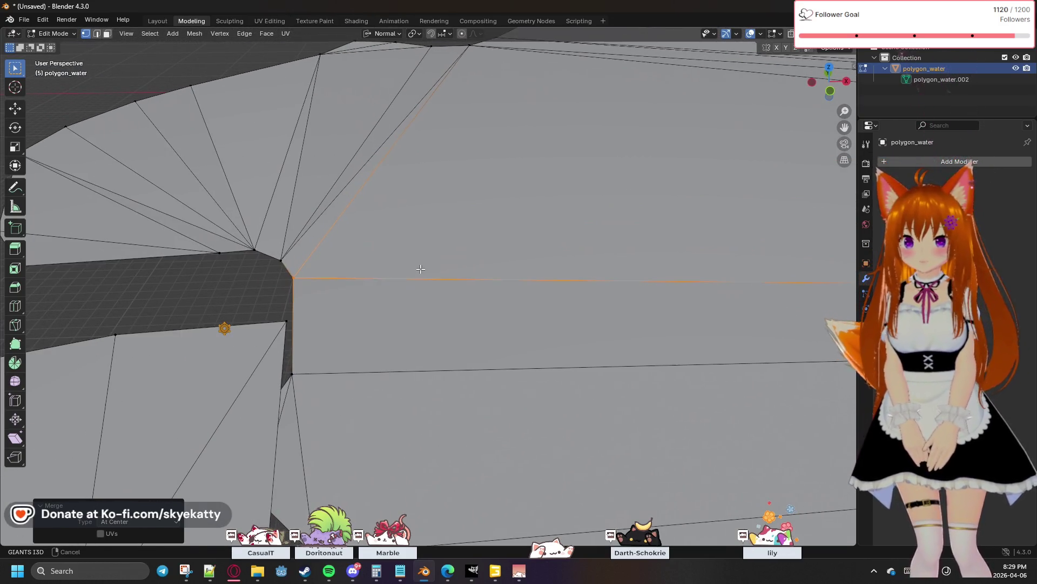
pyautogui.click(287, 322)
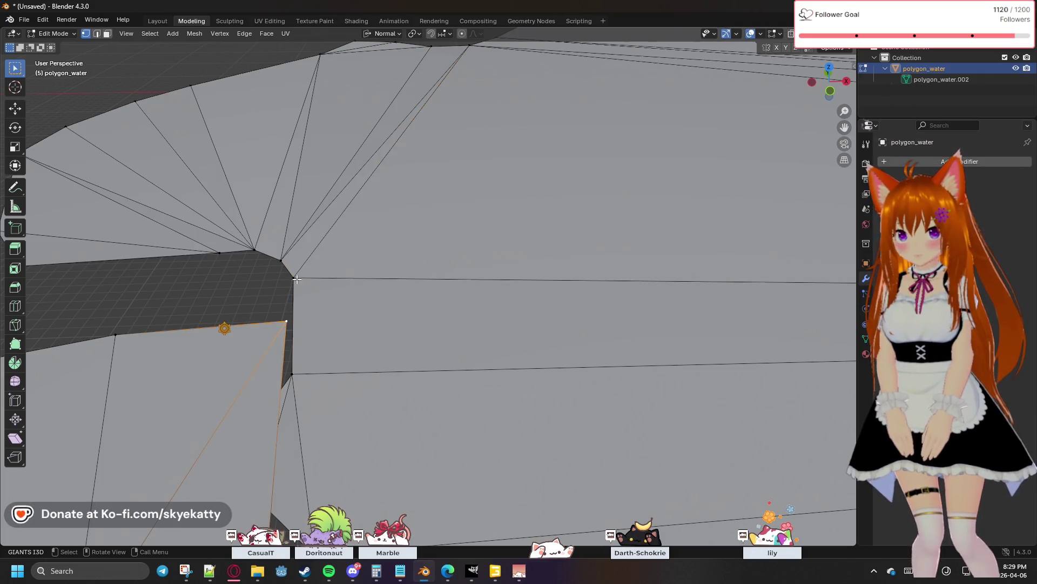
pyautogui.moveTo(348, 341); pyautogui.dragTo(343, 304, button='middle')
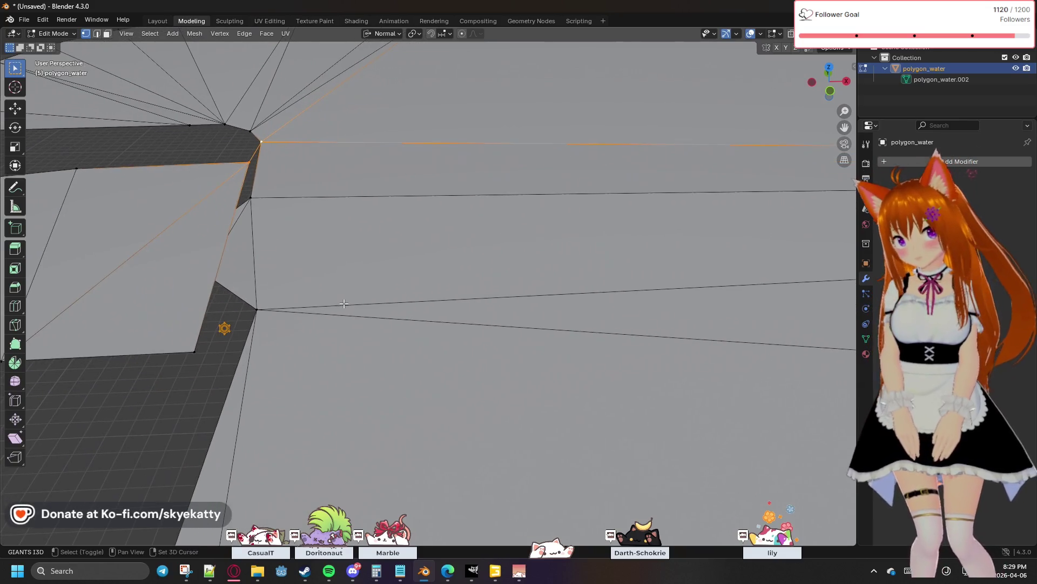
pyautogui.moveTo(260, 270)
pyautogui.mouseDown(button='middle')
pyautogui.moveTo(276, 271)
pyautogui.moveTo(289, 324)
pyautogui.mouseUp(button='middle')
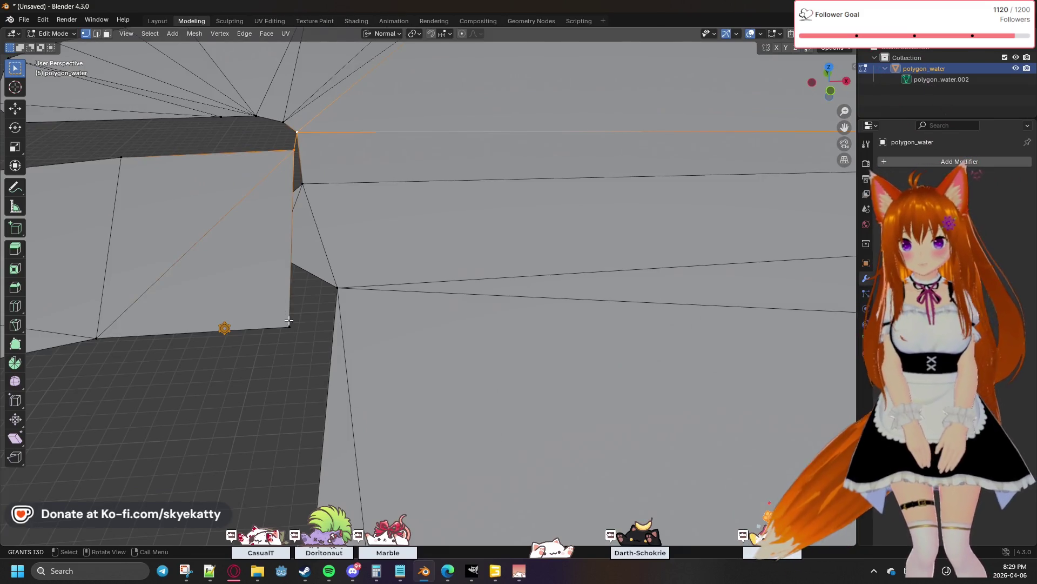
pyautogui.scroll(-3, 327, 322)
pyautogui.scroll(-2, 327, 322)
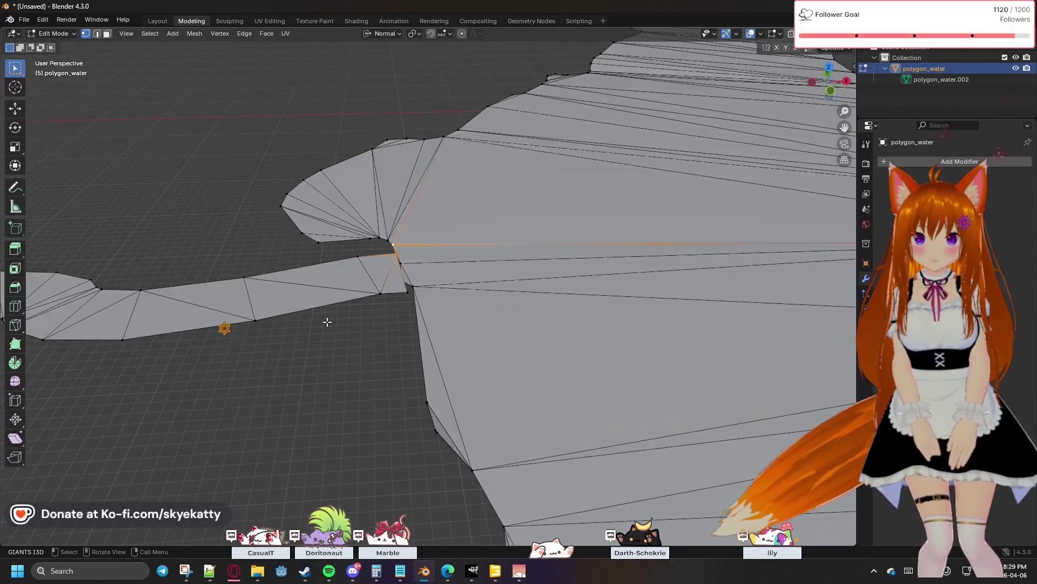
pyautogui.scroll(2, 326, 322)
pyautogui.moveTo(326, 322)
pyautogui.mouseDown(button='middle')
pyautogui.moveTo(278, 297)
pyautogui.moveTo(348, 272)
pyautogui.moveTo(369, 303)
pyautogui.moveTo(353, 306)
pyautogui.mouseUp(button='middle')
pyautogui.scroll(-3, 369, 275)
pyautogui.scroll(3, 369, 274)
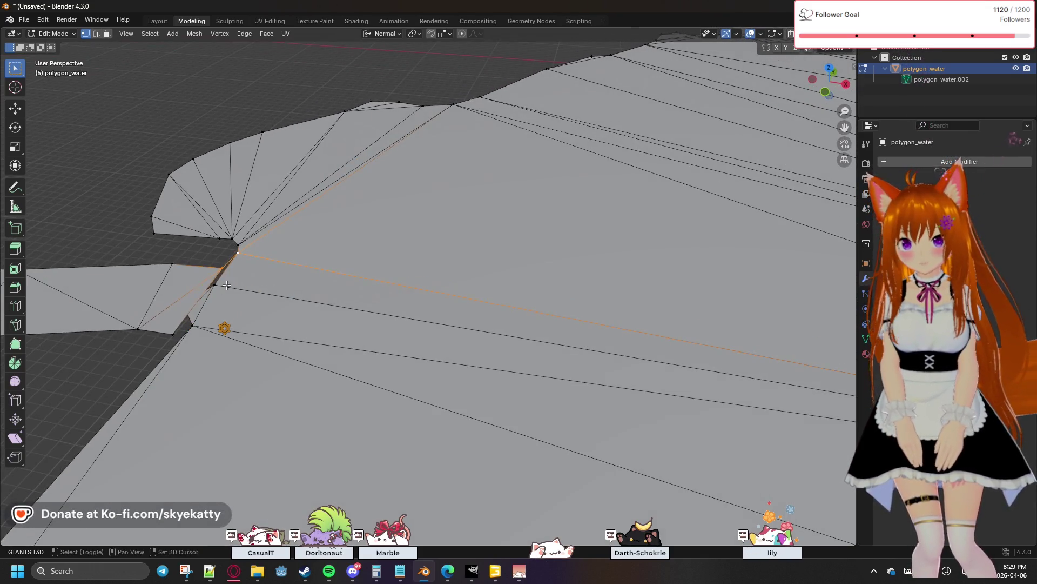
pyautogui.scroll(-3, 486, 230)
pyautogui.scroll(3, 487, 230)
pyautogui.moveTo(486, 230)
pyautogui.mouseDown(button='middle')
pyautogui.moveTo(444, 231)
pyautogui.moveTo(461, 228)
pyautogui.mouseUp(button='middle')
pyautogui.scroll(1, 386, 247)
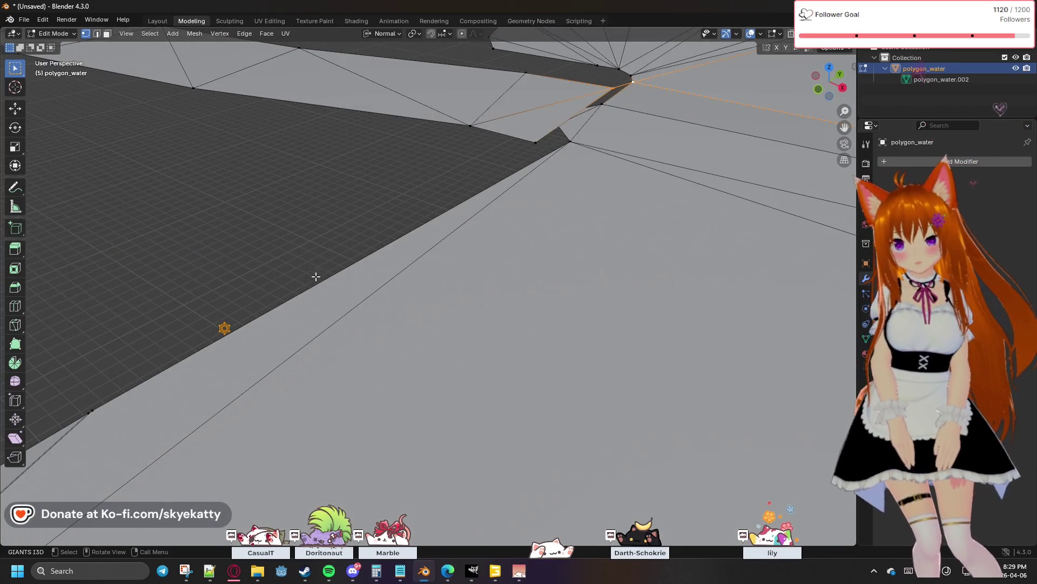
# Collapse the long diagonal junction edge into a single vertex At Center
pyautogui.click(97, 397)
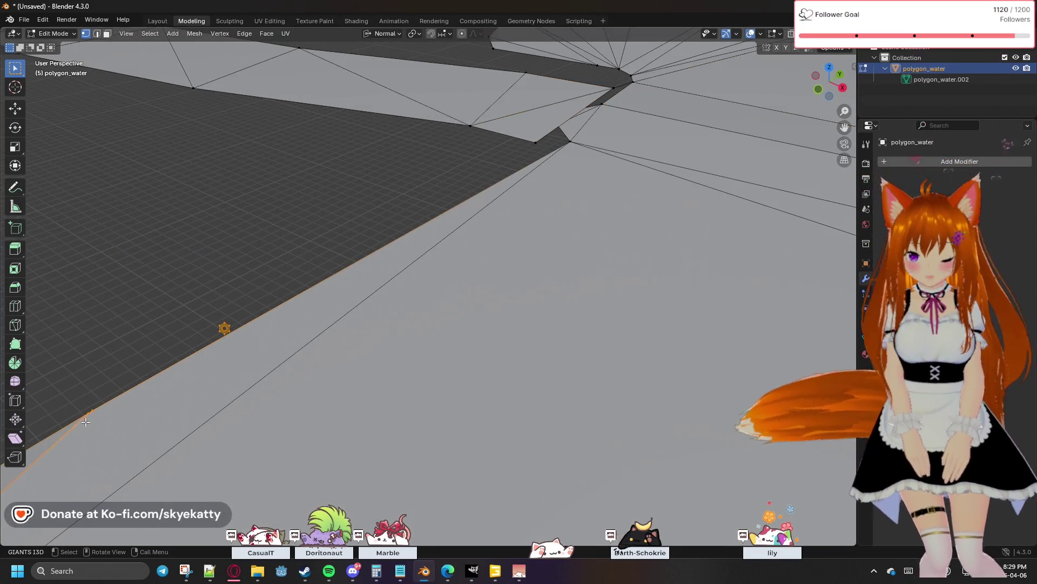
pyautogui.press('m')
pyautogui.click(86, 422)
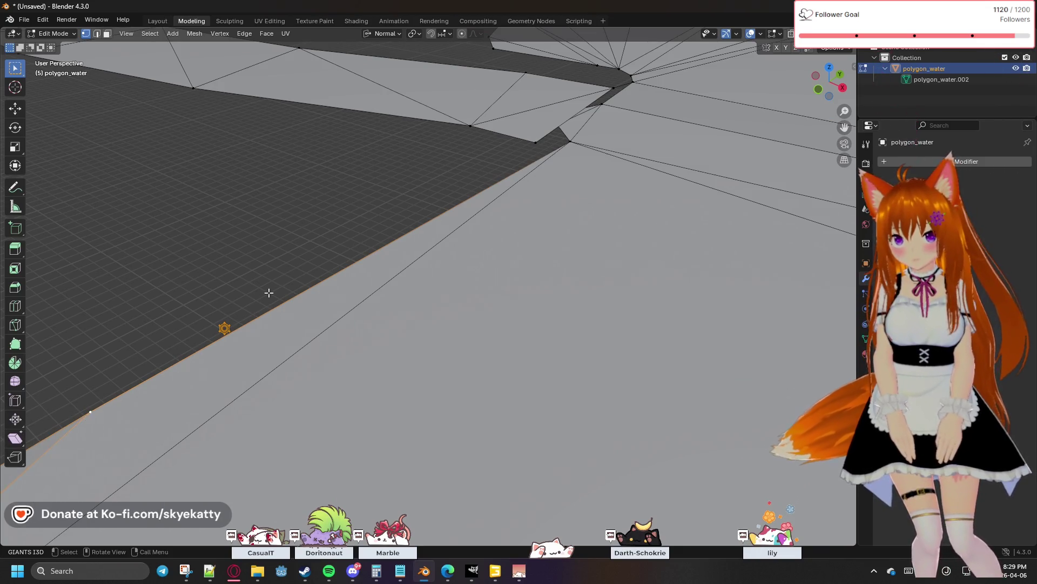
pyautogui.moveTo(518, 188); pyautogui.dragTo(553, 244, button='middle')
pyautogui.scroll(3, 584, 218)
pyautogui.scroll(-5, 584, 217)
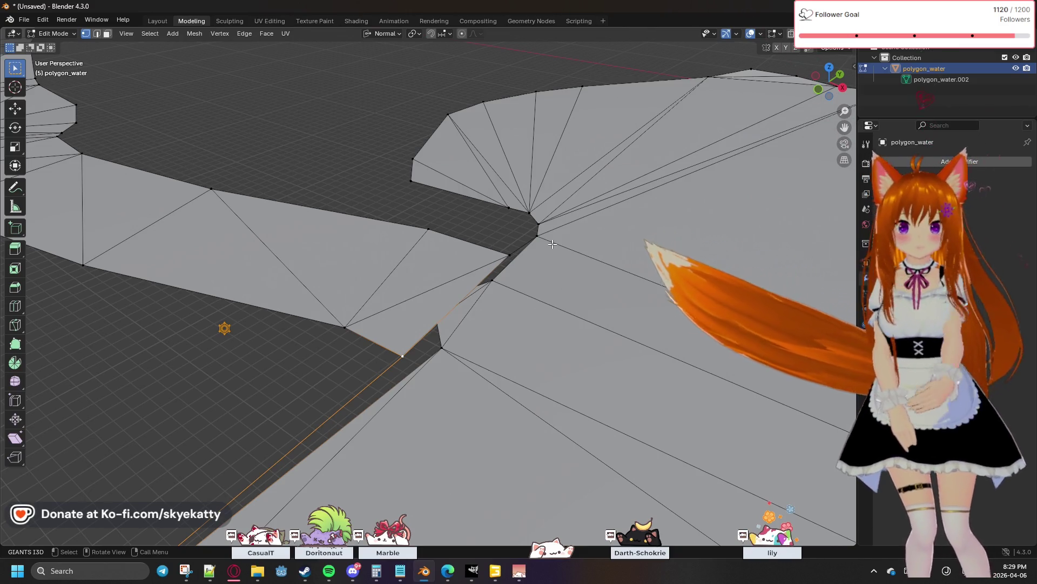
# Move the vertex beside the junction gap slightly toward the lake-side vertex
pyautogui.click(466, 351)
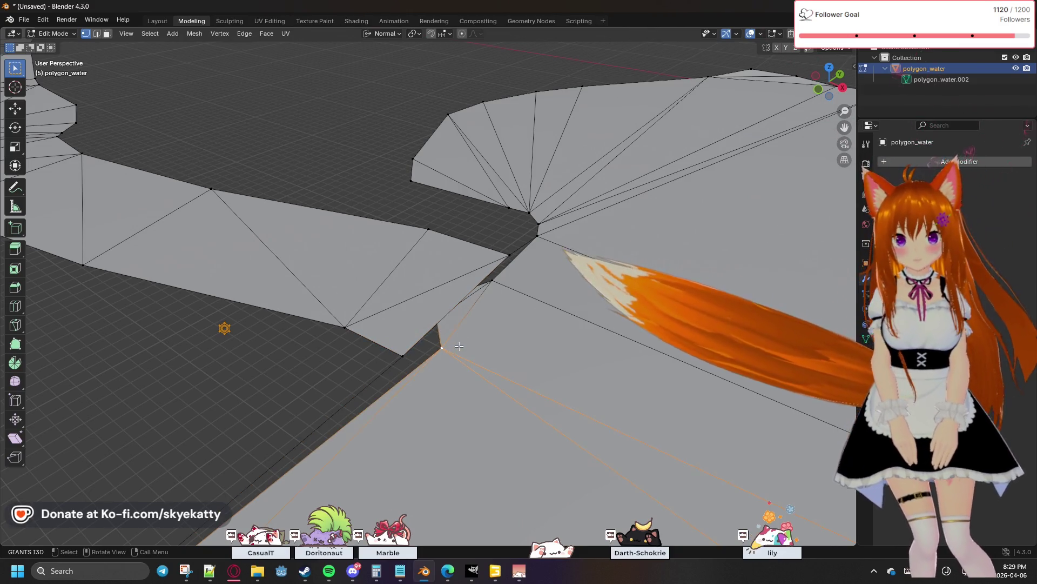
pyautogui.click(407, 354)
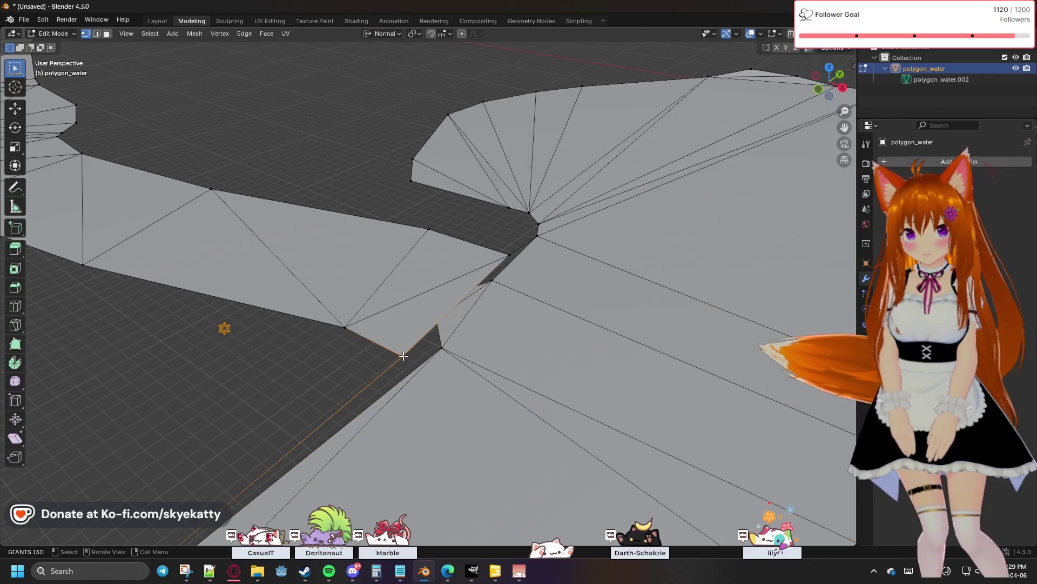
pyautogui.press('g')
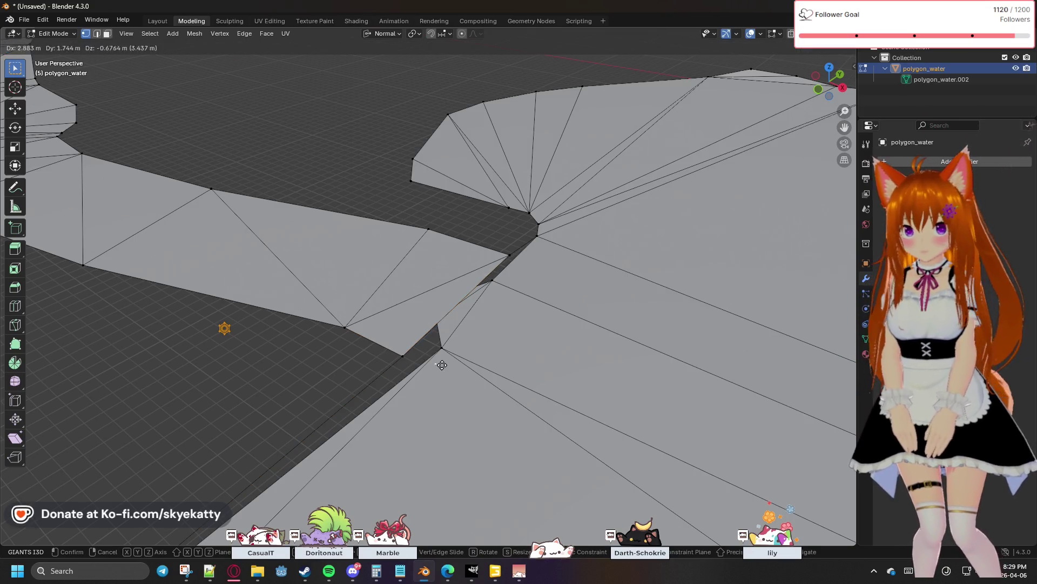
pyautogui.click(416, 358)
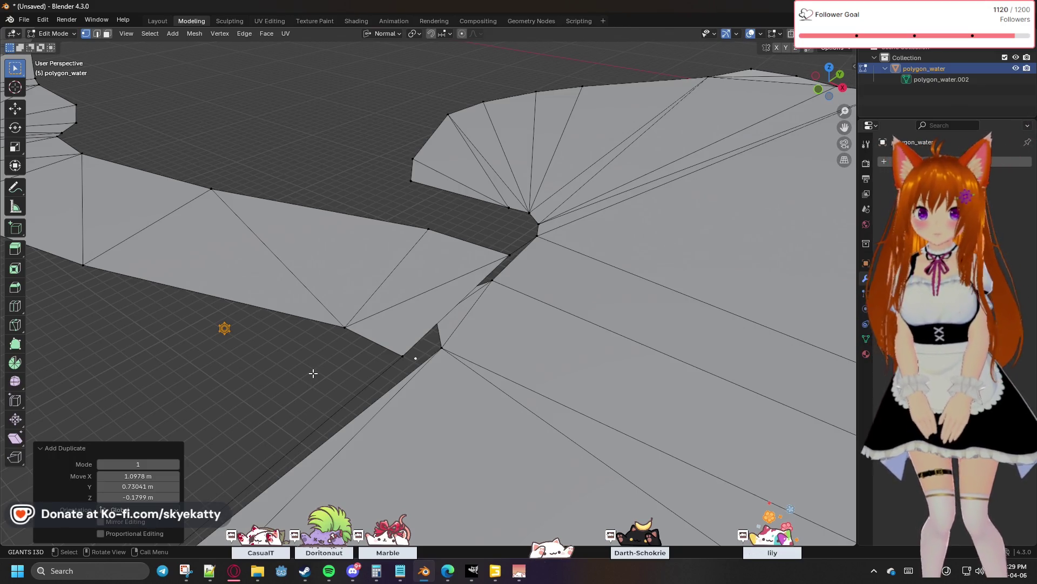
pyautogui.click(353, 371)
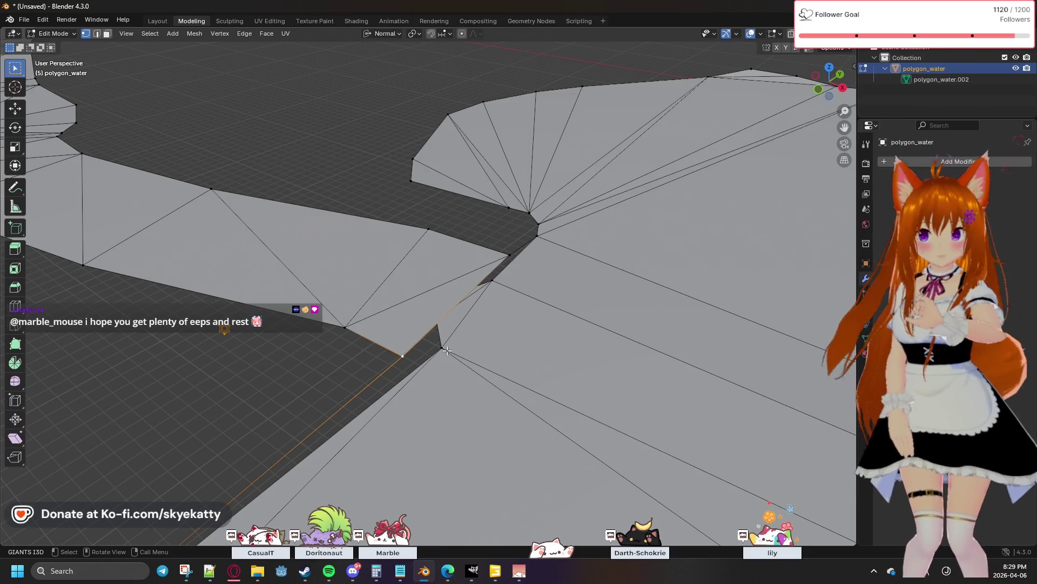
# Snap the 3D cursor to the junction vertex and merge the opposite vertex At Cursor to close the gap
pyautogui.hotkey('shift', 's')
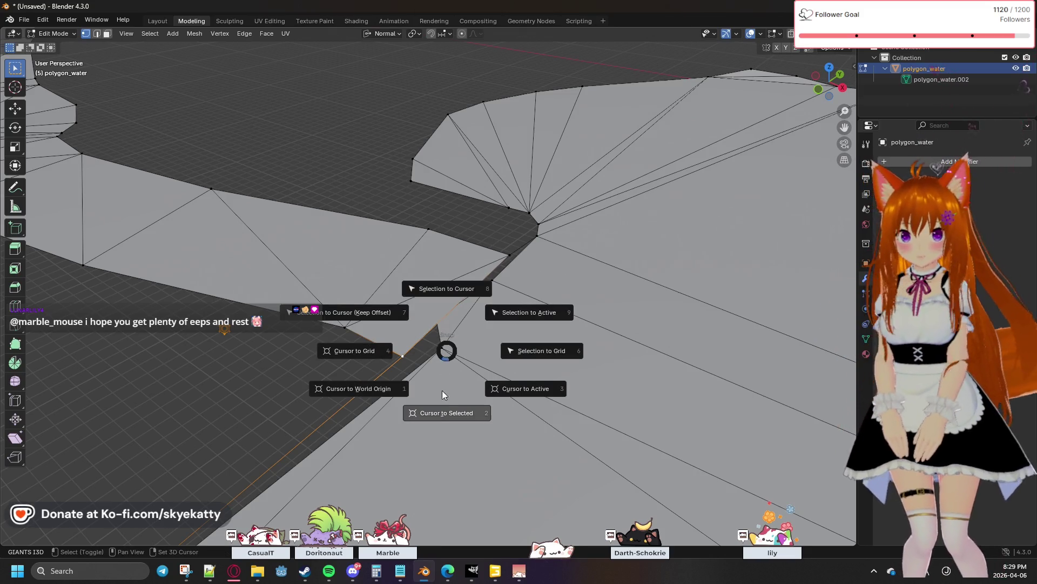
pyautogui.click(446, 412)
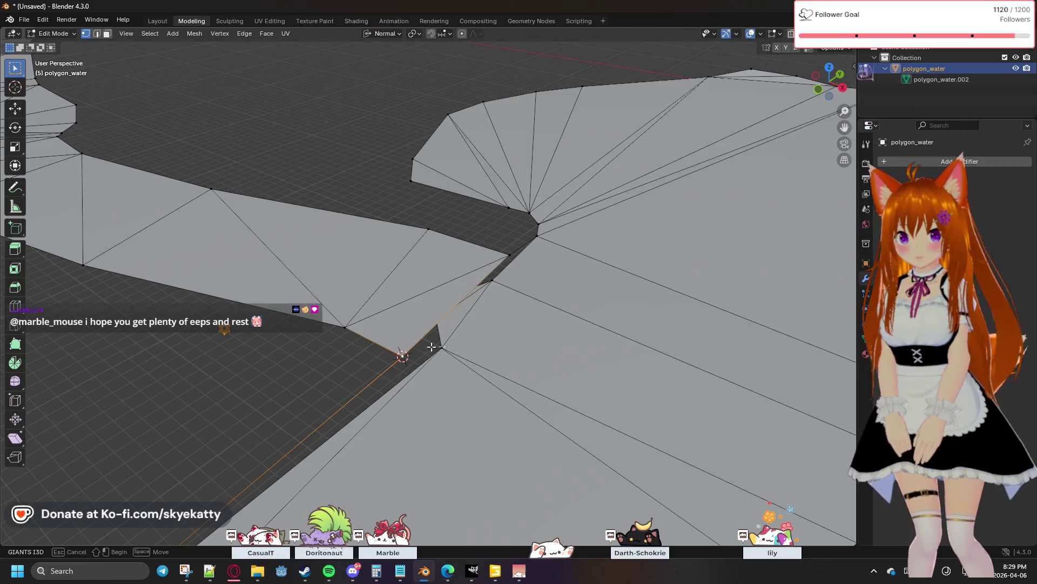
pyautogui.moveTo(372, 362); pyautogui.dragTo(396, 368)
pyautogui.press('m')
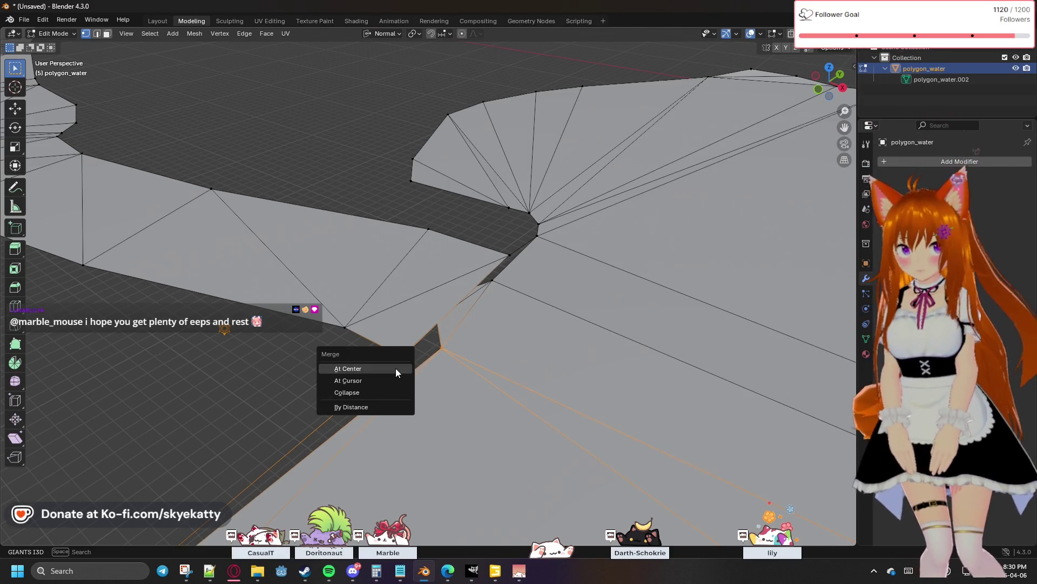
pyautogui.click(378, 385)
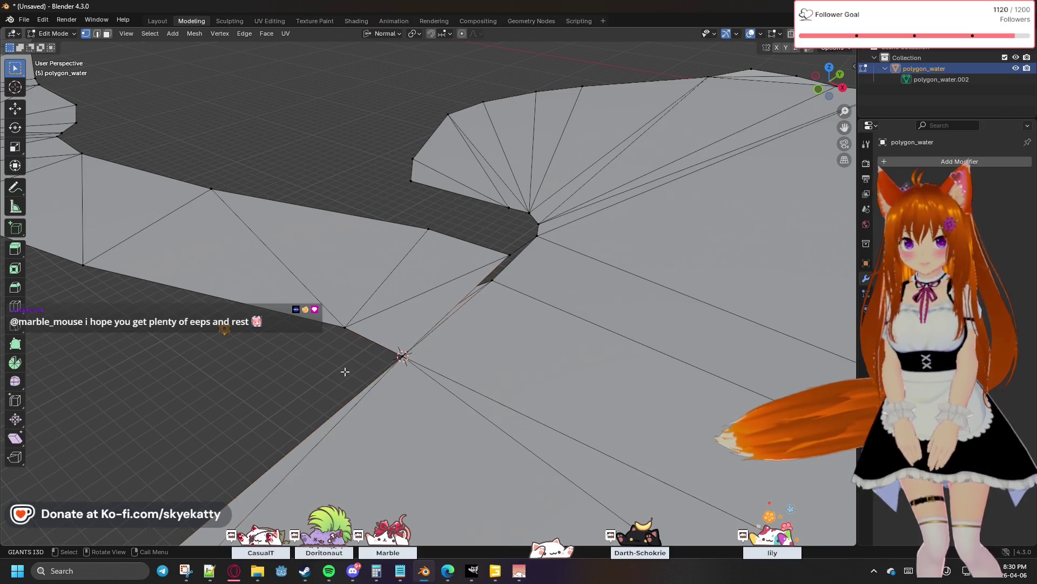
pyautogui.moveTo(503, 345); pyautogui.dragTo(535, 338, button='middle')
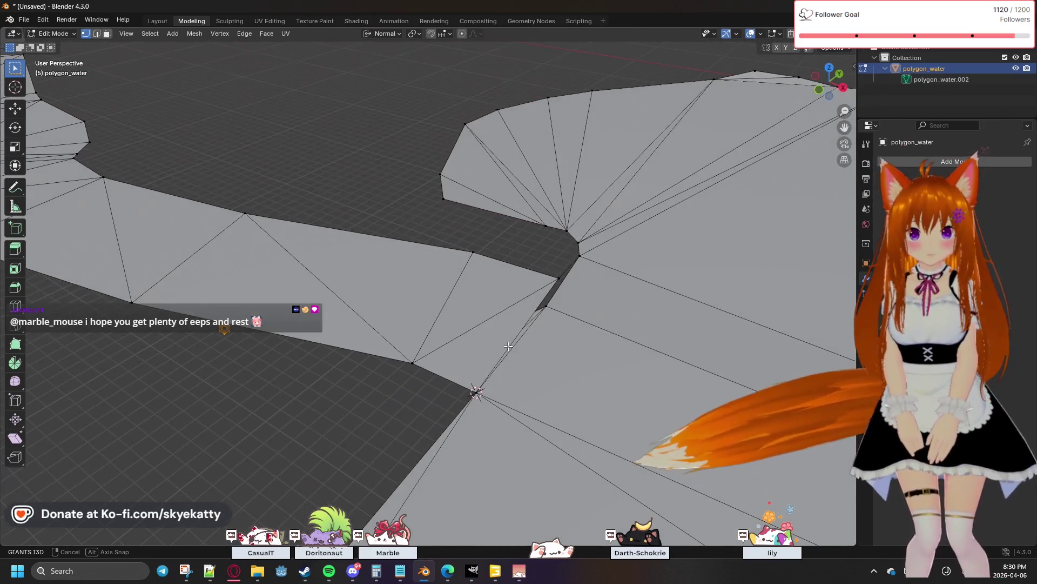
pyautogui.moveTo(535, 338); pyautogui.dragTo(488, 354, button='middle')
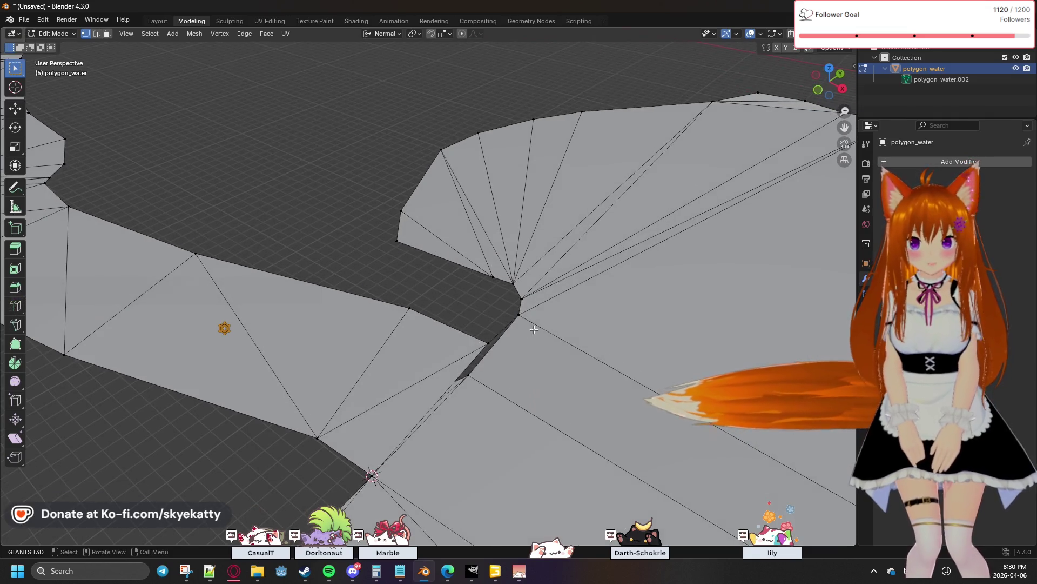
# Snap the 3D cursor to the junction vertex and merge the stray vertices At Cursor to close the sliver
pyautogui.click(489, 350)
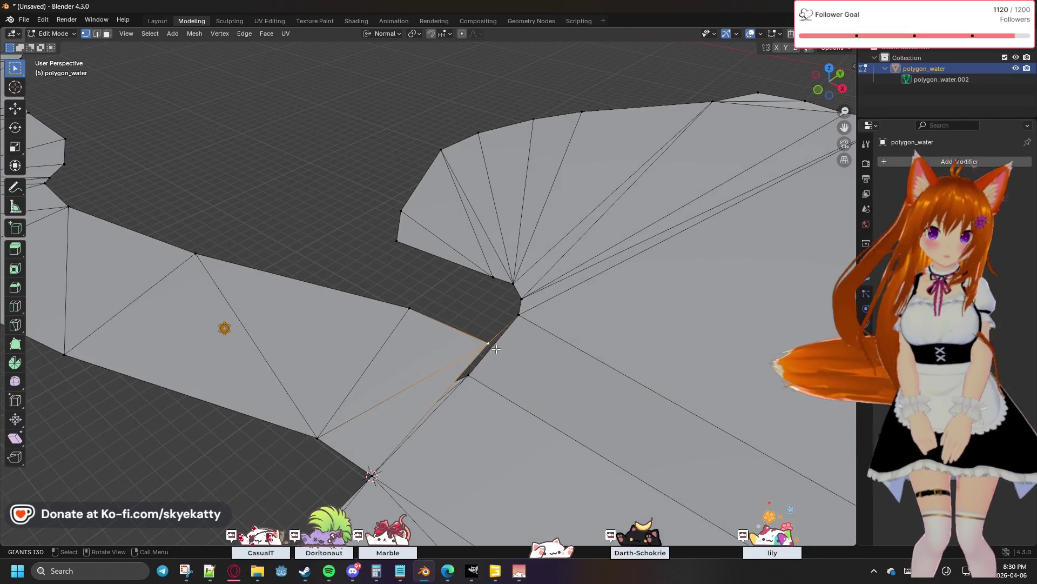
pyautogui.hotkey('shift', 's')
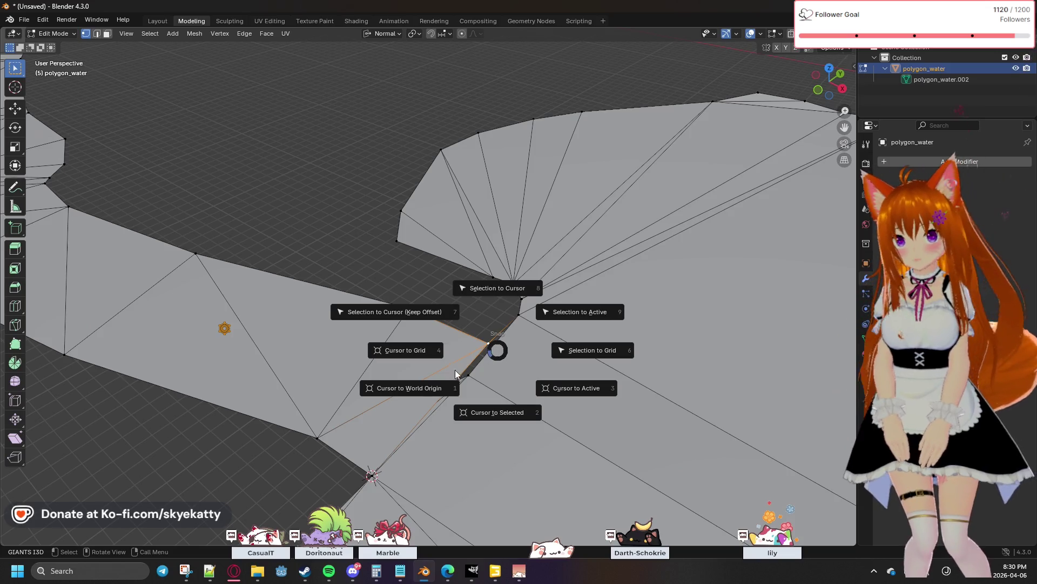
pyautogui.click(494, 400)
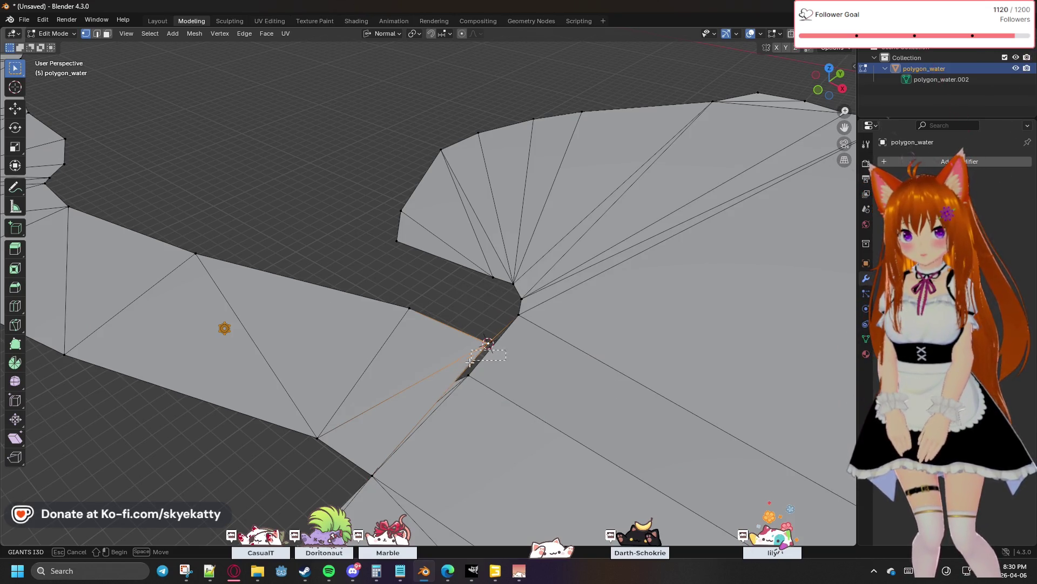
pyautogui.press('m')
pyautogui.click(459, 393)
pyautogui.moveTo(459, 393)
pyautogui.mouseDown(button='middle')
pyautogui.moveTo(478, 393)
pyautogui.moveTo(492, 349)
pyautogui.moveTo(592, 211)
pyautogui.moveTo(590, 243)
pyautogui.mouseUp(button='middle')
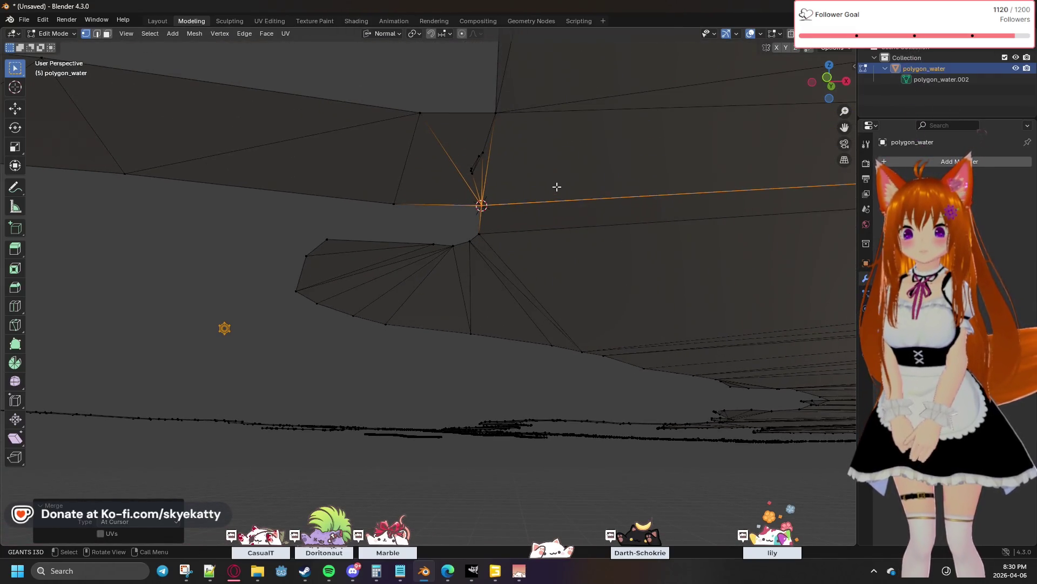
# Delete the leftover stray vertex above the junction and bring the next shoreline section into view
pyautogui.click(483, 172)
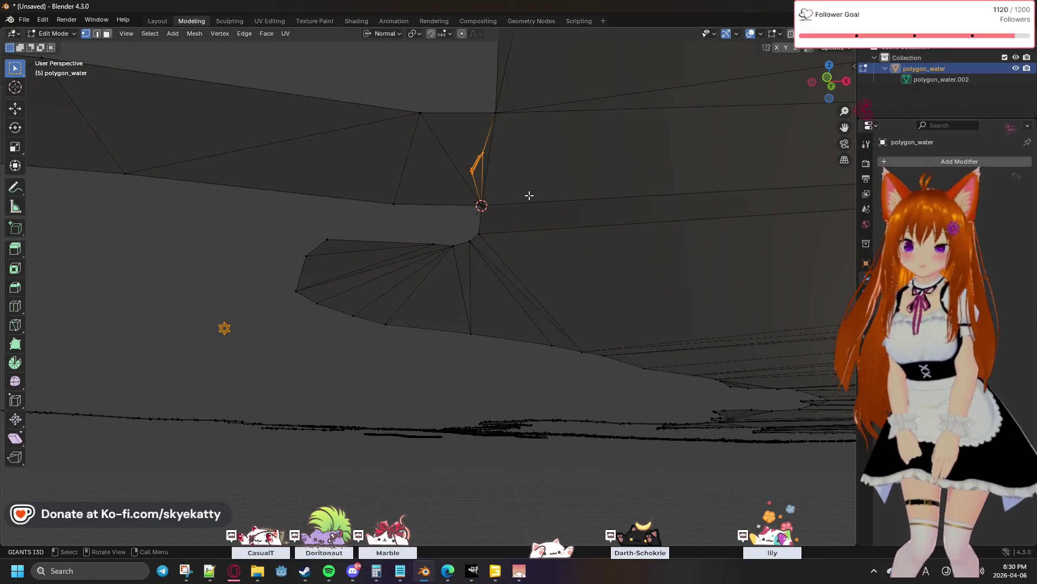
pyautogui.press('x')
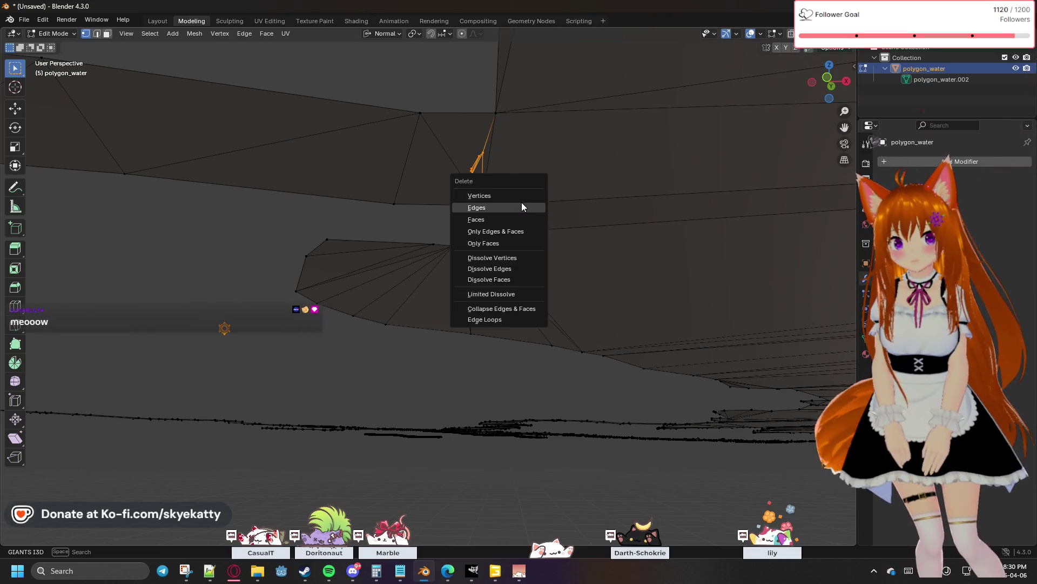
pyautogui.click(521, 198)
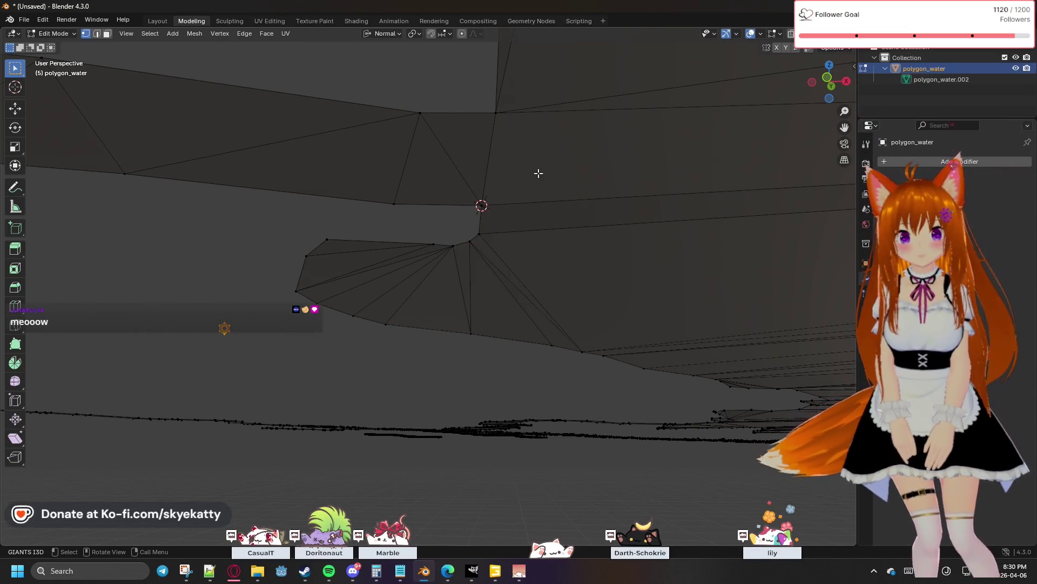
pyautogui.moveTo(539, 173); pyautogui.dragTo(538, 195, button='middle')
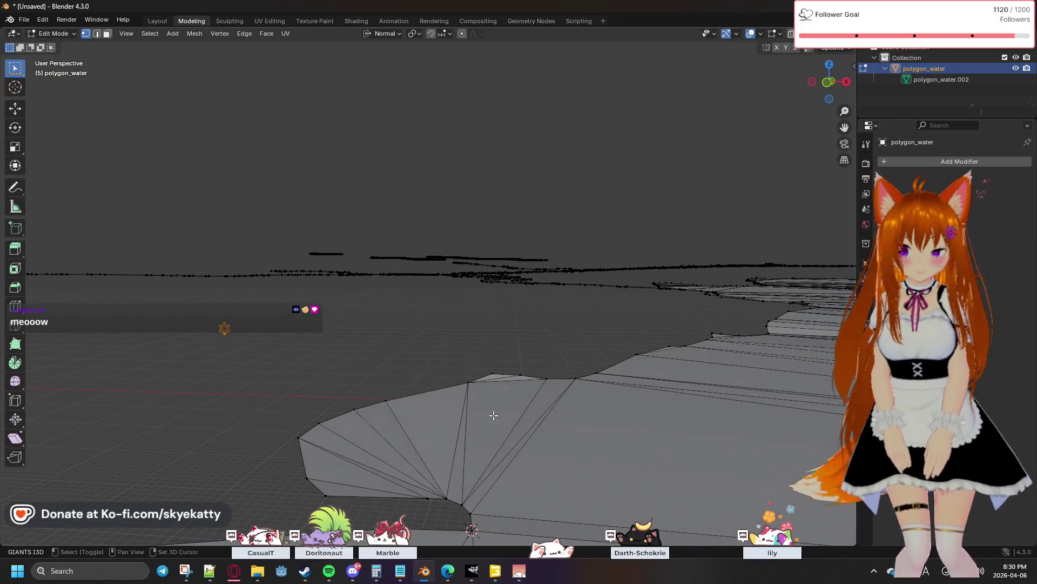
pyautogui.moveTo(492, 412); pyautogui.dragTo(463, 409, button='middle')
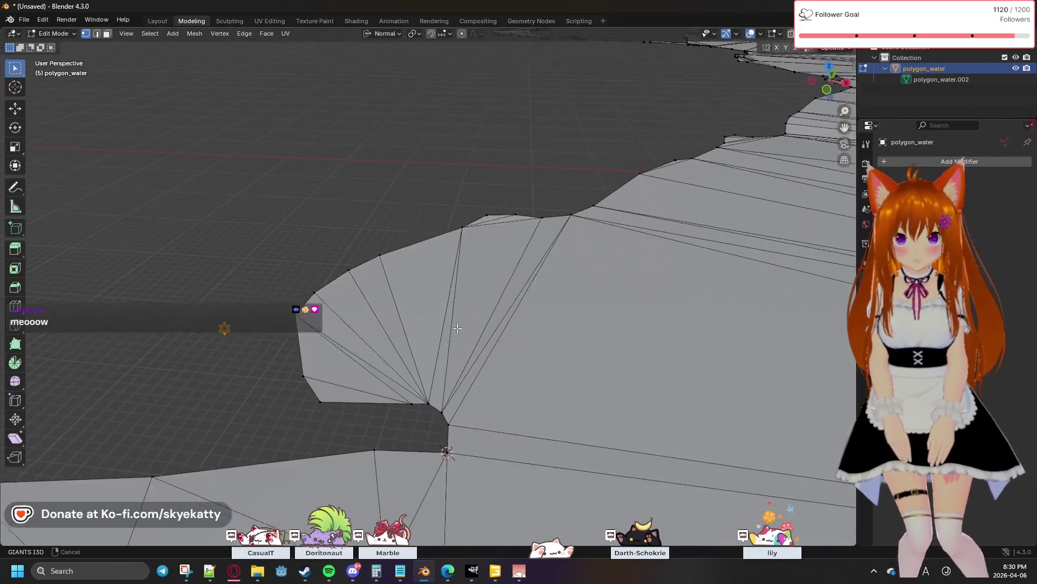
pyautogui.moveTo(463, 410)
pyautogui.mouseDown(button='middle')
pyautogui.moveTo(421, 316)
pyautogui.moveTo(433, 297)
pyautogui.moveTo(427, 317)
pyautogui.mouseUp(button='middle')
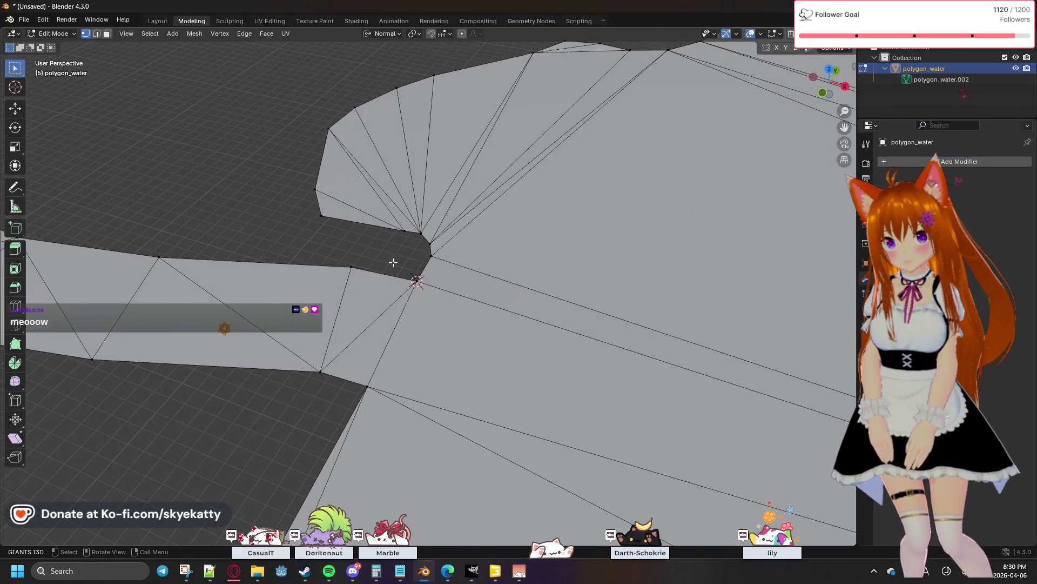
pyautogui.scroll(3, 393, 262)
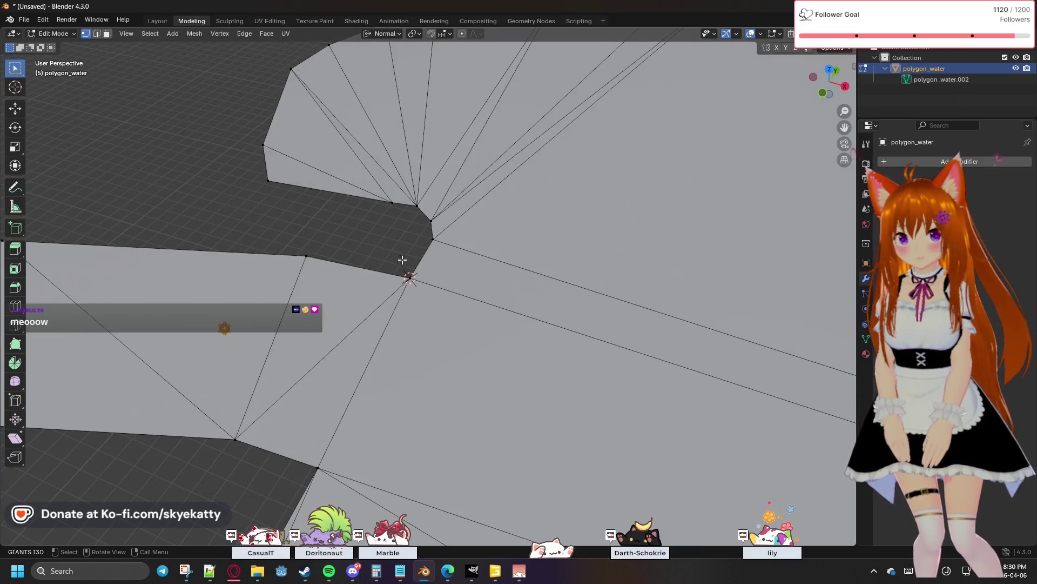
pyautogui.scroll(-4, 401, 254)
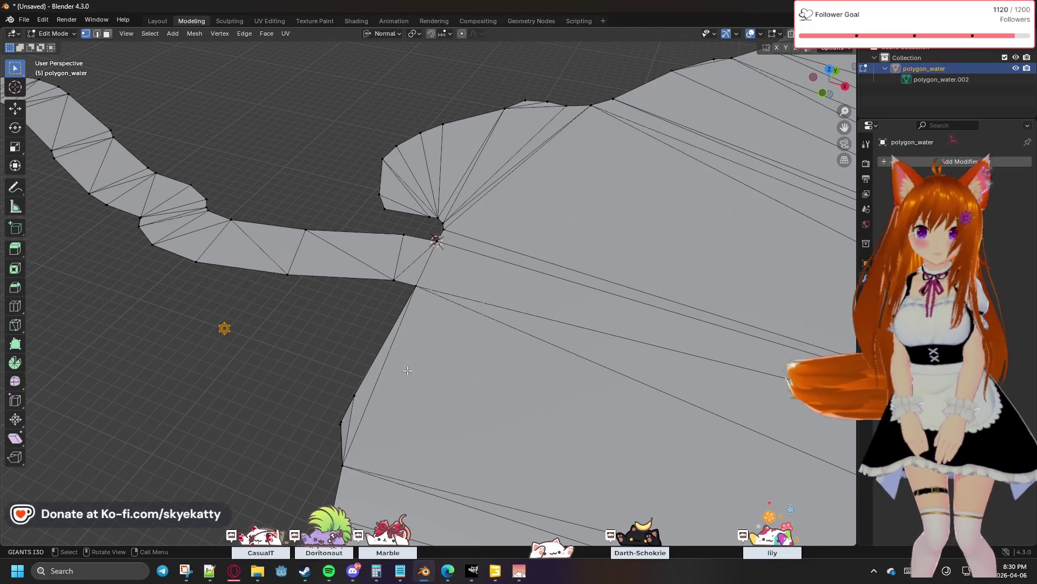
# Merge two pairs of stray vertices along the left shoreline edge At Center
pyautogui.moveTo(418, 368)
pyautogui.mouseDown(button='middle')
pyautogui.moveTo(508, 325)
pyautogui.moveTo(463, 279)
pyautogui.mouseUp(button='middle')
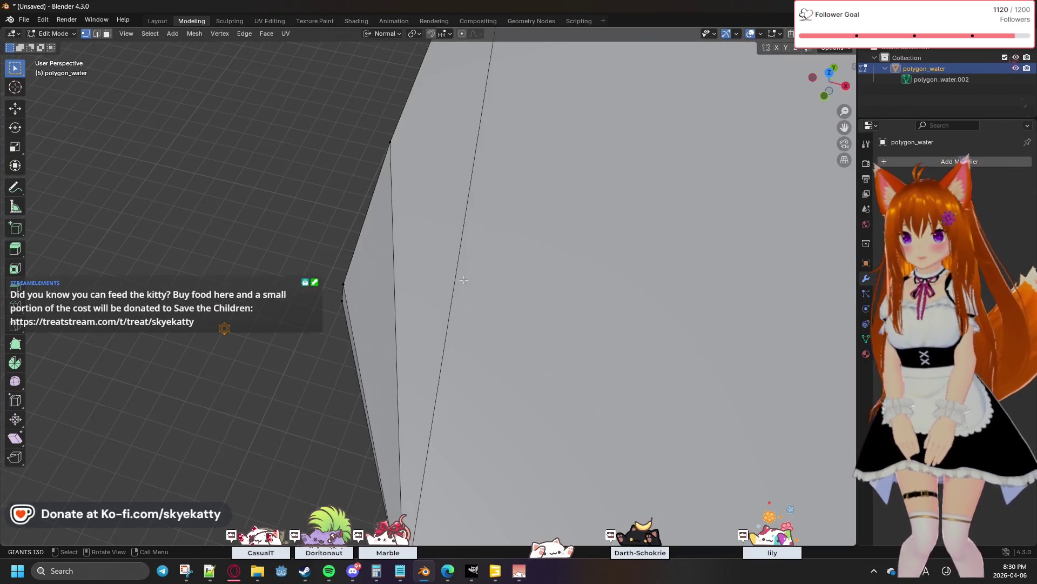
pyautogui.keyDown('alt'); pyautogui.click(359, 331); pyautogui.keyUp('alt')
pyautogui.press('m')
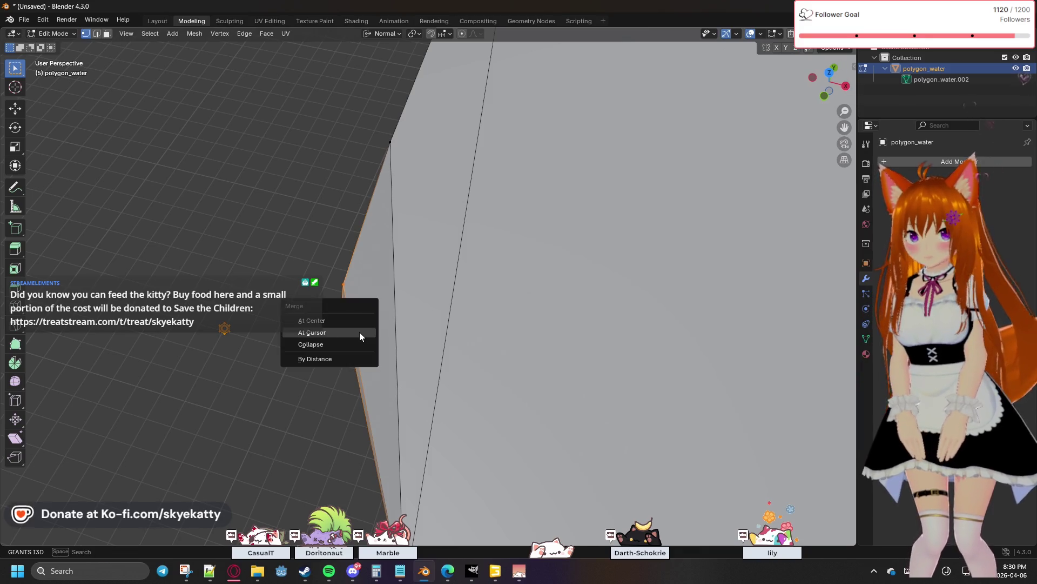
pyautogui.click(353, 322)
pyautogui.moveTo(373, 324); pyautogui.dragTo(446, 336, button='middle')
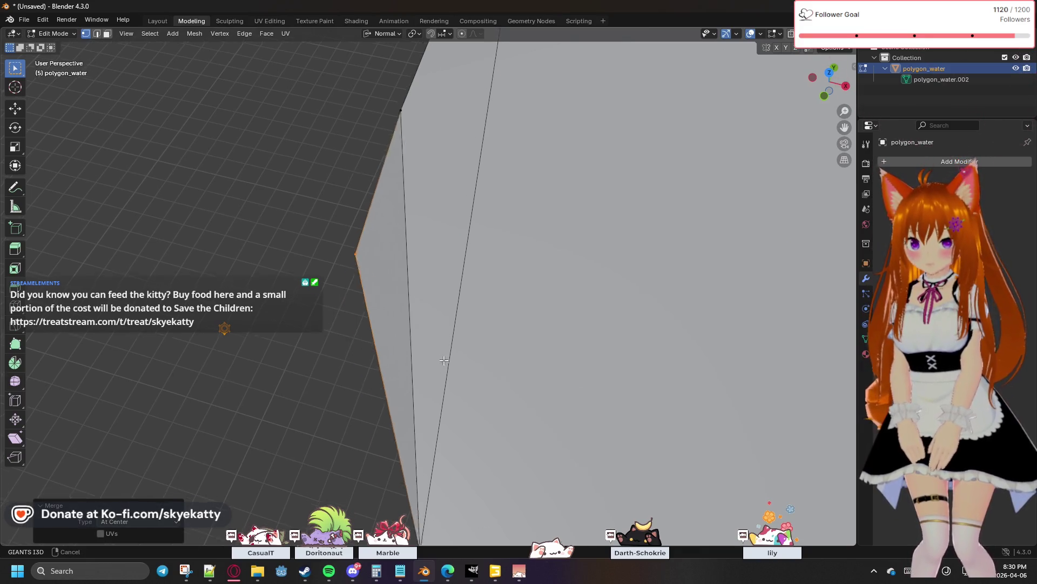
pyautogui.press('m')
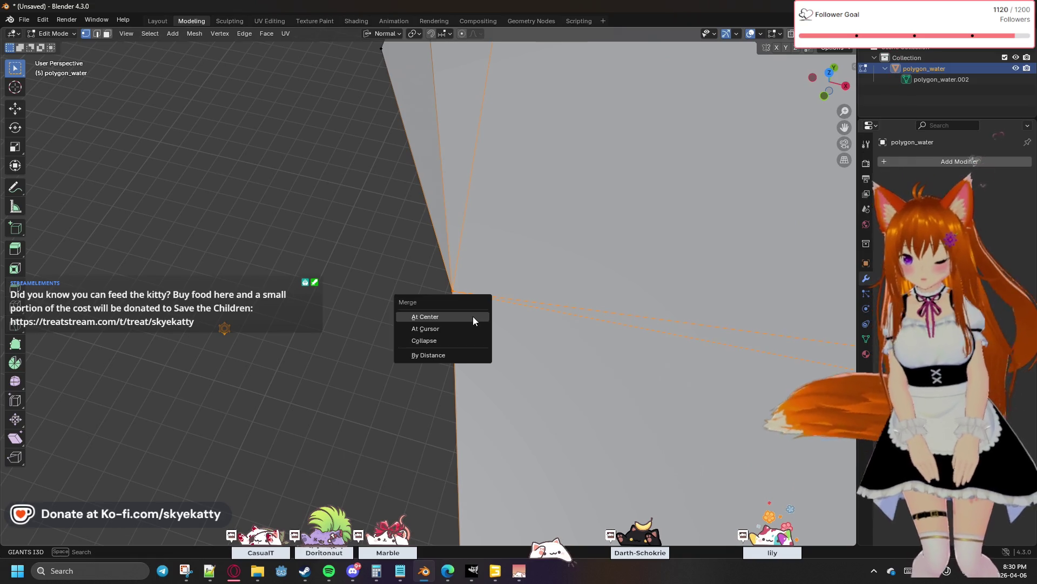
pyautogui.click(473, 316)
pyautogui.scroll(-3, 481, 341)
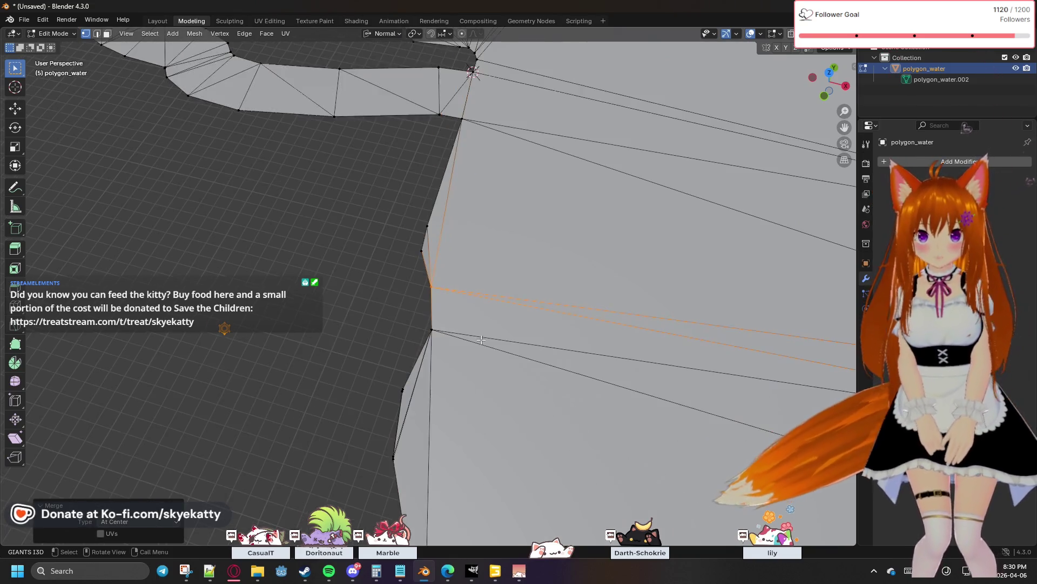
# Merge the lower-left shoreline vertices At Center, undoing and redoing the merge on the correct pair
pyautogui.click(403, 388)
pyautogui.press('m')
pyautogui.click(358, 402)
pyautogui.click(394, 459)
pyautogui.keyDown('shift'); pyautogui.moveTo(399, 469); pyautogui.dragTo(430, 241, button='middle'); pyautogui.keyUp('shift')
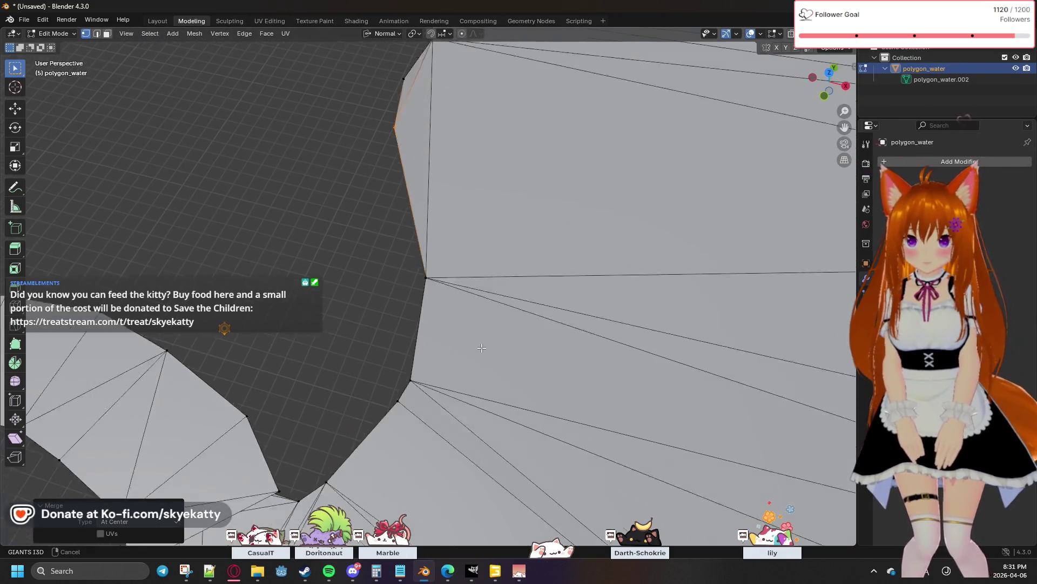
pyautogui.hotkey('ctrl', 'z')
pyautogui.hotkey('ctrl', 'z')
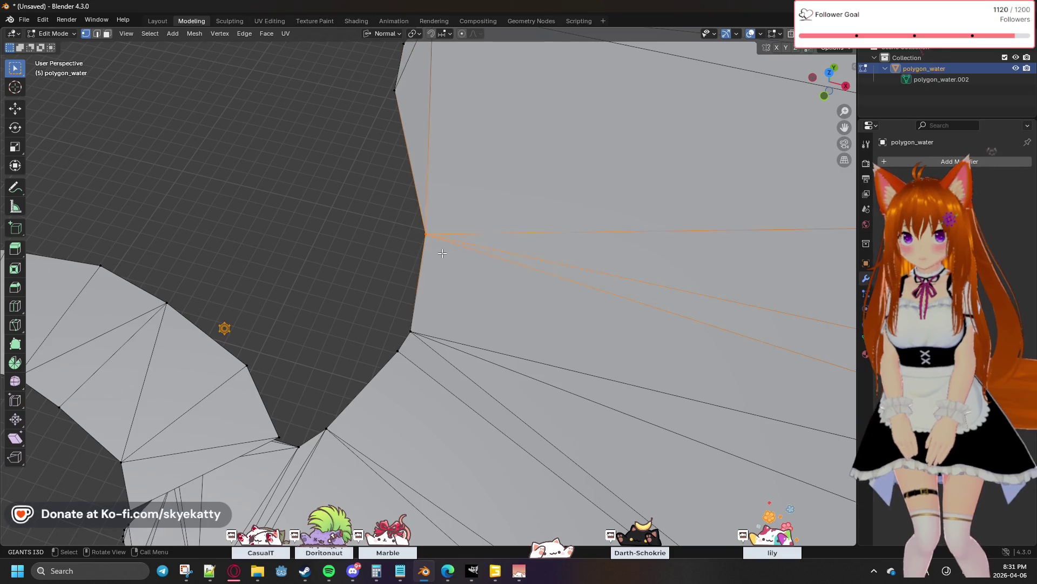
pyautogui.press('m')
pyautogui.click(423, 247)
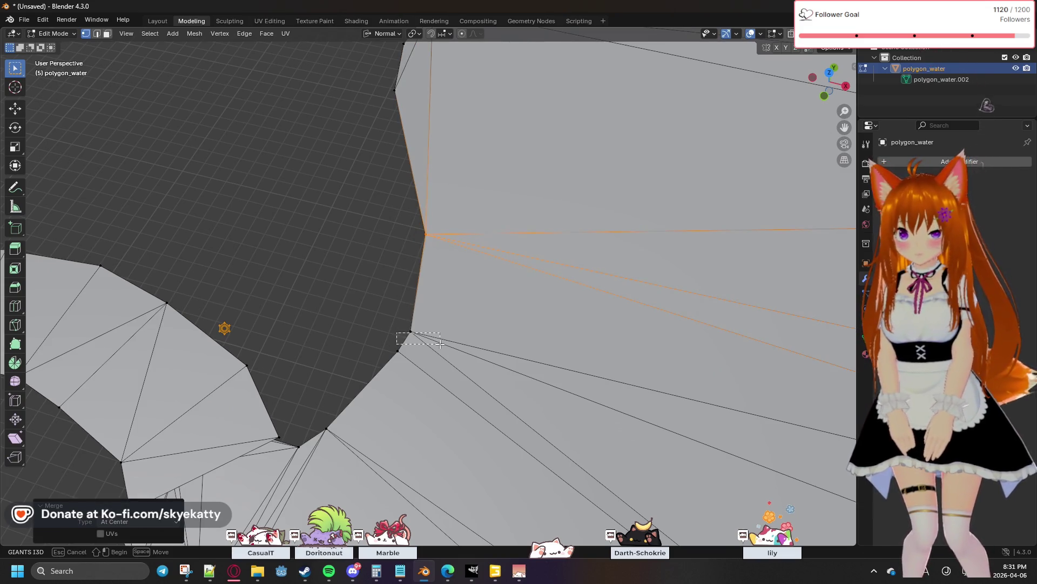
# Select the stray vertices below the corner and merge them together, cancelling a mistaken merge attempt
pyautogui.moveTo(440, 344); pyautogui.dragTo(440, 343)
pyautogui.press('m')
pyautogui.press('Escape')
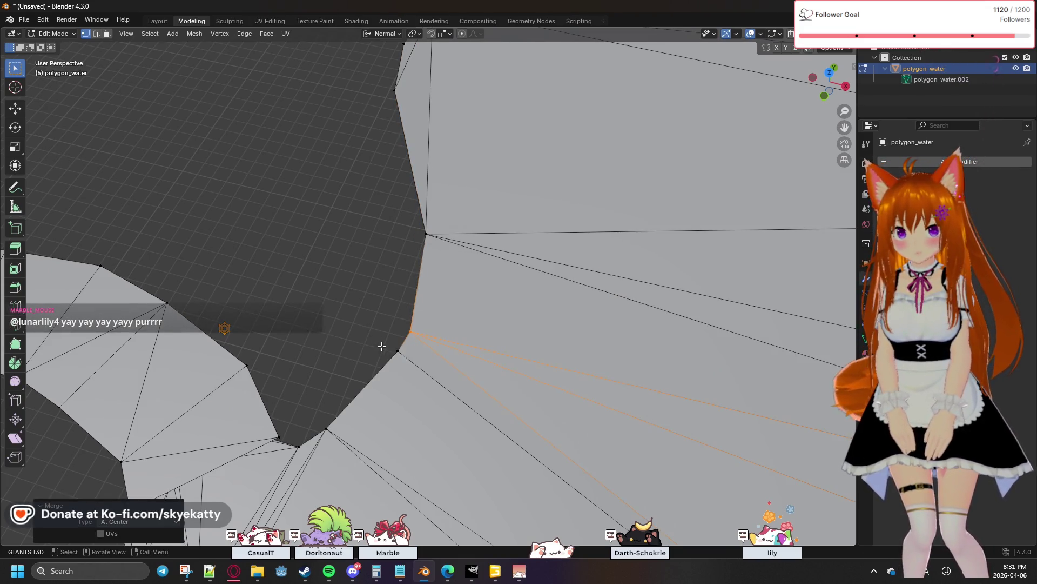
pyautogui.click(397, 350)
pyautogui.press('m')
pyautogui.press('Escape')
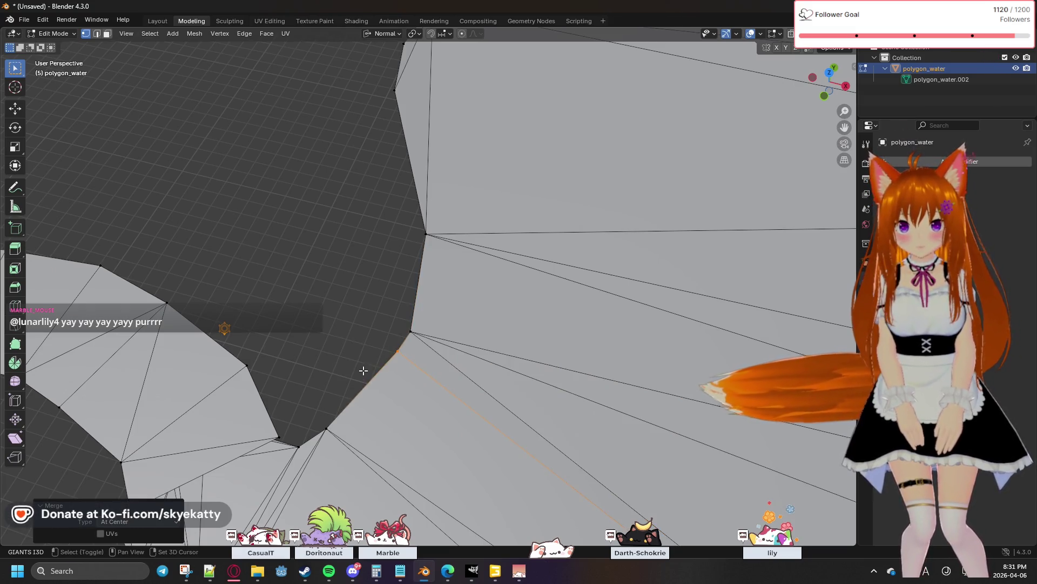
pyautogui.scroll(-2, 363, 371)
pyautogui.scroll(4, 649, 299)
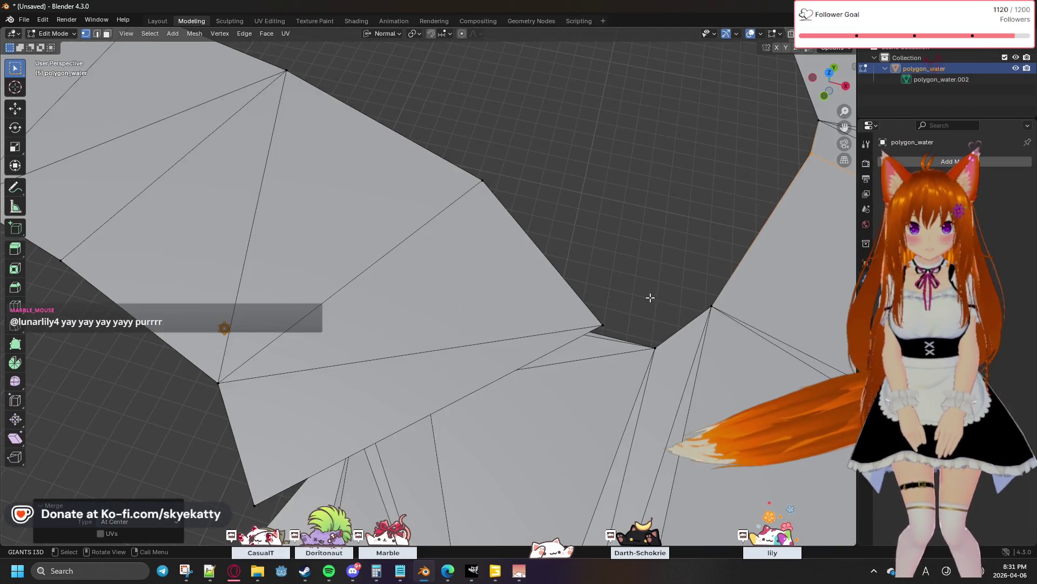
# Merge the stray right-shoreline vertices At Center and orbit along the coast checking for more gaps
pyautogui.moveTo(684, 290); pyautogui.dragTo(724, 312)
pyautogui.press('m')
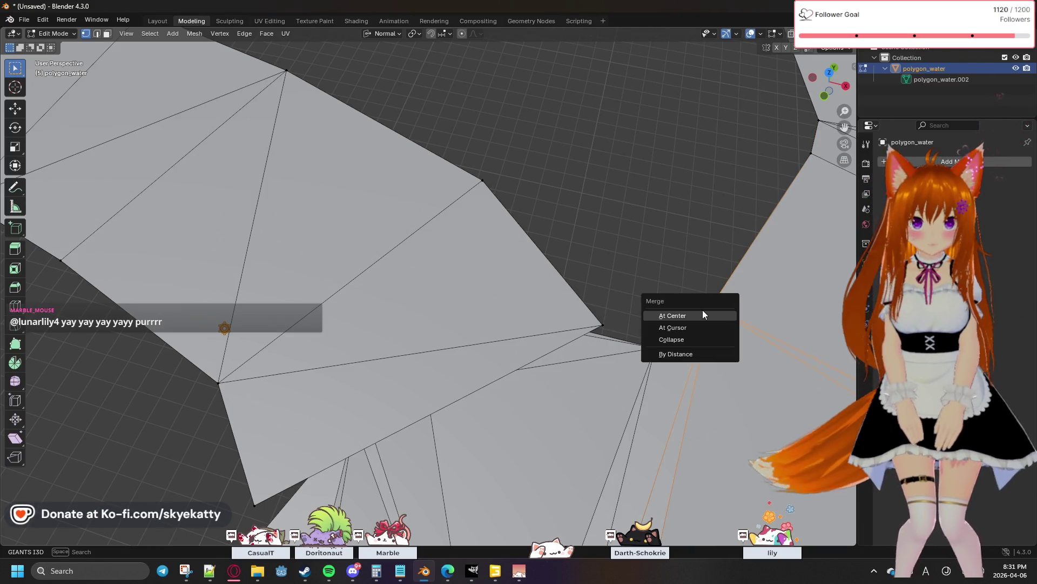
pyautogui.click(703, 314)
pyautogui.moveTo(703, 314); pyautogui.dragTo(625, 313, button='middle')
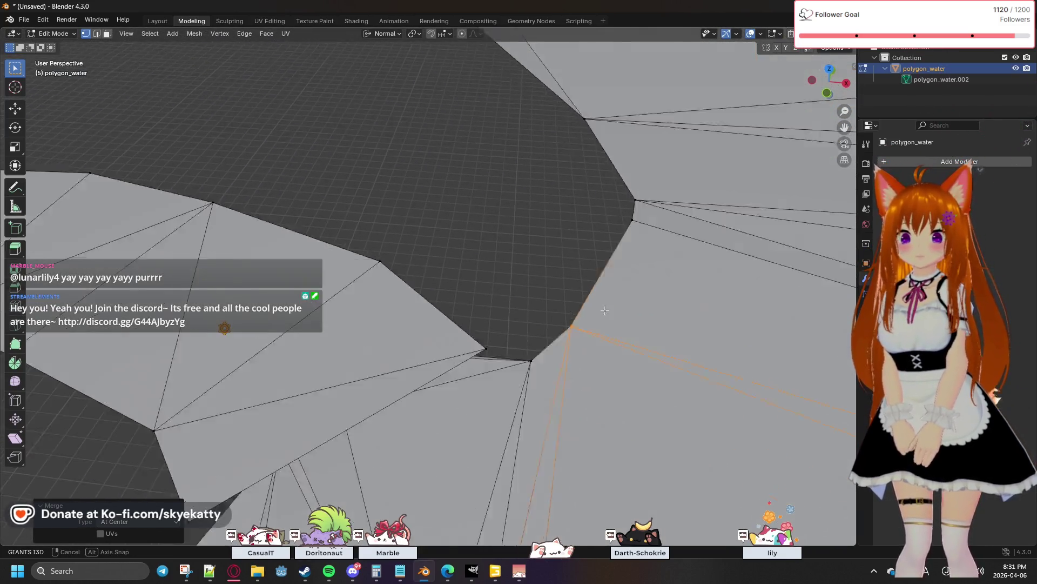
pyautogui.moveTo(627, 285)
pyautogui.mouseDown(button='middle')
pyautogui.moveTo(613, 284)
pyautogui.moveTo(610, 236)
pyautogui.moveTo(624, 217)
pyautogui.moveTo(656, 237)
pyautogui.moveTo(327, 342)
pyautogui.moveTo(362, 244)
pyautogui.mouseUp(button='middle')
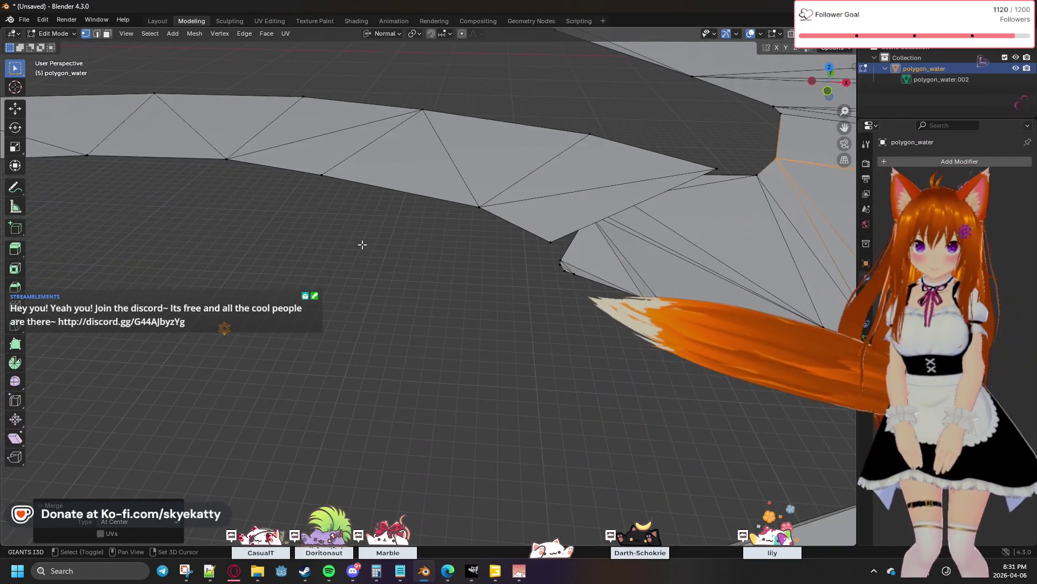
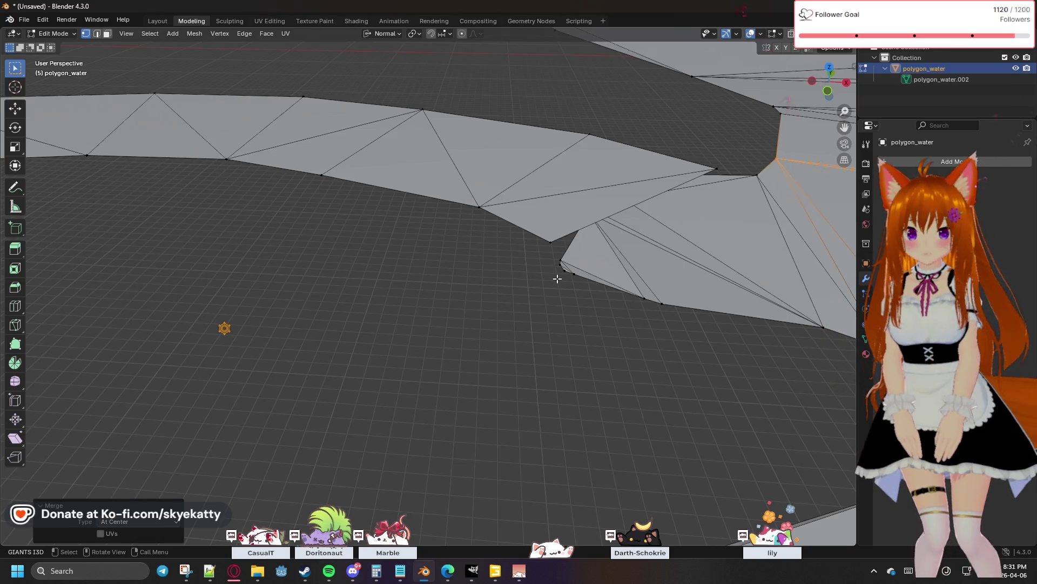
# Undo several earlier mesh edits to bring polygon_water back to a clean state
pyautogui.hotkey('shift', 'h')
pyautogui.hotkey('ctrl', 'z')
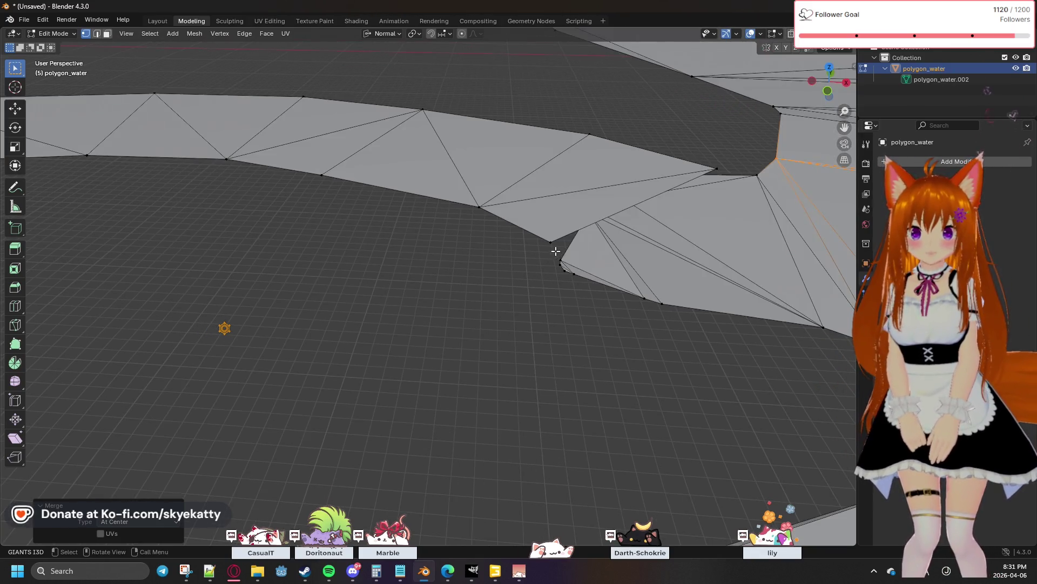
pyautogui.hotkey('ctrl', 'z')
pyautogui.hotkey('ctrl', 'z')
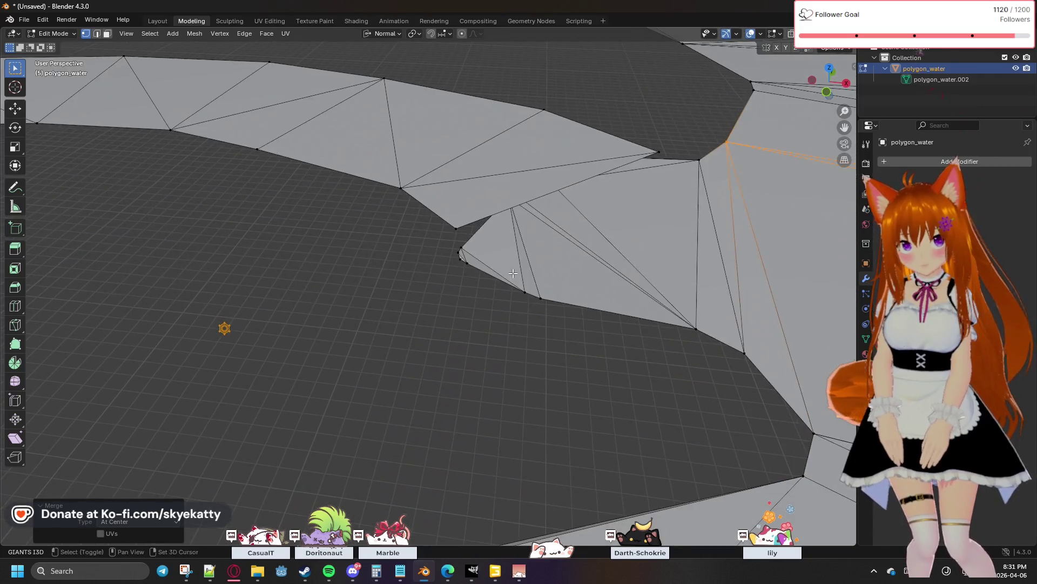
pyautogui.hotkey('ctrl', 'z')
pyautogui.hotkey('ctrl', 'z')
pyautogui.hotkey('ctrl', 'z')
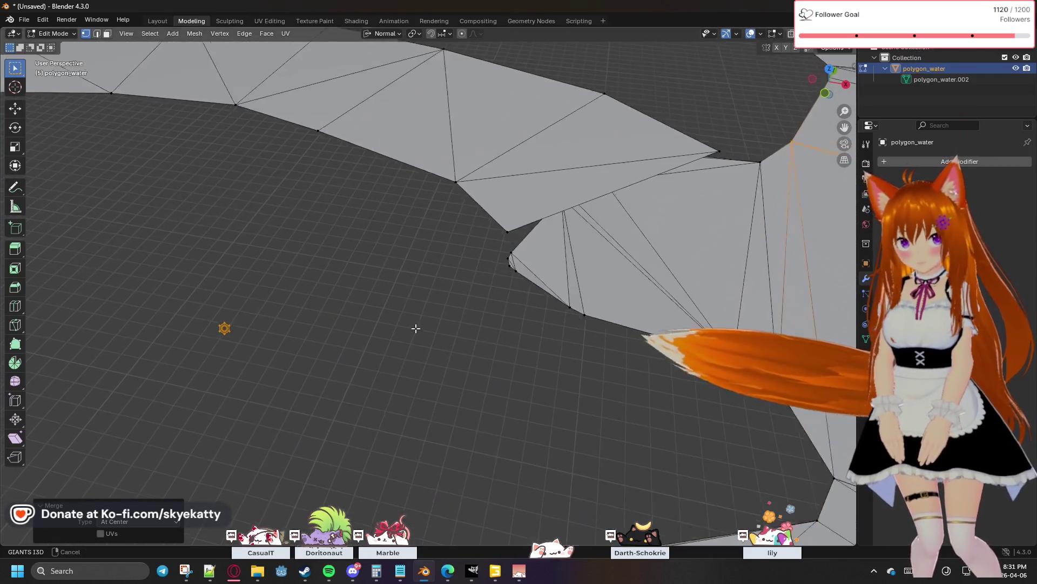
pyautogui.hotkey('ctrl', 'z')
pyautogui.hotkey('ctrl', 'z')
pyautogui.hotkey('ctrl', 'z')
pyautogui.hotkey('ctrl', 'z')
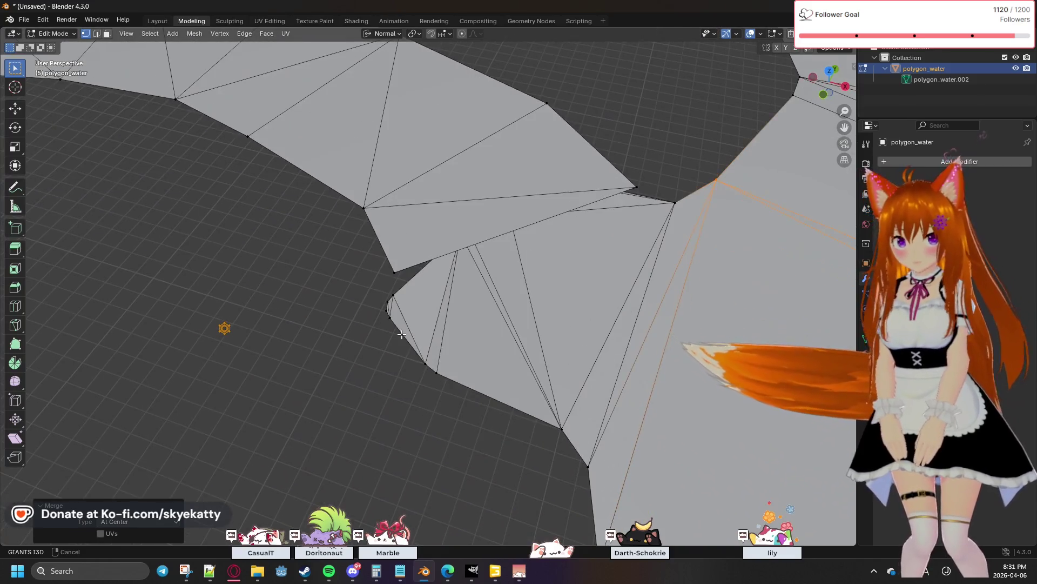
pyautogui.hotkey('ctrl', 'z')
pyautogui.hotkey('ctrl', 'z')
pyautogui.hotkey('ctrl', 'z')
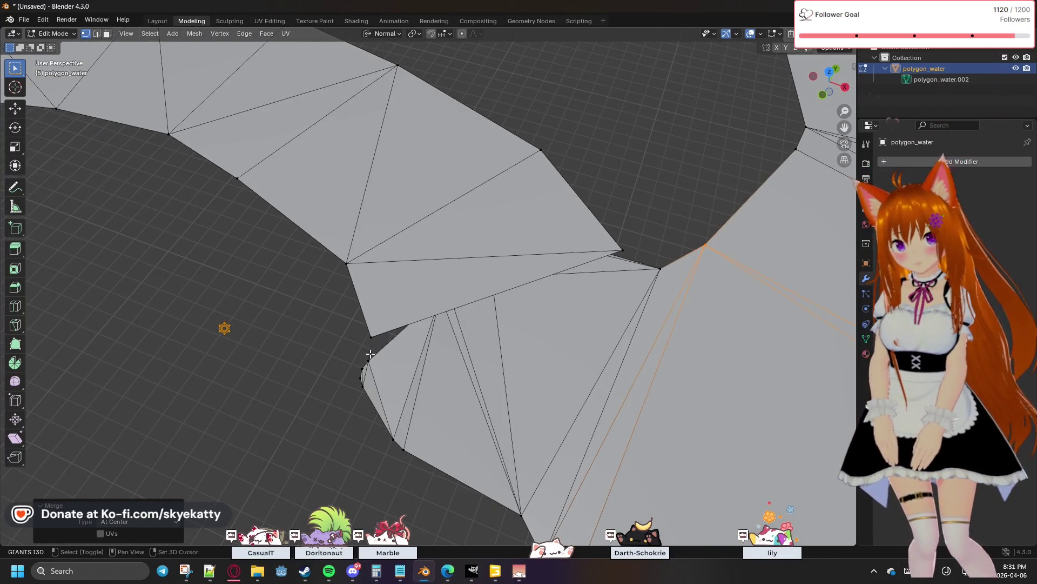
# Merge the clustered notch vertices on the left edge into one point, then undo it
pyautogui.moveTo(338, 354); pyautogui.dragTo(375, 388)
pyautogui.press('m')
pyautogui.click(375, 389)
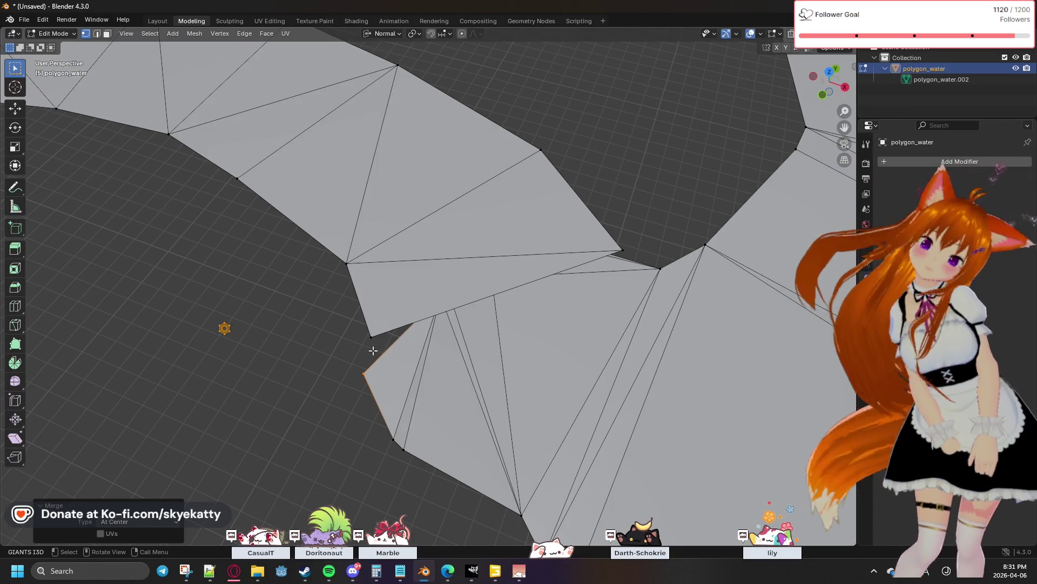
pyautogui.hotkey('ctrl', 'z')
pyautogui.hotkey('ctrl', 'z')
pyautogui.hotkey('ctrl', 'z')
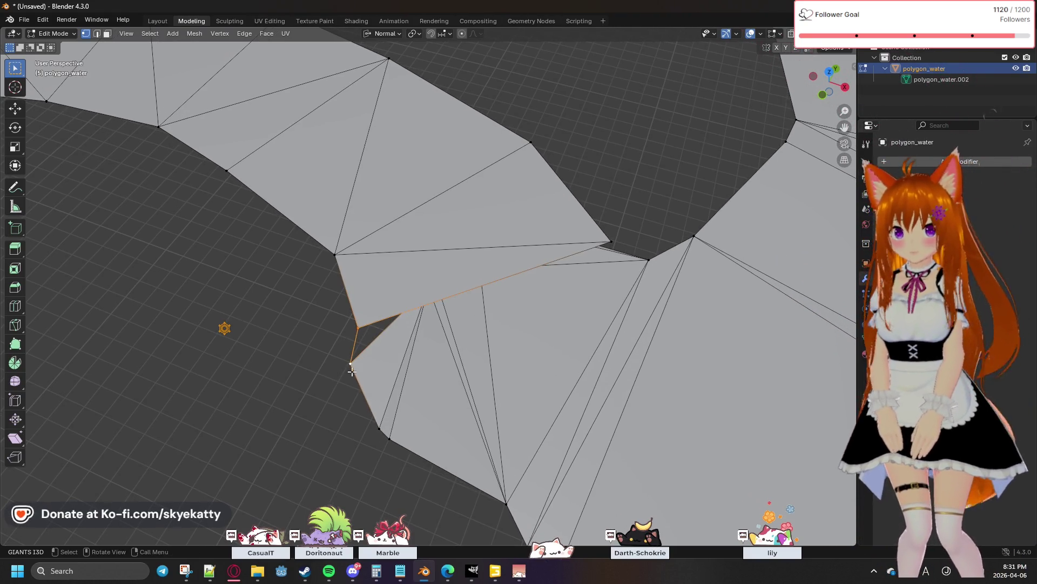
pyautogui.moveTo(416, 334); pyautogui.dragTo(423, 328, button='middle')
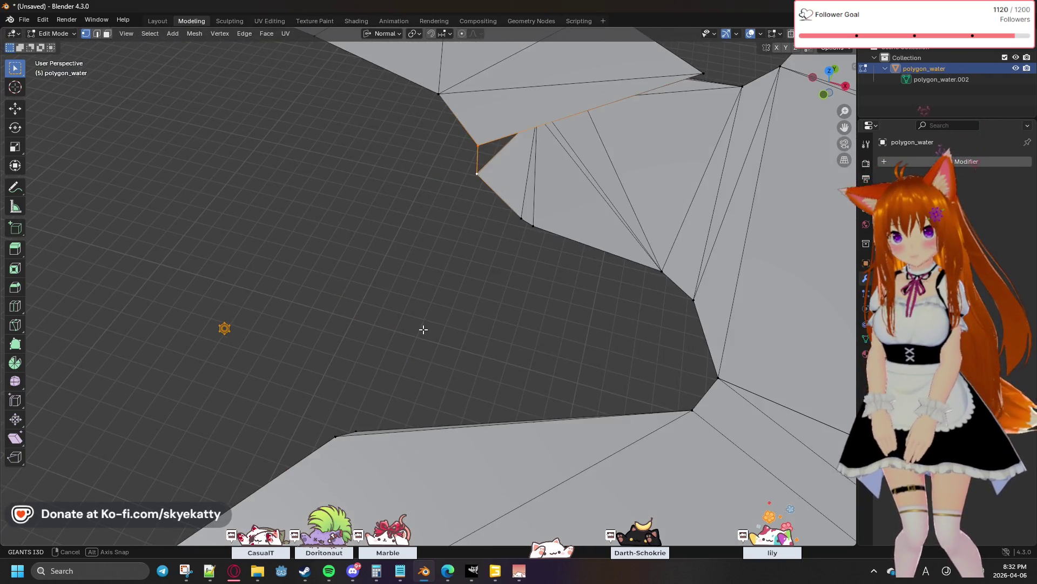
pyautogui.keyDown('shift'); pyautogui.moveTo(509, 218); pyautogui.dragTo(474, 307, button='middle'); pyautogui.keyUp('shift')
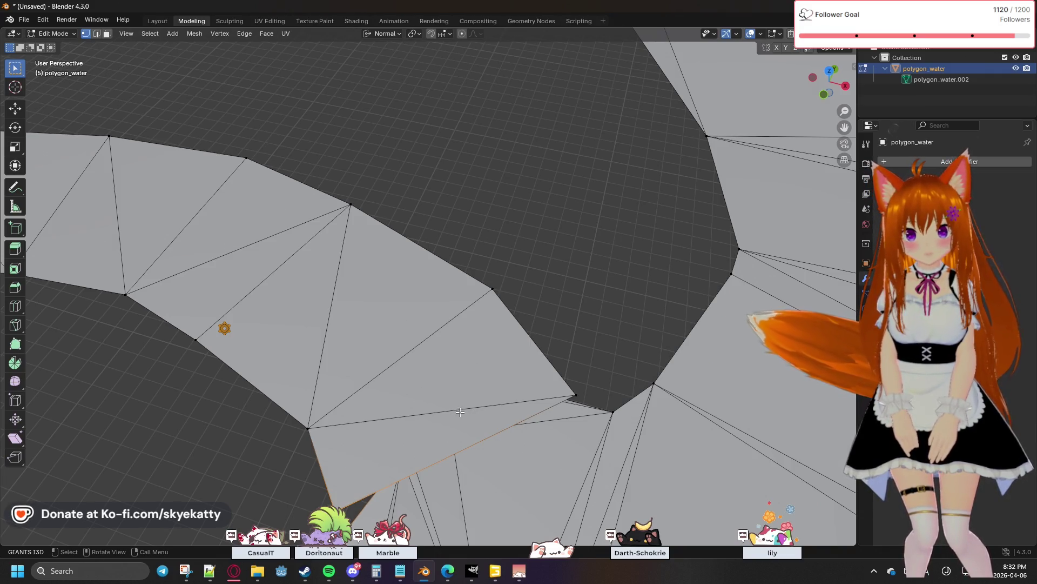
pyautogui.scroll(-3, 461, 427)
pyautogui.scroll(3, 445, 426)
pyautogui.scroll(-3, 434, 422)
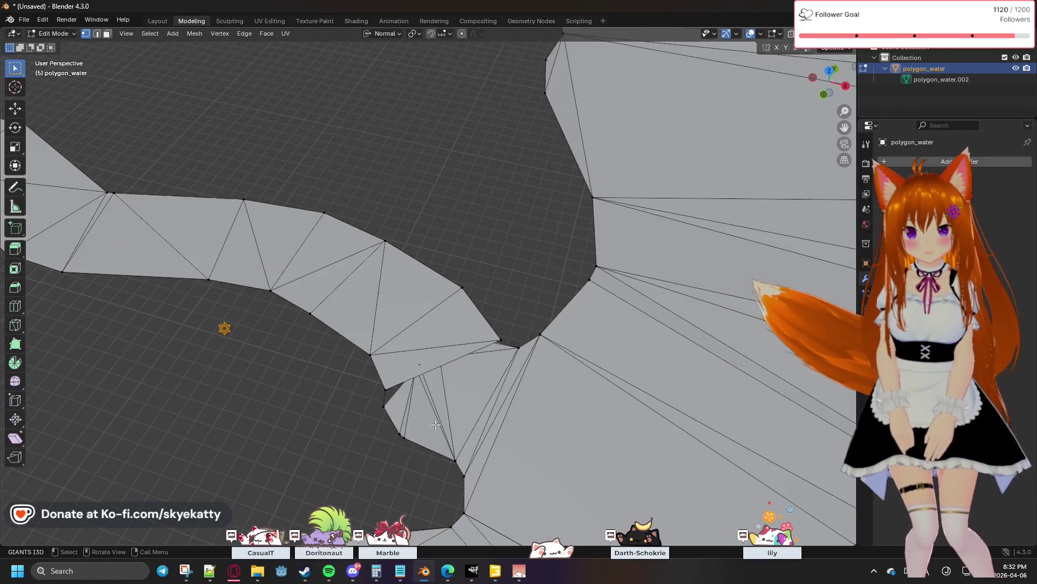
pyautogui.scroll(3, 434, 423)
pyautogui.keyDown('shift'); pyautogui.moveTo(434, 422); pyautogui.dragTo(428, 370, button='middle'); pyautogui.keyUp('shift')
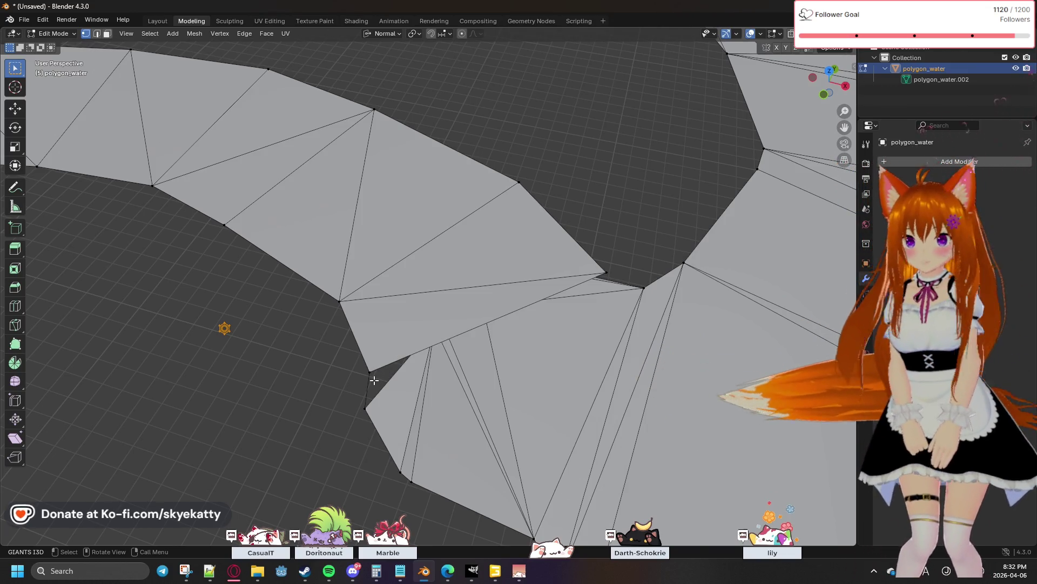
# Select the vertices around the river-strip joint and merge them at center, then deselect all
pyautogui.keyDown('alt'); pyautogui.click(380, 364); pyautogui.keyUp('alt')
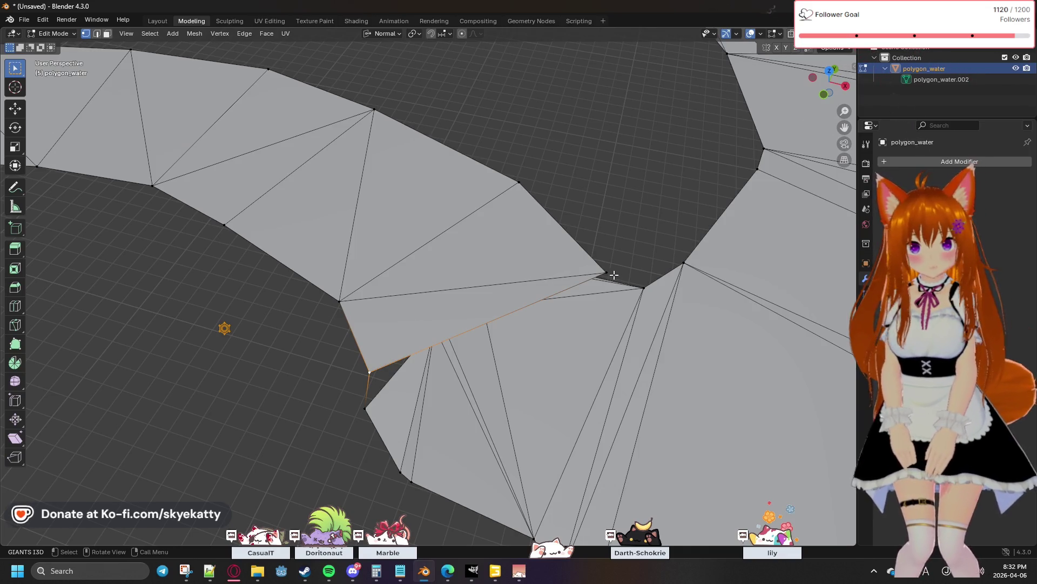
pyautogui.keyDown('alt'); pyautogui.click(560, 278); pyautogui.keyUp('alt')
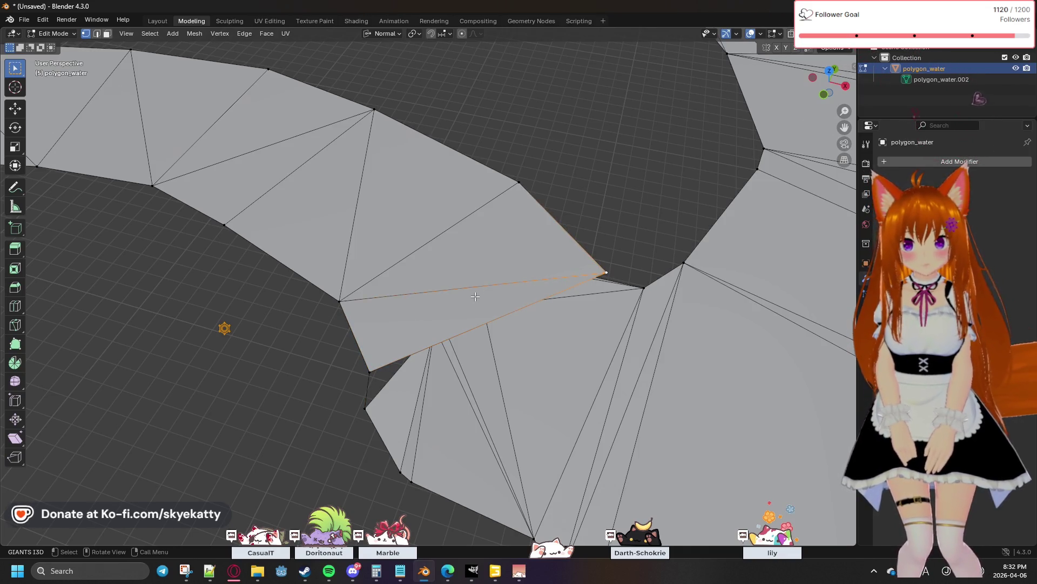
pyautogui.moveTo(610, 316)
pyautogui.mouseDown(button='middle')
pyautogui.moveTo(373, 383)
pyautogui.moveTo(505, 248)
pyautogui.mouseUp(button='middle')
pyautogui.keyDown('alt'); pyautogui.keyDown('shift'); pyautogui.click(503, 249); pyautogui.keyUp('shift'); pyautogui.keyUp('alt')
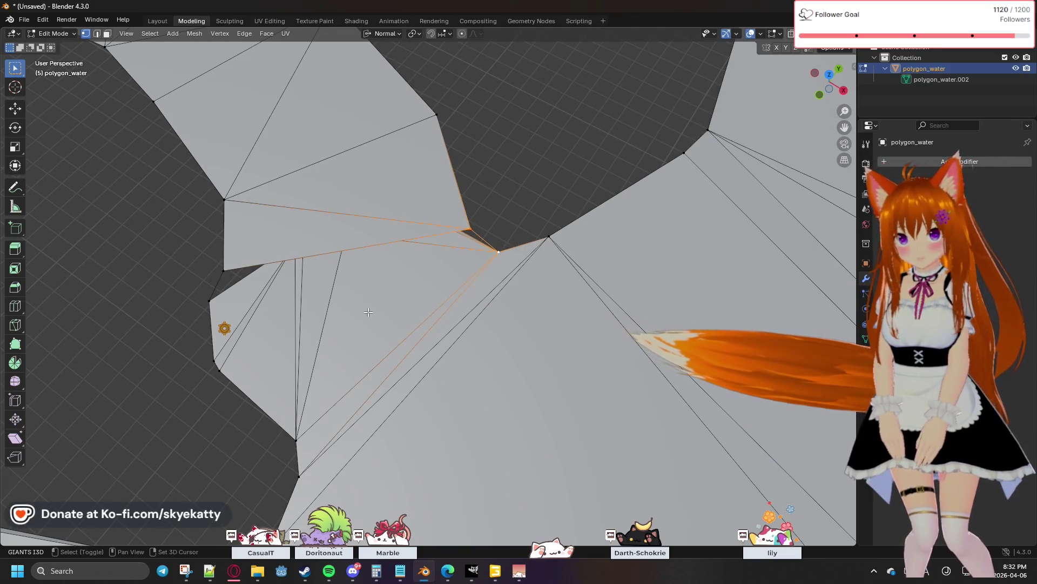
pyautogui.keyDown('shift'); pyautogui.moveTo(374, 311); pyautogui.dragTo(435, 255, button='middle'); pyautogui.keyUp('shift')
pyautogui.moveTo(243, 278); pyautogui.dragTo(310, 324)
pyautogui.press('m')
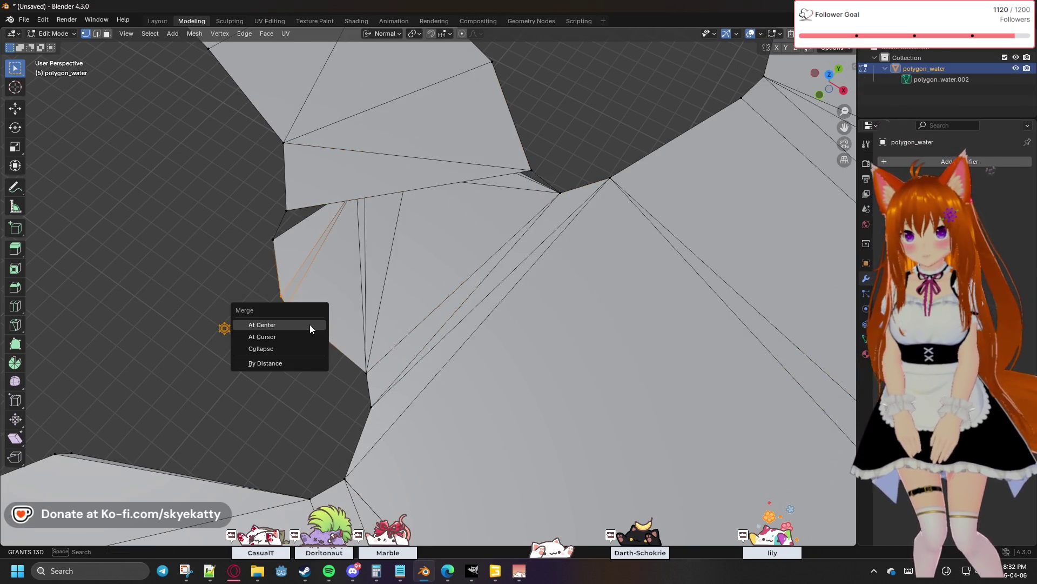
pyautogui.click(310, 326)
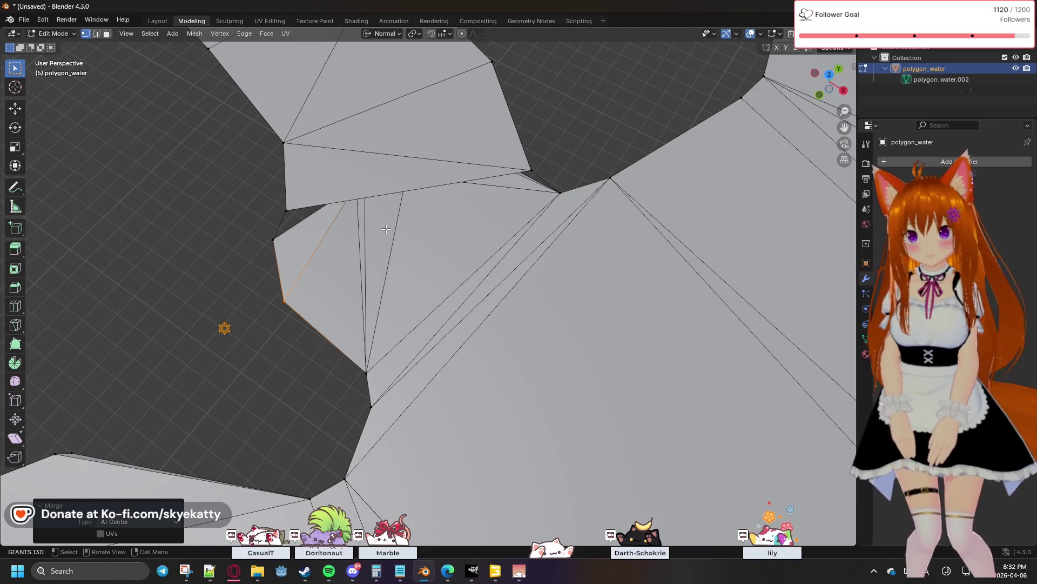
pyautogui.hotkey('alt', 'a')
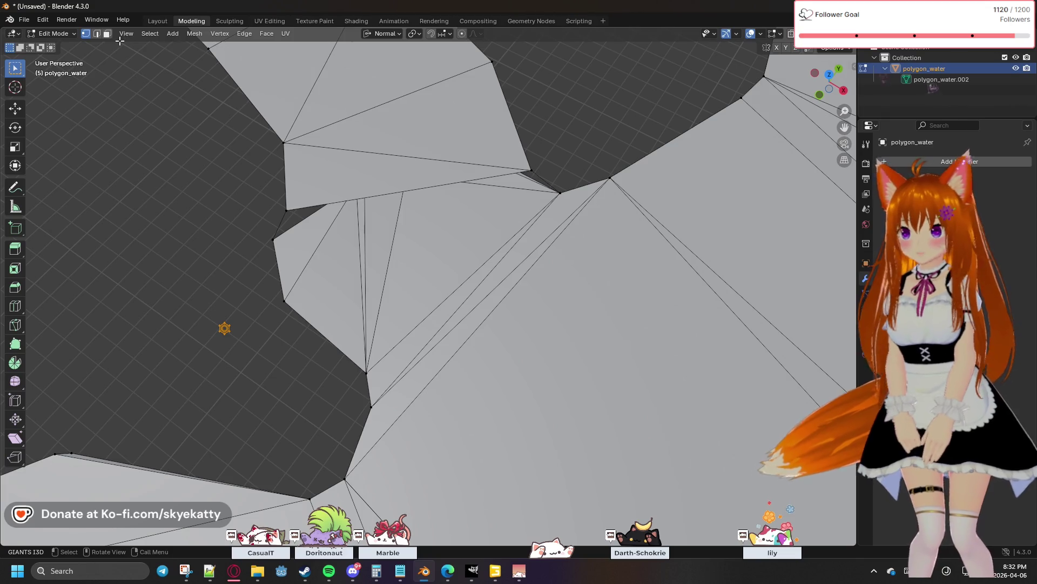
# In face select mode, pick the faces above the joint and delete them as Faces
pyautogui.press('3')
pyautogui.click(393, 135)
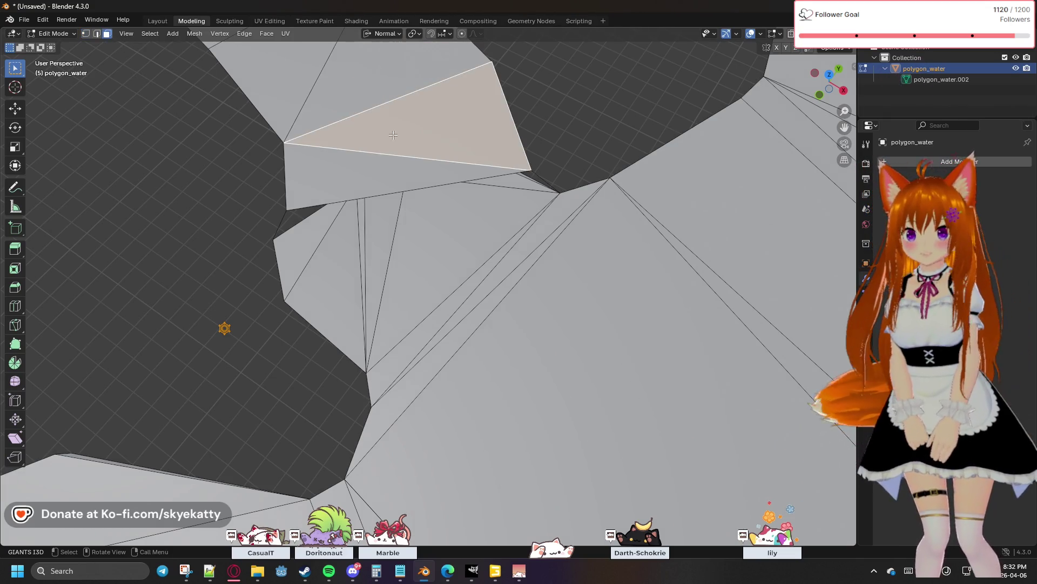
pyautogui.keyDown('shift'); pyautogui.click(335, 88); pyautogui.keyUp('shift')
pyautogui.keyDown('shift'); pyautogui.click(352, 162); pyautogui.keyUp('shift')
pyautogui.keyDown('shift'); pyautogui.click(283, 94); pyautogui.keyUp('shift')
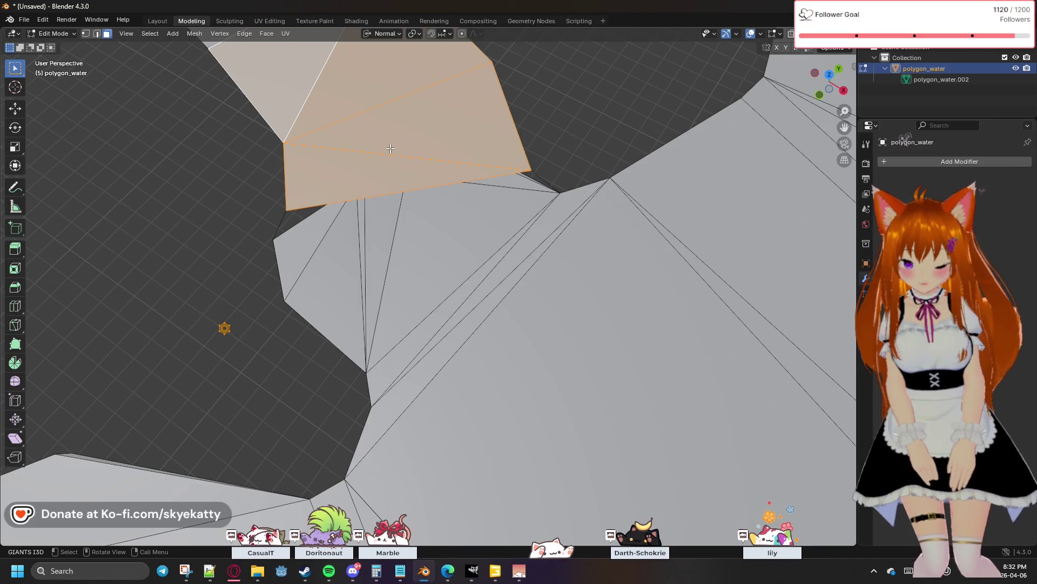
pyautogui.press('x')
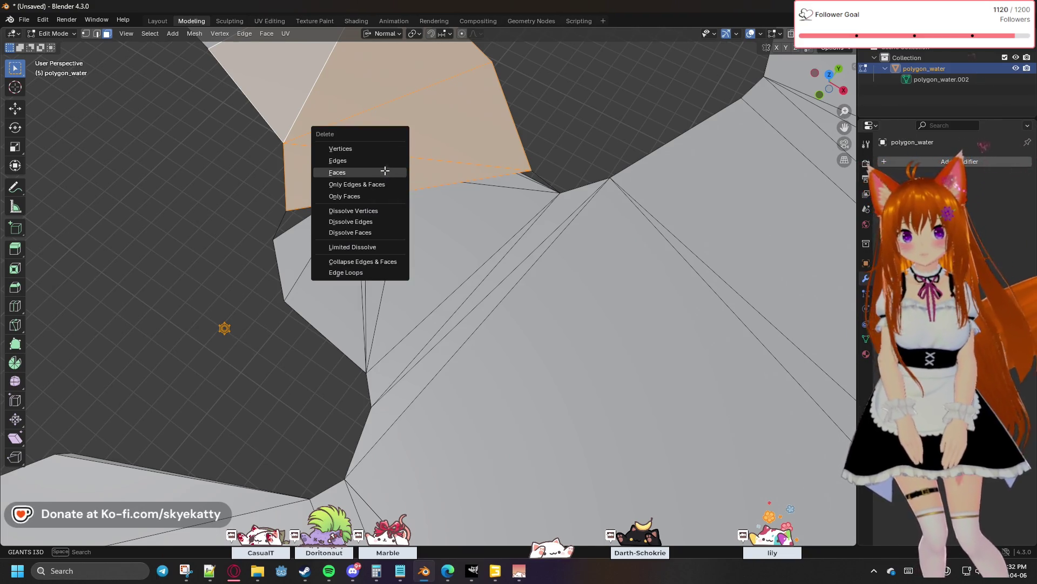
pyautogui.click(385, 173)
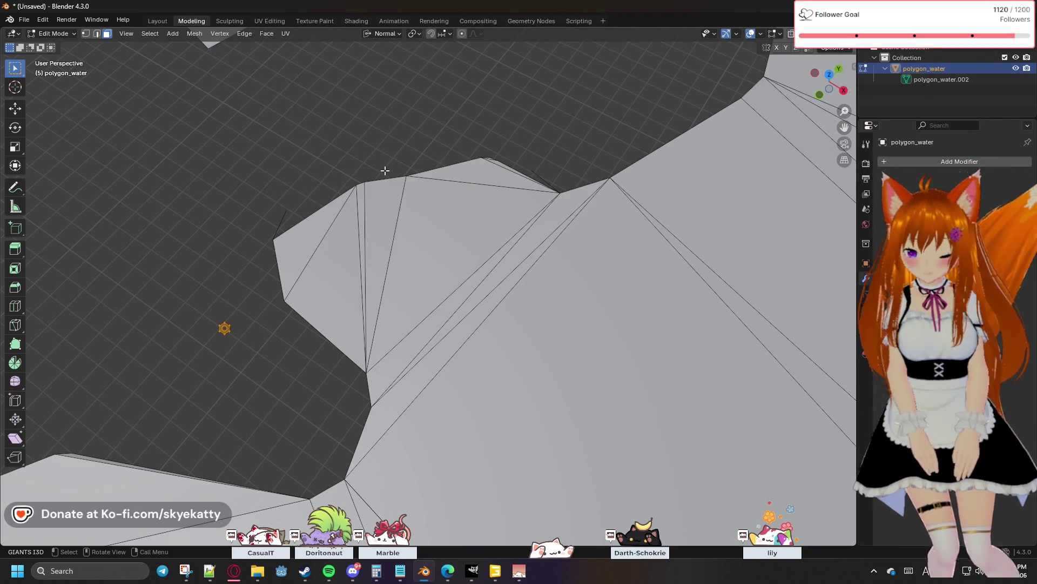
# Redo the face deletion and compare before/after with undo and redo, keeping the gap
pyautogui.hotkey('ctrl', 'z')
pyautogui.press('x')
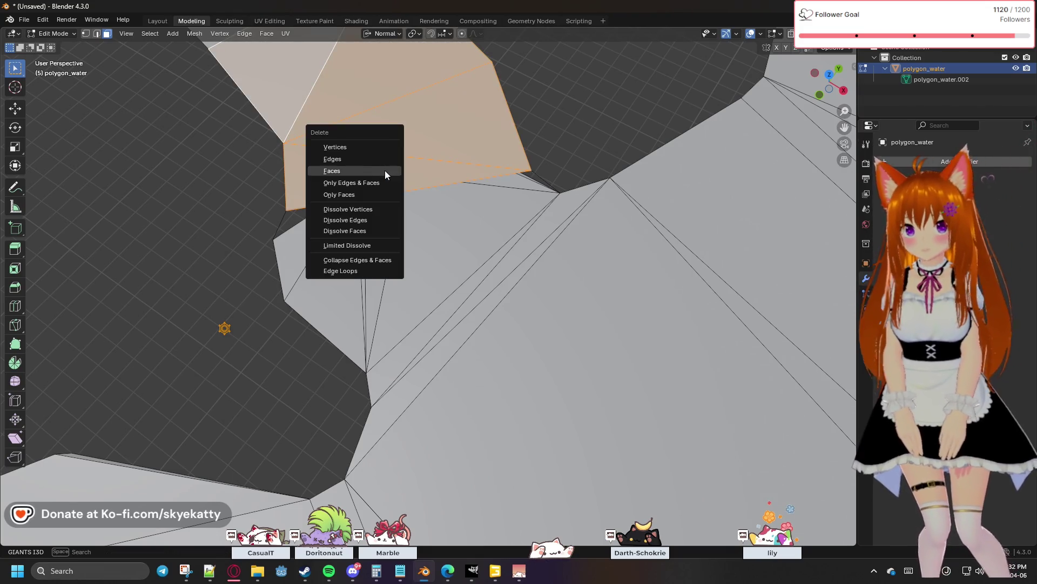
pyautogui.click(383, 192)
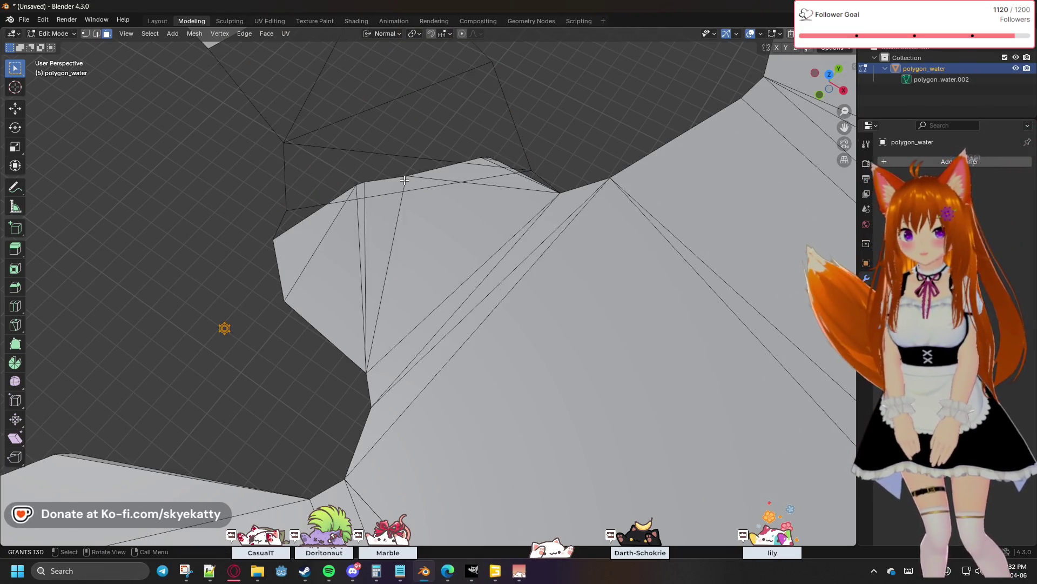
pyautogui.keyDown('shift'); pyautogui.scroll(3, 351, 270); pyautogui.keyUp('shift')
pyautogui.hotkey('ctrl', 'z')
pyautogui.hotkey('ctrl', 'shift', 'z')
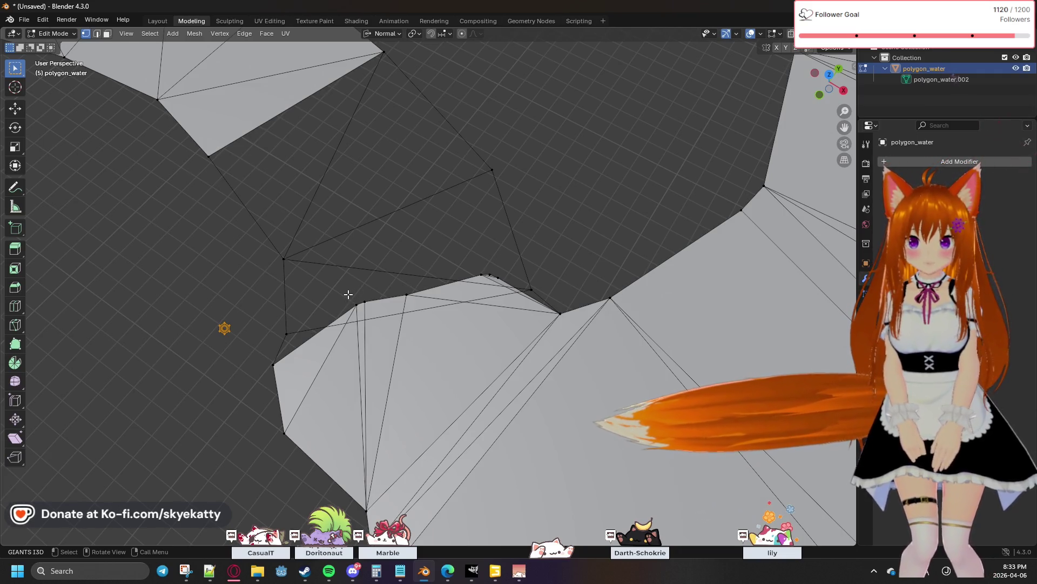
# Merge the vertices at the joint corner at center, then merge the two adjacent joint vertices
pyautogui.moveTo(319, 266); pyautogui.dragTo(373, 319)
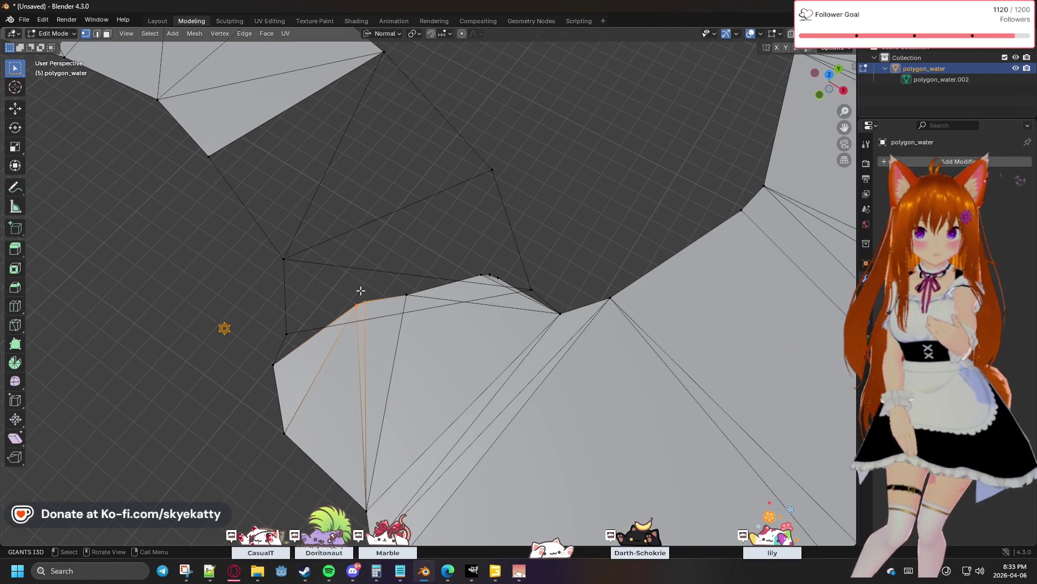
pyautogui.moveTo(468, 268); pyautogui.dragTo(507, 282)
pyautogui.press('m')
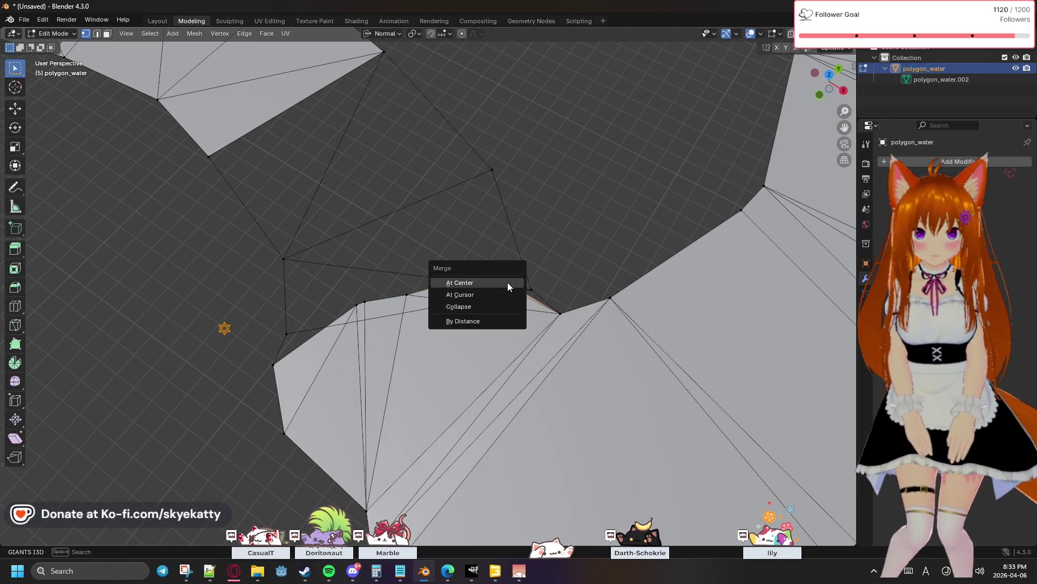
pyautogui.click(508, 281)
pyautogui.moveTo(361, 293); pyautogui.dragTo(376, 314)
pyautogui.press('m')
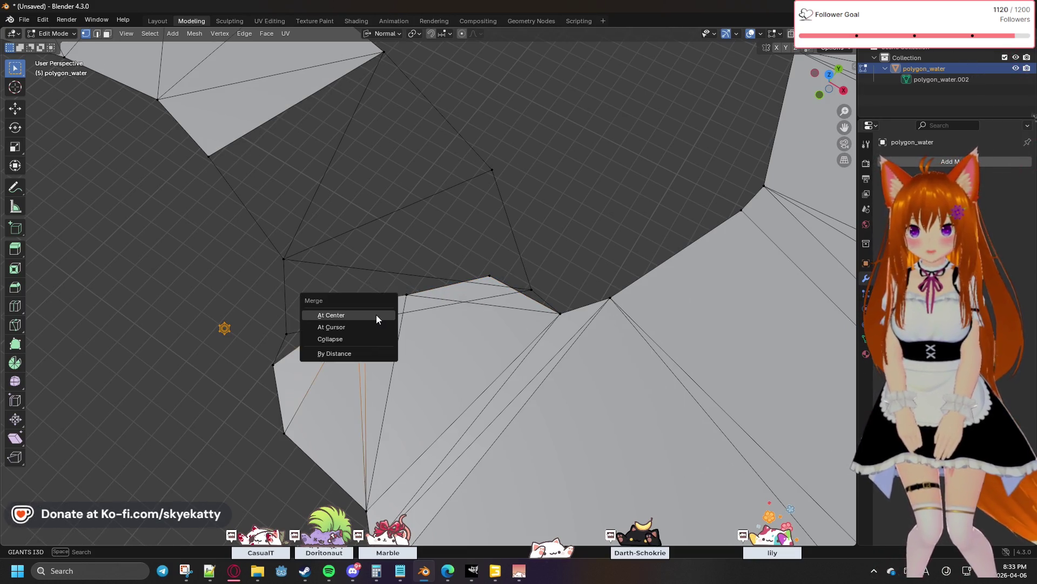
pyautogui.click(376, 314)
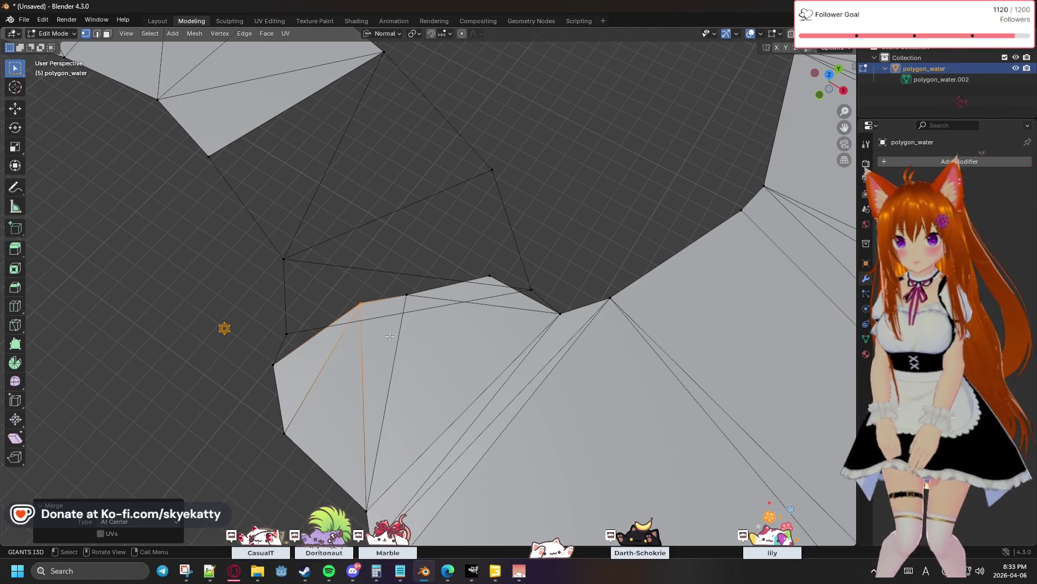
# Select the vertices along the joint and merge them at the 3D cursor
pyautogui.click(486, 266)
pyautogui.moveTo(540, 289); pyautogui.dragTo(546, 300)
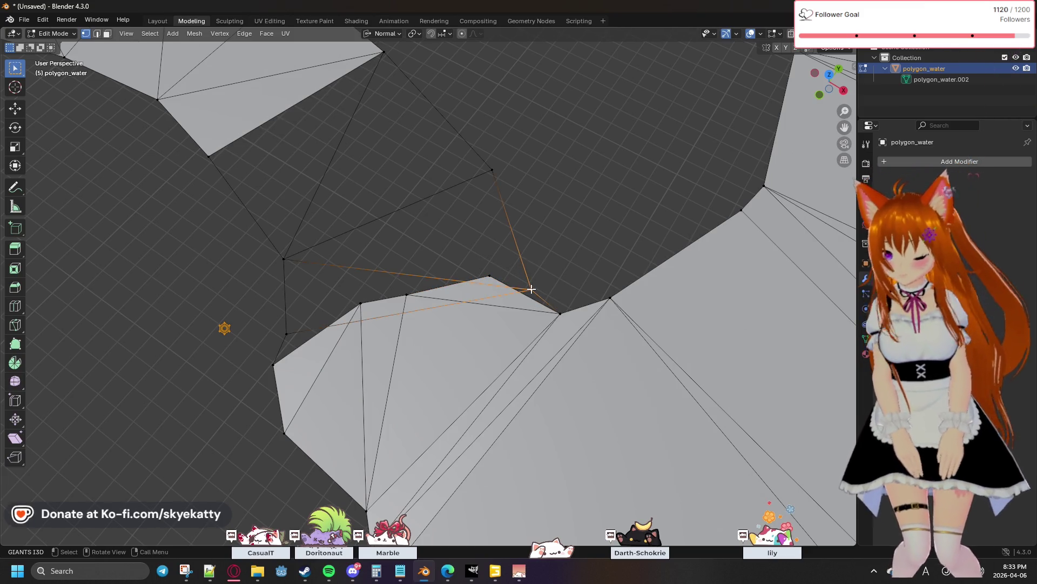
pyautogui.hotkey('shift', 's')
pyautogui.click(542, 345)
pyautogui.moveTo(475, 251); pyautogui.dragTo(543, 295)
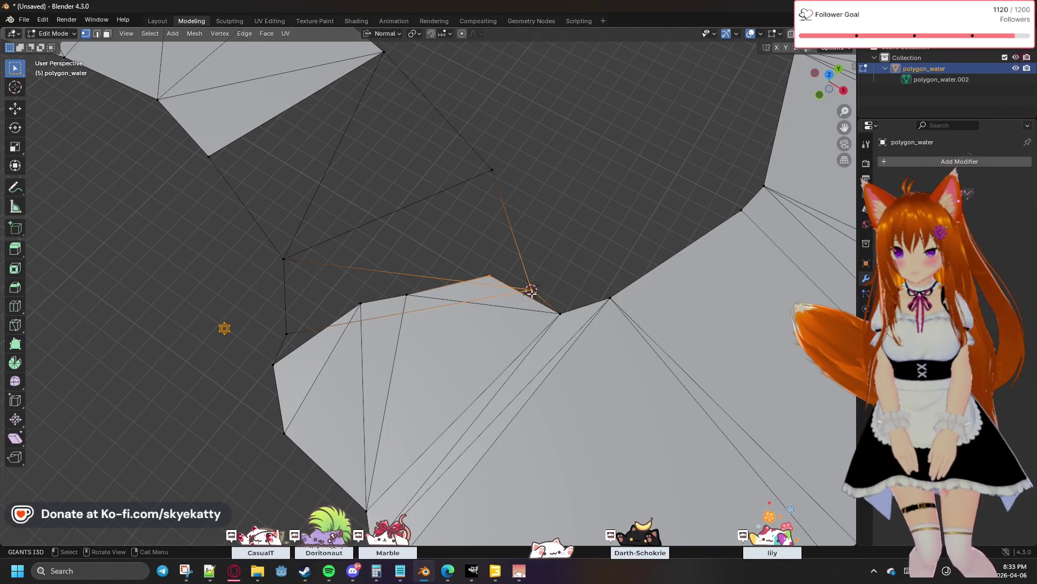
pyautogui.press('m')
pyautogui.click(531, 284)
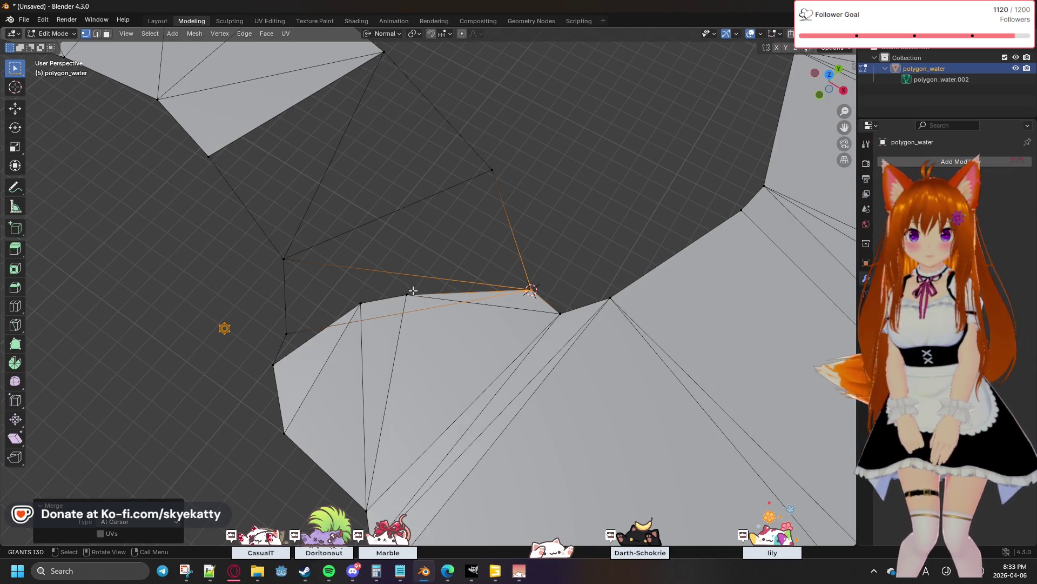
# Build a selection of the notch vertex and lower-left outline edge, dismissing the delete menu
pyautogui.click(404, 290)
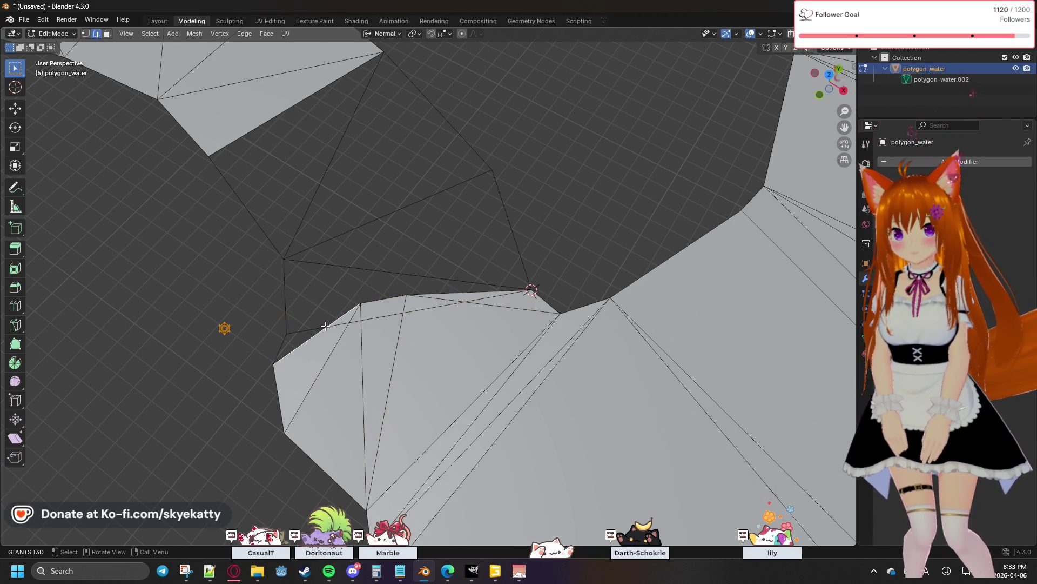
pyautogui.rightClick(403, 301)
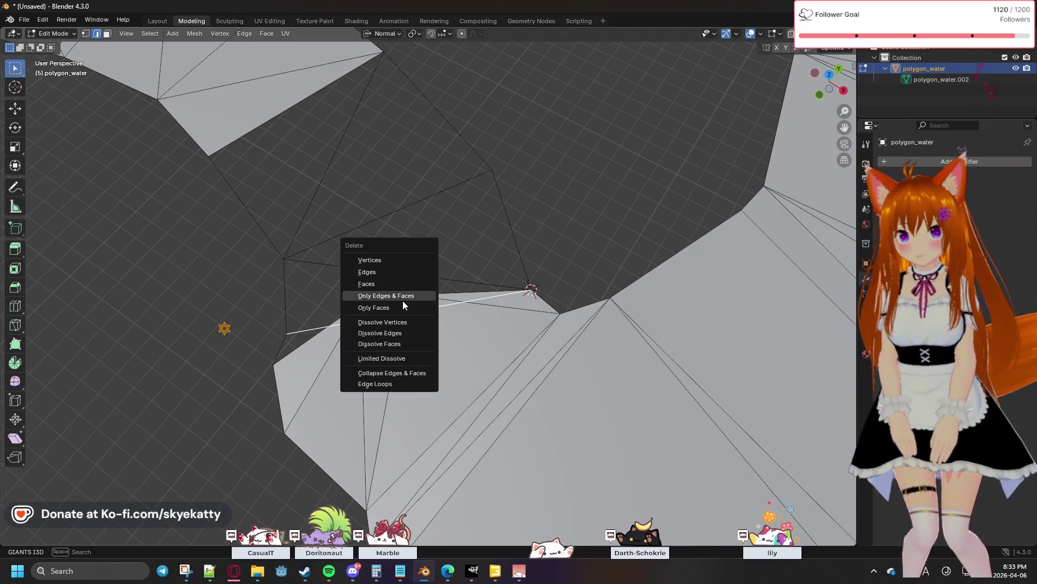
pyautogui.press('Escape')
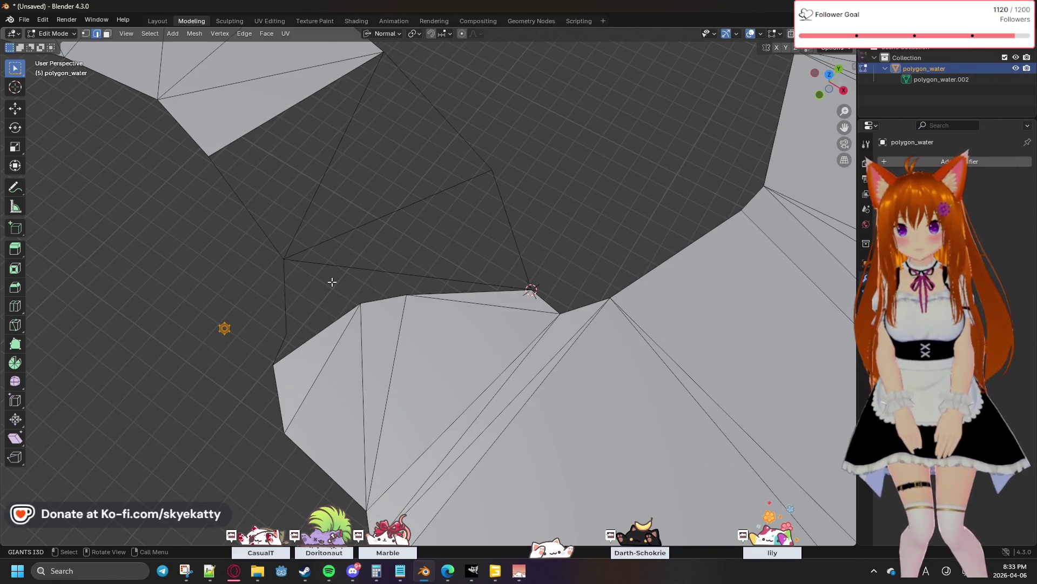
pyautogui.keyDown('shift'); pyautogui.click(287, 333); pyautogui.keyUp('shift')
pyautogui.keyDown('shift'); pyautogui.click(358, 305); pyautogui.keyUp('shift')
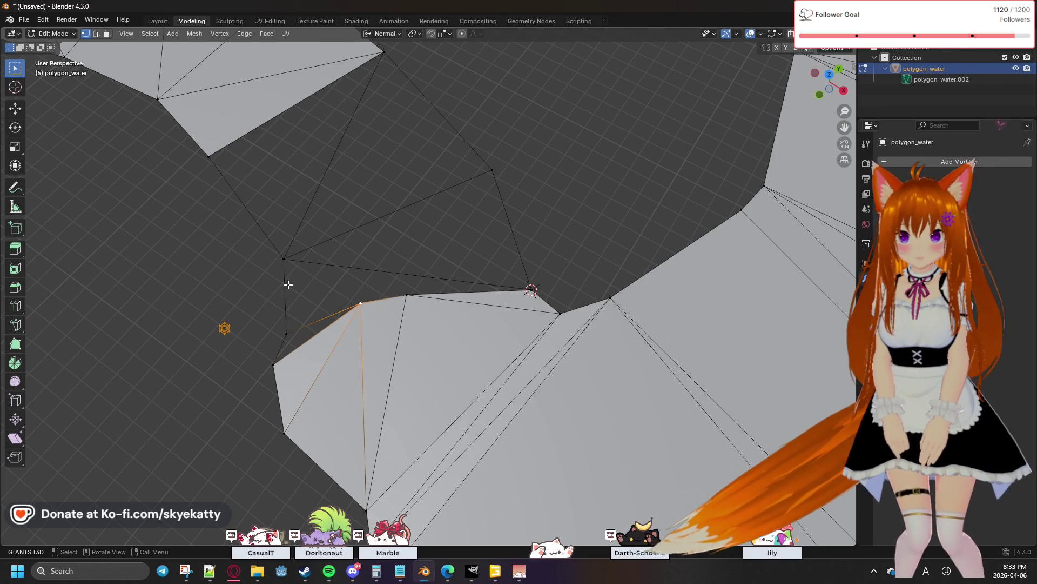
pyautogui.keyDown('shift'); pyautogui.click(284, 260); pyautogui.keyUp('shift')
pyautogui.click(369, 298)
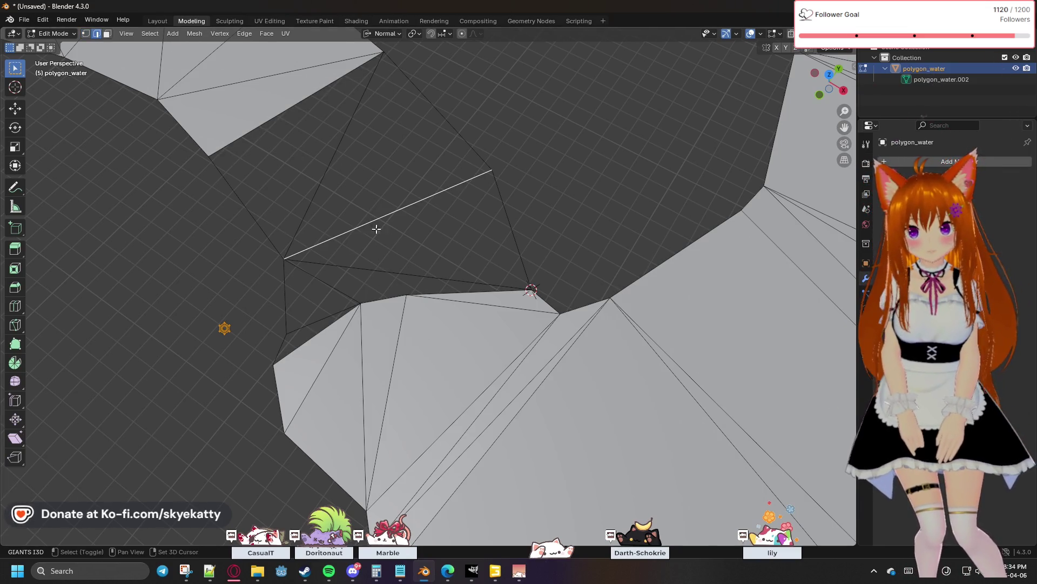
# Subdivide the long diagonal edge across the gap via Edge > Subdivide
pyautogui.click(243, 35)
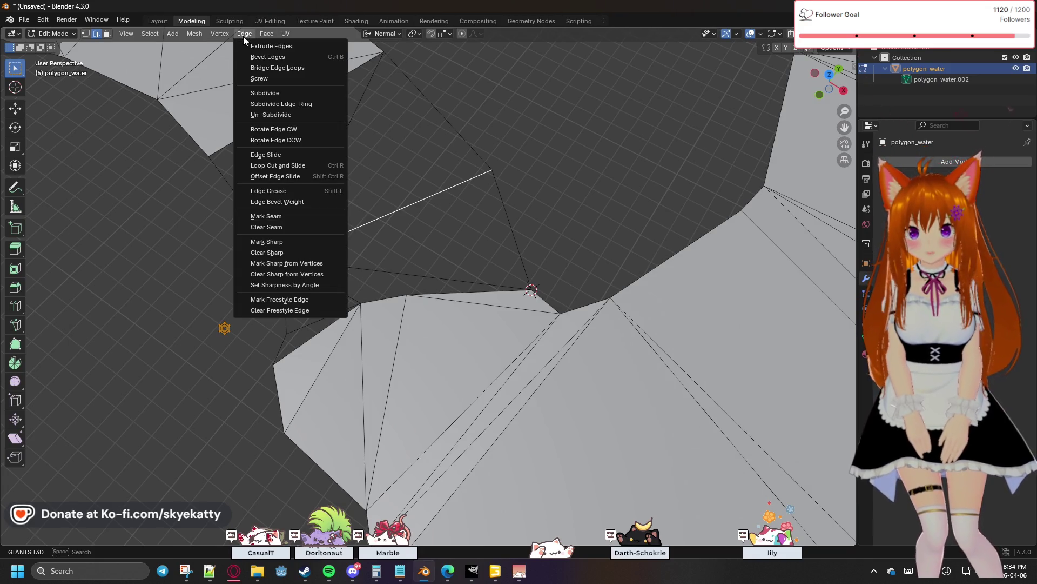
pyautogui.click(243, 34)
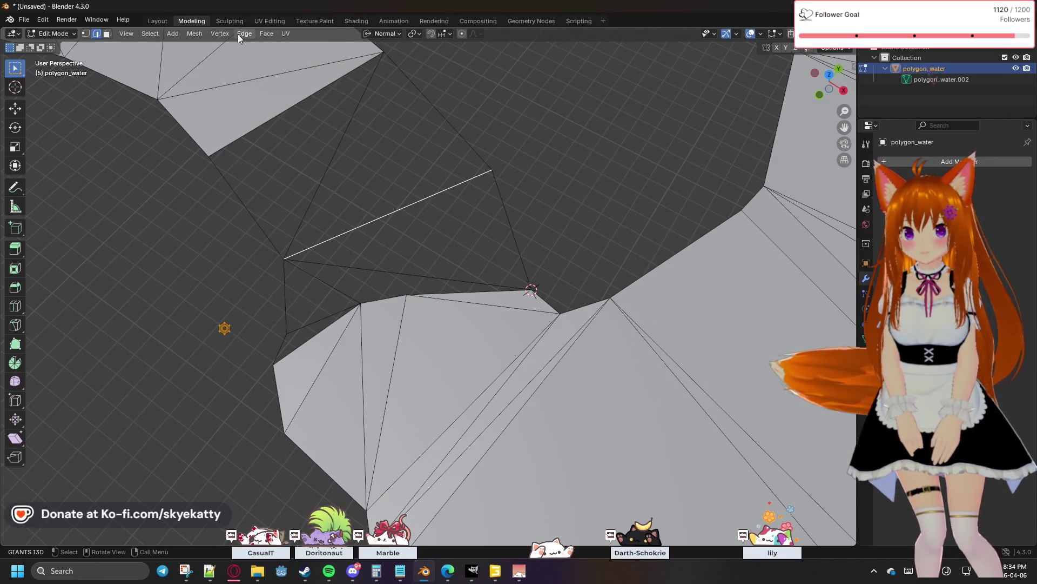
pyautogui.click(237, 34)
pyautogui.click(271, 92)
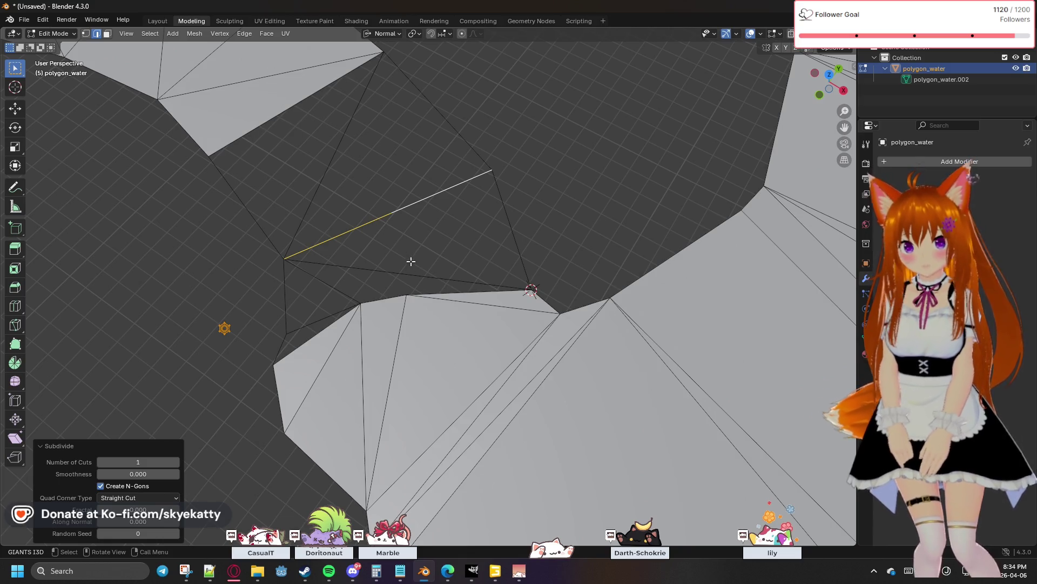
# In vertex mode, delete the lower edge at the notch with Only Edges & Faces
pyautogui.click(85, 34)
pyautogui.click(398, 280)
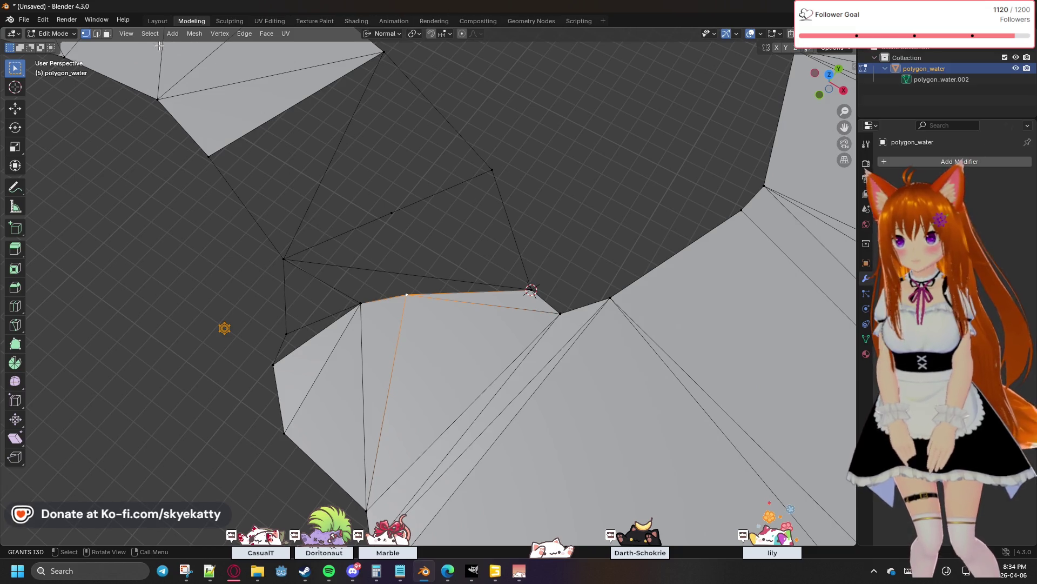
pyautogui.press('x')
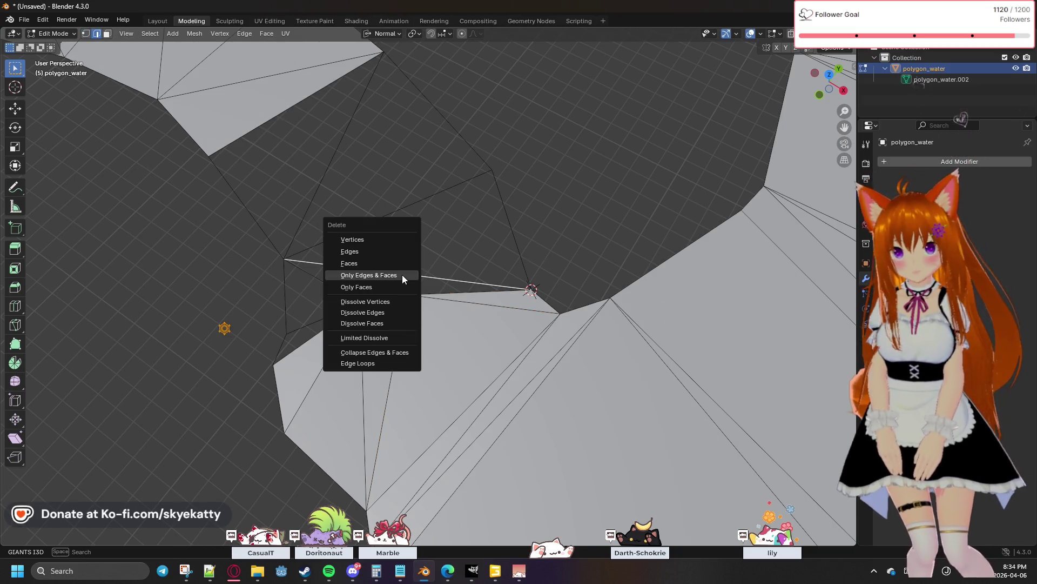
pyautogui.click(372, 275)
# Clear the selection and box-select the vertices surrounding the gap
pyautogui.keyDown('shift'); pyautogui.click(87, 34); pyautogui.keyUp('shift')
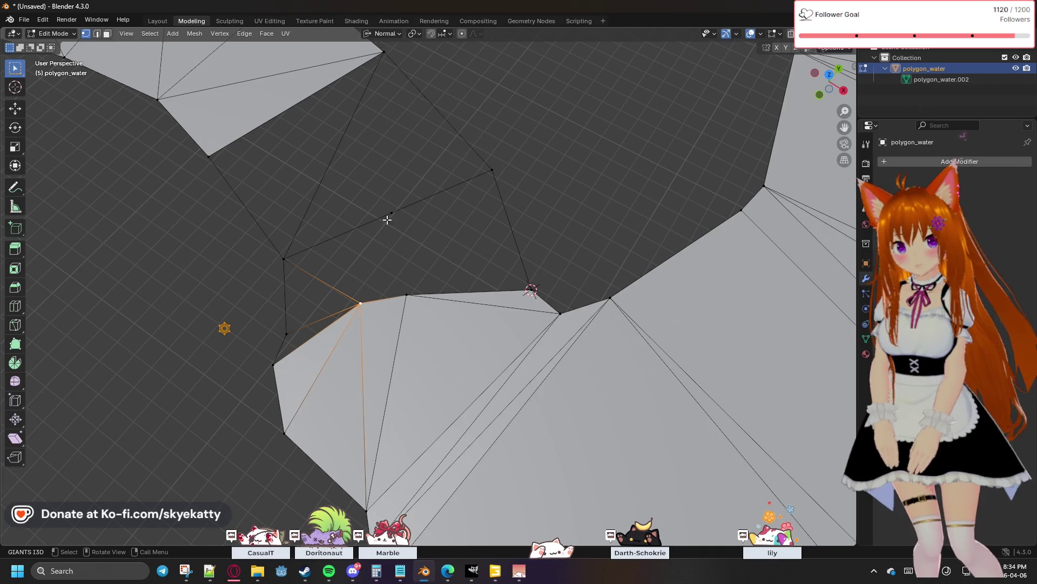
pyautogui.keyDown('shift'); pyautogui.click(406, 288); pyautogui.keyUp('shift')
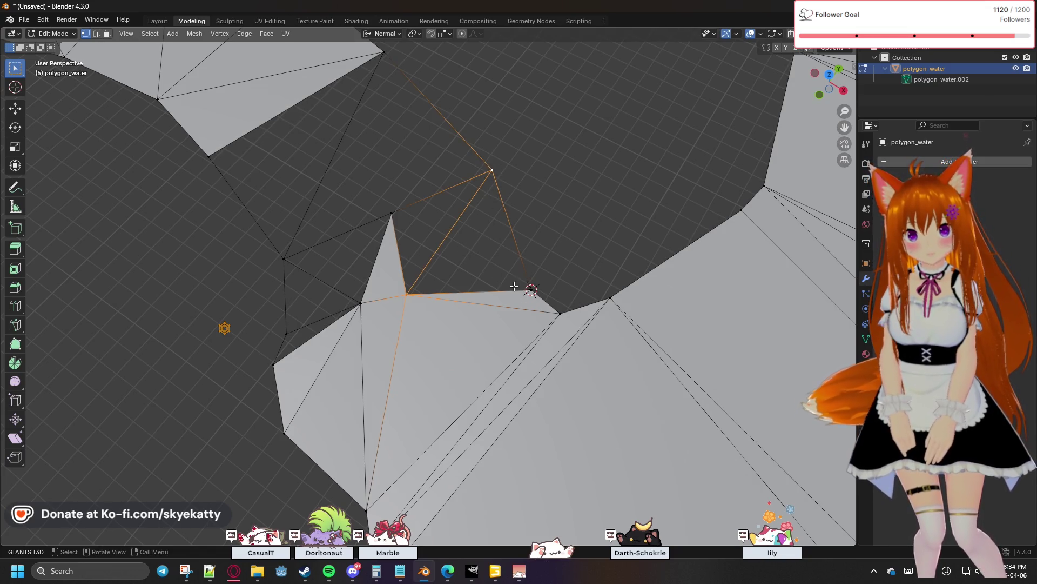
pyautogui.click(451, 266)
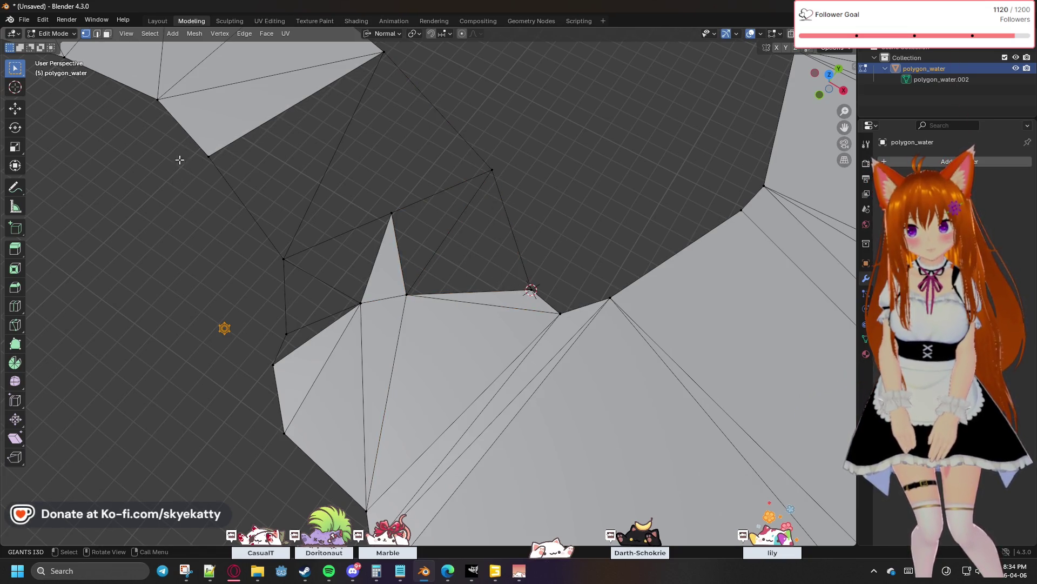
pyautogui.moveTo(178, 84); pyautogui.dragTo(563, 301)
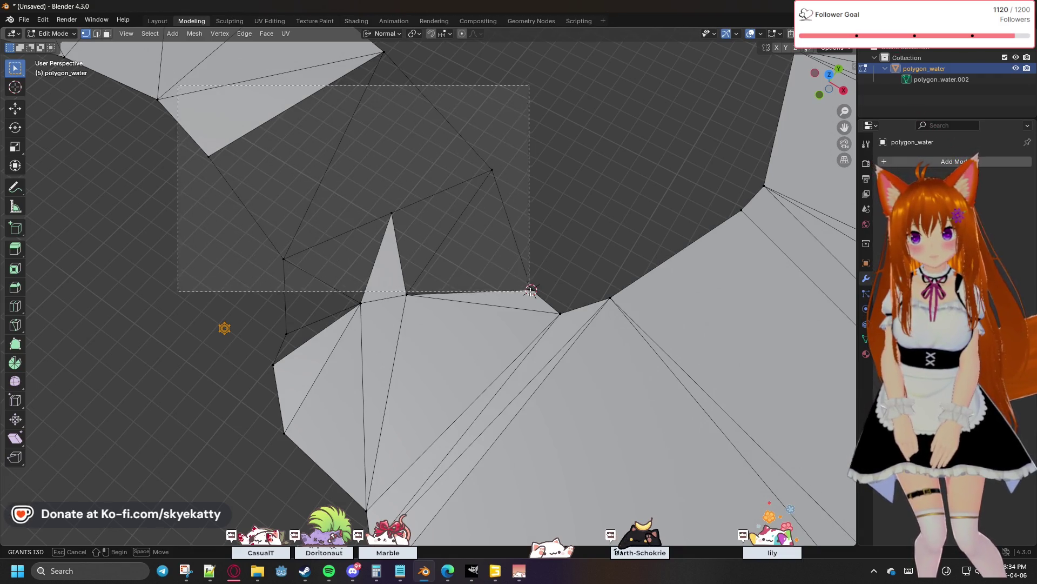
# Fill the enclosed gap with new faces using F, then orbit to inspect the join
pyautogui.moveTo(563, 301); pyautogui.dragTo(547, 397)
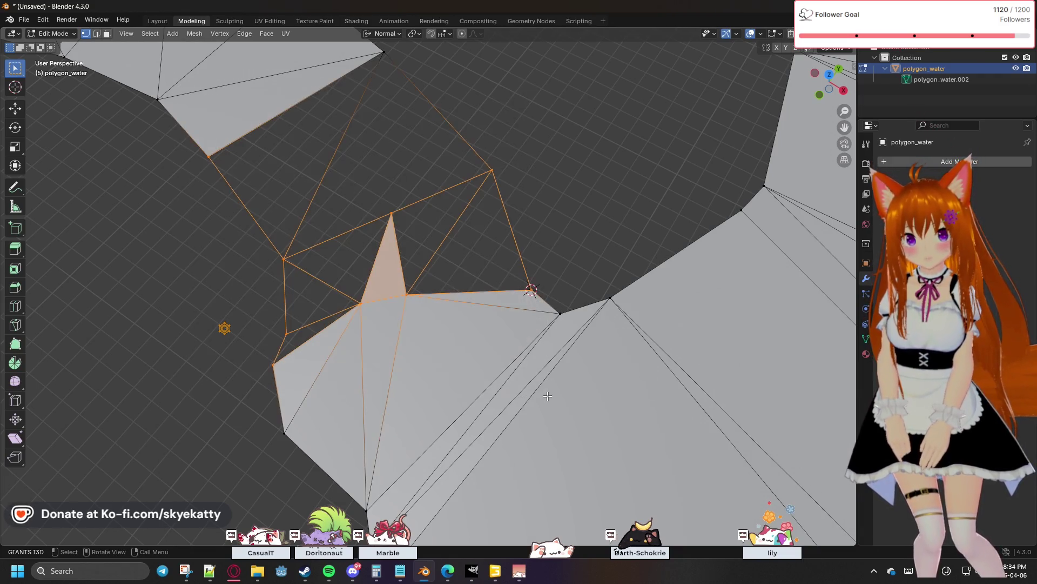
pyautogui.press('f')
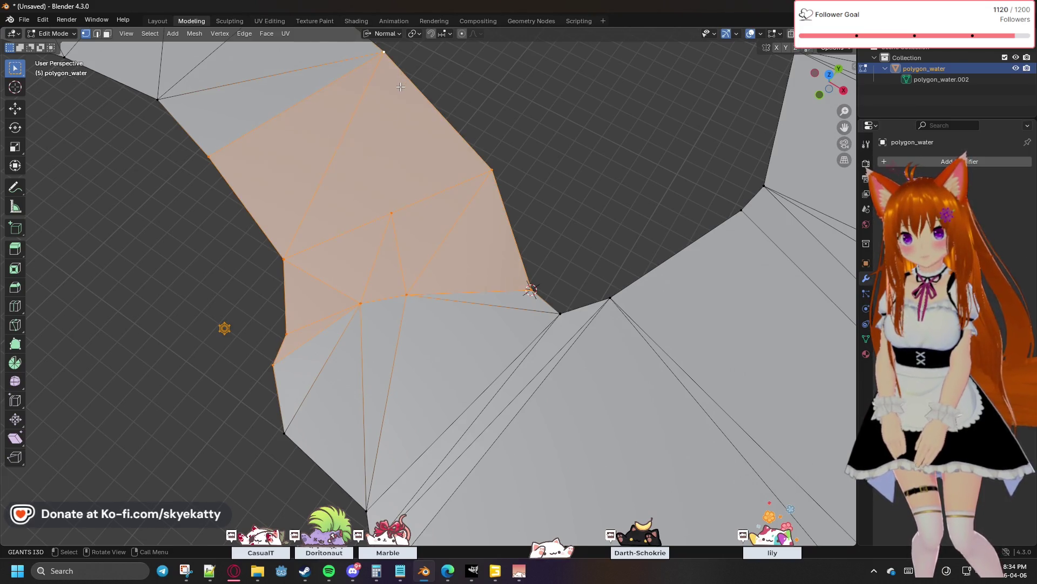
pyautogui.click(497, 160)
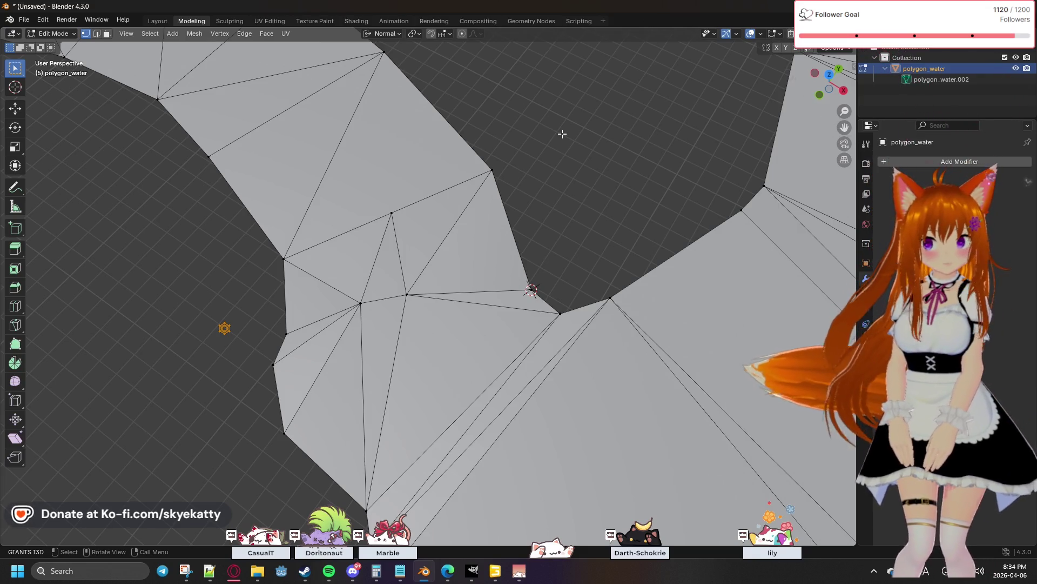
pyautogui.scroll(-3, 254, 340)
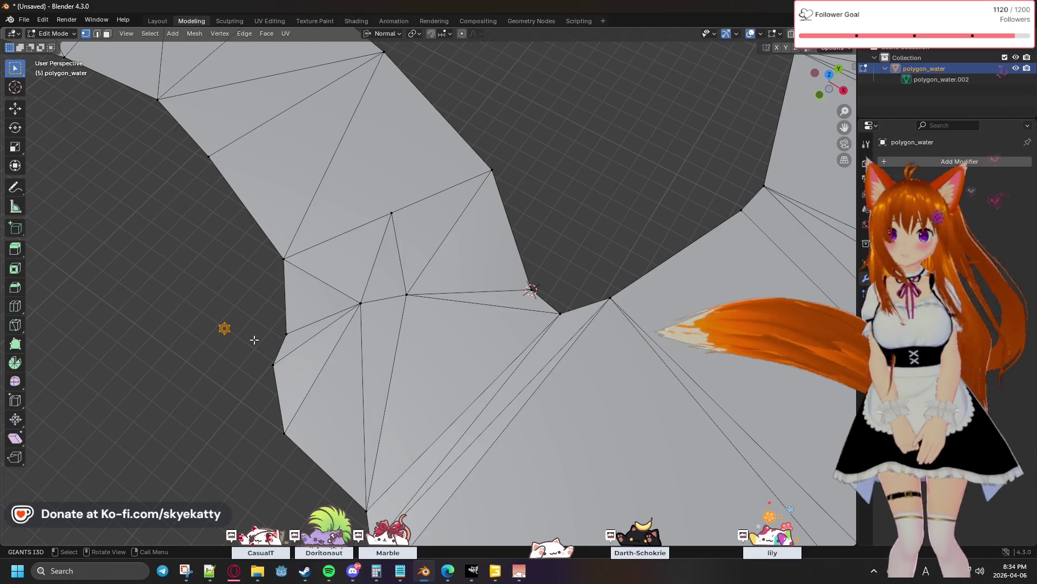
pyautogui.moveTo(255, 340); pyautogui.dragTo(292, 322, button='middle')
pyautogui.scroll(3, 293, 324)
pyautogui.scroll(3, 526, 194)
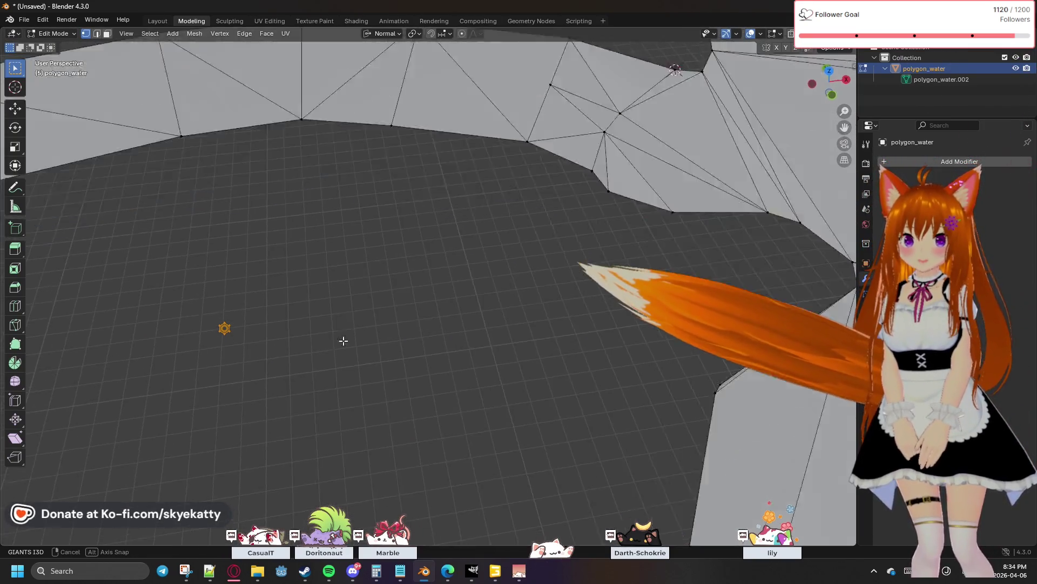
pyautogui.moveTo(526, 194)
pyautogui.mouseDown(button='middle')
pyautogui.moveTo(534, 202)
pyautogui.moveTo(413, 313)
pyautogui.moveTo(422, 305)
pyautogui.mouseUp(button='middle')
pyautogui.moveTo(560, 194); pyautogui.dragTo(507, 239, button='middle')
pyautogui.scroll(2, 457, 278)
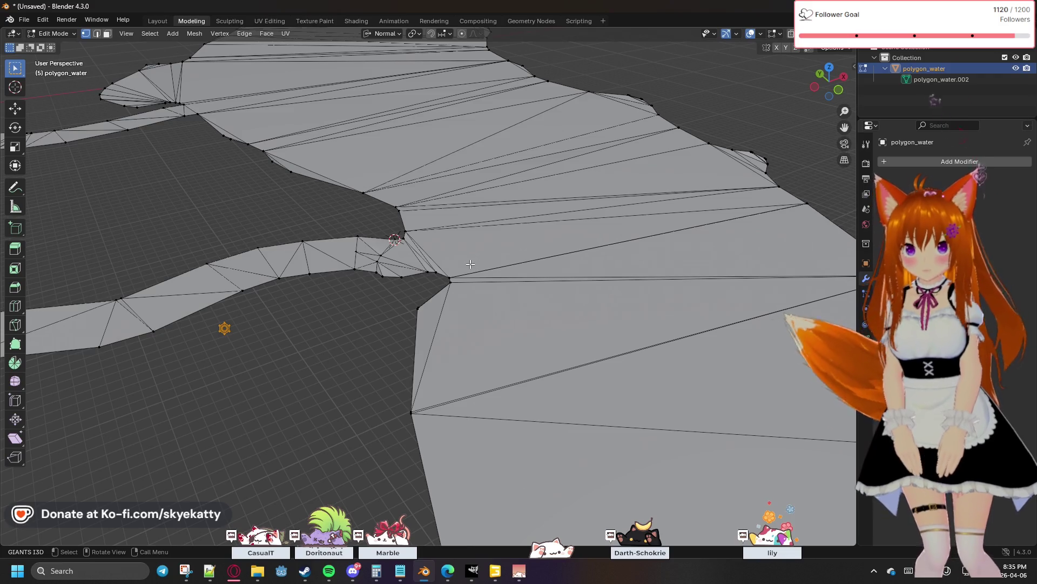
# Undo the last two mesh changes, snap to Top Orthographic and bring up Merge for the corner vertices
pyautogui.moveTo(467, 255)
pyautogui.mouseDown(button='middle')
pyautogui.moveTo(459, 299)
pyautogui.moveTo(462, 229)
pyautogui.moveTo(452, 289)
pyautogui.mouseUp(button='middle')
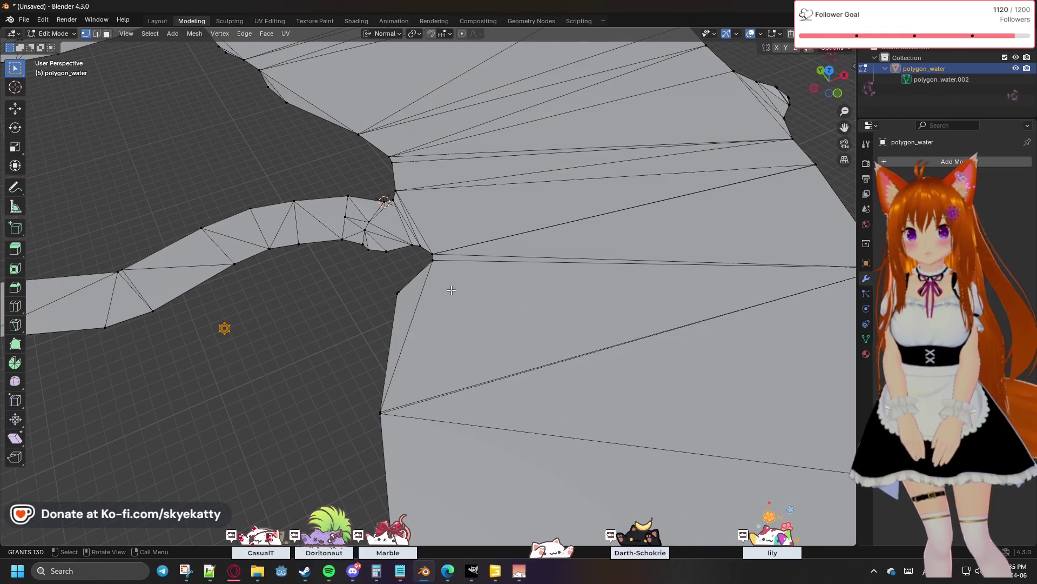
pyautogui.hotkey('ctrl', 'z')
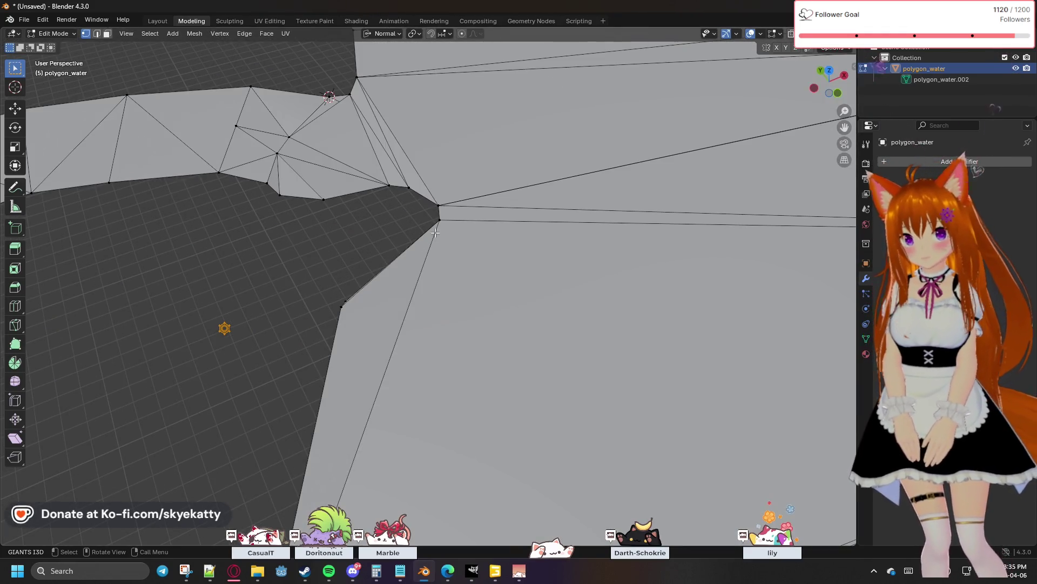
pyautogui.hotkey('ctrl', 'z')
pyautogui.rightClick(440, 257)
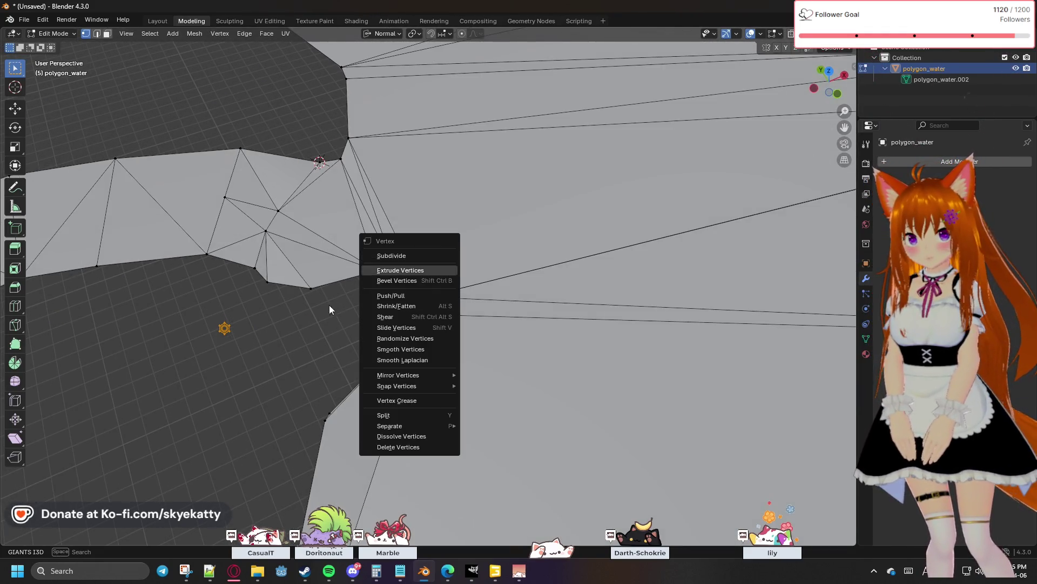
pyautogui.press('Escape')
pyautogui.moveTo(393, 292); pyautogui.dragTo(325, 302, button='middle')
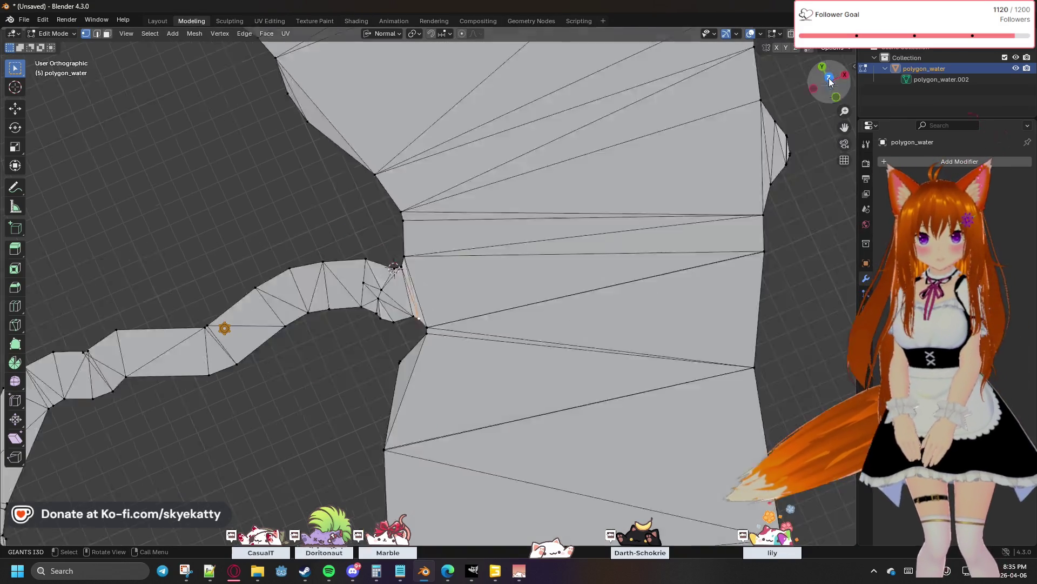
pyautogui.moveTo(324, 303)
pyautogui.mouseDown(button='middle')
pyautogui.moveTo(348, 330)
pyautogui.moveTo(423, 343)
pyautogui.moveTo(455, 298)
pyautogui.mouseUp(button='middle')
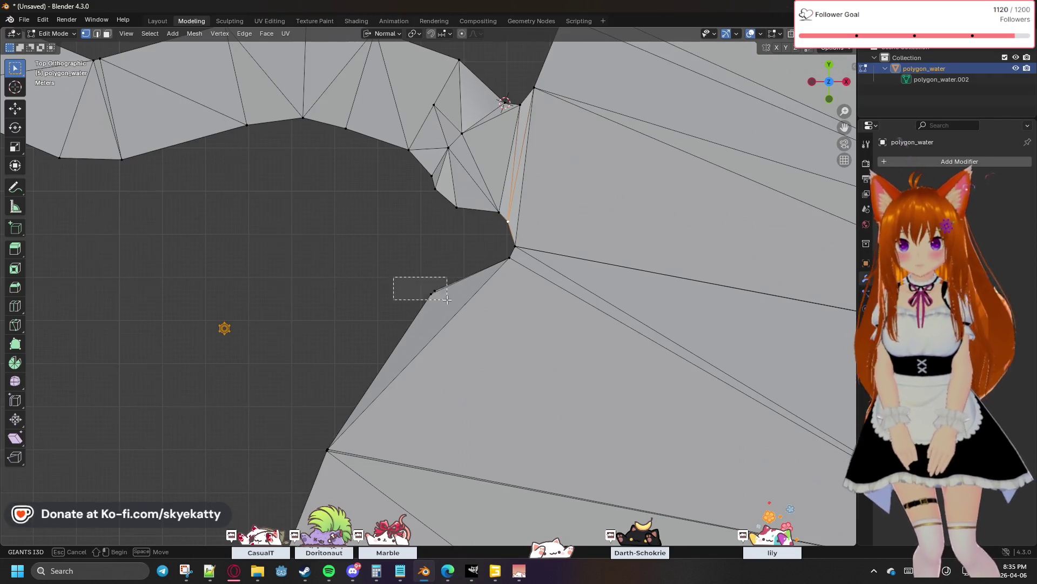
pyautogui.press('m')
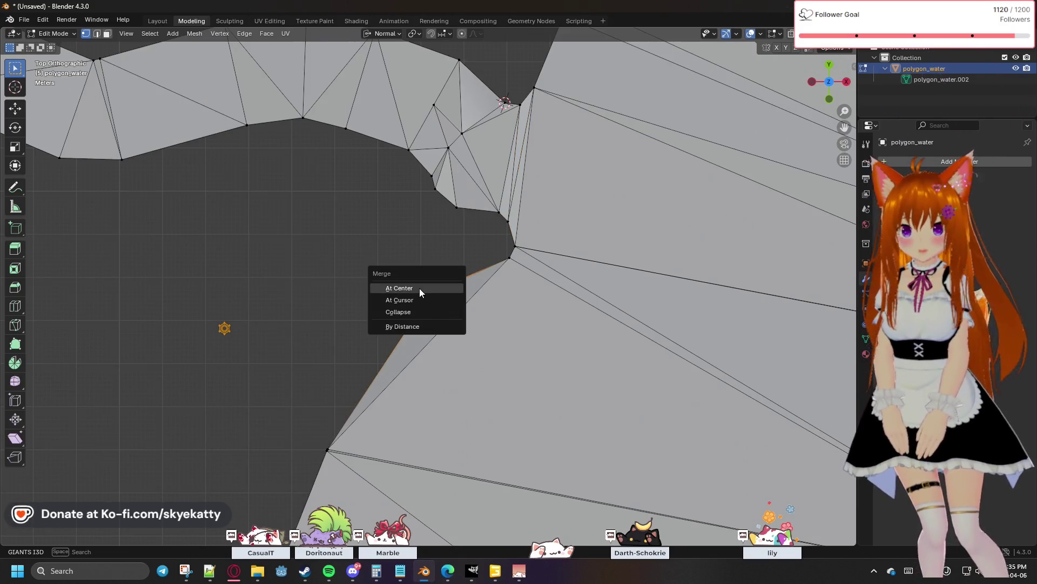
# Merge the close vertex pairs at the river joint and just above it At Center
pyautogui.click(420, 288)
pyautogui.keyDown('shift'); pyautogui.moveTo(416, 346); pyautogui.dragTo(428, 279, button='middle'); pyautogui.keyUp('shift')
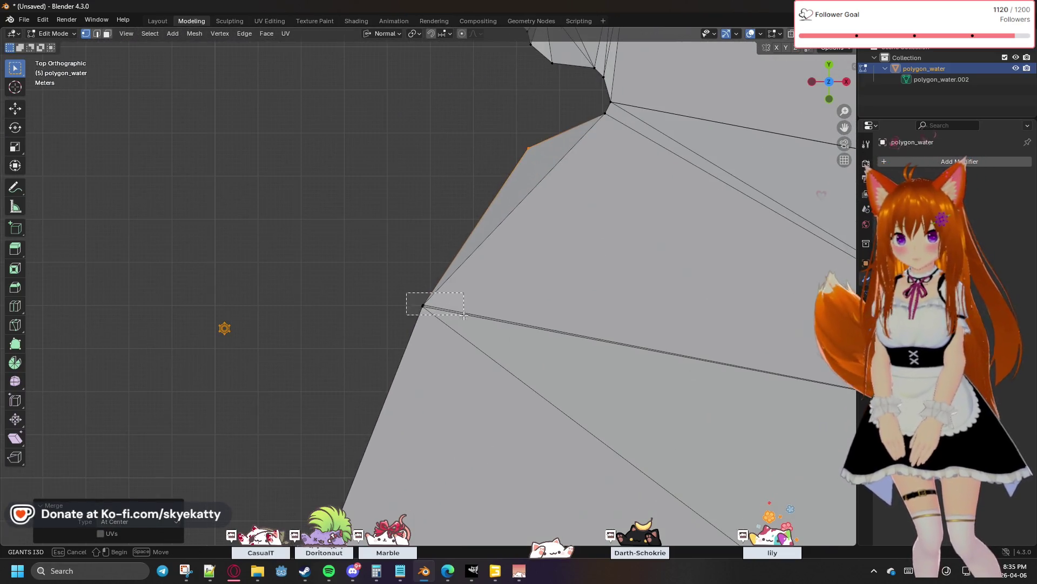
pyautogui.moveTo(463, 314); pyautogui.dragTo(464, 316)
pyautogui.press('m')
pyautogui.click(447, 318)
pyautogui.moveTo(446, 318)
pyautogui.keyDown('shift'); pyautogui.mouseDown(button='middle')
pyautogui.moveTo(512, 268)
pyautogui.moveTo(458, 244)
pyautogui.mouseUp(button='middle'); pyautogui.keyUp('shift')
pyautogui.moveTo(458, 243); pyautogui.dragTo(503, 269)
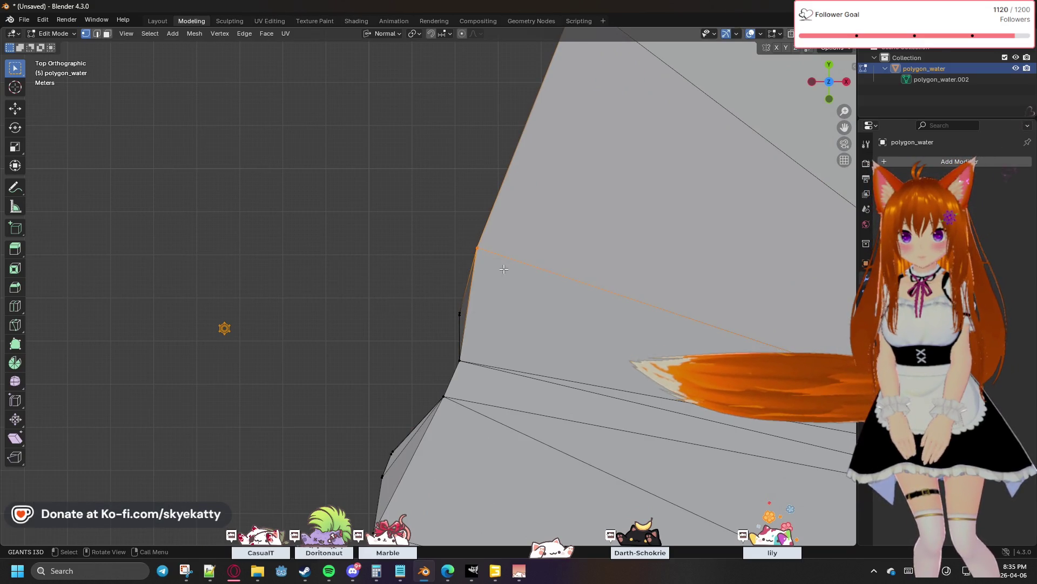
pyautogui.press('m')
pyautogui.click(499, 267)
# Merge the run of lower outline vertex pairs At Center, working down the left edge
pyautogui.moveTo(449, 299)
pyautogui.mouseDown()
pyautogui.moveTo(473, 373)
pyautogui.moveTo(456, 406)
pyautogui.mouseUp()
pyautogui.press('m')
pyautogui.click(460, 326)
pyautogui.press('m')
pyautogui.click(474, 373)
pyautogui.press('m')
pyautogui.click(454, 407)
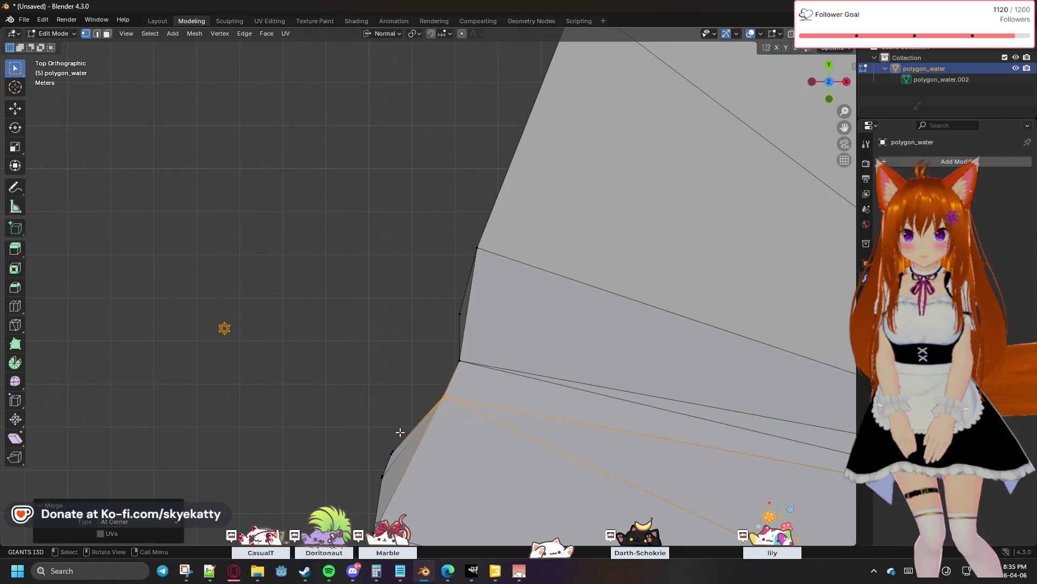
pyautogui.press('m')
pyautogui.click(405, 468)
pyautogui.press('m')
pyautogui.click(390, 482)
# Merge three more nearby vertex pairs At Center on the next stretch of outline
pyautogui.keyDown('shift'); pyautogui.moveTo(389, 482); pyautogui.dragTo(436, 284, button='middle'); pyautogui.keyUp('shift')
pyautogui.moveTo(435, 284); pyautogui.dragTo(465, 312)
pyautogui.press('m')
pyautogui.click(465, 312)
pyautogui.click(428, 350)
pyautogui.press('m')
pyautogui.click(440, 360)
pyautogui.click(390, 402)
pyautogui.press('m')
pyautogui.click(407, 424)
# Merge the vertex pairs further up the outline, including a box-selected close pair, At Center
pyautogui.keyDown('shift'); pyautogui.moveTo(406, 424); pyautogui.dragTo(616, 189, button='middle'); pyautogui.keyUp('shift')
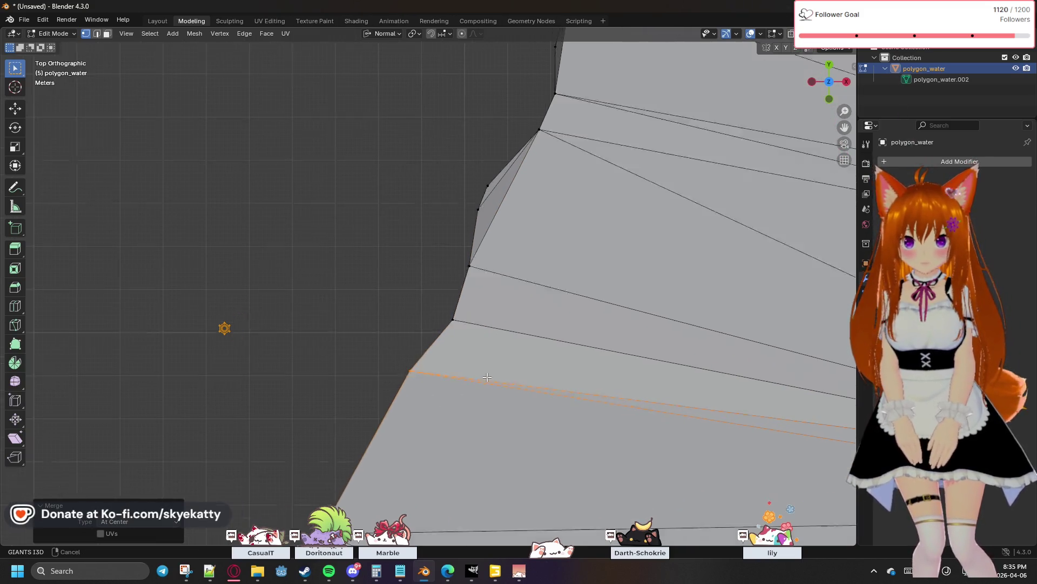
pyautogui.click(459, 316)
pyautogui.press('m')
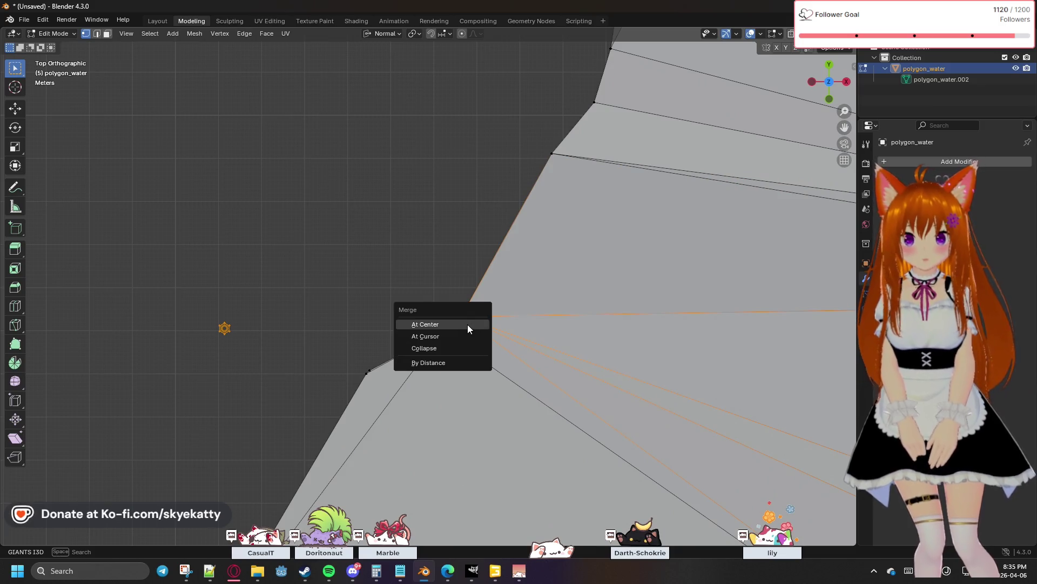
pyautogui.click(468, 323)
pyautogui.press('m')
pyautogui.click(442, 340)
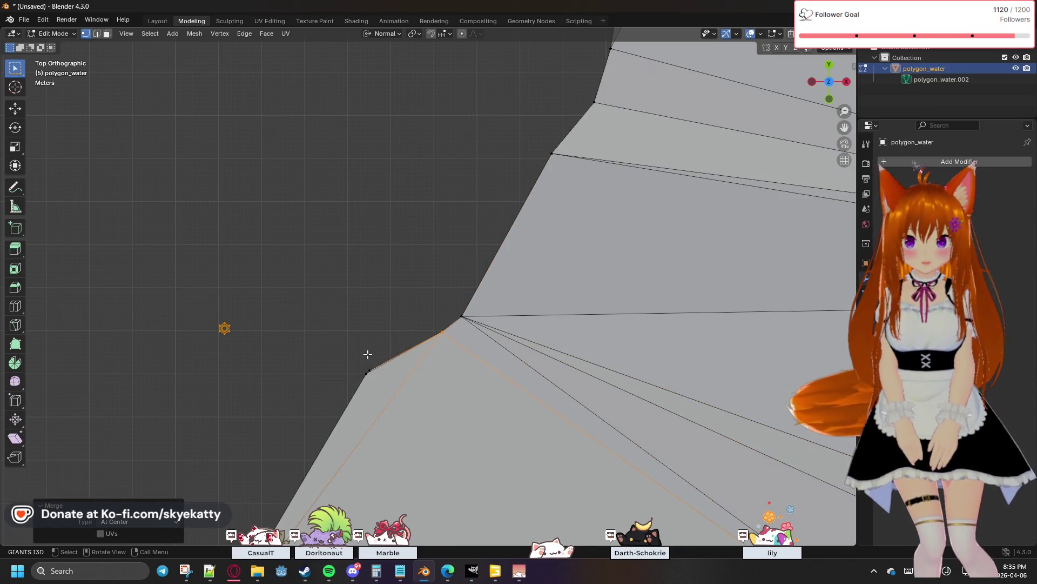
pyautogui.moveTo(348, 362); pyautogui.dragTo(388, 377)
pyautogui.press('m')
pyautogui.click(386, 374)
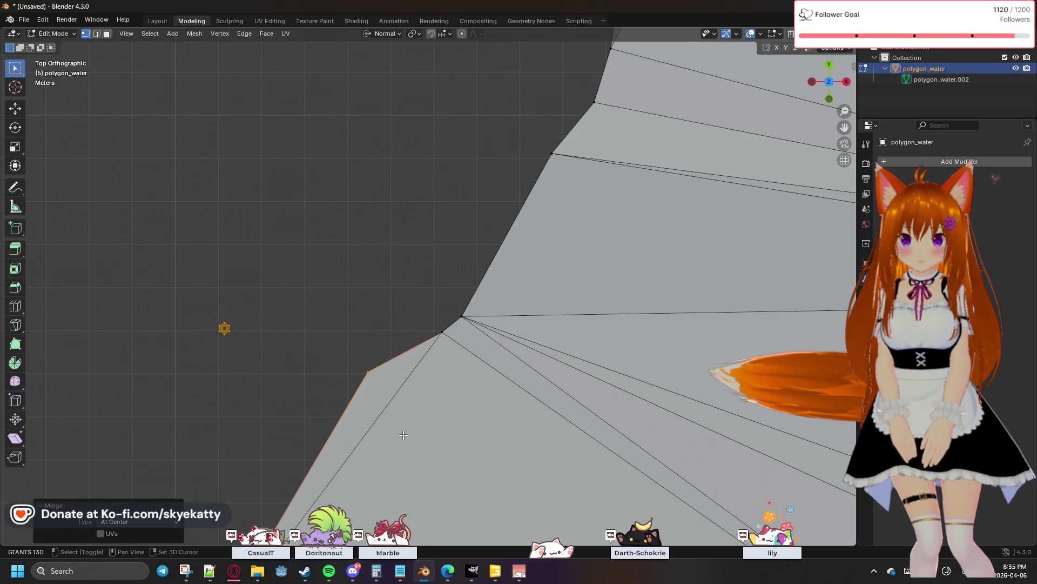
# Undo a mistaken merge and merge the next outline vertex At Center instead
pyautogui.hotkey('ctrl', 'z')
pyautogui.hotkey('ctrl', 'z')
pyautogui.hotkey('ctrl', 'z')
pyautogui.hotkey('ctrl', 'z')
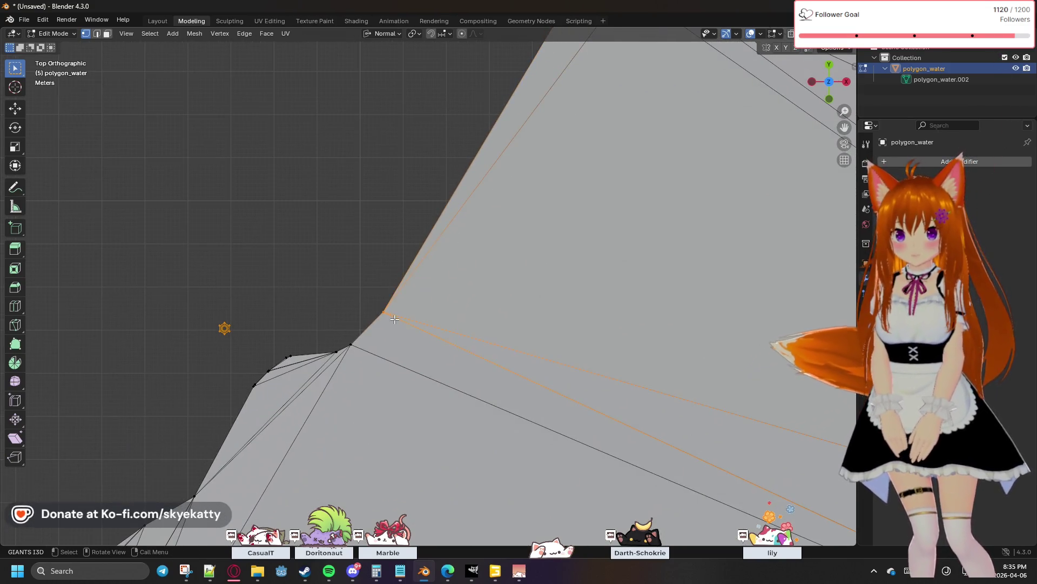
pyautogui.press('m')
pyautogui.press('Escape')
pyautogui.click(349, 344)
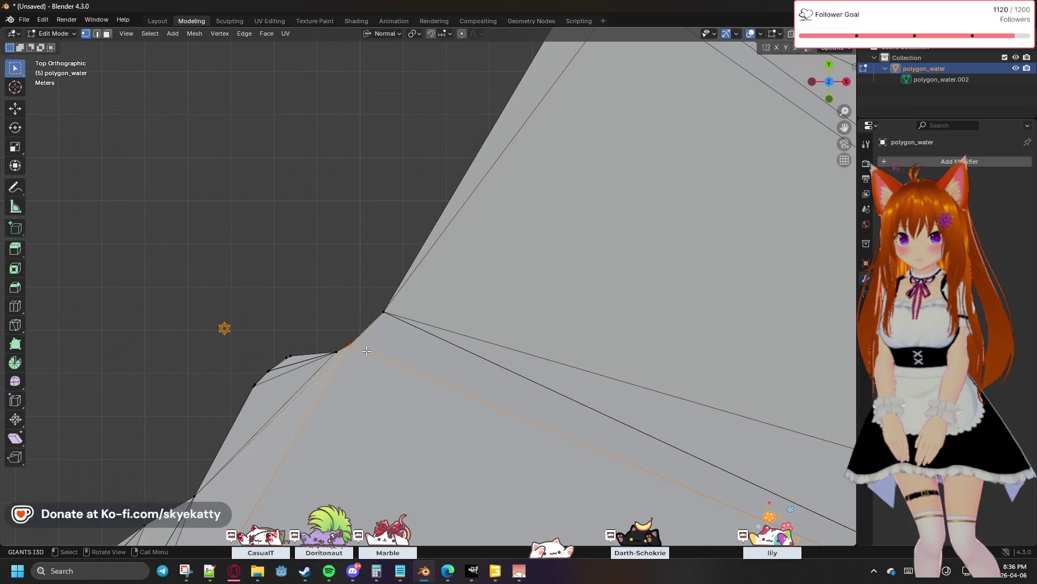
pyautogui.press('m')
pyautogui.click(359, 348)
# Redo the merges on the leftward vertices, undoing wrong picks until each merges At Center
pyautogui.hotkey('ctrl', 'z')
pyautogui.press('m')
pyautogui.click(342, 359)
pyautogui.hotkey('ctrl', 'z')
pyautogui.press('m')
pyautogui.click(301, 362)
pyautogui.hotkey('ctrl', 'z')
pyautogui.press('m')
pyautogui.click(232, 380)
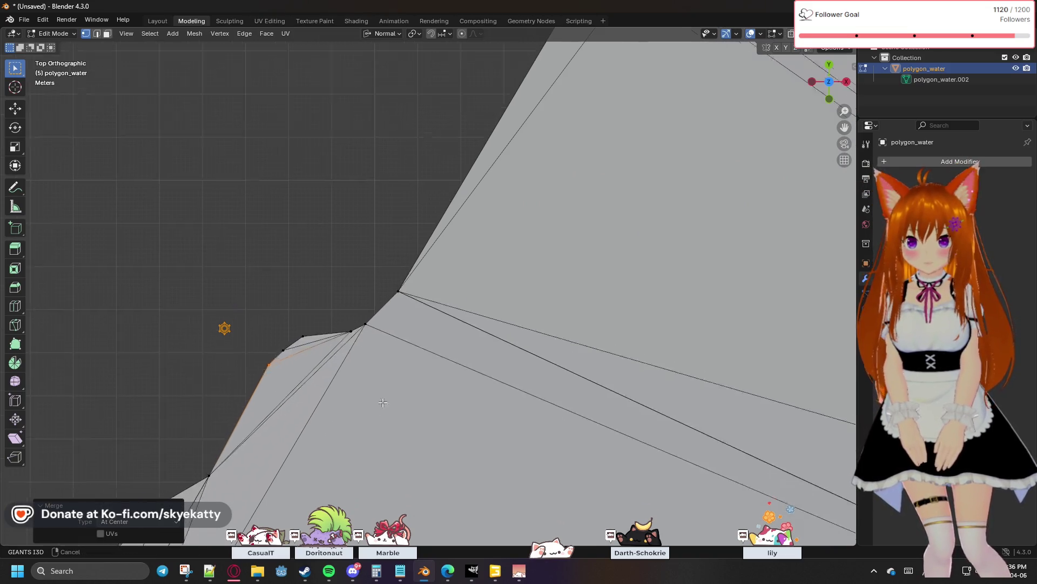
# Merge the corner vertex and the nearby box-selected cluster At Center
pyautogui.keyDown('shift'); pyautogui.moveTo(377, 410); pyautogui.dragTo(468, 226, button='middle'); pyautogui.keyUp('shift')
pyautogui.click(322, 270)
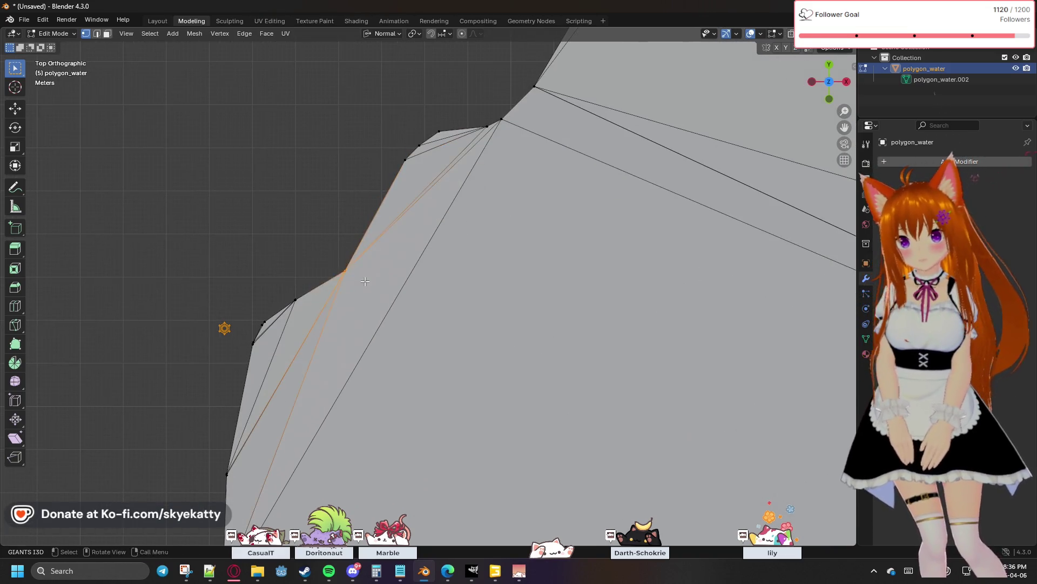
pyautogui.press('m')
pyautogui.moveTo(309, 303); pyautogui.dragTo(275, 330)
pyautogui.click(306, 303)
pyautogui.press('m')
pyautogui.click(275, 330)
# Merge the next lower outline vertex At Center and select a neighbouring pair for merging
pyautogui.moveTo(244, 342)
pyautogui.keyDown('shift'); pyautogui.mouseDown(button='middle')
pyautogui.moveTo(311, 274)
pyautogui.moveTo(407, 286)
pyautogui.moveTo(414, 258)
pyautogui.mouseUp(button='middle'); pyautogui.keyUp('shift')
pyautogui.keyDown('shift'); pyautogui.click(323, 292); pyautogui.keyUp('shift')
pyautogui.press('m')
pyautogui.click(333, 304)
pyautogui.keyDown('shift'); pyautogui.click(345, 334); pyautogui.keyUp('shift')
pyautogui.press('m')
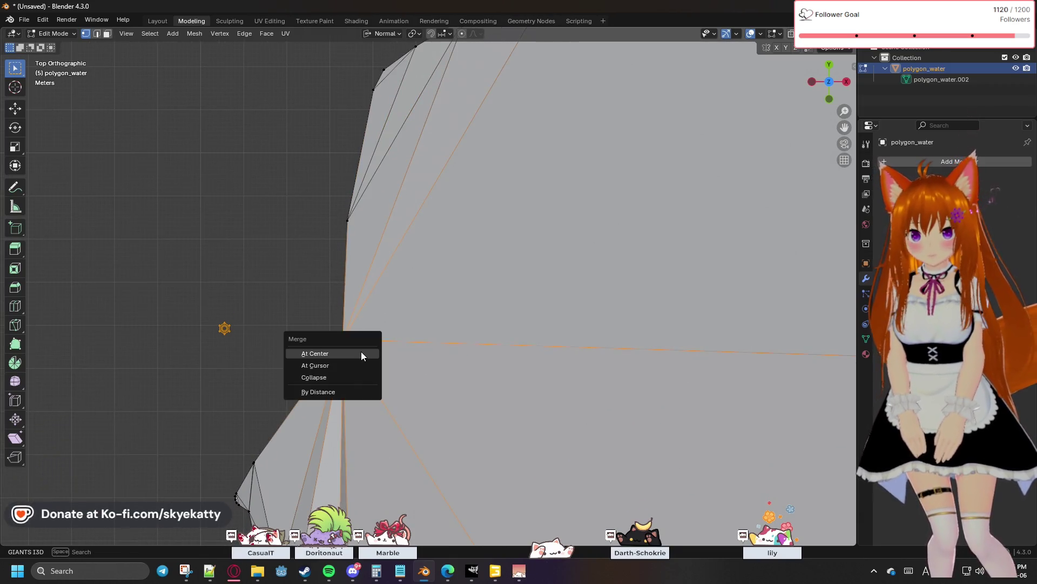
# Merge the selected pair and the stray vertices on the next outline section At Center
pyautogui.click(361, 350)
pyautogui.keyDown('shift'); pyautogui.moveTo(414, 377); pyautogui.dragTo(499, 251, button='middle'); pyautogui.keyUp('shift')
pyautogui.keyDown('shift'); pyautogui.click(341, 328); pyautogui.keyUp('shift')
pyautogui.press('m')
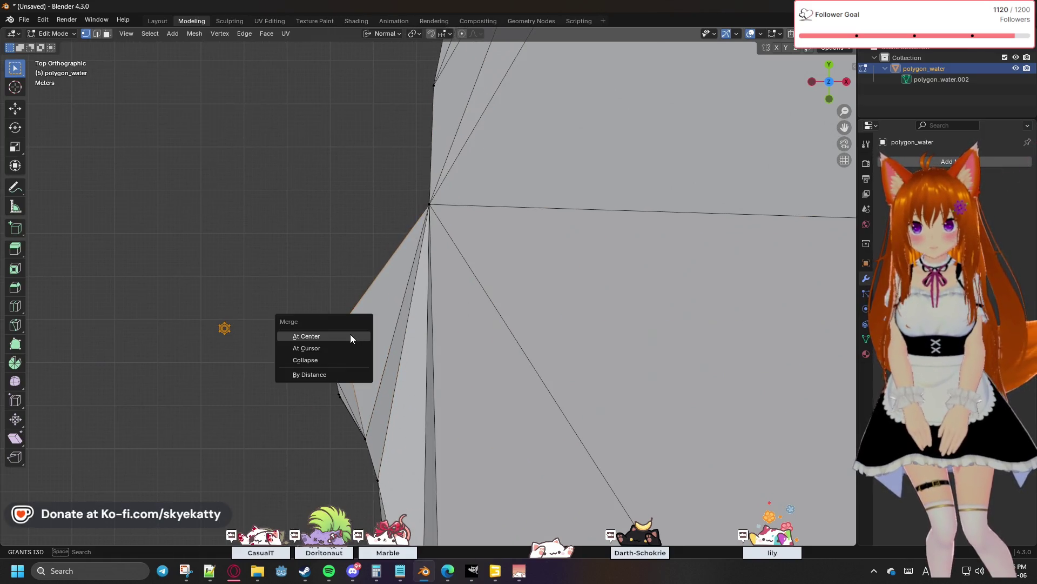
pyautogui.keyDown('shift'); pyautogui.moveTo(387, 362); pyautogui.dragTo(415, 315, button='middle'); pyautogui.keyUp('shift')
pyautogui.keyDown('shift'); pyautogui.click(338, 313); pyautogui.keyUp('shift')
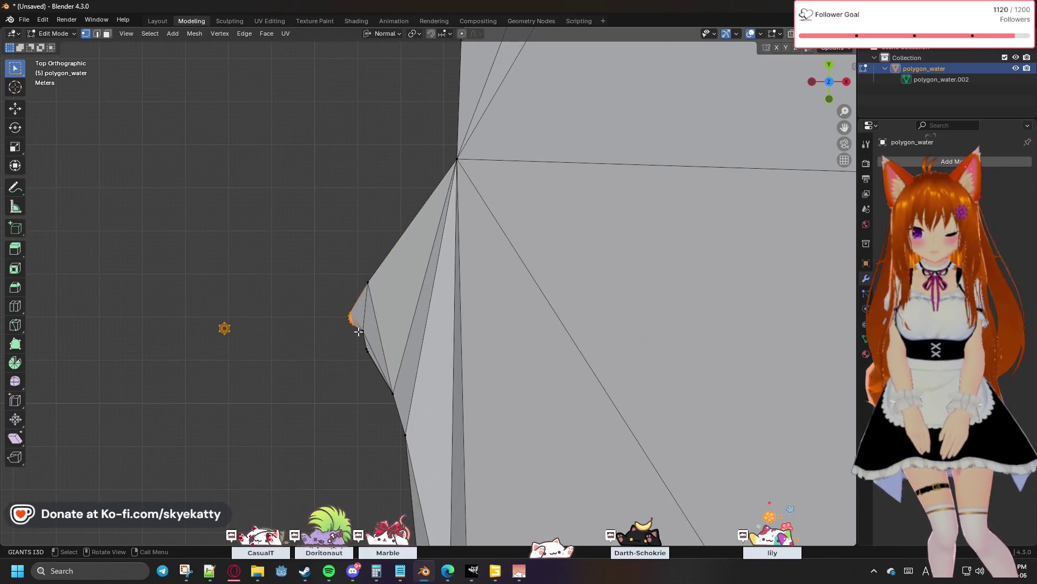
pyautogui.press('m')
pyautogui.click(356, 332)
pyautogui.press('m')
pyautogui.click(376, 340)
# Merge the box-selected vertex clusters along this stretch At Center, zooming in closer
pyautogui.moveTo(348, 349); pyautogui.dragTo(374, 357)
pyautogui.press('m')
pyautogui.click(374, 357)
pyautogui.press('m')
pyautogui.click(408, 404)
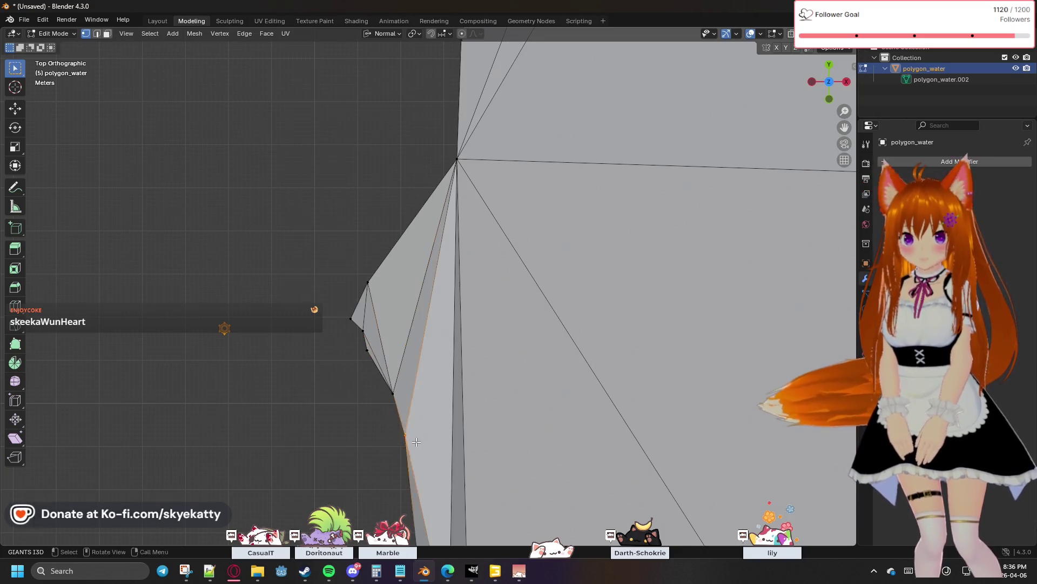
pyautogui.scroll(2, 400, 411)
pyautogui.keyDown('shift'); pyautogui.moveTo(438, 325); pyautogui.dragTo(471, 264, button='middle'); pyautogui.keyUp('shift')
pyautogui.press('m')
pyautogui.click(492, 295)
pyautogui.press('m')
pyautogui.click(475, 313)
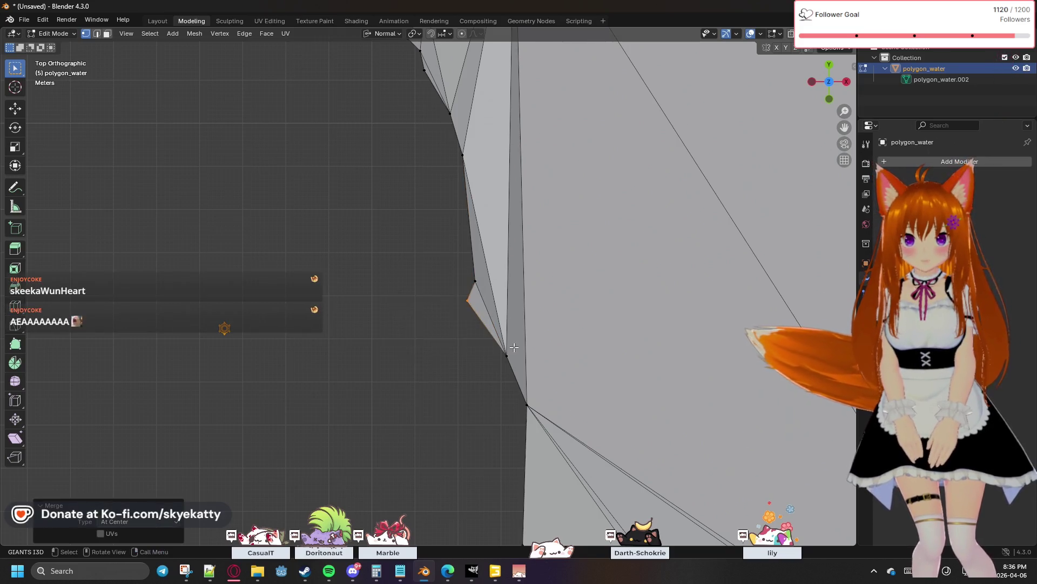
pyautogui.press('m')
pyautogui.click(537, 386)
# Box-select and merge the close vertices at the next corners At Center, then pick the next outline vertex
pyautogui.keyDown('shift'); pyautogui.moveTo(535, 405); pyautogui.dragTo(526, 340, button='middle'); pyautogui.keyUp('shift')
pyautogui.moveTo(526, 328); pyautogui.dragTo(535, 344)
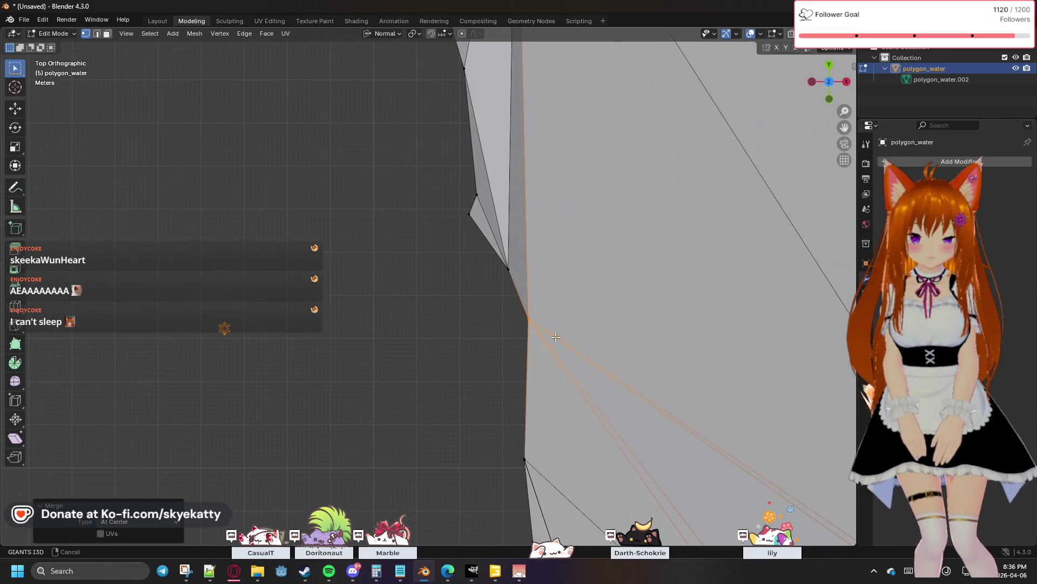
pyautogui.keyDown('shift'); pyautogui.moveTo(507, 451); pyautogui.dragTo(486, 325, button='middle'); pyautogui.keyUp('shift')
pyautogui.click(508, 359)
pyautogui.keyDown('shift'); pyautogui.moveTo(524, 376); pyautogui.dragTo(516, 312, button='middle'); pyautogui.keyUp('shift')
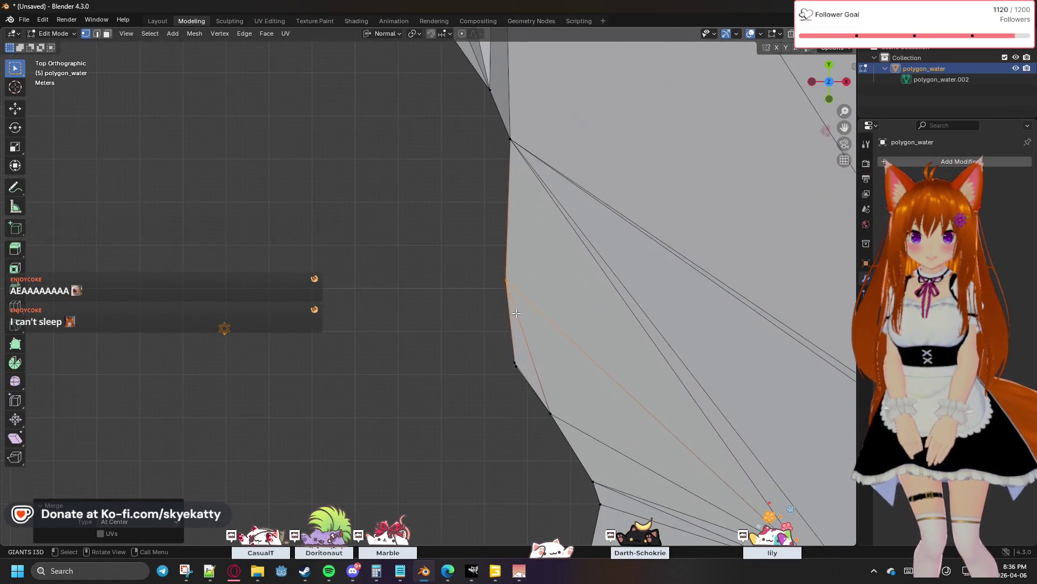
pyautogui.moveTo(498, 346); pyautogui.dragTo(535, 377)
pyautogui.press('m')
pyautogui.click(533, 372)
pyautogui.press('m')
pyautogui.click(568, 429)
pyautogui.moveTo(571, 401)
pyautogui.keyDown('shift'); pyautogui.mouseDown(button='middle')
pyautogui.moveTo(595, 269)
pyautogui.moveTo(575, 190)
pyautogui.mouseUp(button='middle'); pyautogui.keyUp('shift')
pyautogui.click(567, 272)
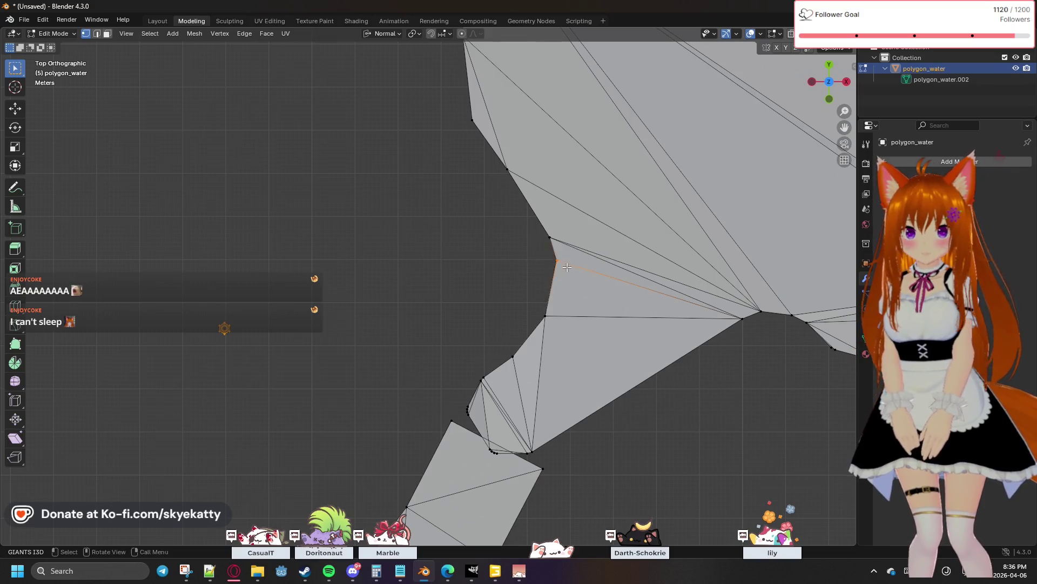
# Merge the doubled vertices above the lower notch into single points At Center
pyautogui.press('m')
pyautogui.click(563, 285)
pyautogui.keyDown('shift'); pyautogui.click(542, 314); pyautogui.keyUp('shift')
pyautogui.press('m')
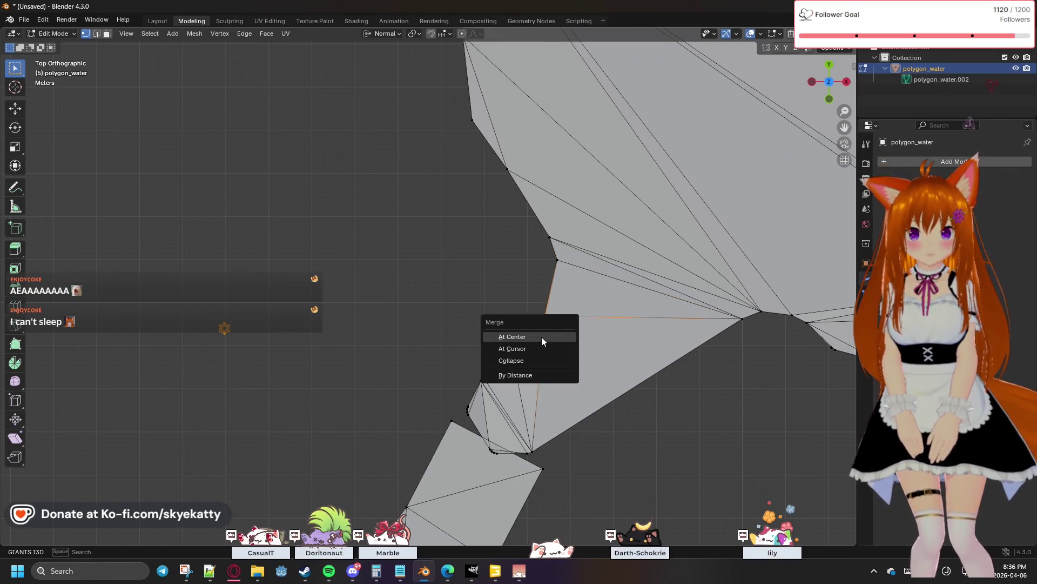
pyautogui.click(542, 337)
pyautogui.press('m')
pyautogui.click(518, 359)
# Merge the three vertex pairs running down into the notch At Center
pyautogui.press('m')
pyautogui.click(486, 377)
pyautogui.press('m')
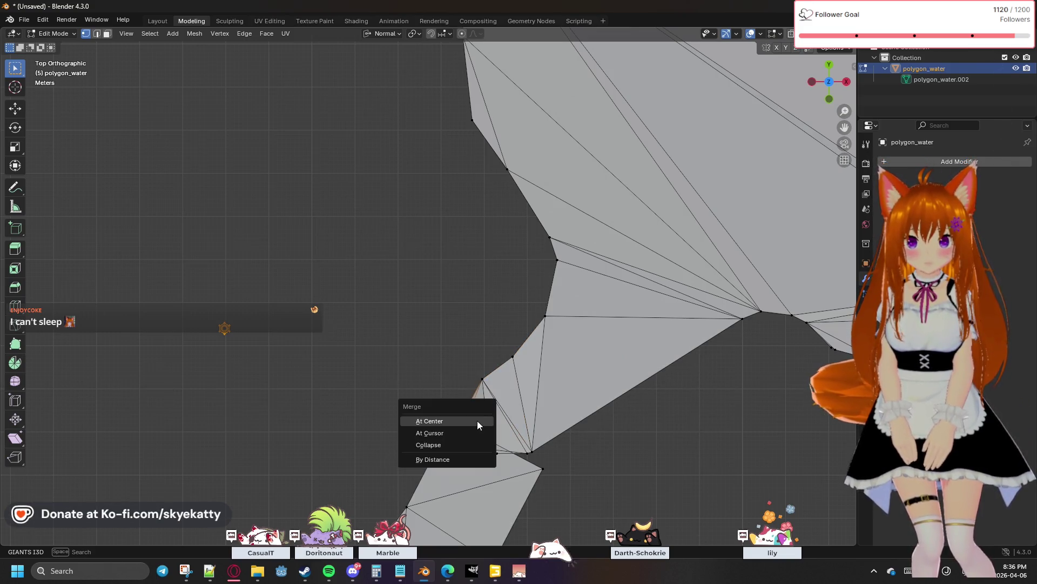
pyautogui.click(477, 421)
pyautogui.press('m')
pyautogui.click(505, 451)
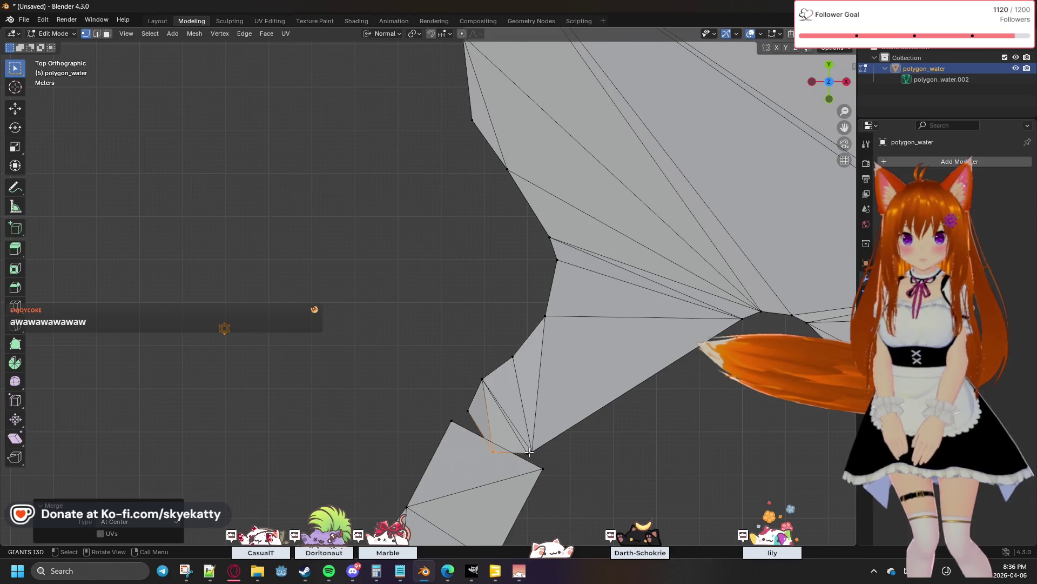
# Merge the stray vertex at the lower notch and select the two notch edges
pyautogui.click(531, 451)
pyautogui.press('m')
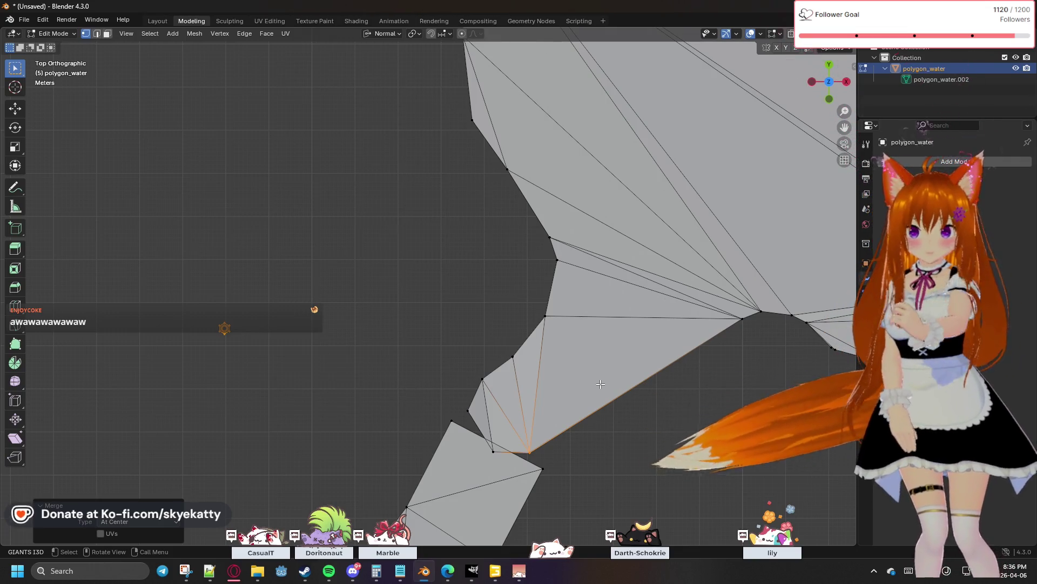
pyautogui.click(456, 420)
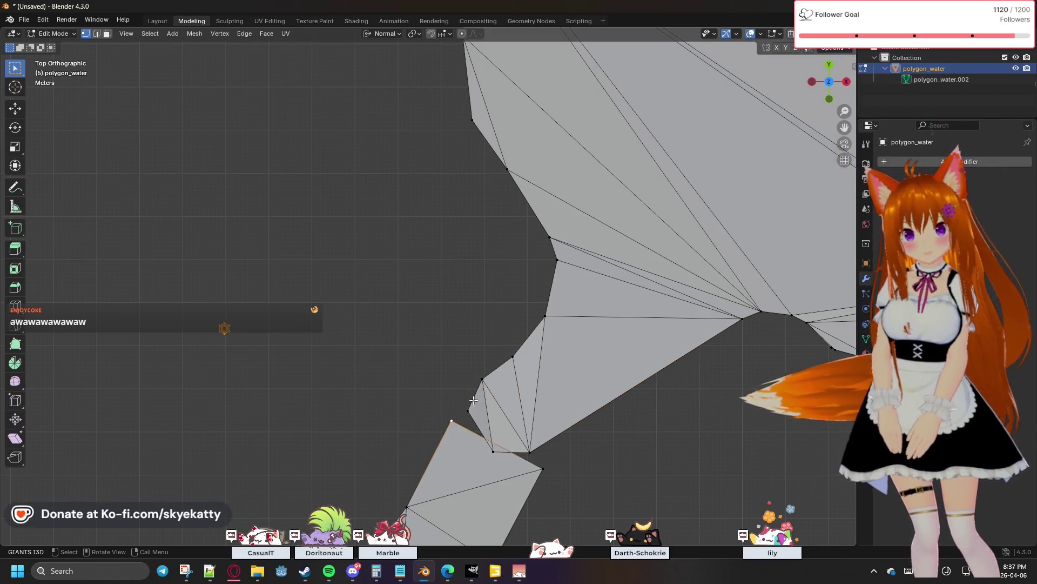
pyautogui.click(501, 417)
# Delete the notch vertex with X > Vertices, removing its attached faces
pyautogui.rightClick(501, 414)
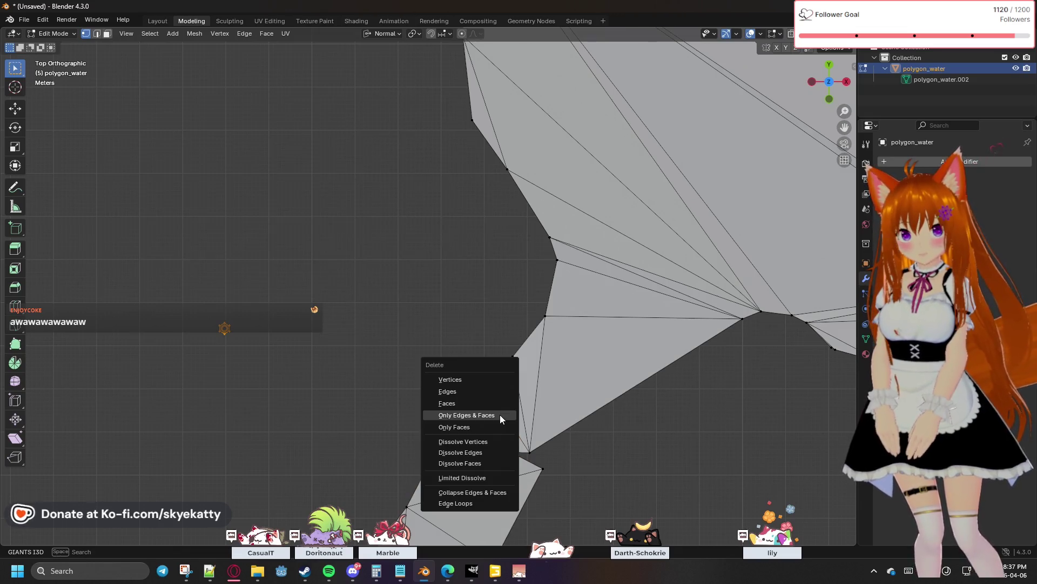
pyautogui.click(472, 387)
pyautogui.click(497, 452)
pyautogui.press('x')
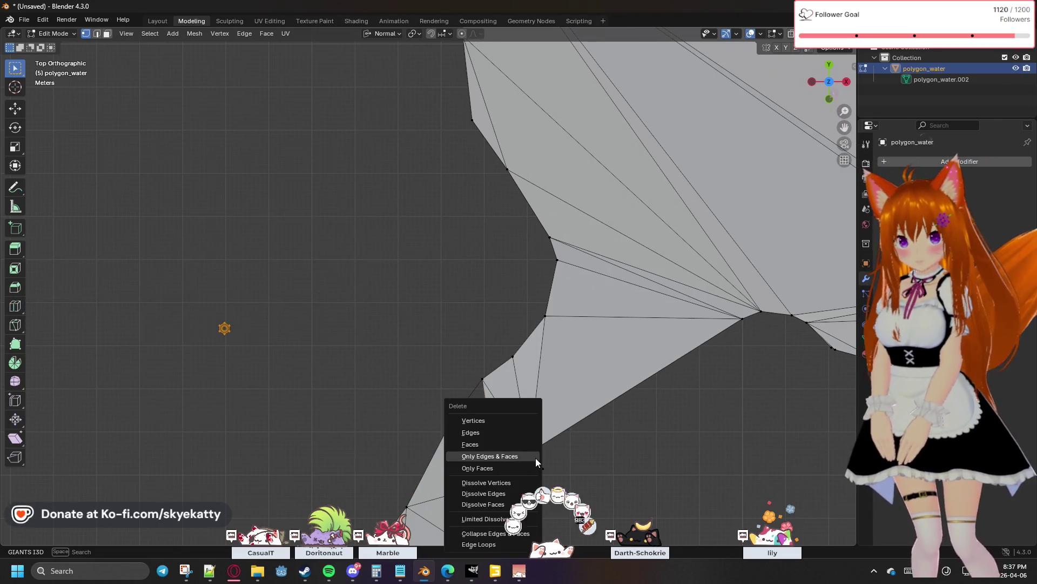
pyautogui.click(501, 420)
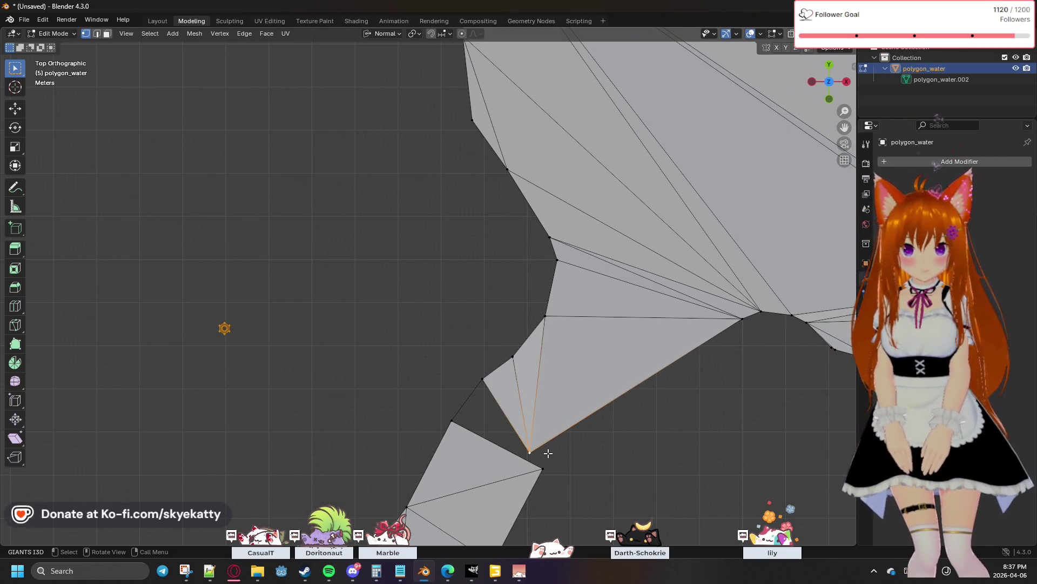
# Join two vertices across the gap with a new edge (F) and delete the vertex inside the notch
pyautogui.click(541, 468)
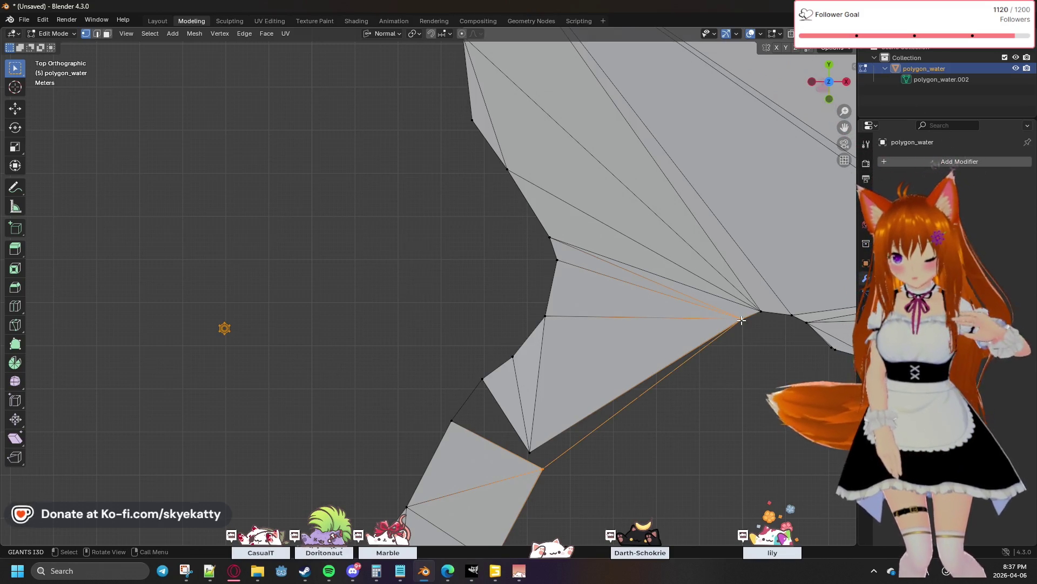
pyautogui.press('f')
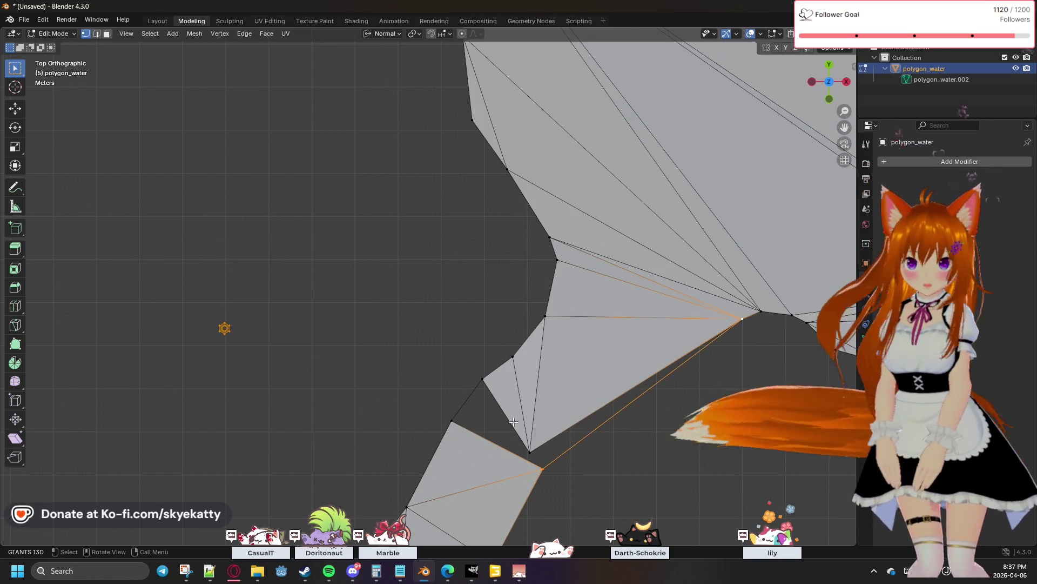
pyautogui.click(539, 431)
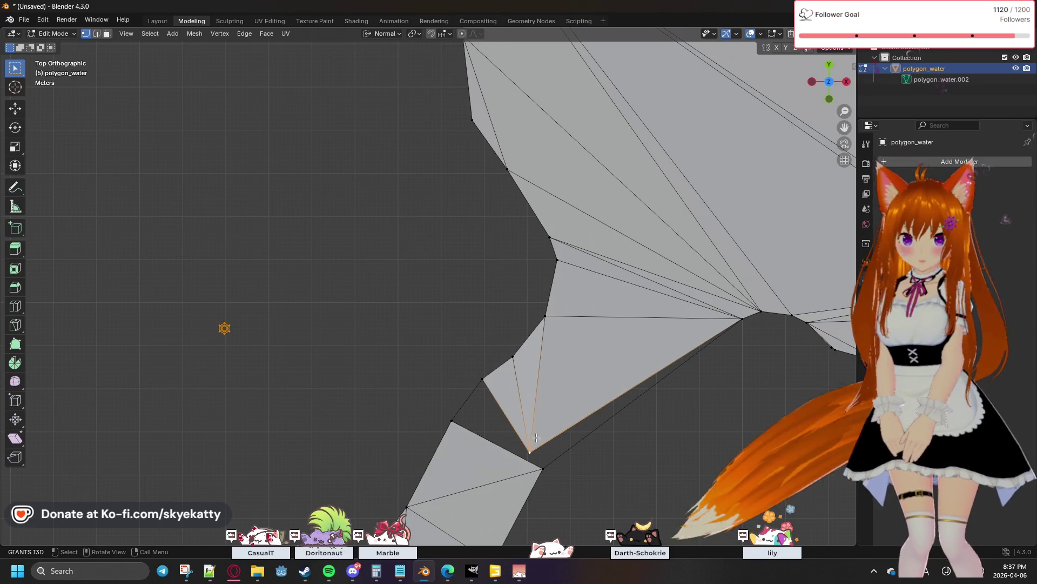
pyautogui.press('x')
pyautogui.click(588, 406)
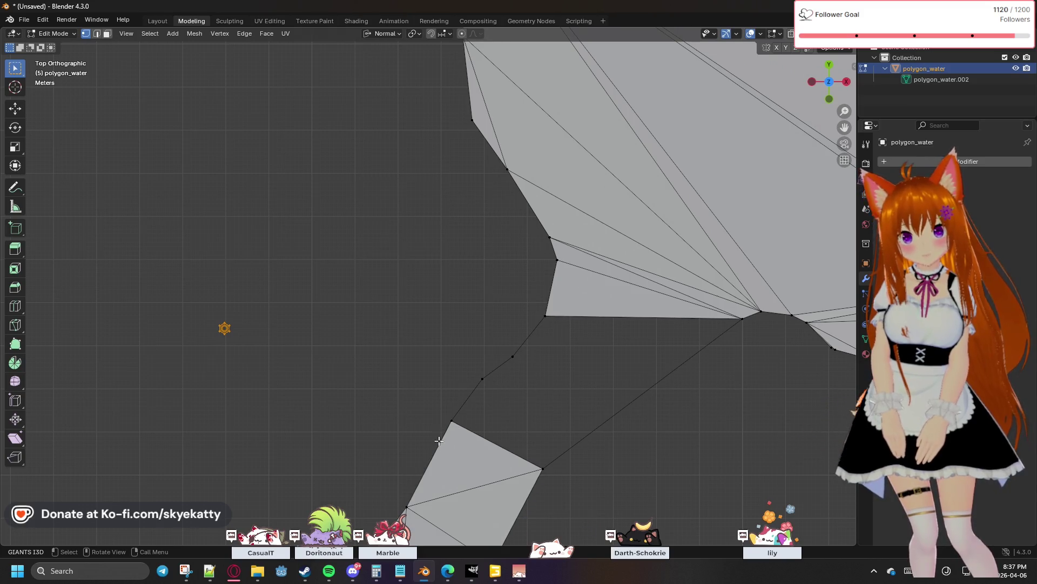
pyautogui.click(538, 461)
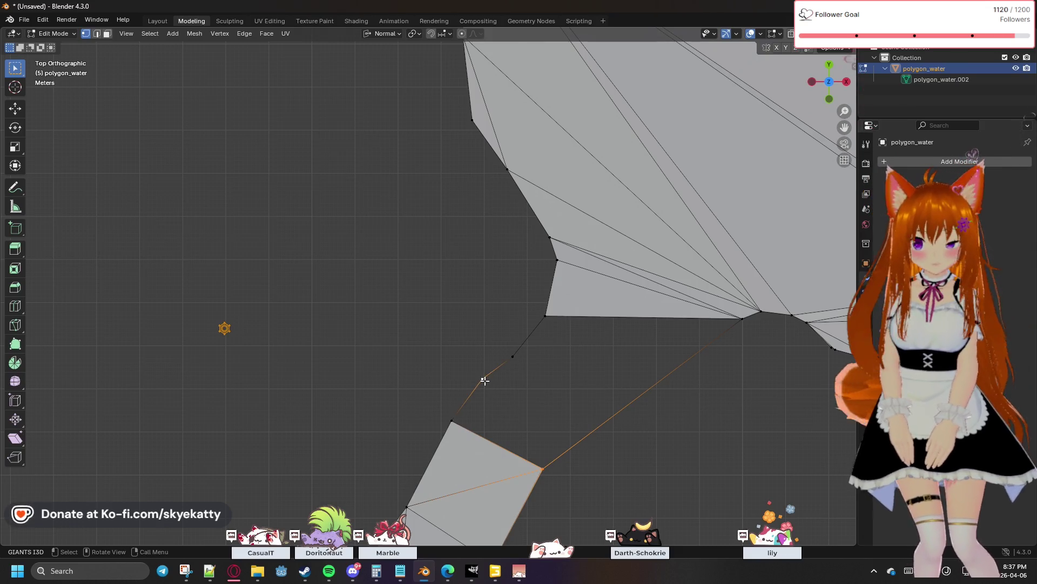
# Subdivide the long edge across the gap to give it a midpoint vertex
pyautogui.click(540, 459)
pyautogui.keyDown('shift'); pyautogui.click(744, 320); pyautogui.keyUp('shift')
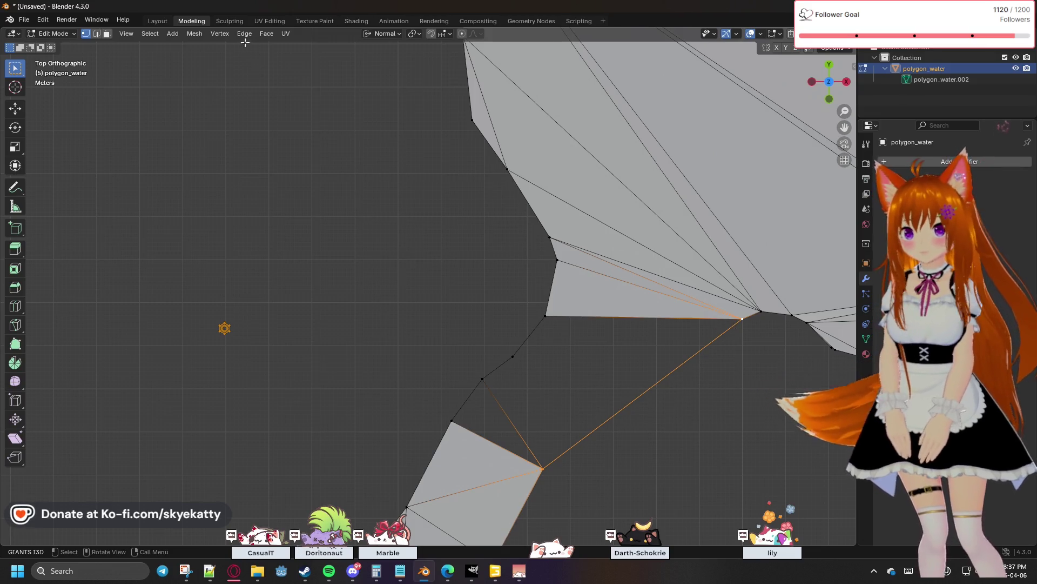
pyautogui.click(244, 34)
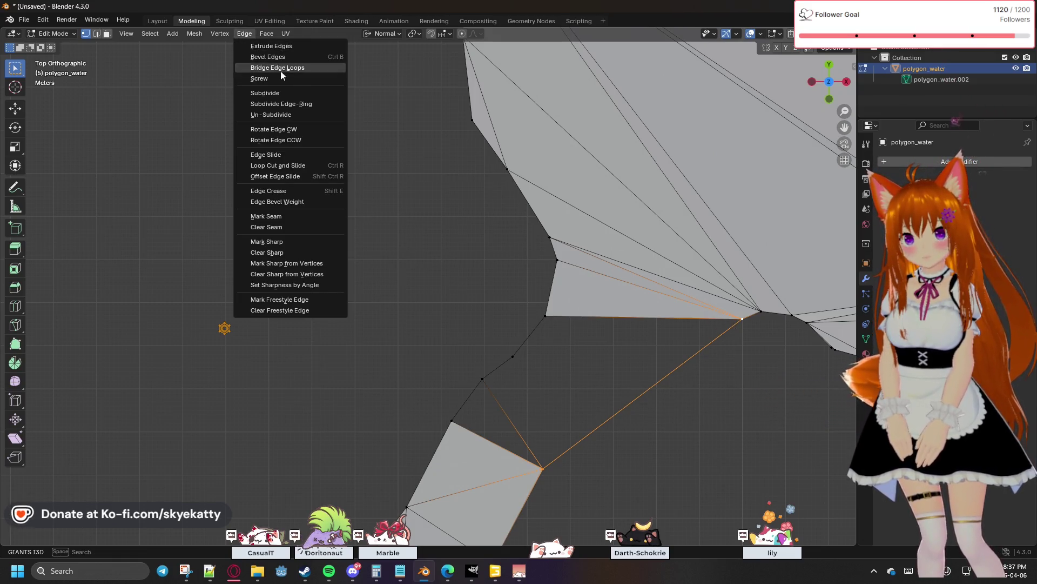
pyautogui.click(278, 91)
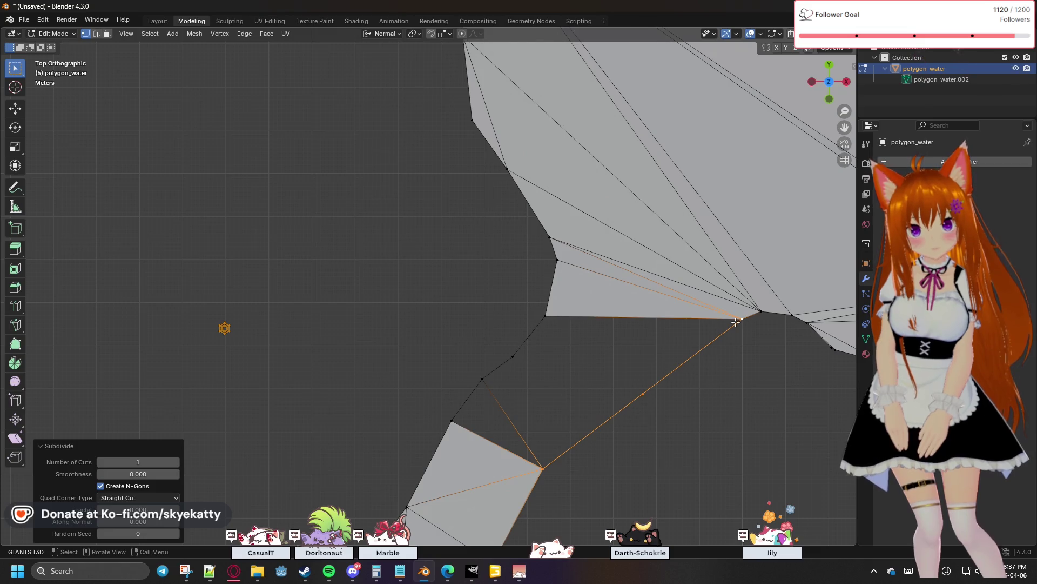
# Box-select the gap's border vertices and fill it with triangulated faces (F)
pyautogui.click(304, 369)
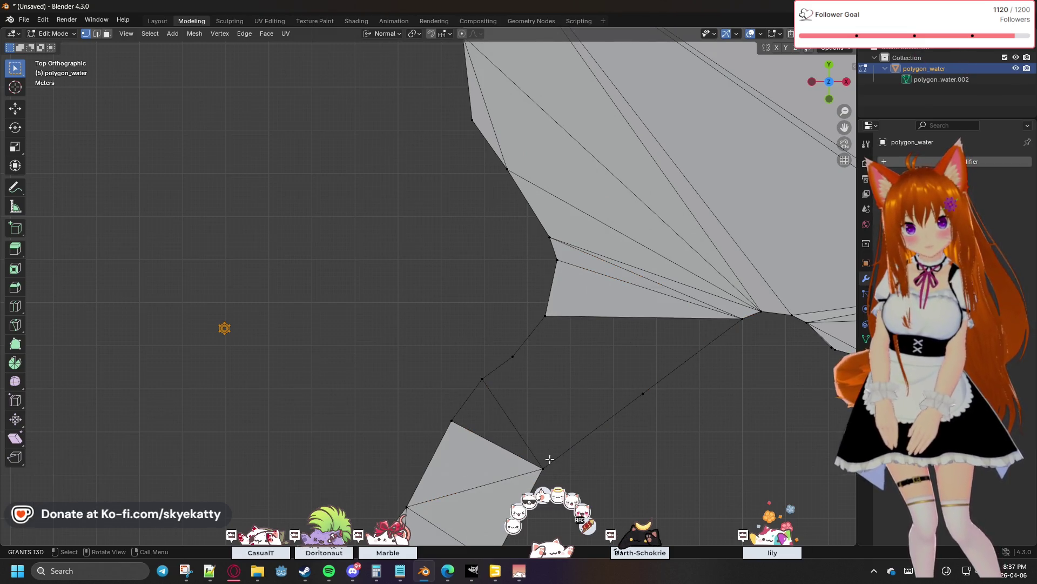
pyautogui.click(513, 357)
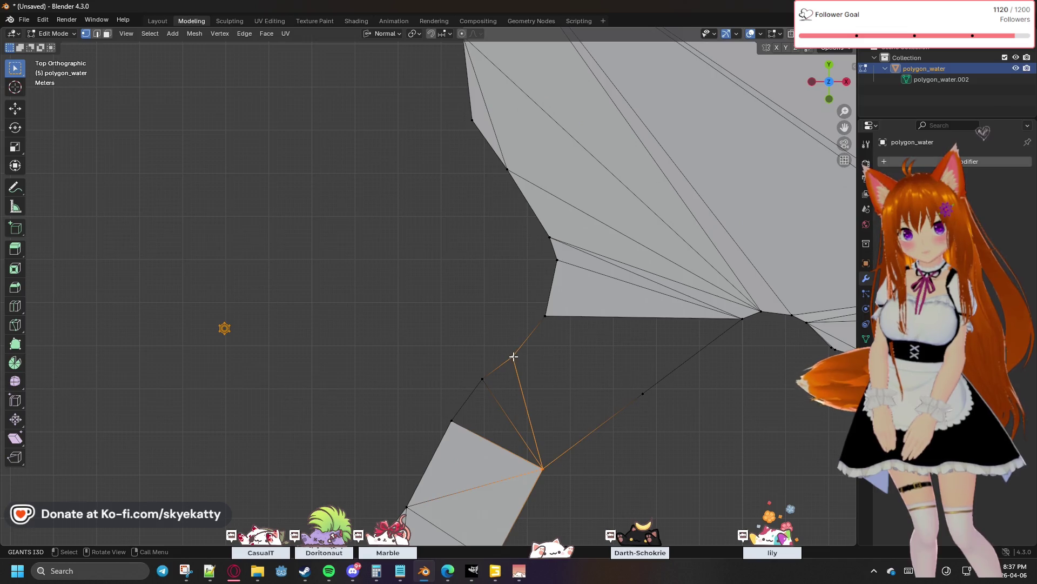
pyautogui.keyDown('shift'); pyautogui.click(643, 393); pyautogui.keyUp('shift')
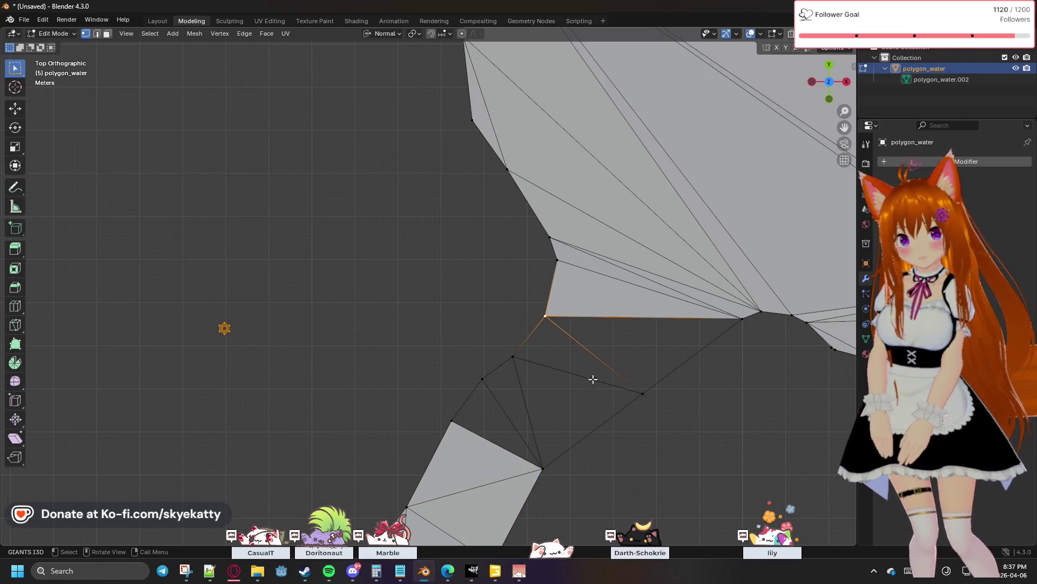
pyautogui.moveTo(421, 315); pyautogui.dragTo(745, 476)
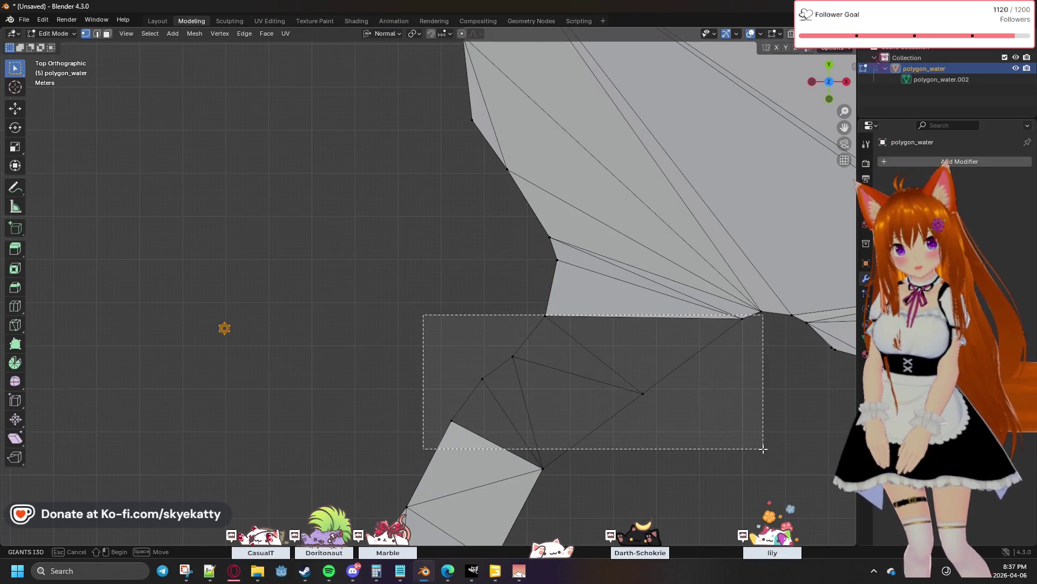
pyautogui.press('f')
pyautogui.hotkey('alt', 'a')
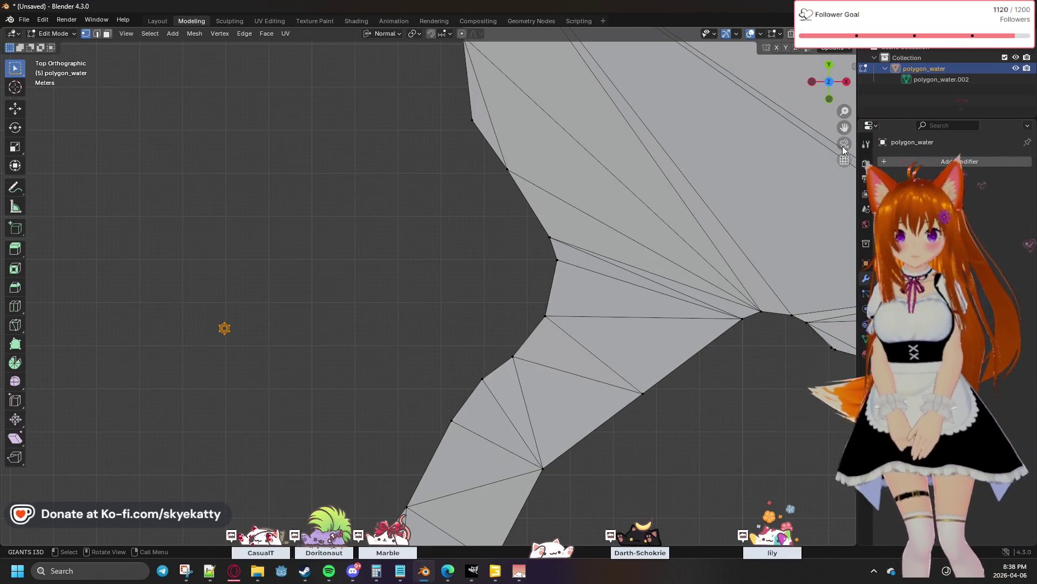
pyautogui.keyDown('shift'); pyautogui.moveTo(742, 242); pyautogui.dragTo(377, 246, button='middle'); pyautogui.keyUp('shift')
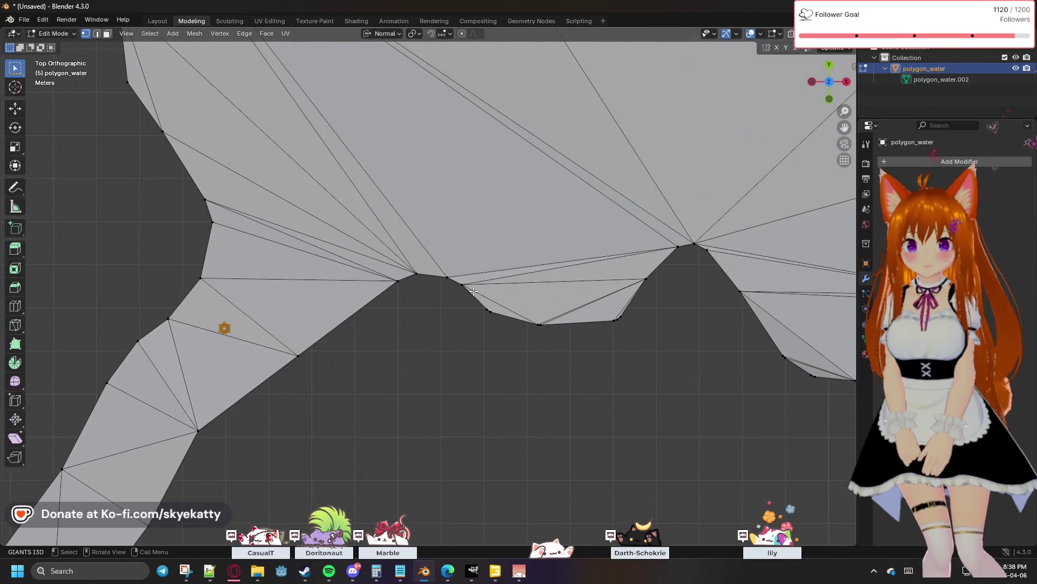
# Merge the first pairs of near-duplicate vertices on the lower outline at their centers
pyautogui.press('m')
pyautogui.click(495, 318)
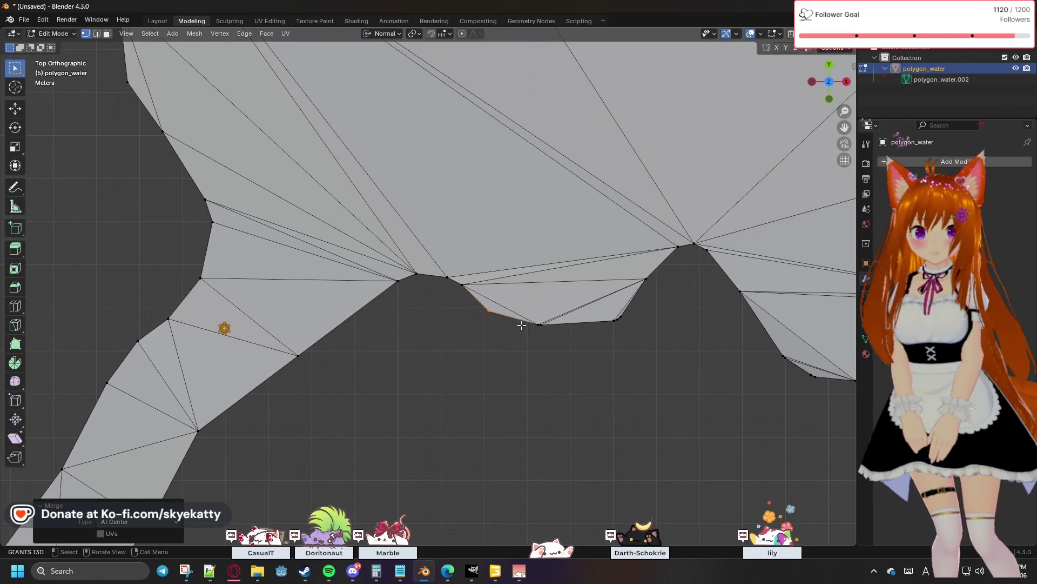
pyautogui.moveTo(624, 325); pyautogui.dragTo(593, 336)
pyautogui.press('m')
pyautogui.click(589, 333)
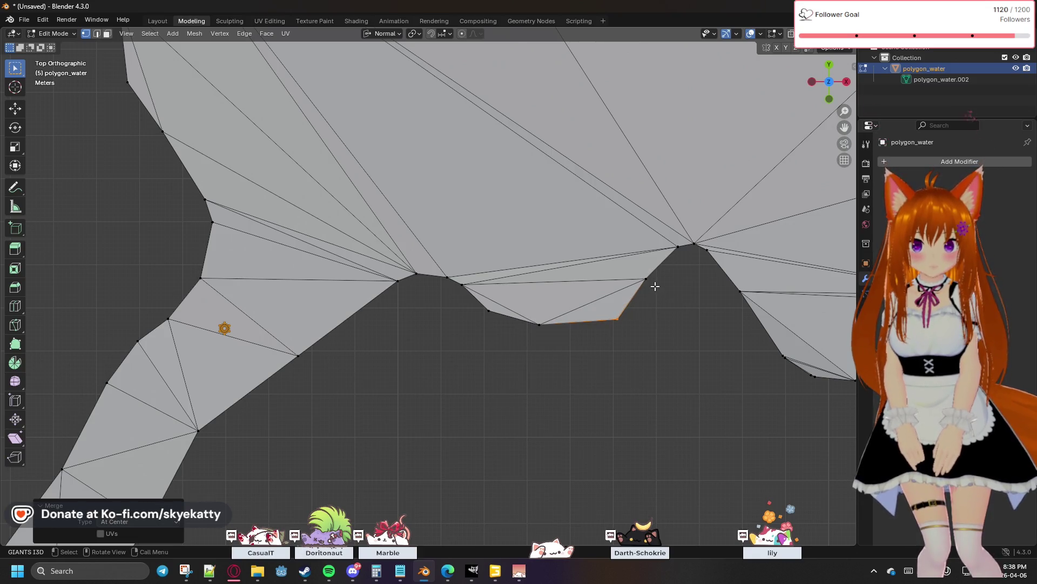
pyautogui.moveTo(676, 261); pyautogui.dragTo(695, 243)
pyautogui.press('m')
pyautogui.click(643, 283)
pyautogui.click(674, 243)
pyautogui.press('m')
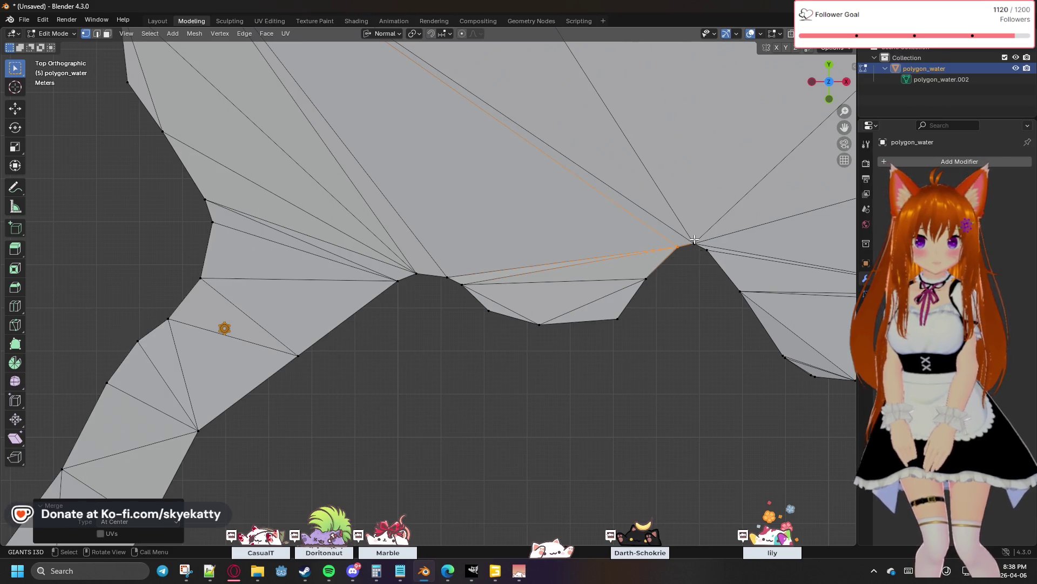
# Merge the next clusters of close vertices toward the right outline at their centers
pyautogui.press('m')
pyautogui.click(691, 237)
pyautogui.moveTo(712, 248); pyautogui.dragTo(699, 255)
pyautogui.press('m')
pyautogui.click(700, 255)
pyautogui.click(741, 294)
pyautogui.press('m')
pyautogui.click(741, 297)
# Continue merging doubled outline vertices at center while moving toward the river strip
pyautogui.keyDown('shift'); pyautogui.moveTo(753, 353); pyautogui.dragTo(630, 302, button='middle'); pyautogui.keyUp('shift')
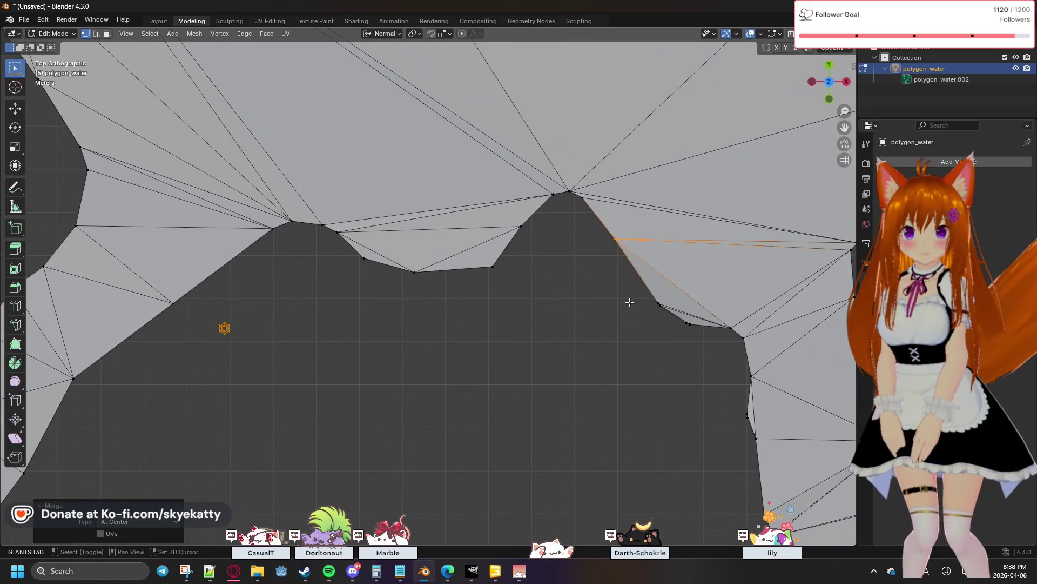
pyautogui.moveTo(662, 301); pyautogui.dragTo(695, 336)
pyautogui.press('m')
pyautogui.click(672, 313)
pyautogui.press('m')
pyautogui.click(695, 335)
pyautogui.click(736, 336)
pyautogui.press('m')
pyautogui.press('m')
pyautogui.click(748, 359)
pyautogui.keyDown('shift'); pyautogui.moveTo(711, 375); pyautogui.dragTo(509, 270, button='middle'); pyautogui.keyUp('shift')
pyautogui.press('m')
pyautogui.click(666, 373)
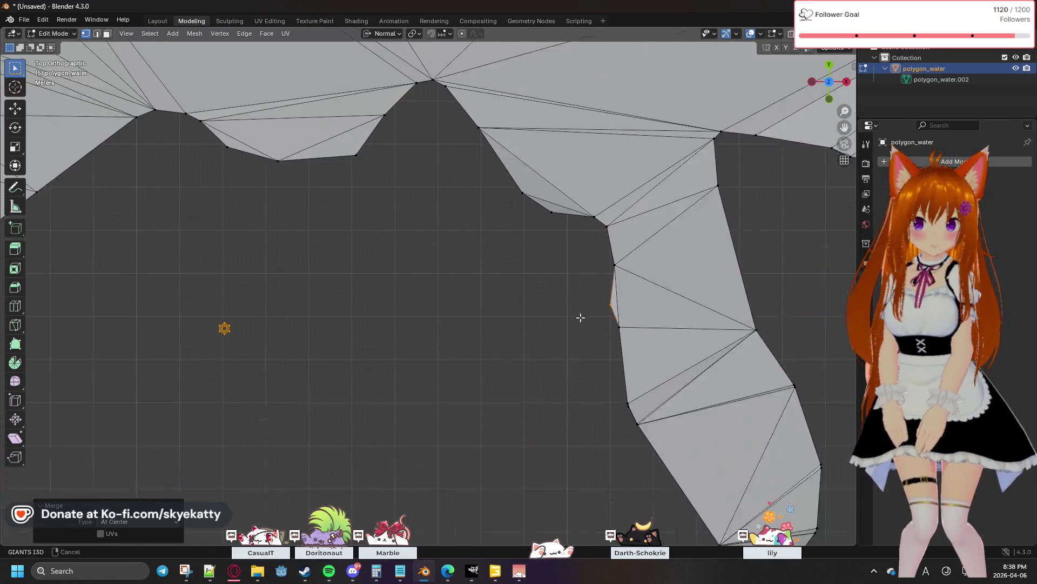
# Merge the close vertices beside the river strip at center, undoing the misplaced At Cursor merge
pyautogui.moveTo(508, 270); pyautogui.dragTo(523, 290)
pyautogui.press('m')
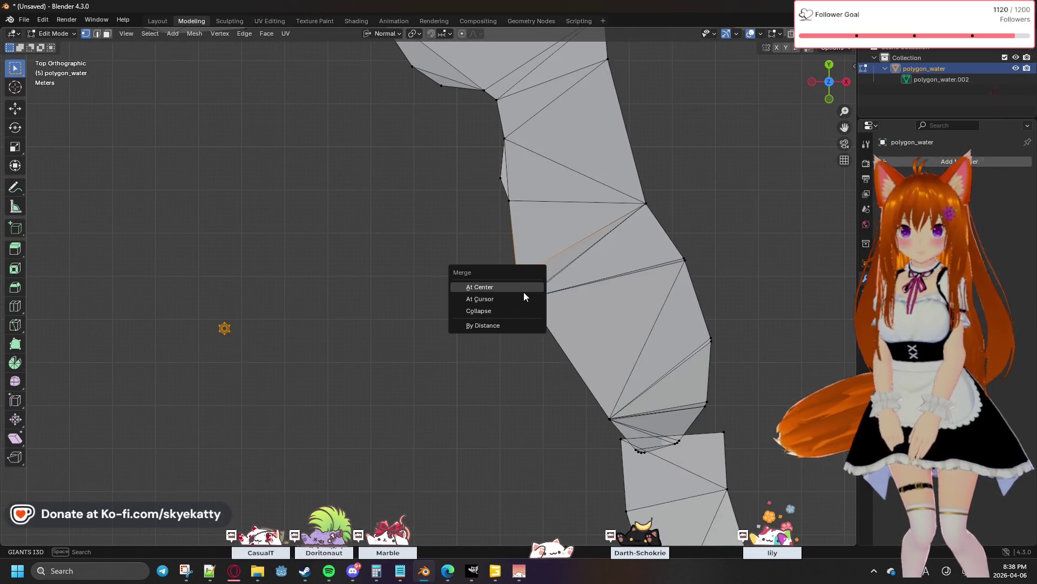
pyautogui.click(524, 292)
pyautogui.press('m')
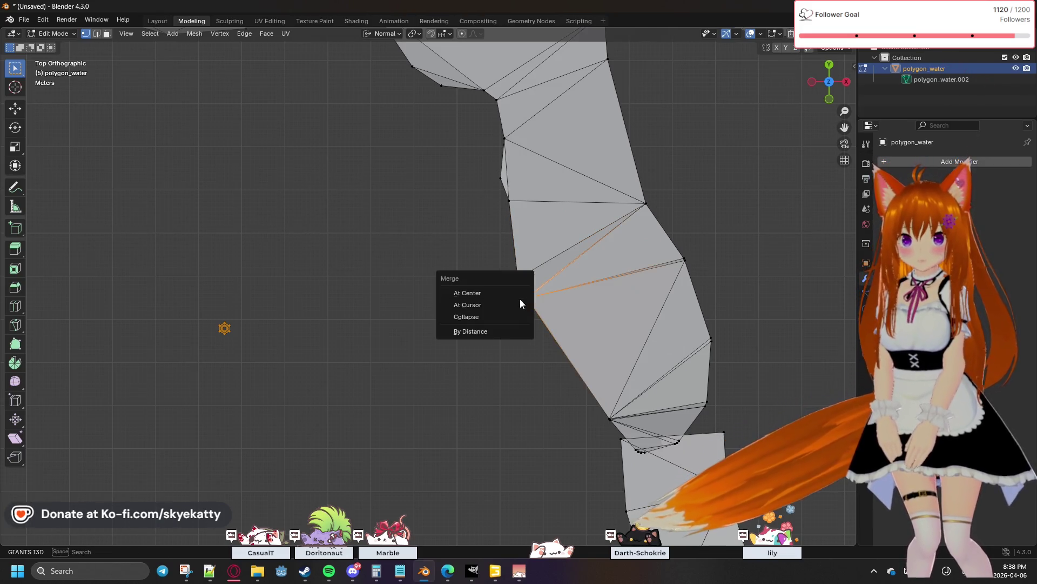
pyautogui.click(522, 301)
pyautogui.hotkey('ctrl', 'z')
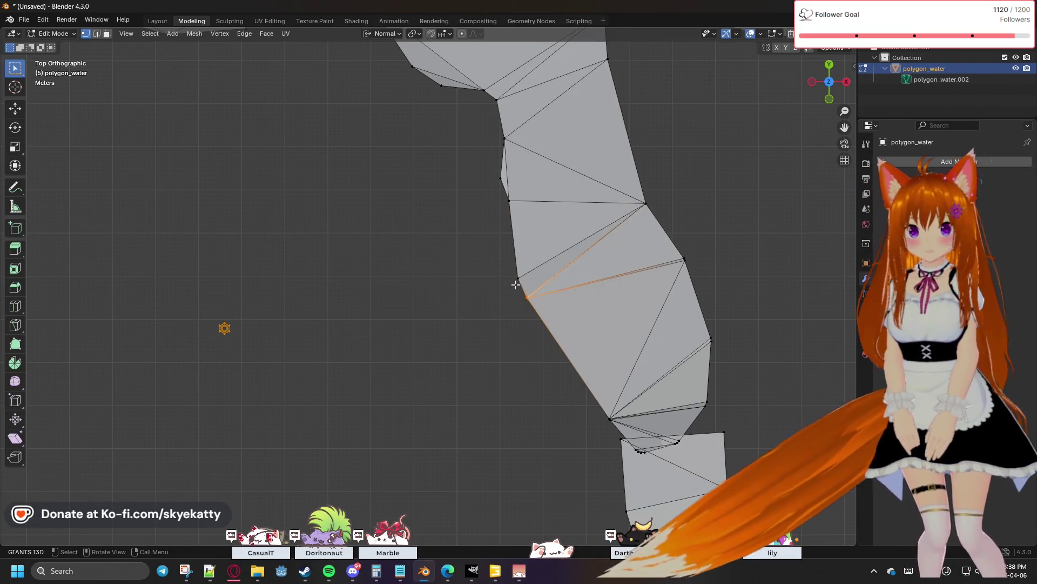
pyautogui.click(528, 298)
pyautogui.press('m')
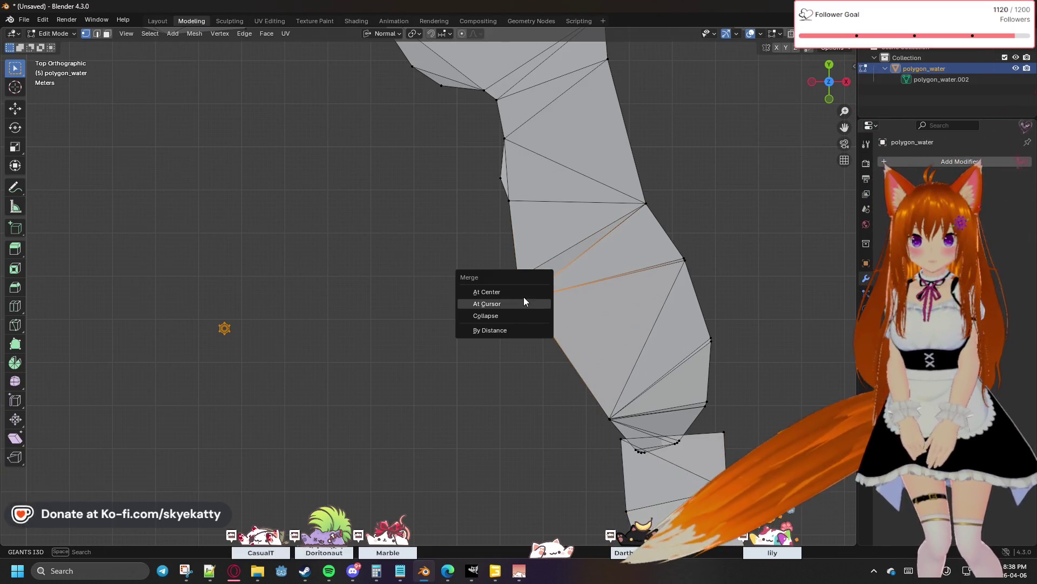
pyautogui.click(513, 290)
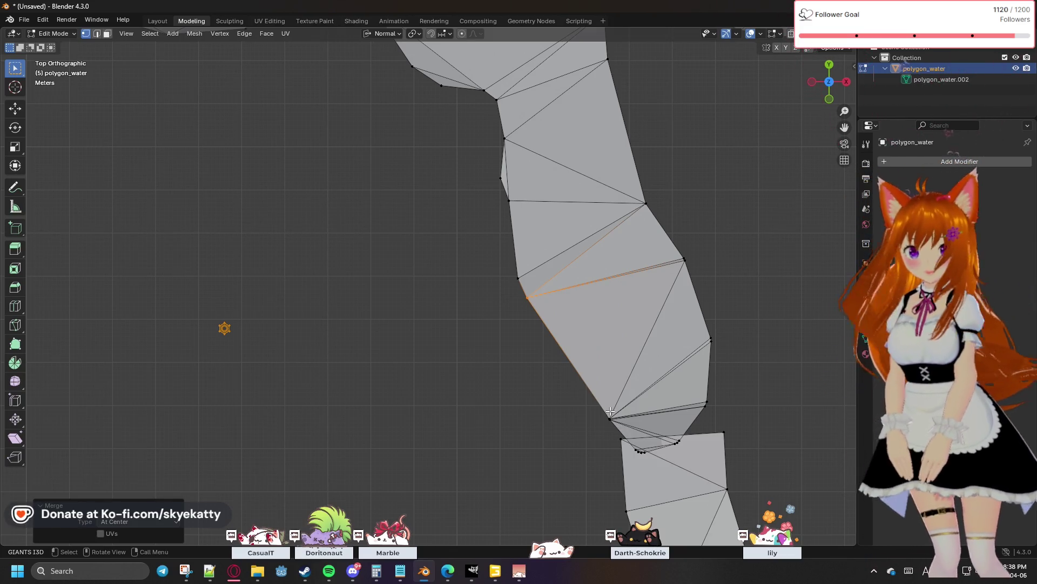
# Merge the fan vertex down the river strip into a single point
pyautogui.moveTo(552, 412)
pyautogui.keyDown('shift'); pyautogui.mouseDown(button='middle')
pyautogui.moveTo(458, 335)
pyautogui.moveTo(479, 357)
pyautogui.moveTo(458, 318)
pyautogui.mouseUp(button='middle'); pyautogui.keyUp('shift')
pyautogui.keyDown('shift'); pyautogui.click(485, 310); pyautogui.keyUp('shift')
pyautogui.press('m')
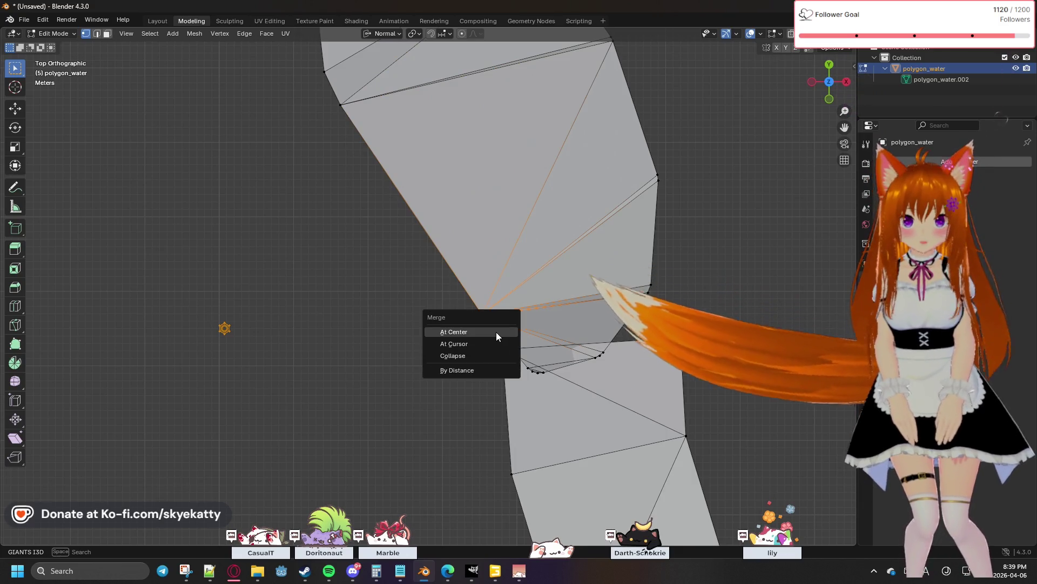
pyautogui.click(496, 331)
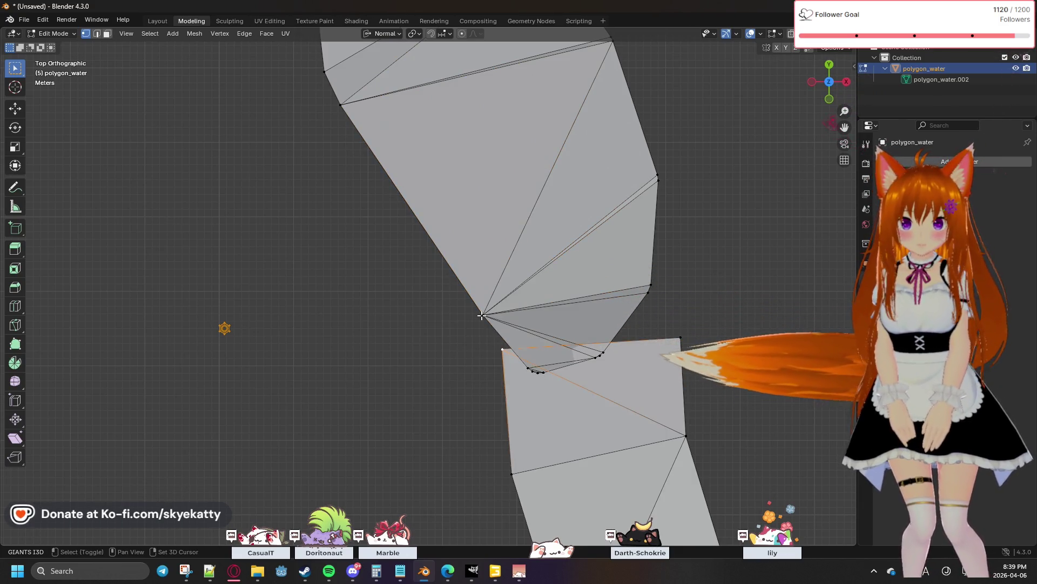
pyautogui.click(537, 366)
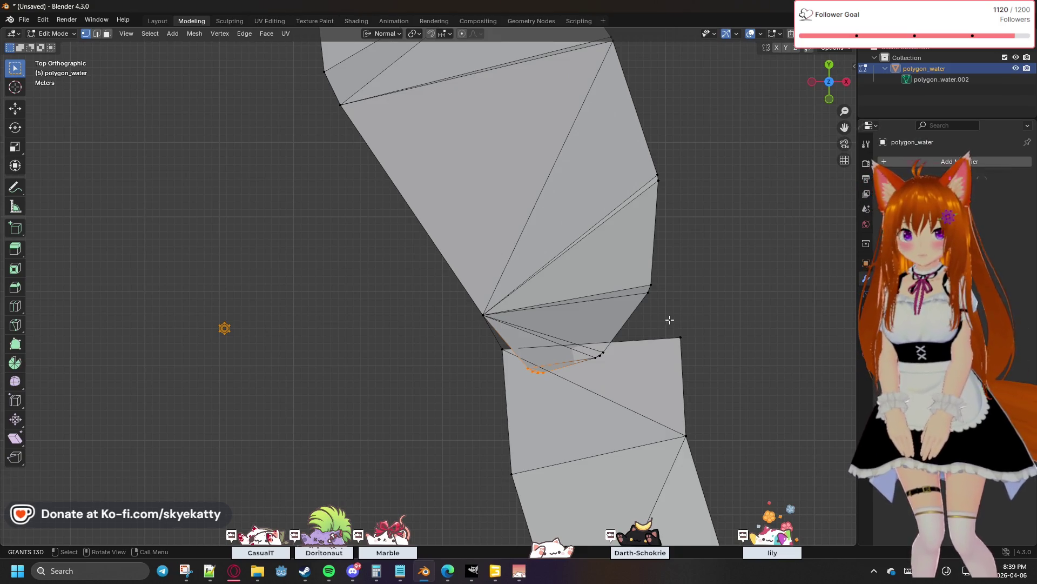
pyautogui.press(',')
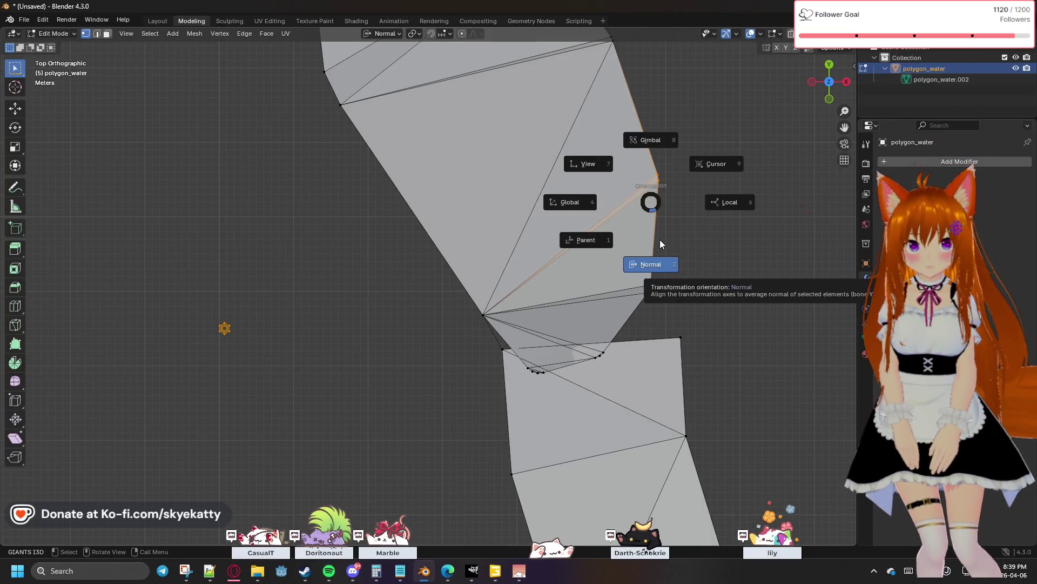
# Merge the selected vertices at center and connect them to the upper-right outline vertex with an edge
pyautogui.click(660, 243)
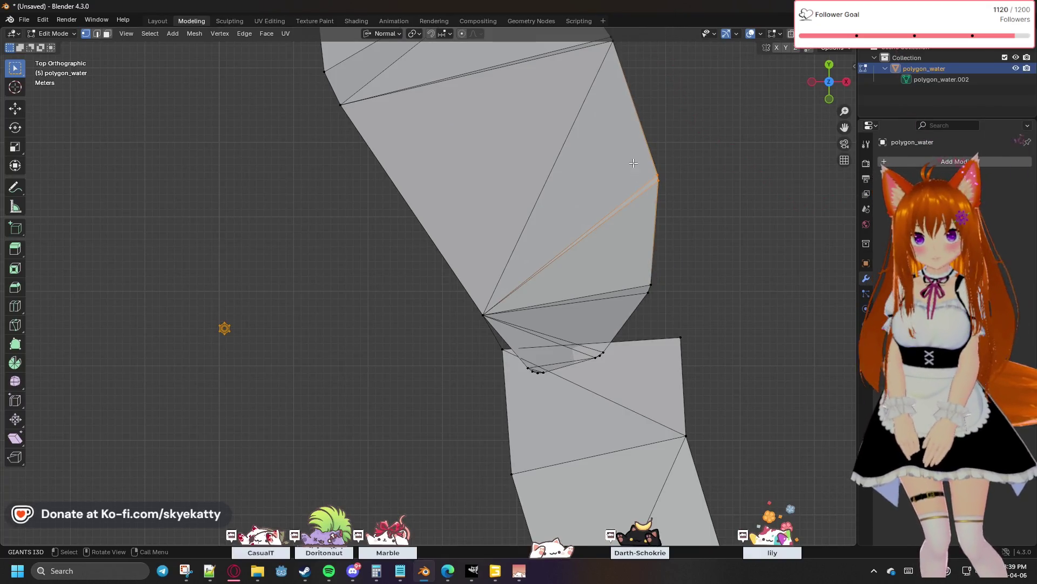
pyautogui.press('m')
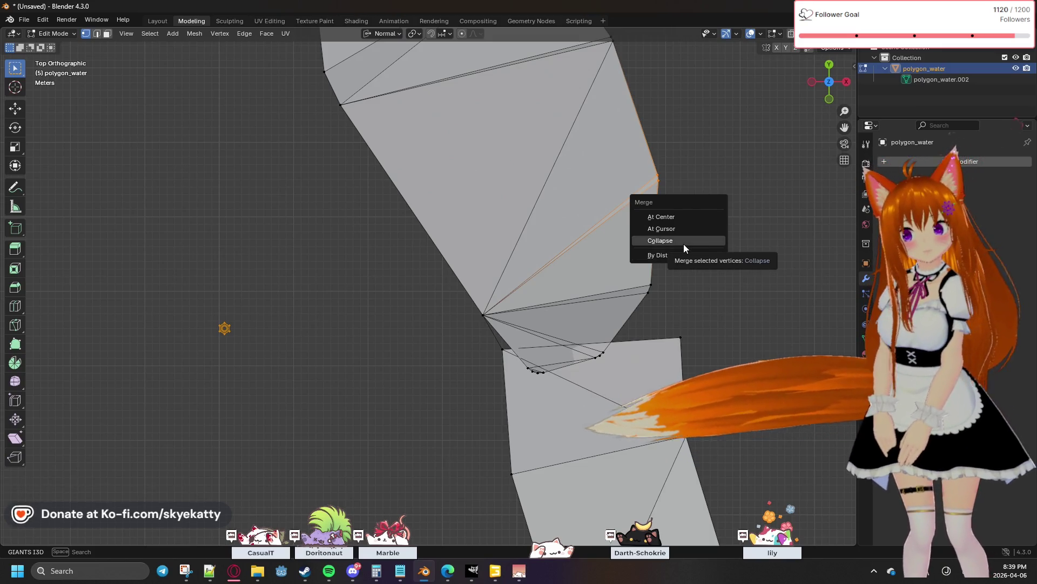
pyautogui.click(675, 218)
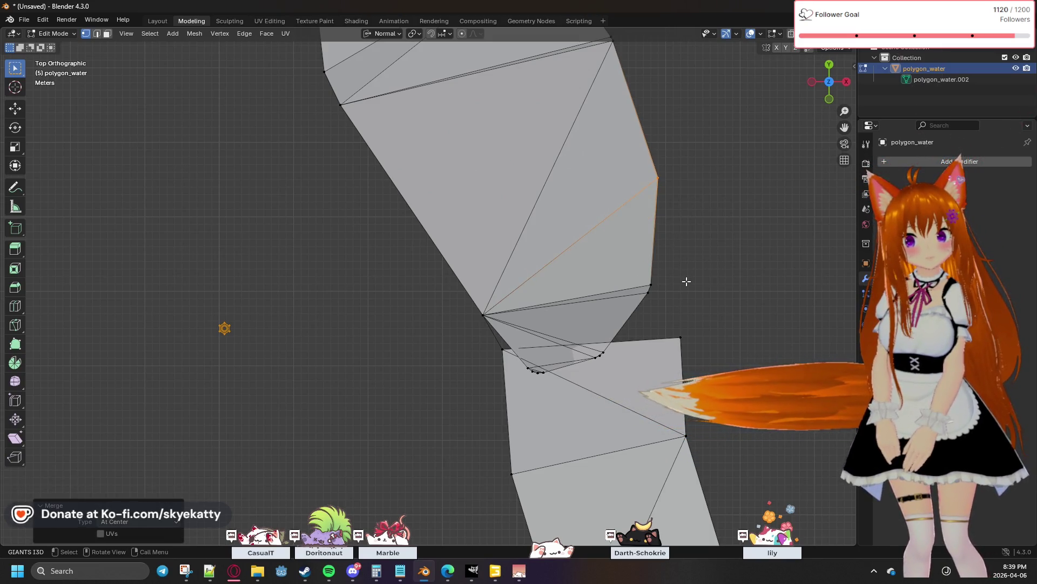
pyautogui.keyDown('shift'); pyautogui.click(650, 180); pyautogui.keyUp('shift')
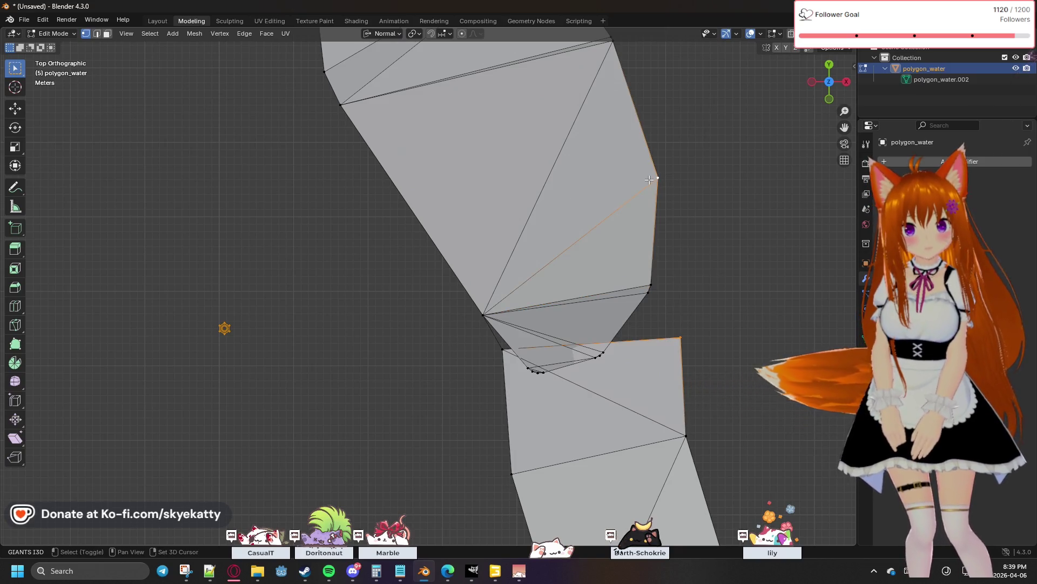
pyautogui.press('f')
# Delete the thin sliver of faces below the fan at the strip's corner
pyautogui.click(653, 308)
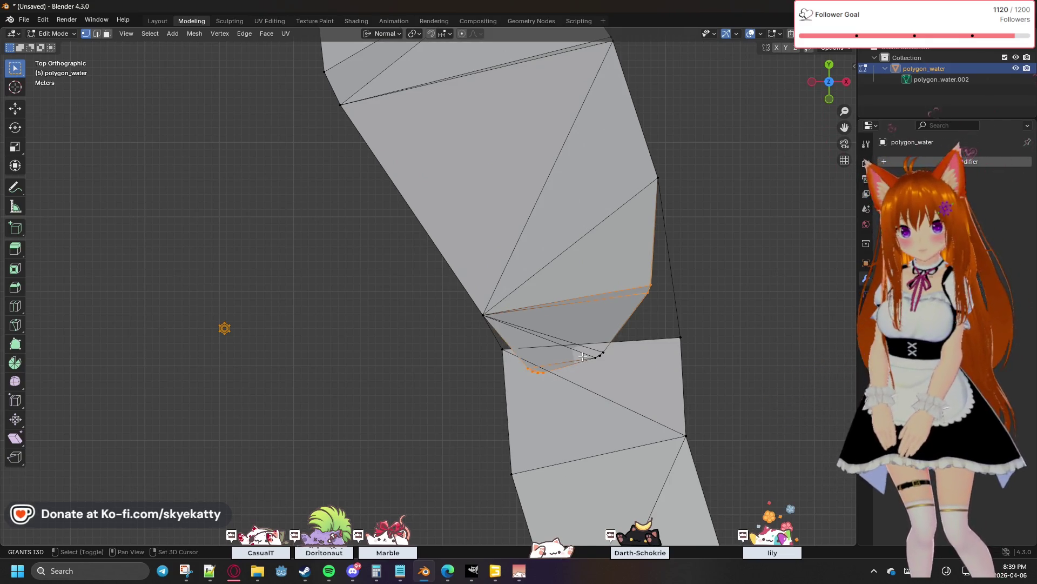
pyautogui.moveTo(578, 347); pyautogui.dragTo(615, 359)
pyautogui.press('x')
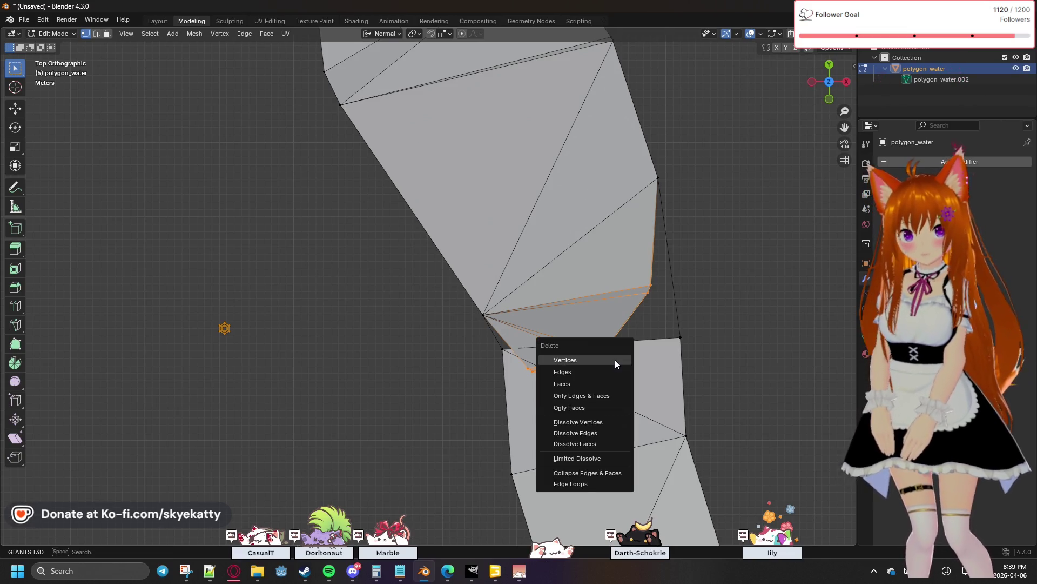
pyautogui.click(615, 360)
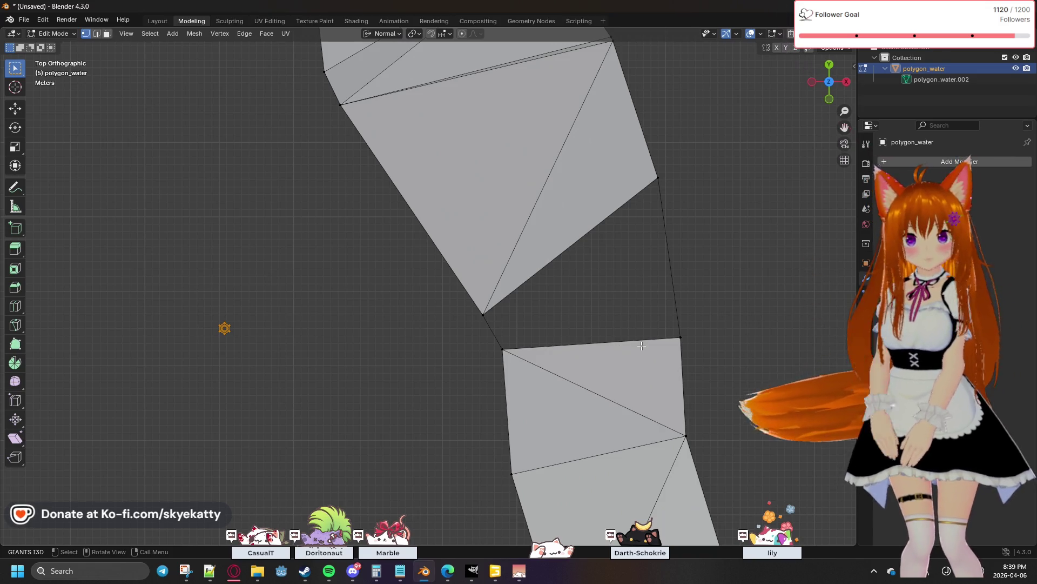
# Fill a new face across the four vertices closing the strip-to-block gap, then return to top view
pyautogui.click(681, 339)
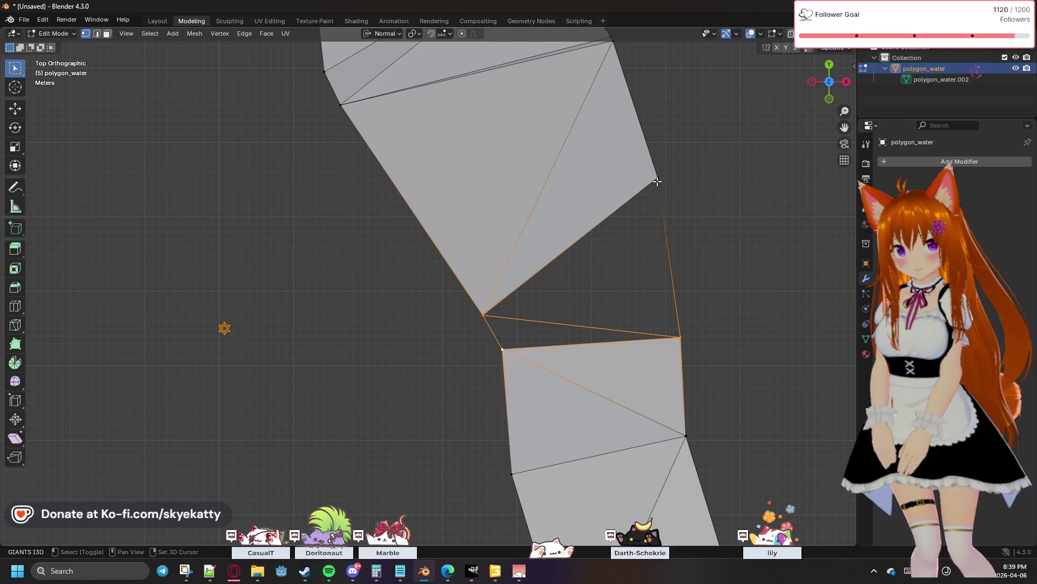
pyautogui.press('f')
pyautogui.click(707, 229)
pyautogui.moveTo(470, 362); pyautogui.dragTo(462, 363, button='middle')
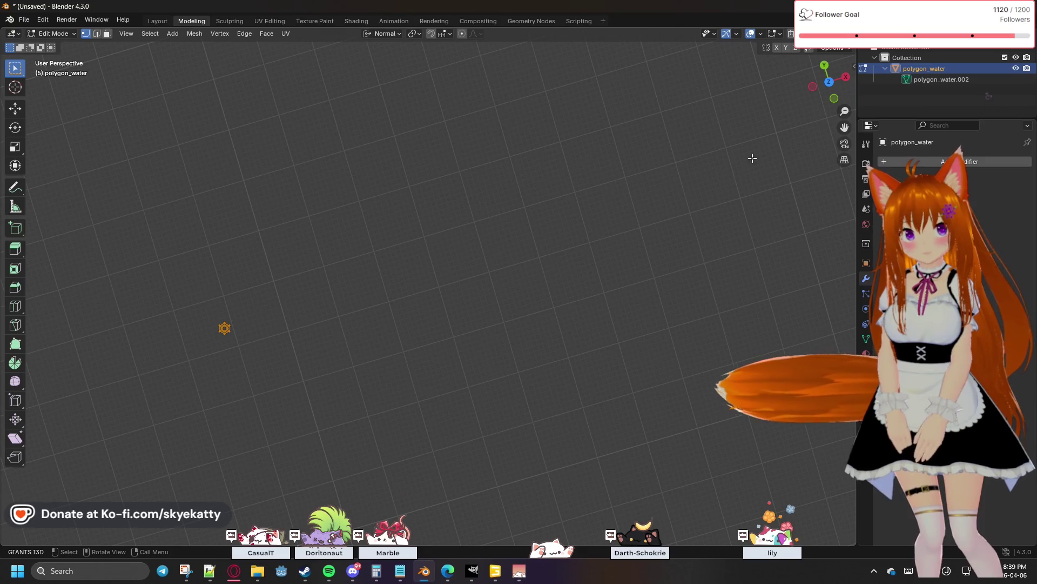
pyautogui.click(824, 65)
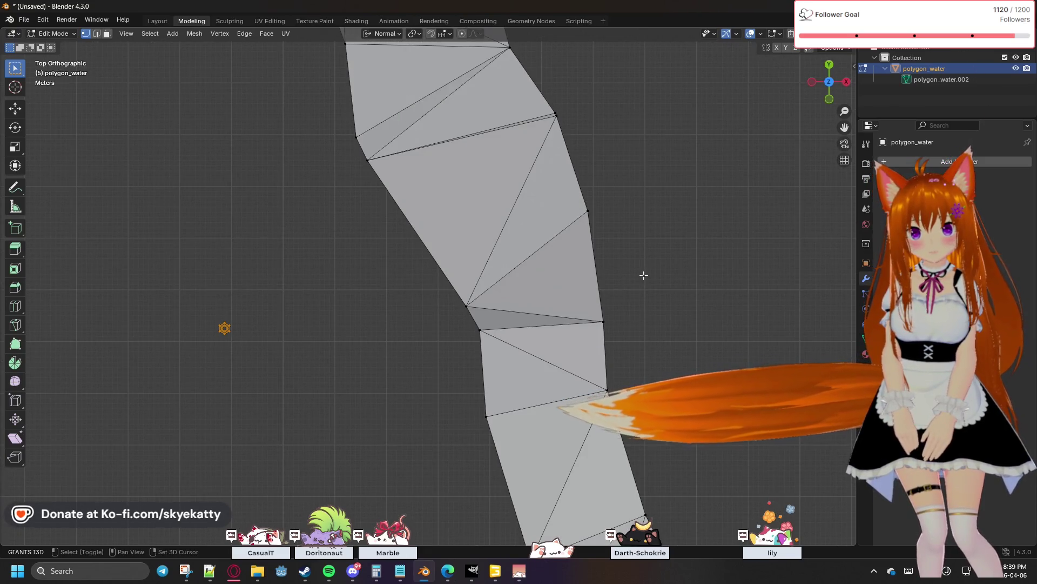
pyautogui.scroll(-1, 634, 278)
pyautogui.scroll(-2, 545, 273)
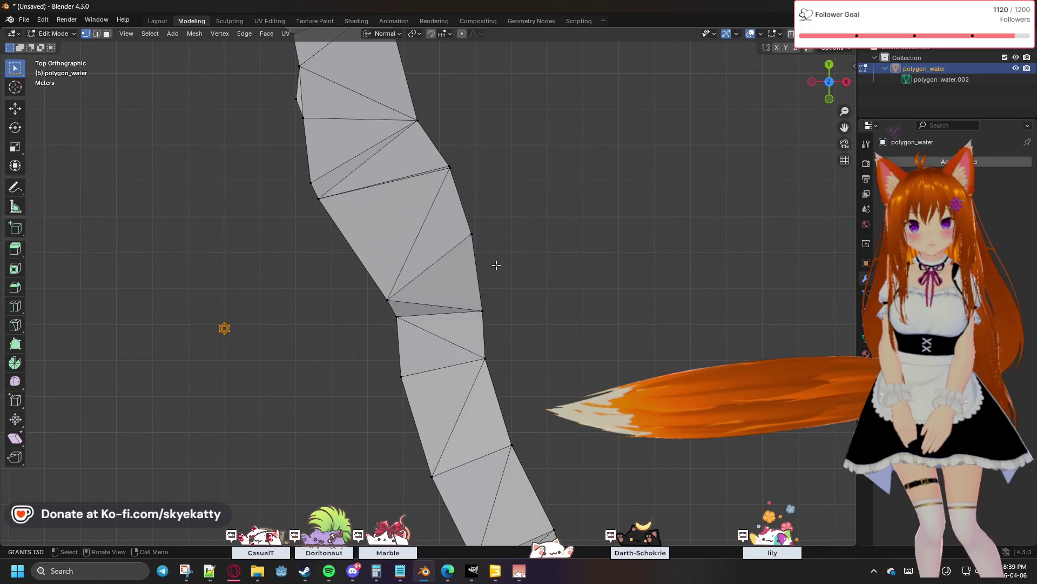
pyautogui.scroll(1, 494, 264)
pyautogui.scroll(2, 496, 265)
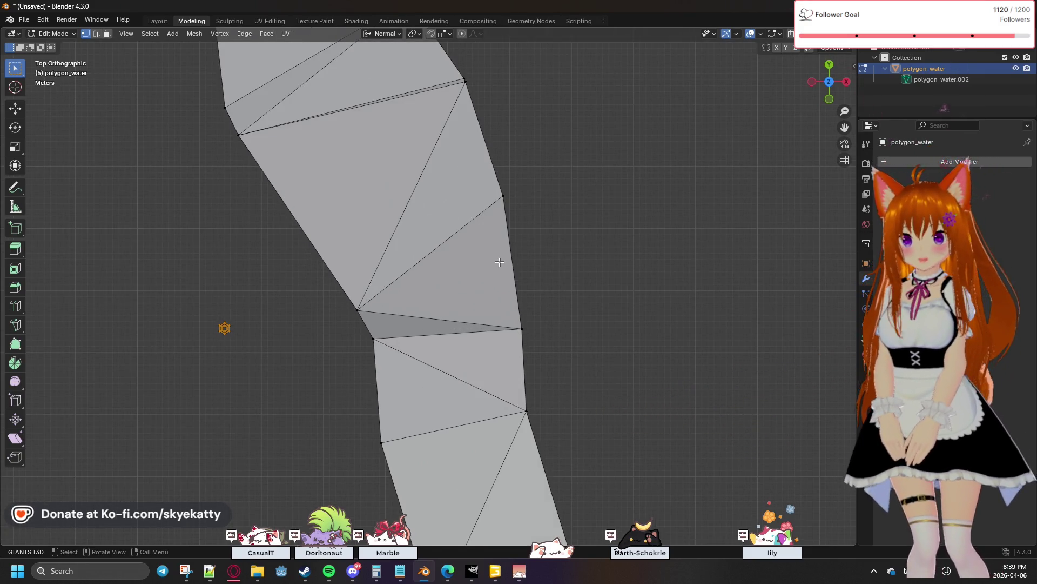
pyautogui.moveTo(532, 212); pyautogui.dragTo(525, 297, button='middle')
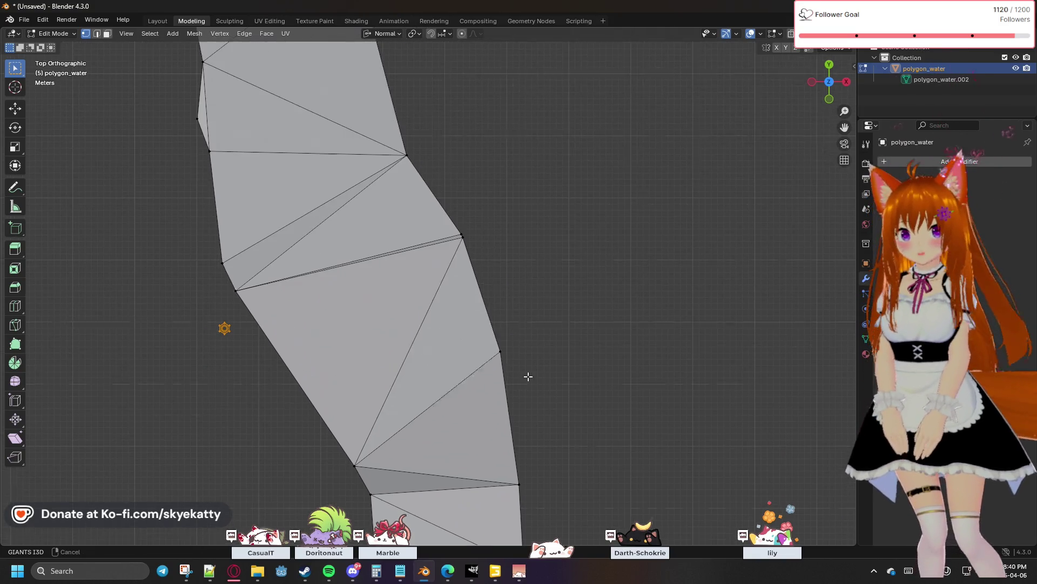
pyautogui.click(830, 101)
pyautogui.keyDown('shift'); pyautogui.moveTo(496, 327); pyautogui.dragTo(544, 230, button='middle'); pyautogui.keyUp('shift')
pyautogui.scroll(-2, 600, 225)
pyautogui.scroll(-2, 600, 224)
pyautogui.scroll(-3, 581, 257)
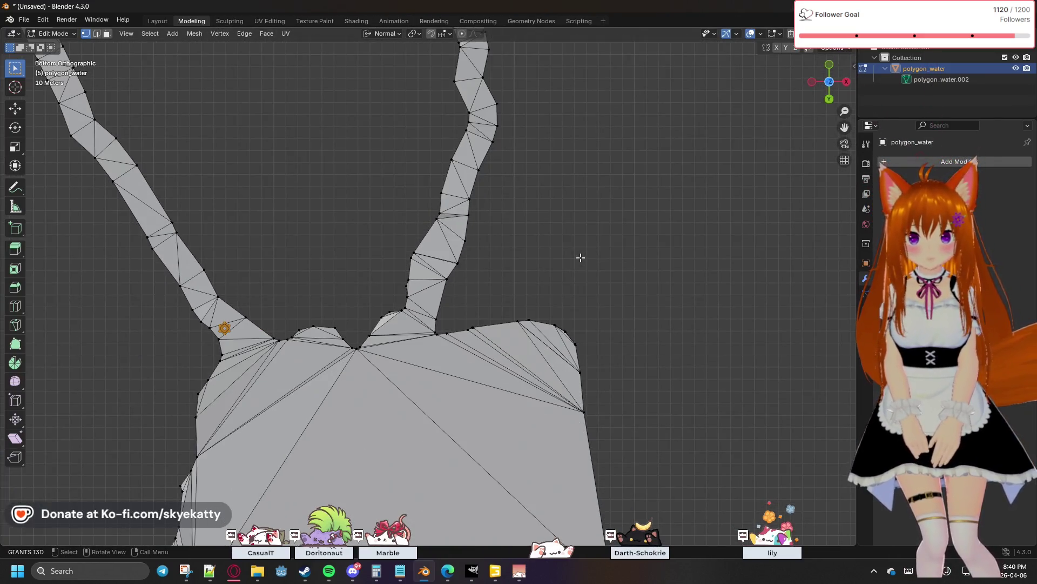
pyautogui.click(830, 82)
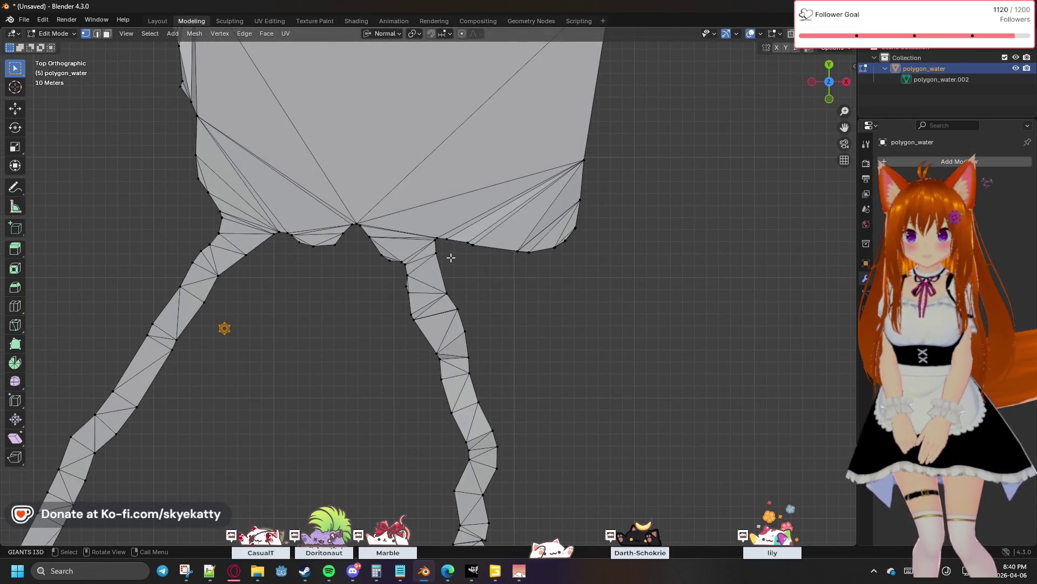
pyautogui.scroll(2, 451, 255)
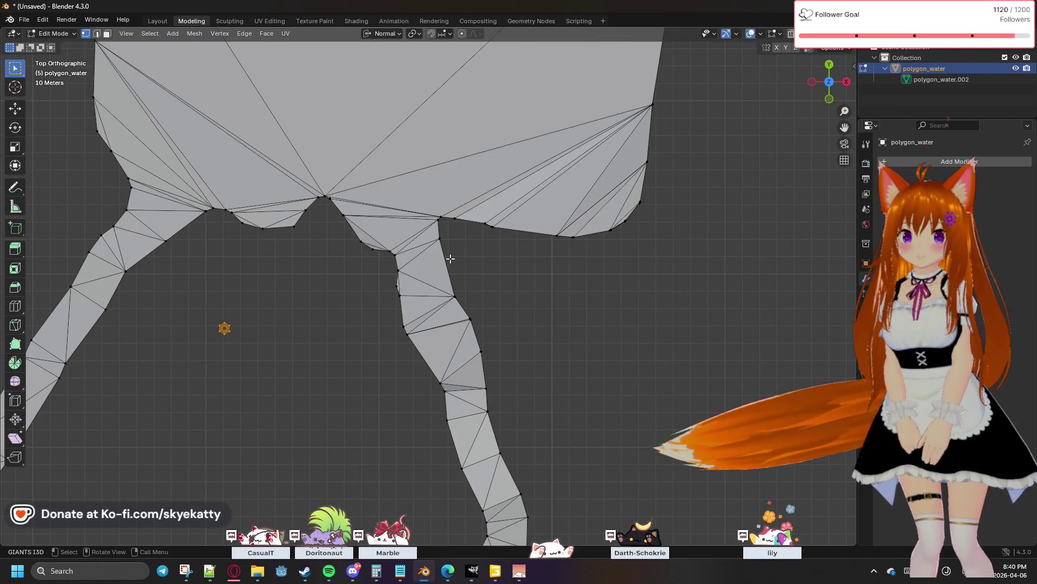
pyautogui.scroll(1, 450, 257)
pyautogui.scroll(1, 458, 257)
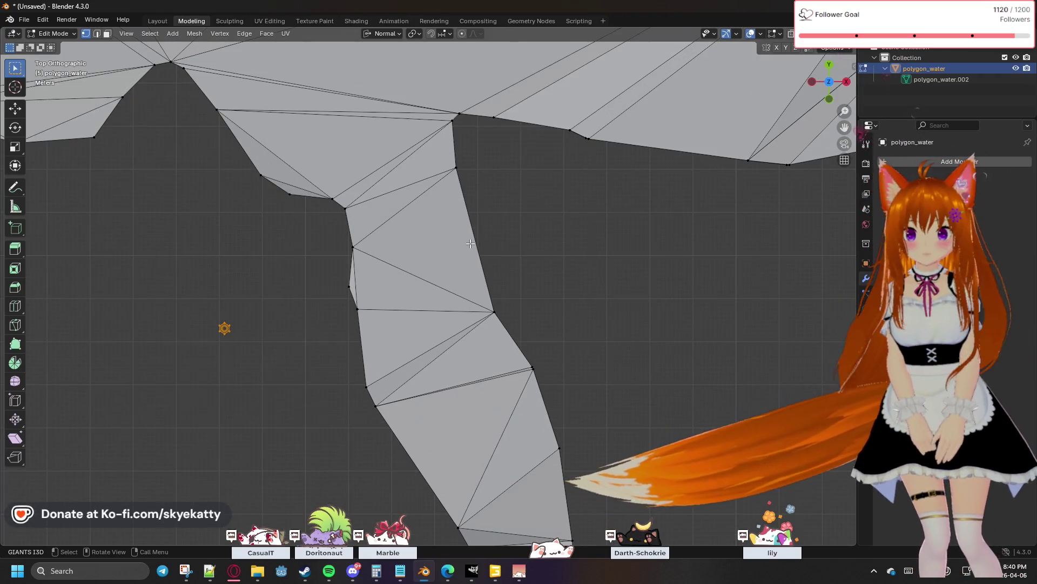
pyautogui.scroll(-2, 470, 243)
pyautogui.scroll(-1, 470, 242)
pyautogui.scroll(-3, 470, 242)
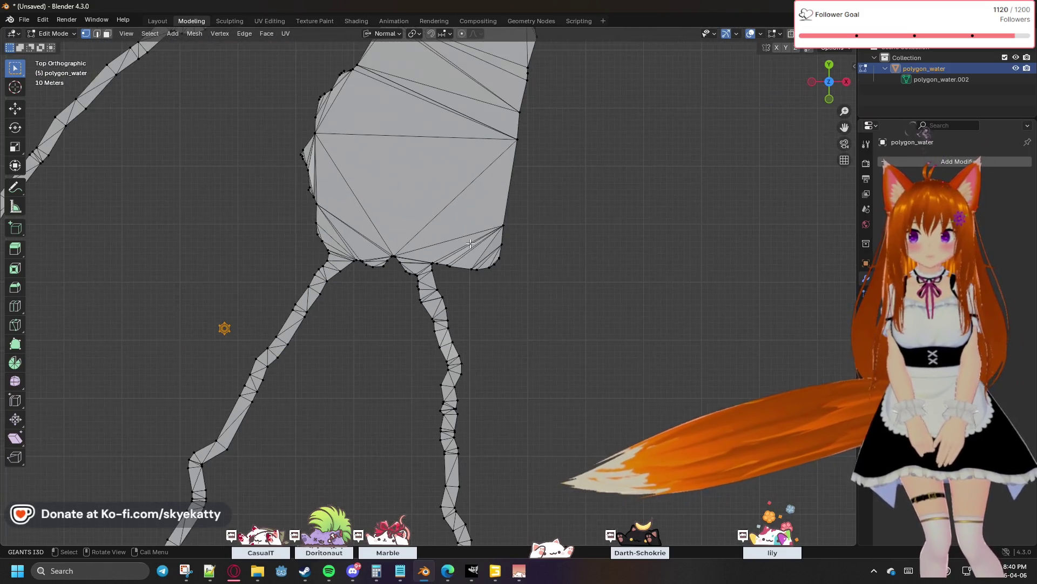
pyautogui.scroll(-3, 470, 243)
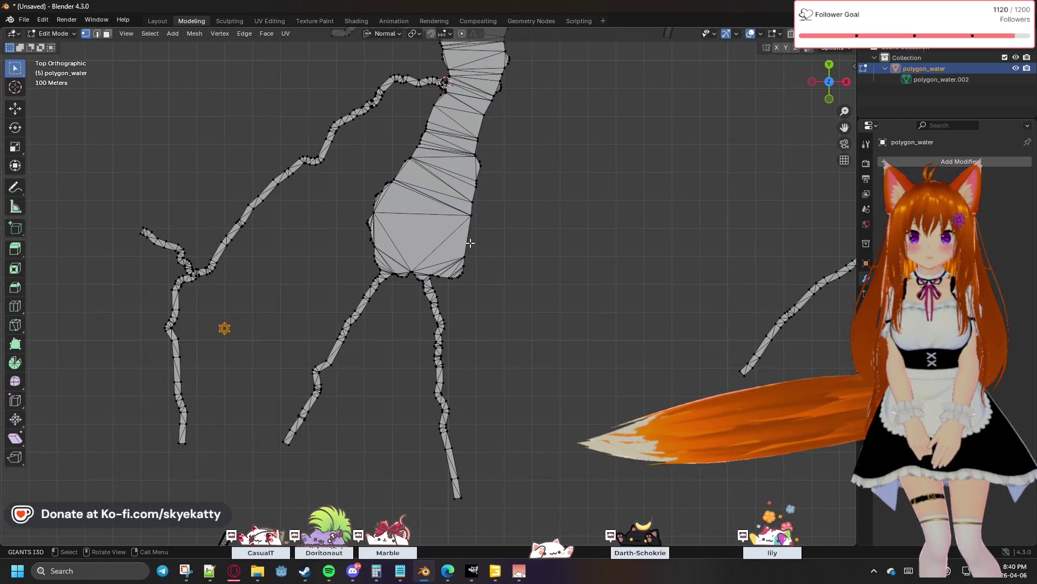
pyautogui.scroll(2, 285, 265)
pyautogui.scroll(2, 287, 265)
pyautogui.scroll(2, 287, 265)
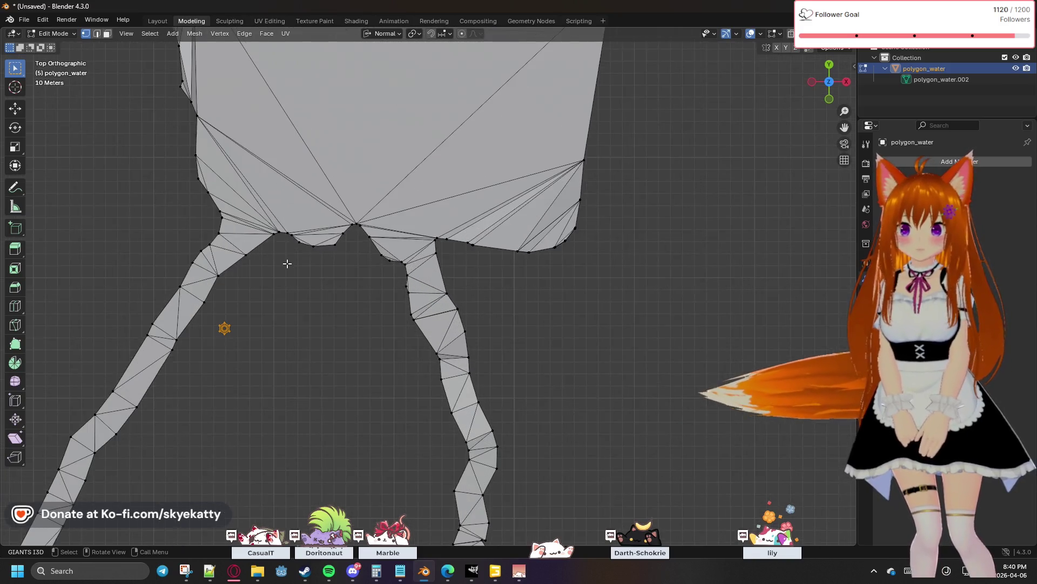
pyautogui.scroll(3, 287, 264)
pyautogui.scroll(1, 348, 244)
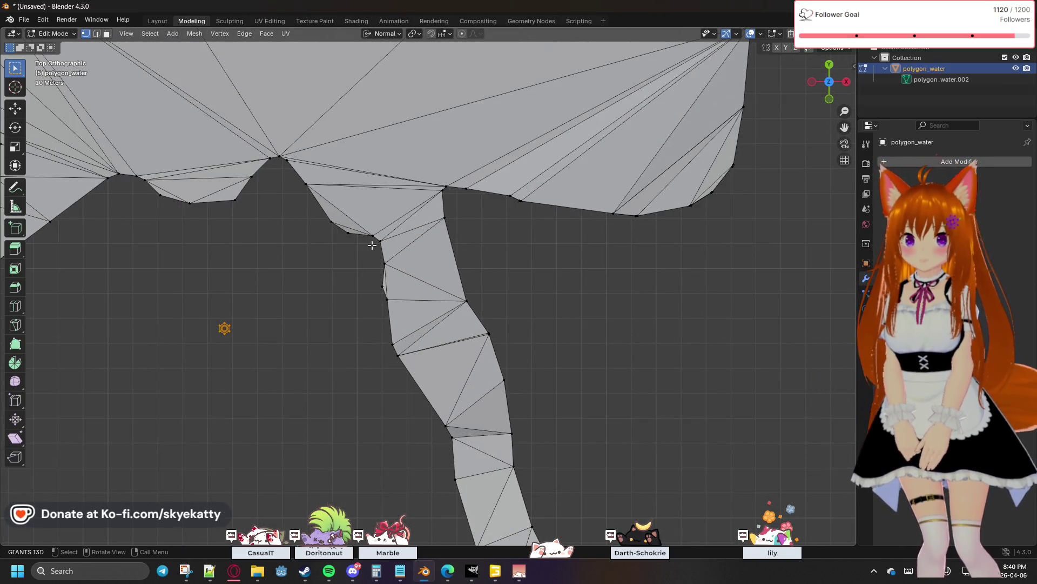
pyautogui.scroll(1, 373, 244)
pyautogui.scroll(1, 549, 227)
pyautogui.scroll(1, 539, 272)
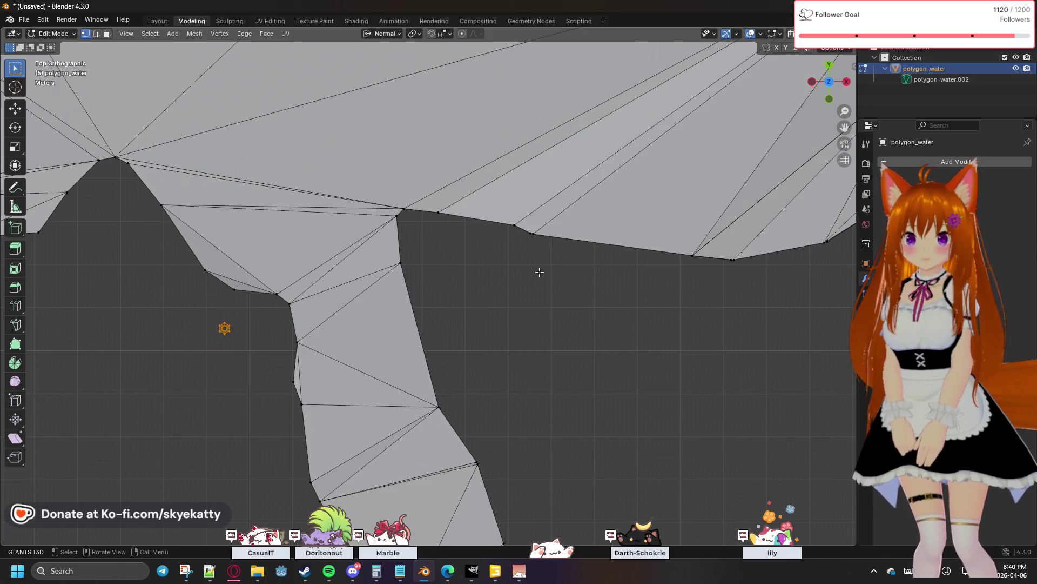
# Merge the first doubled vertices on the right-edge outline at their centre
pyautogui.press('m')
pyautogui.click(528, 226)
pyautogui.keyDown('shift'); pyautogui.moveTo(692, 271); pyautogui.dragTo(490, 268, button='middle'); pyautogui.keyUp('shift')
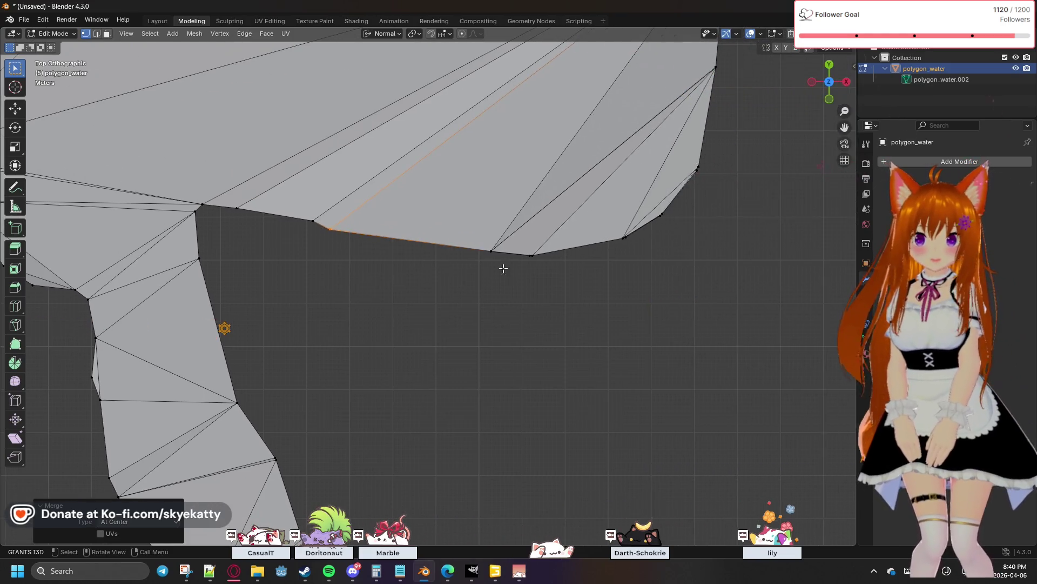
pyautogui.press('m')
pyautogui.click(478, 237)
pyautogui.moveTo(559, 264); pyautogui.dragTo(524, 254)
pyautogui.press('m')
pyautogui.press('m')
pyautogui.press('Escape')
pyautogui.press('m')
pyautogui.click(657, 214)
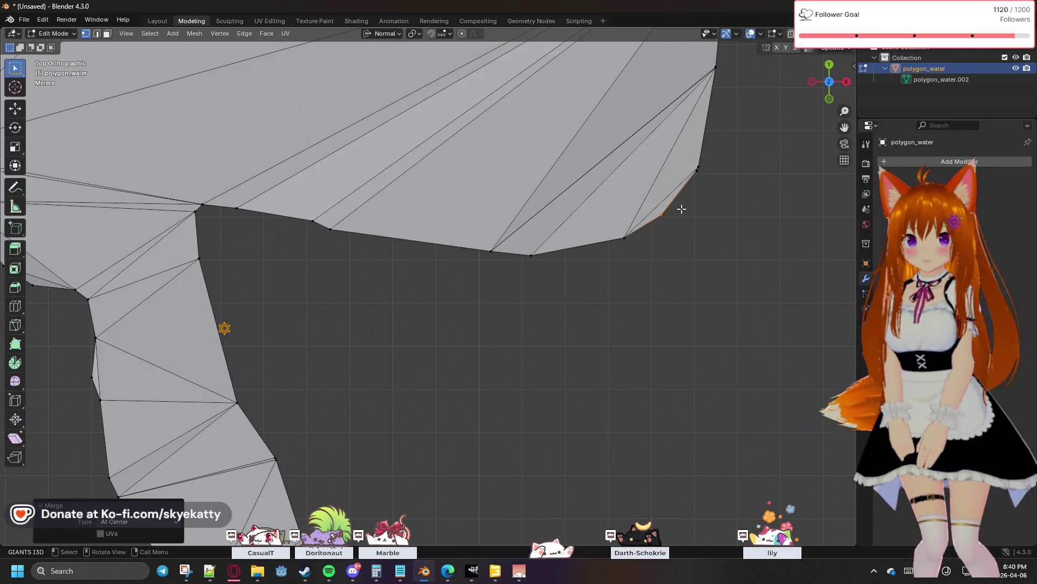
# Merge the next outline vertex and the doubled corner vertices at their centre
pyautogui.keyDown('shift'); pyautogui.click(695, 173); pyautogui.keyUp('shift')
pyautogui.press('m')
pyautogui.scroll(2, 597, 317)
pyautogui.scroll(1, 591, 216)
pyautogui.press('m')
pyautogui.click(572, 225)
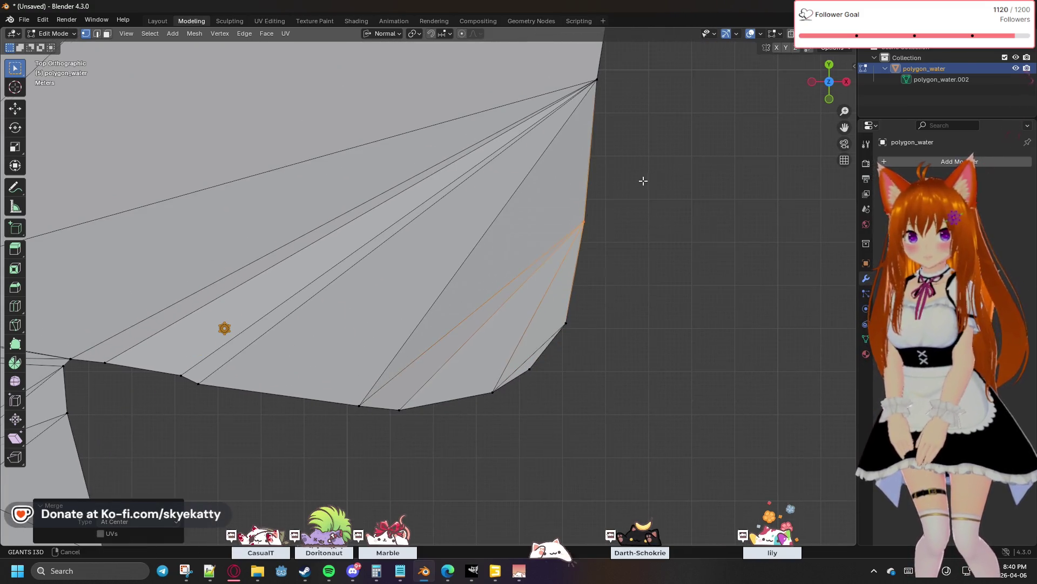
pyautogui.scroll(2, 643, 179)
pyautogui.scroll(2, 586, 222)
pyautogui.scroll(1, 592, 275)
pyautogui.moveTo(587, 262); pyautogui.dragTo(561, 221)
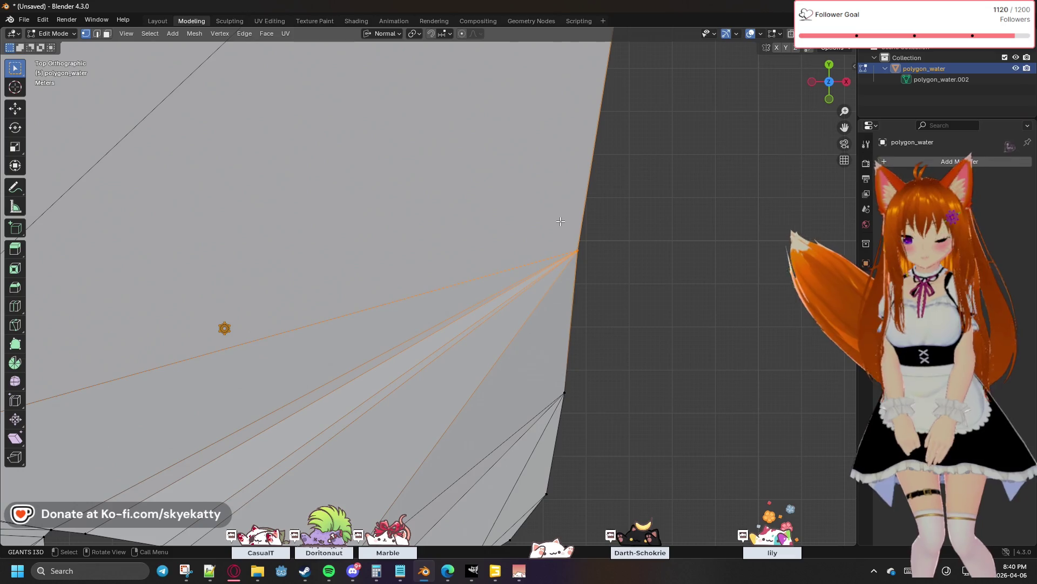
pyautogui.press('m')
pyautogui.click(561, 221)
pyautogui.scroll(-2, 633, 215)
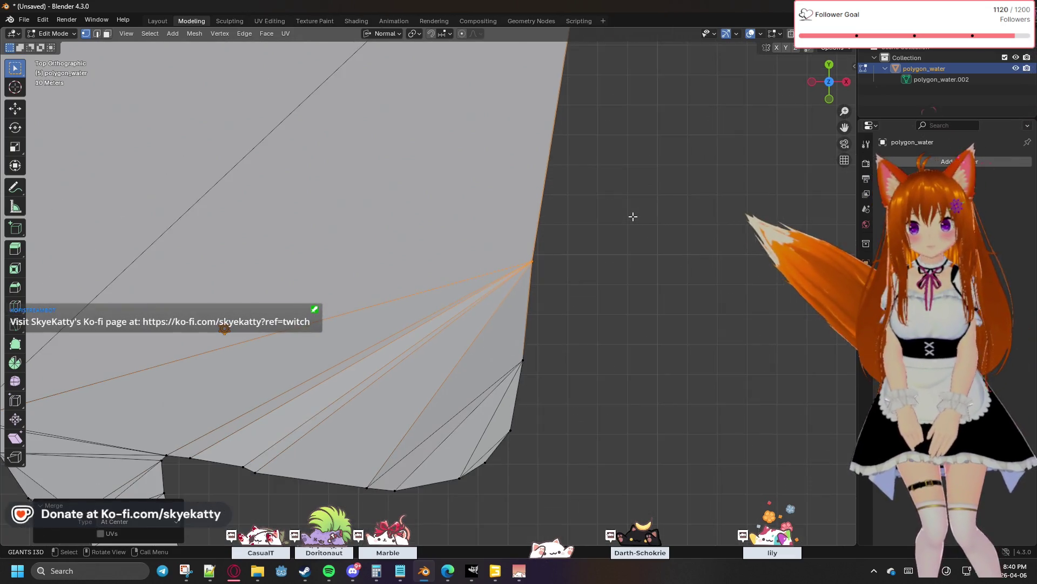
pyautogui.scroll(-2, 586, 194)
# Merge the corner vertex pair and the overlapping outline vertices further down at centre
pyautogui.keyDown('shift'); pyautogui.moveTo(598, 210); pyautogui.dragTo(579, 281, button='middle'); pyautogui.keyUp('shift')
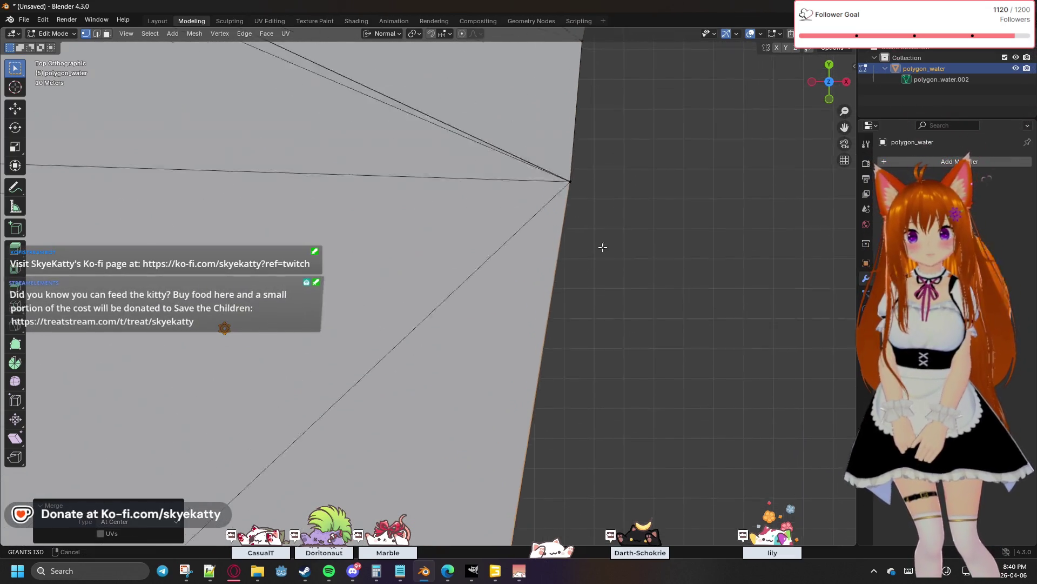
pyautogui.click(552, 259)
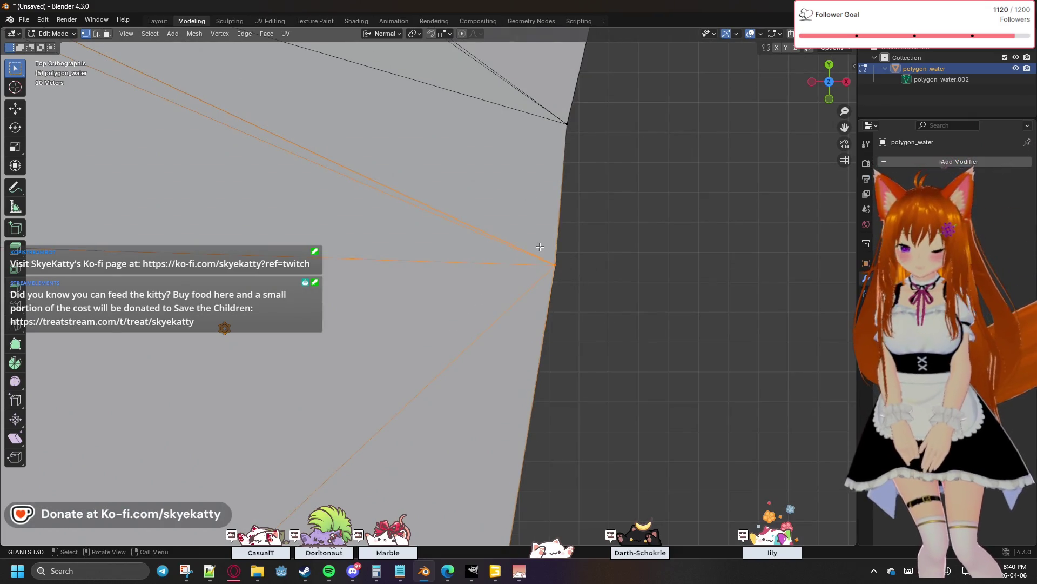
pyautogui.press('m')
pyautogui.scroll(1, 551, 241)
pyautogui.press('m')
pyautogui.click(538, 220)
pyautogui.keyDown('shift'); pyautogui.moveTo(608, 123); pyautogui.dragTo(581, 228, button='middle'); pyautogui.keyUp('shift')
pyautogui.moveTo(581, 211); pyautogui.dragTo(556, 166)
pyautogui.press('m')
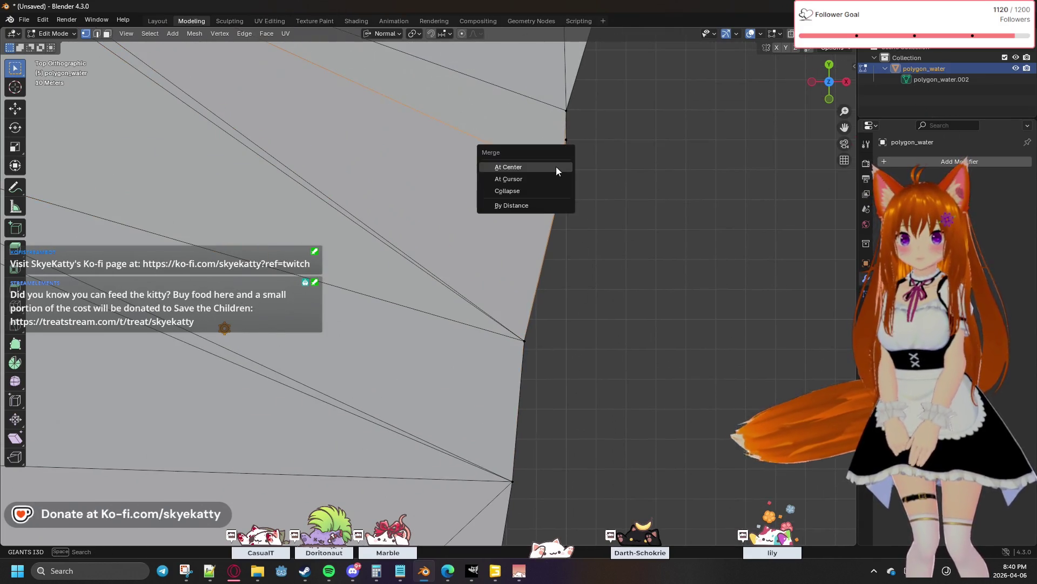
pyautogui.click(556, 167)
pyautogui.scroll(1, 602, 266)
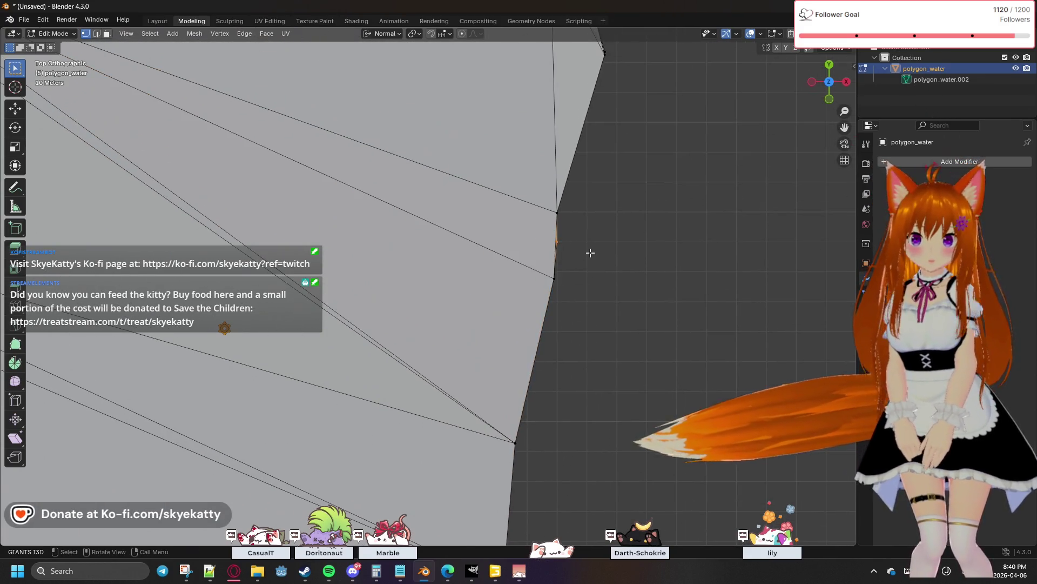
pyautogui.scroll(2, 590, 253)
pyautogui.scroll(2, 664, 245)
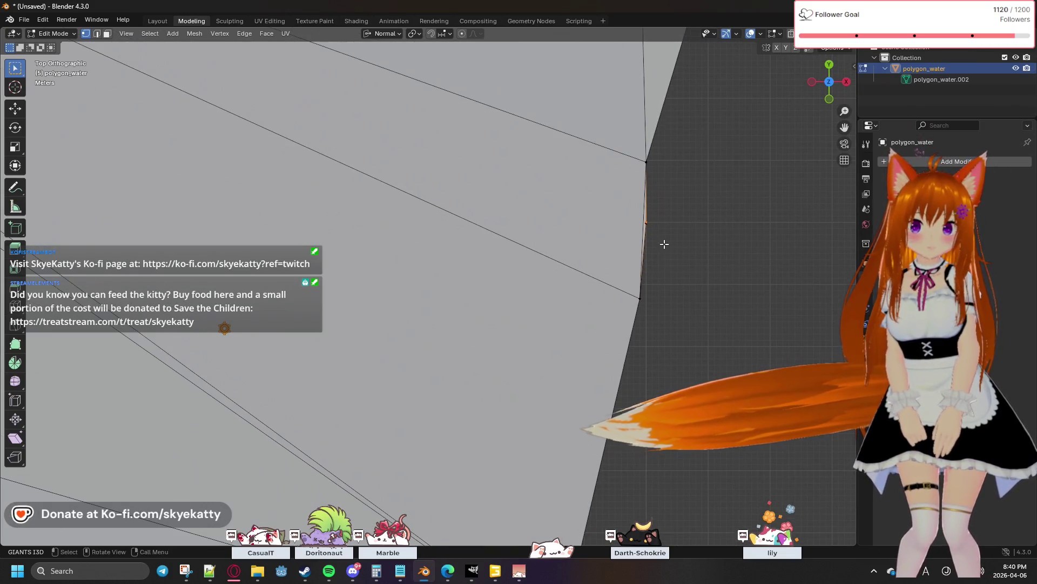
# Merge two more close vertex clusters at centre, undoing one wrong merge
pyautogui.press('m')
pyautogui.click(639, 204)
pyautogui.keyDown('shift'); pyautogui.moveTo(713, 204); pyautogui.dragTo(644, 273, button='middle'); pyautogui.keyUp('shift')
pyautogui.moveTo(607, 250); pyautogui.dragTo(573, 226)
pyautogui.press('m')
pyautogui.click(572, 225)
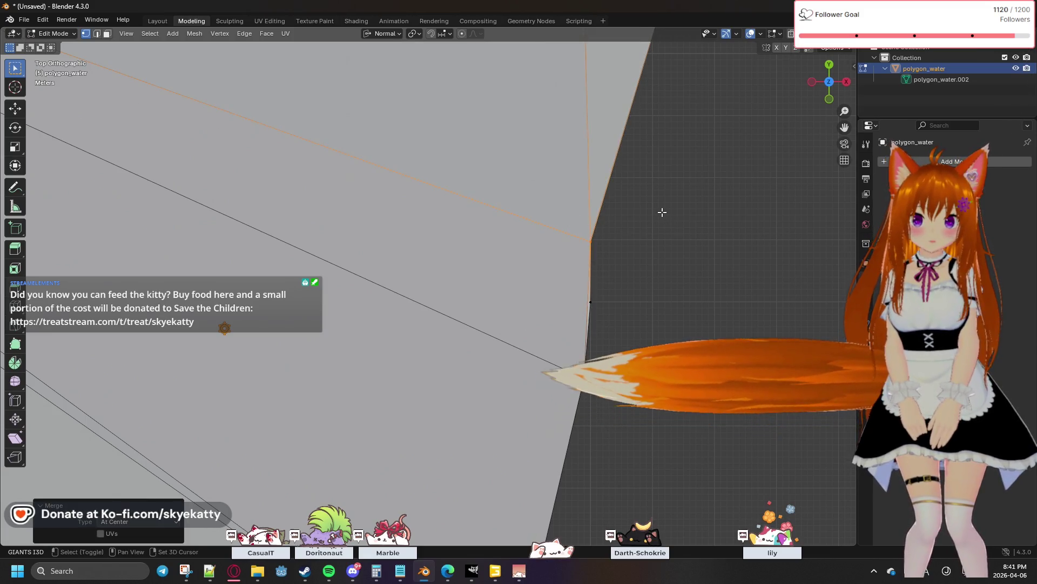
pyautogui.scroll(-2, 655, 210)
pyautogui.hotkey('ctrl', 'z')
pyautogui.hotkey('ctrl', 'z')
pyautogui.hotkey('ctrl', 'z')
pyautogui.hotkey('ctrl', 'z')
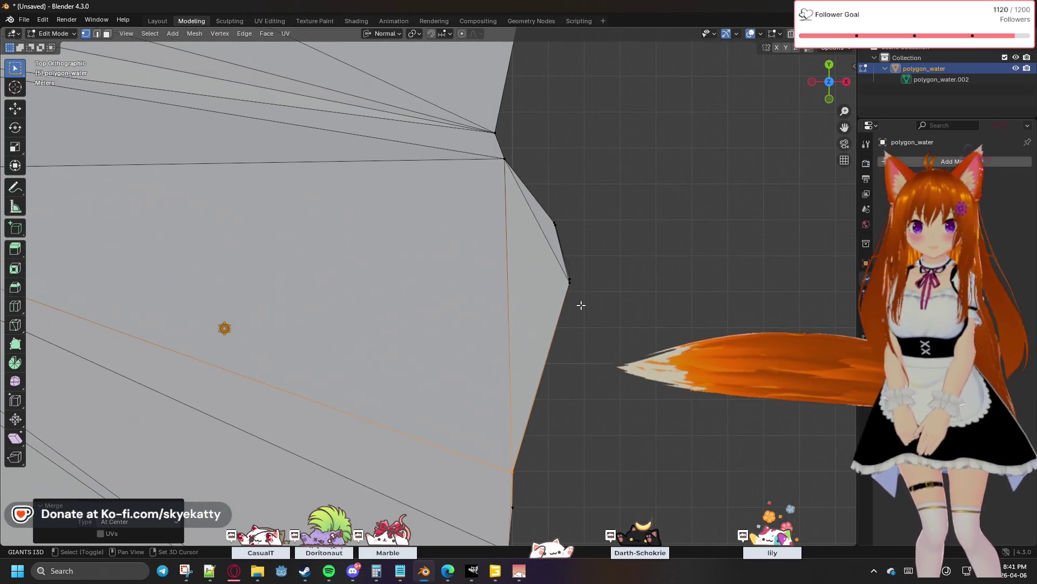
pyautogui.hotkey('shift', 's')
pyautogui.press('Escape')
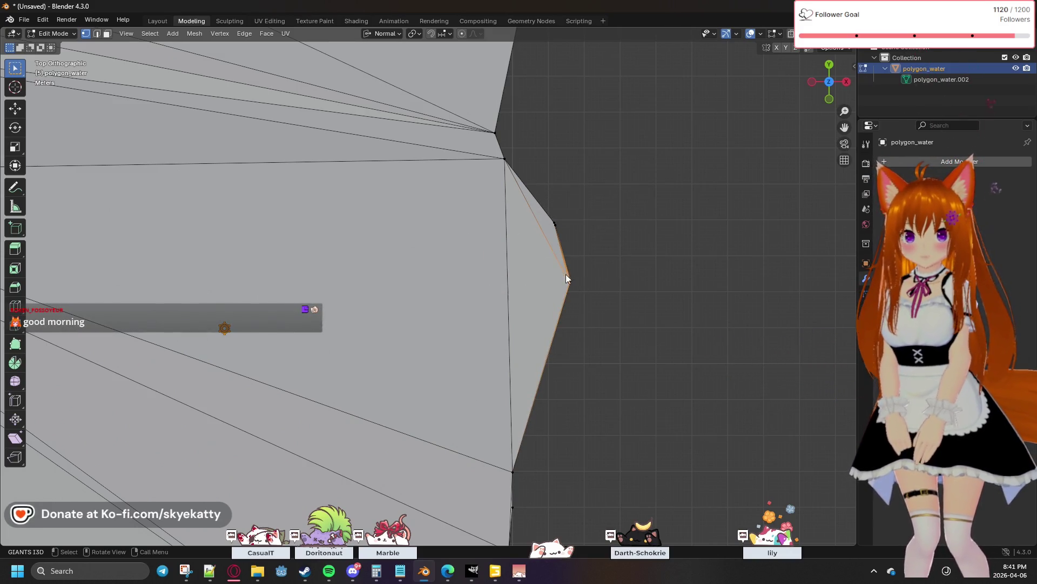
# Redo the merge correctly and collapse the next outline vertex pair at centre
pyautogui.press('m')
pyautogui.click(565, 275)
pyautogui.press('m')
pyautogui.click(552, 218)
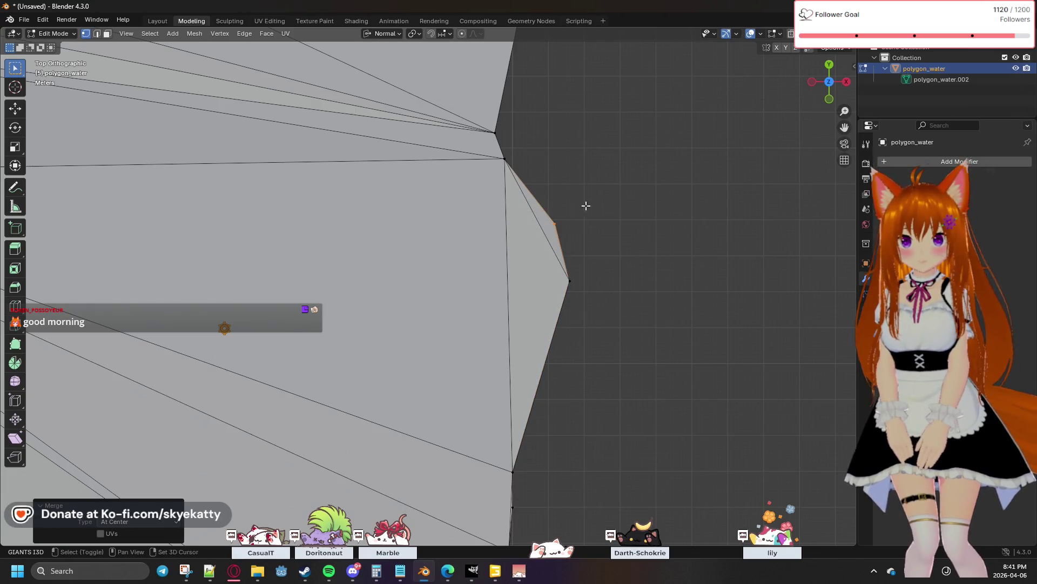
pyautogui.keyDown('shift'); pyautogui.moveTo(582, 208); pyautogui.dragTo(624, 294, button='middle'); pyautogui.keyUp('shift')
pyautogui.click(545, 253)
pyautogui.press('m')
pyautogui.click(545, 252)
# Merge the upper boundary vertices into single points while panning down the mesh edge
pyautogui.click(539, 225)
pyautogui.press('m')
pyautogui.keyDown('shift'); pyautogui.moveTo(602, 207); pyautogui.dragTo(586, 388, button='middle'); pyautogui.keyUp('shift')
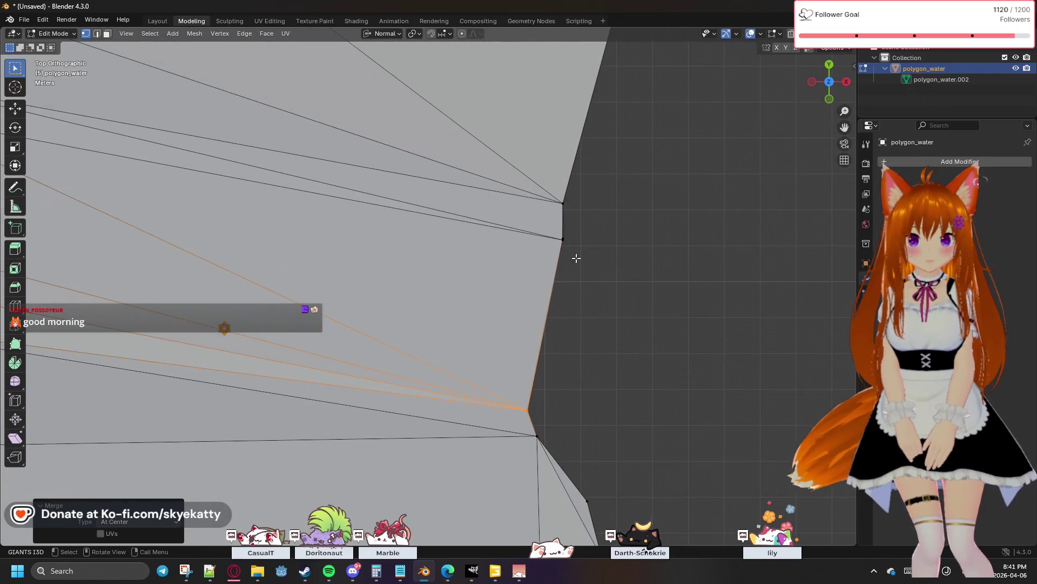
pyautogui.click(558, 232)
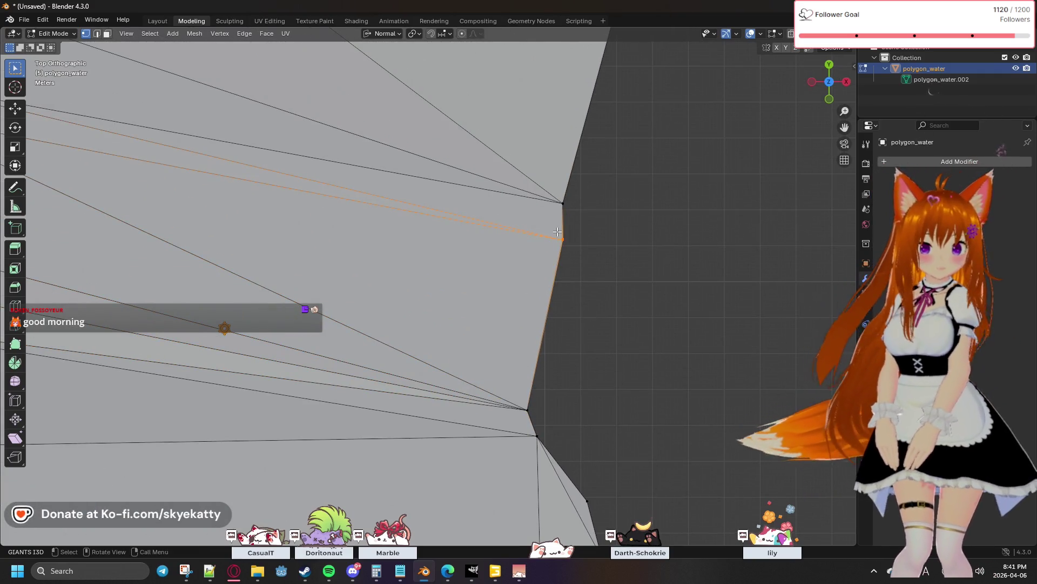
pyautogui.click(557, 231)
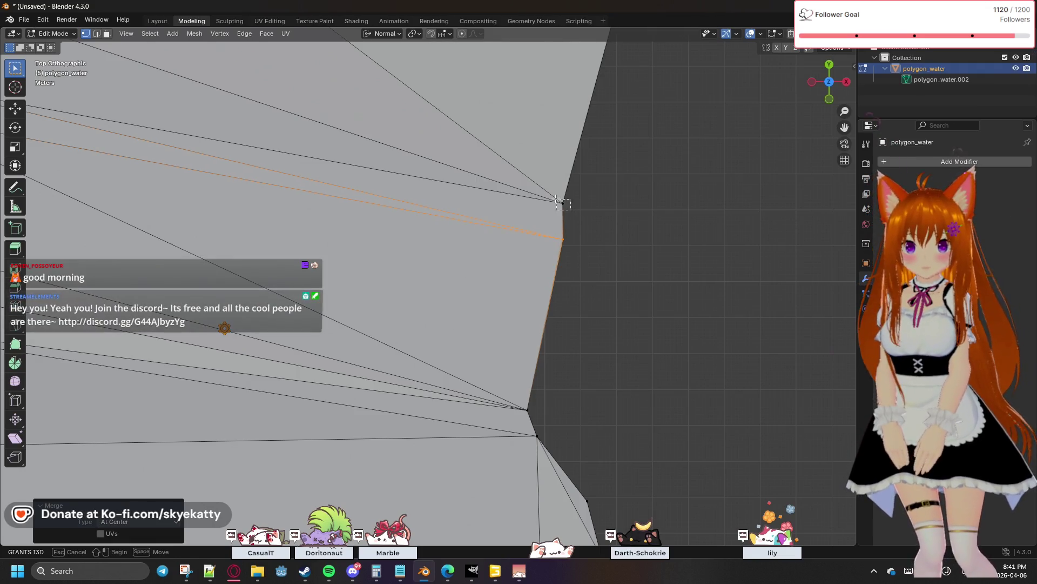
pyautogui.click(563, 202)
pyautogui.press('m')
pyautogui.keyDown('shift'); pyautogui.moveTo(609, 203); pyautogui.dragTo(567, 308, button='middle'); pyautogui.keyUp('shift')
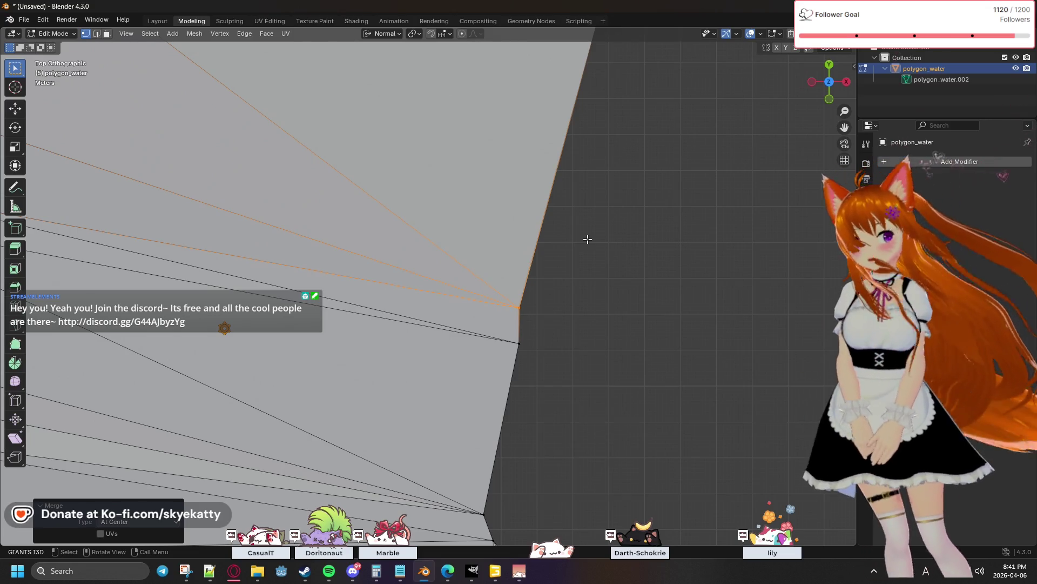
pyautogui.scroll(-3, 588, 240)
pyautogui.scroll(2, 528, 292)
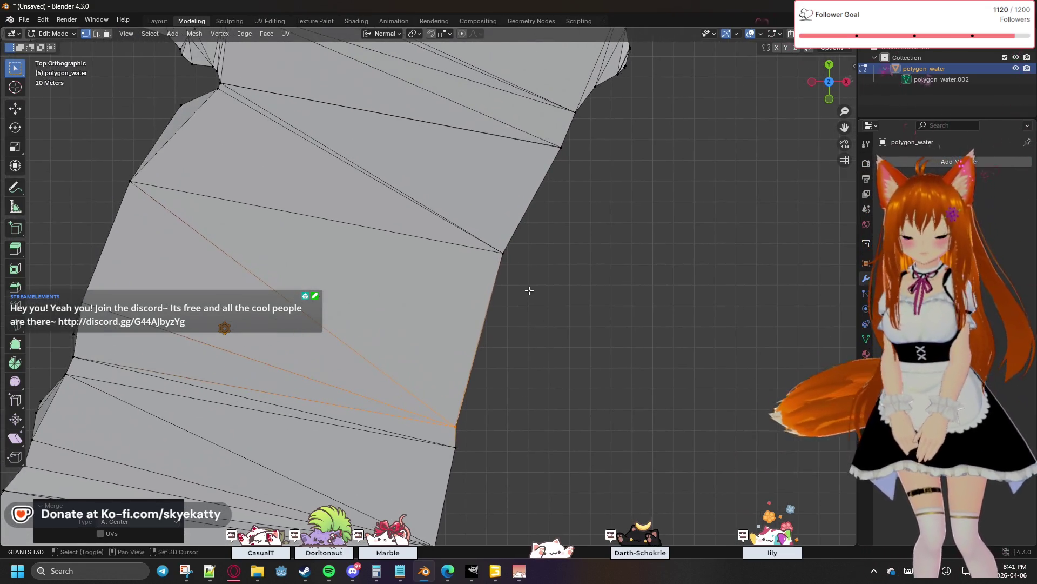
pyautogui.scroll(3, 556, 225)
# Merge the first clusters of close vertices near the notch on the right outline At Center
pyautogui.keyDown('shift'); pyautogui.moveTo(584, 260); pyautogui.dragTo(535, 265, button='middle'); pyautogui.keyUp('shift')
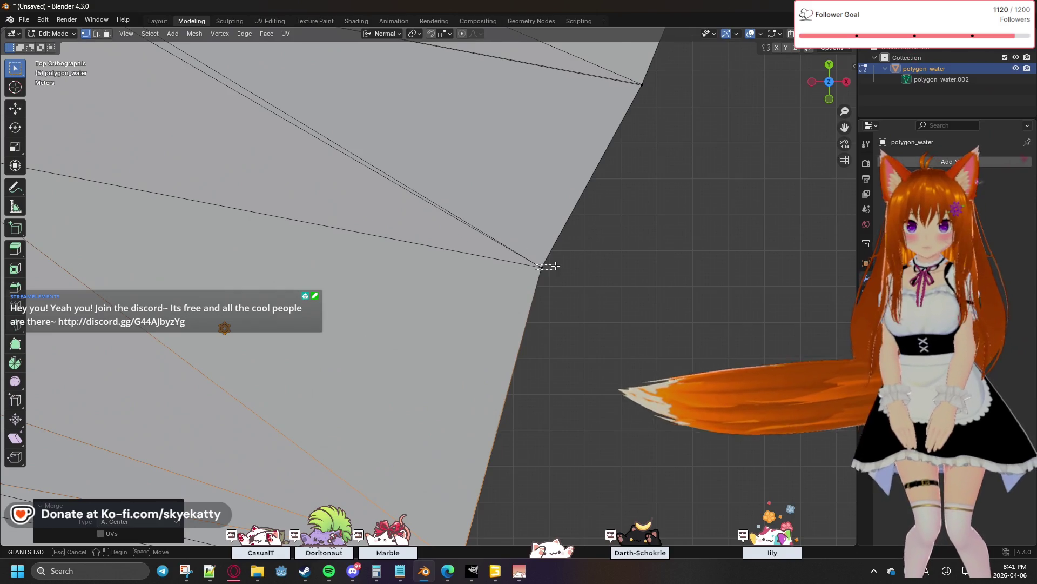
pyautogui.press('a')
pyautogui.press('m')
pyautogui.press('Escape')
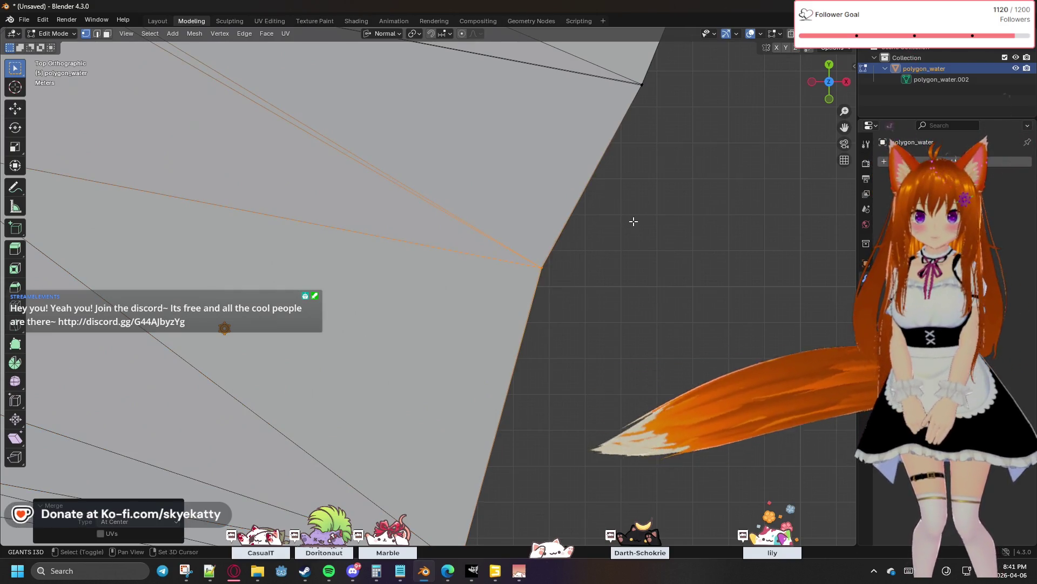
pyautogui.keyDown('shift'); pyautogui.moveTo(555, 265); pyautogui.dragTo(517, 275, button='middle'); pyautogui.keyUp('shift')
pyautogui.press('m')
pyautogui.click(518, 275)
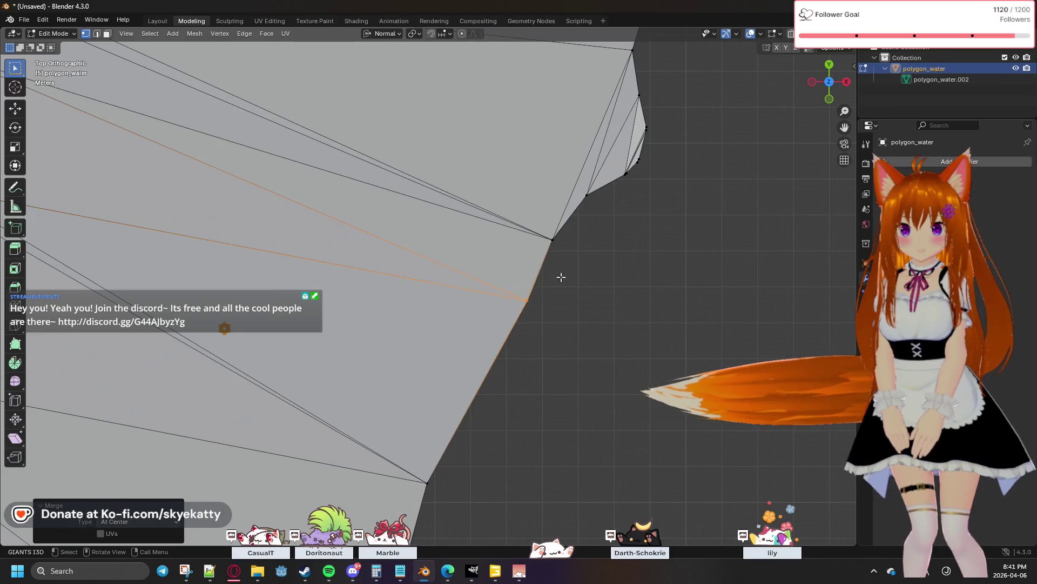
pyautogui.moveTo(544, 271); pyautogui.dragTo(598, 237)
pyautogui.press('m')
pyautogui.click(534, 227)
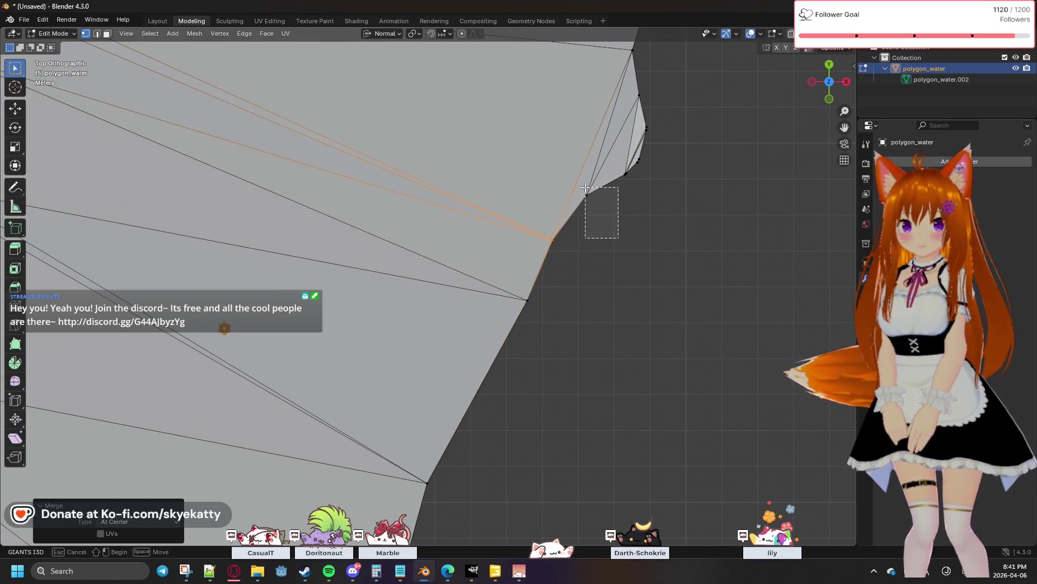
pyautogui.moveTo(585, 187); pyautogui.dragTo(585, 187)
pyautogui.press('m')
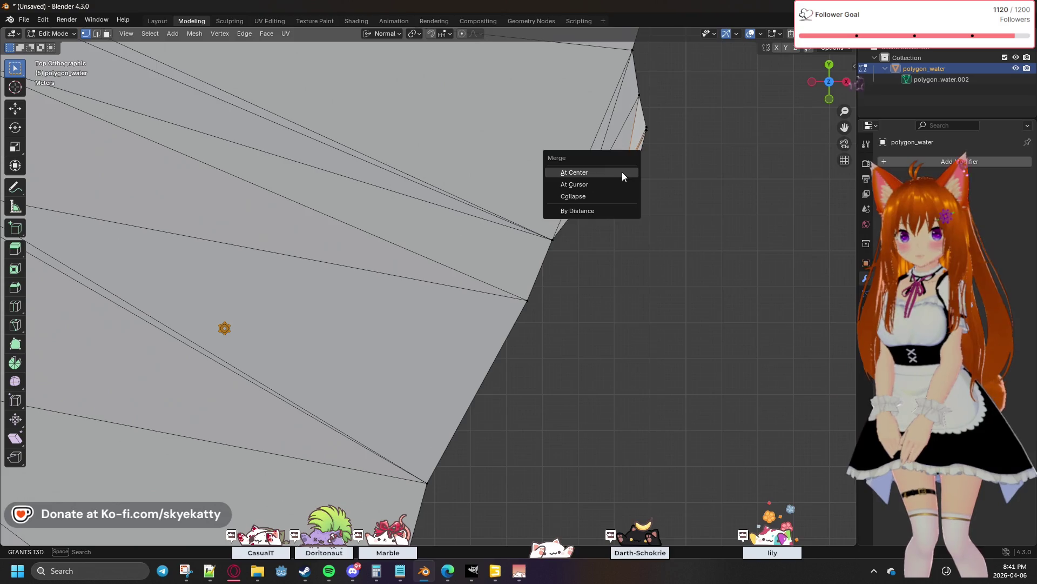
pyautogui.click(622, 172)
# Collapse the next doubled corners further up and down the outline into single vertices
pyautogui.press('m')
pyautogui.moveTo(642, 163); pyautogui.dragTo(641, 122)
pyautogui.click(638, 157)
pyautogui.press('m')
pyautogui.click(644, 125)
pyautogui.press('m')
pyautogui.click(634, 91)
pyautogui.keyDown('shift'); pyautogui.moveTo(655, 103); pyautogui.dragTo(601, 273, button='middle'); pyautogui.keyUp('shift')
pyautogui.press('m')
pyautogui.click(543, 269)
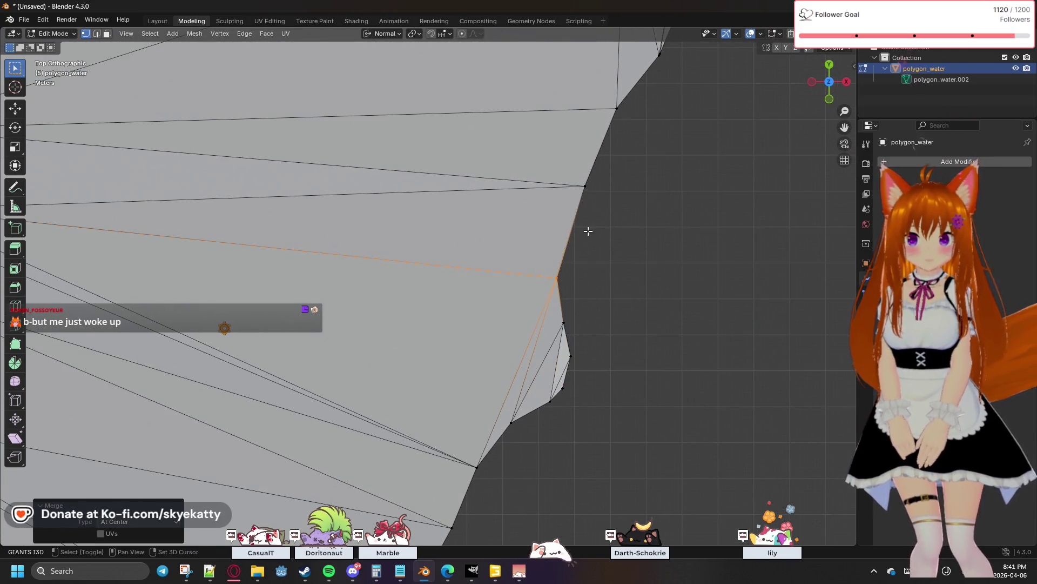
pyautogui.keyDown('shift'); pyautogui.moveTo(586, 229); pyautogui.dragTo(565, 312, button='middle'); pyautogui.keyUp('shift')
pyautogui.press('m')
pyautogui.click(549, 262)
# Merge the following vertex pairs along the lower stretch of the outline At Center
pyautogui.keyDown('shift'); pyautogui.moveTo(549, 262); pyautogui.dragTo(532, 342, button='middle'); pyautogui.keyUp('shift')
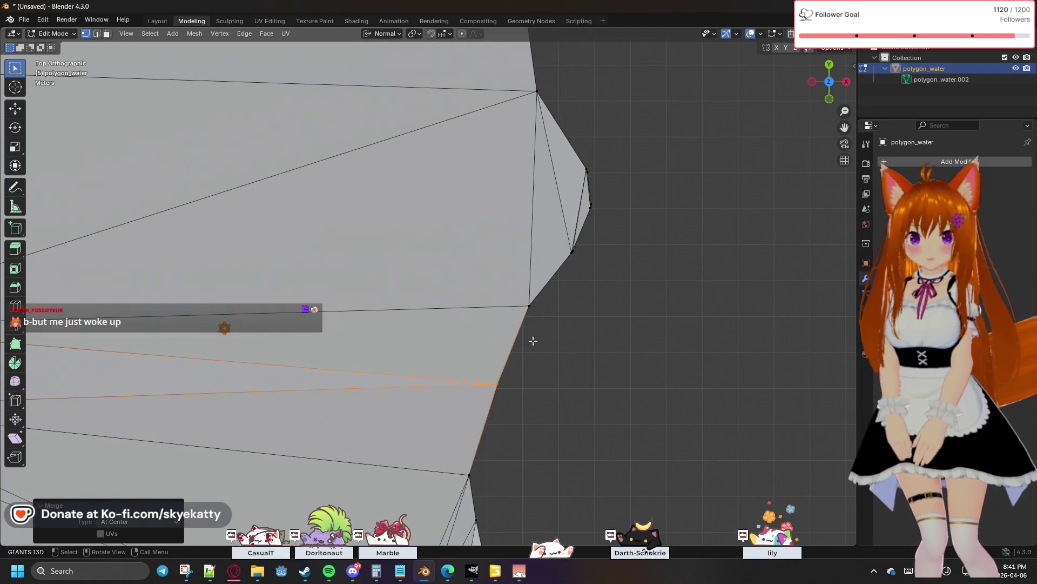
pyautogui.moveTo(512, 286); pyautogui.dragTo(511, 287)
pyautogui.press('m')
pyautogui.click(511, 287)
pyautogui.moveTo(600, 158); pyautogui.dragTo(558, 238)
pyautogui.press('m')
pyautogui.click(559, 238)
pyautogui.moveTo(625, 243)
pyautogui.keyDown('shift'); pyautogui.mouseDown(button='middle')
pyautogui.moveTo(603, 324)
pyautogui.moveTo(560, 300)
pyautogui.mouseUp(button='middle'); pyautogui.keyUp('shift')
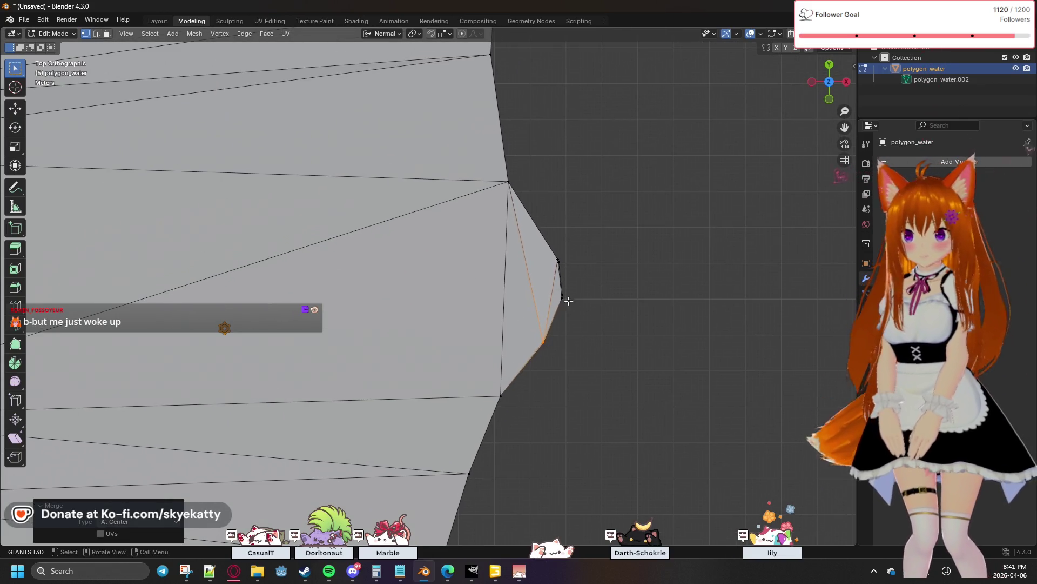
pyautogui.moveTo(549, 286); pyautogui.dragTo(567, 244)
pyautogui.press('m')
pyautogui.click(552, 256)
# Merge the last cluster, undoing one wrong merge, then return to the top-down view
pyautogui.keyDown('shift'); pyautogui.moveTo(561, 258); pyautogui.dragTo(616, 326, button='middle'); pyautogui.keyUp('shift')
pyautogui.moveTo(548, 242); pyautogui.dragTo(546, 240)
pyautogui.press('m')
pyautogui.click(545, 239)
pyautogui.hotkey('ctrl', 'z')
pyautogui.press('m')
pyautogui.click(542, 231)
pyautogui.moveTo(617, 235); pyautogui.dragTo(619, 271)
pyautogui.moveTo(620, 254); pyautogui.dragTo(619, 289, button='middle')
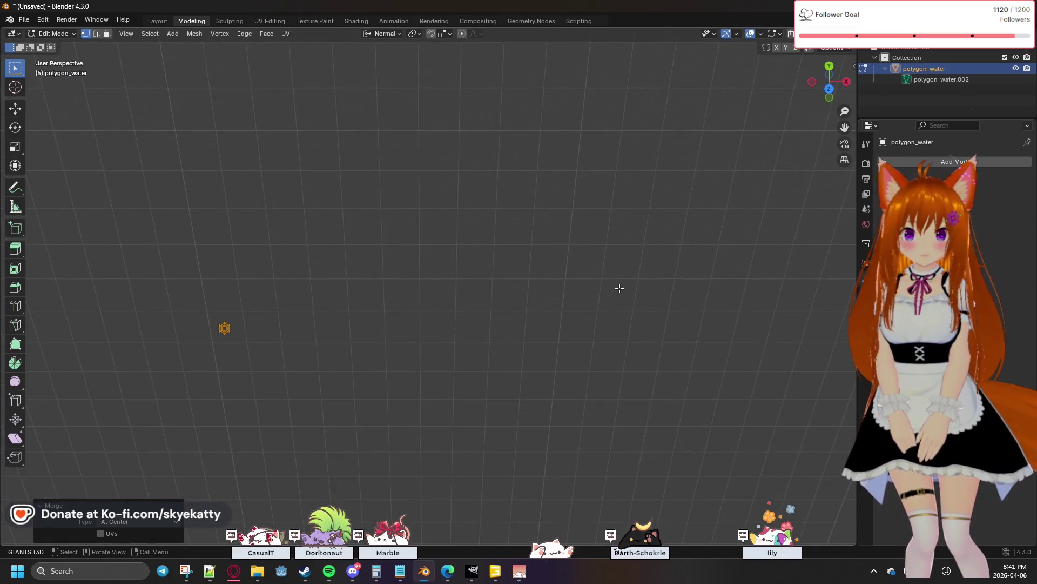
pyautogui.click(830, 94)
pyautogui.scroll(-3, 713, 155)
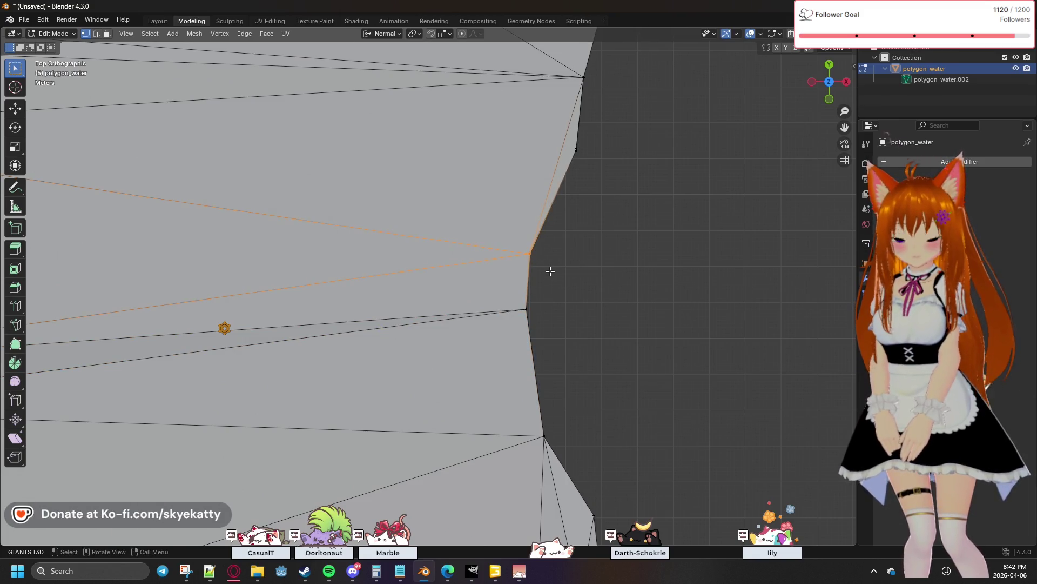
# Merge successive doubled vertex pairs At Center along the right-hand outline of polygon_water
pyautogui.press('m')
pyautogui.click(547, 270)
pyautogui.keyDown('shift'); pyautogui.moveTo(619, 211); pyautogui.dragTo(572, 250, button='middle'); pyautogui.keyUp('shift')
pyautogui.press('m')
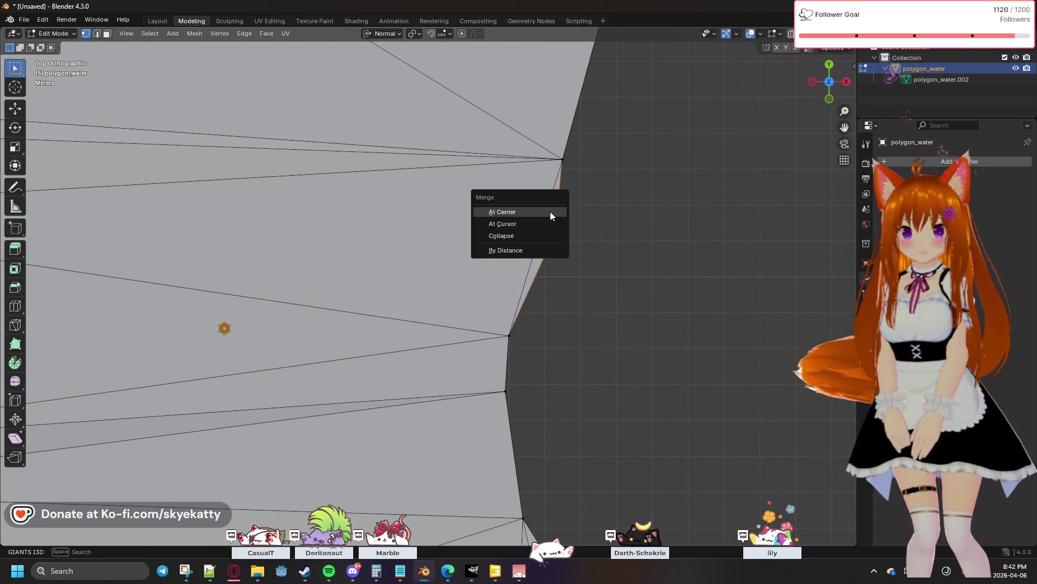
pyautogui.click(550, 211)
pyautogui.keyDown('shift'); pyautogui.moveTo(622, 211); pyautogui.dragTo(621, 257, button='middle'); pyautogui.keyUp('shift')
pyautogui.click(564, 201)
pyautogui.press('m')
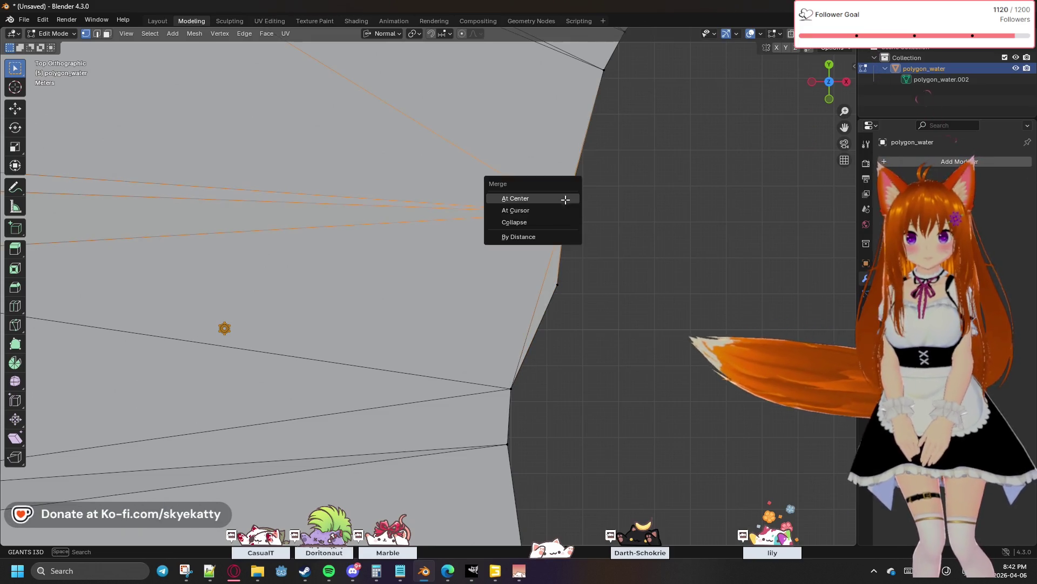
pyautogui.click(565, 203)
pyautogui.keyDown('shift'); pyautogui.moveTo(568, 207); pyautogui.dragTo(607, 290, button='middle'); pyautogui.keyUp('shift')
pyautogui.press('m')
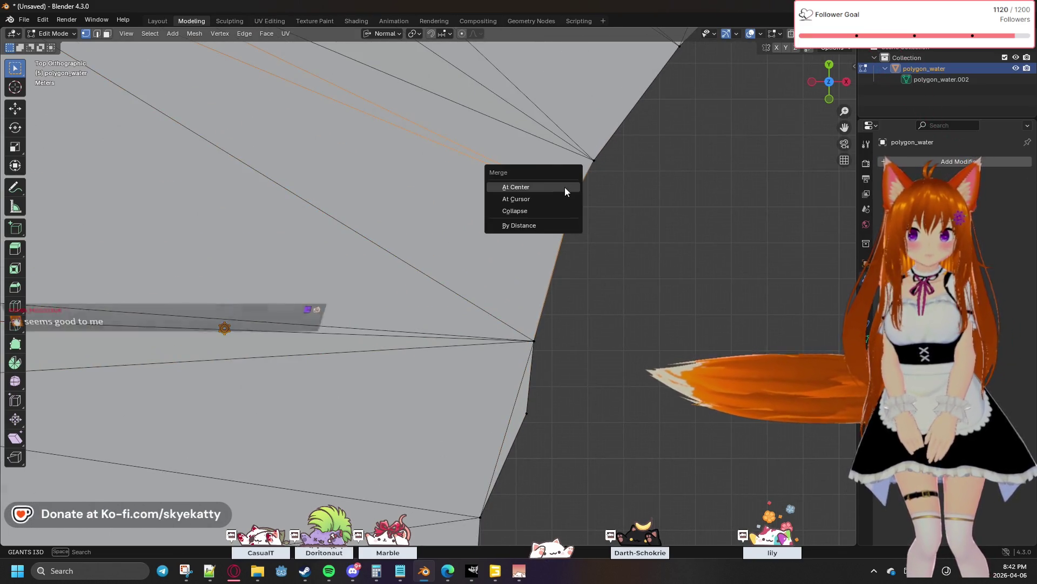
pyautogui.click(564, 187)
pyautogui.keyDown('shift'); pyautogui.moveTo(648, 213); pyautogui.dragTo(589, 283, button='middle'); pyautogui.keyUp('shift')
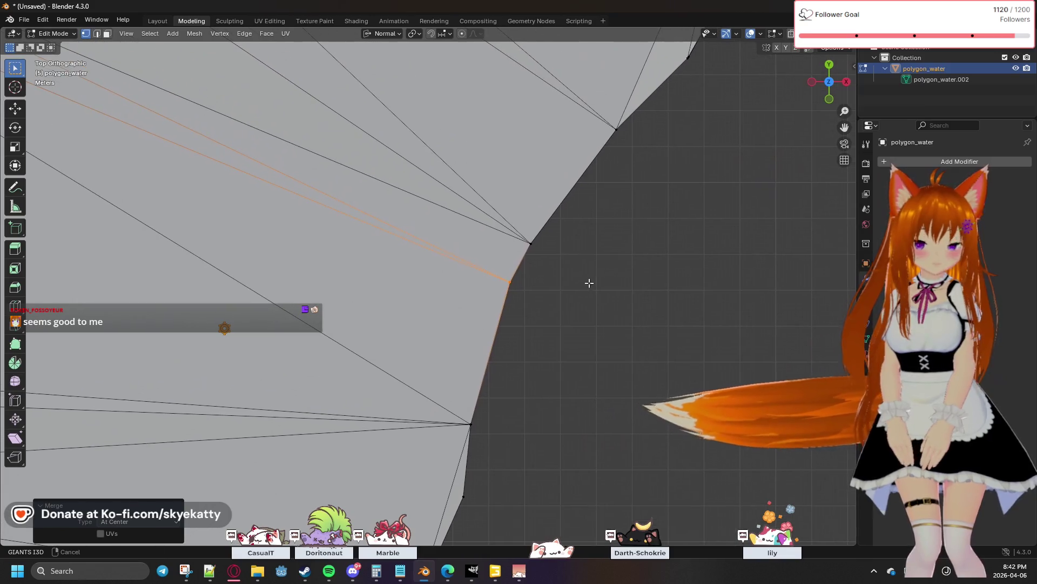
pyautogui.click(530, 242)
pyautogui.press('m')
pyautogui.click(568, 248)
pyautogui.keyDown('shift'); pyautogui.moveTo(652, 222); pyautogui.dragTo(576, 244, button='middle'); pyautogui.keyUp('shift')
pyautogui.click(563, 215)
pyautogui.press('m')
pyautogui.keyDown('shift'); pyautogui.moveTo(656, 229); pyautogui.dragTo(590, 246, button='middle'); pyautogui.keyUp('shift')
pyautogui.click(578, 218)
pyautogui.press('m')
pyautogui.click(572, 199)
pyautogui.moveTo(658, 222)
pyautogui.keyDown('shift'); pyautogui.mouseDown(button='middle')
pyautogui.moveTo(609, 283)
pyautogui.moveTo(573, 237)
pyautogui.mouseUp(button='middle'); pyautogui.keyUp('shift')
pyautogui.press('m')
pyautogui.click(573, 238)
pyautogui.moveTo(648, 236)
pyautogui.keyDown('shift'); pyautogui.mouseDown(button='middle')
pyautogui.moveTo(609, 312)
pyautogui.moveTo(563, 212)
pyautogui.mouseUp(button='middle'); pyautogui.keyUp('shift')
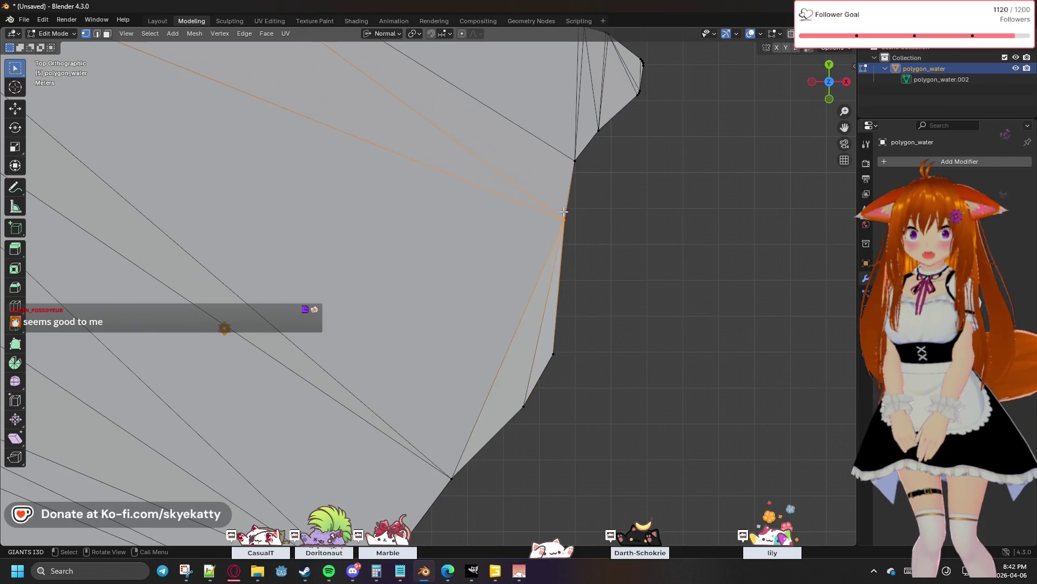
pyautogui.press('m')
pyautogui.click(568, 211)
pyautogui.moveTo(641, 230)
pyautogui.keyDown('shift'); pyautogui.mouseDown(button='middle')
pyautogui.moveTo(639, 289)
pyautogui.moveTo(635, 249)
pyautogui.moveTo(624, 289)
pyautogui.moveTo(547, 261)
pyautogui.mouseUp(button='middle'); pyautogui.keyUp('shift')
pyautogui.press('m')
pyautogui.click(547, 262)
pyautogui.click(580, 247)
pyautogui.press('m')
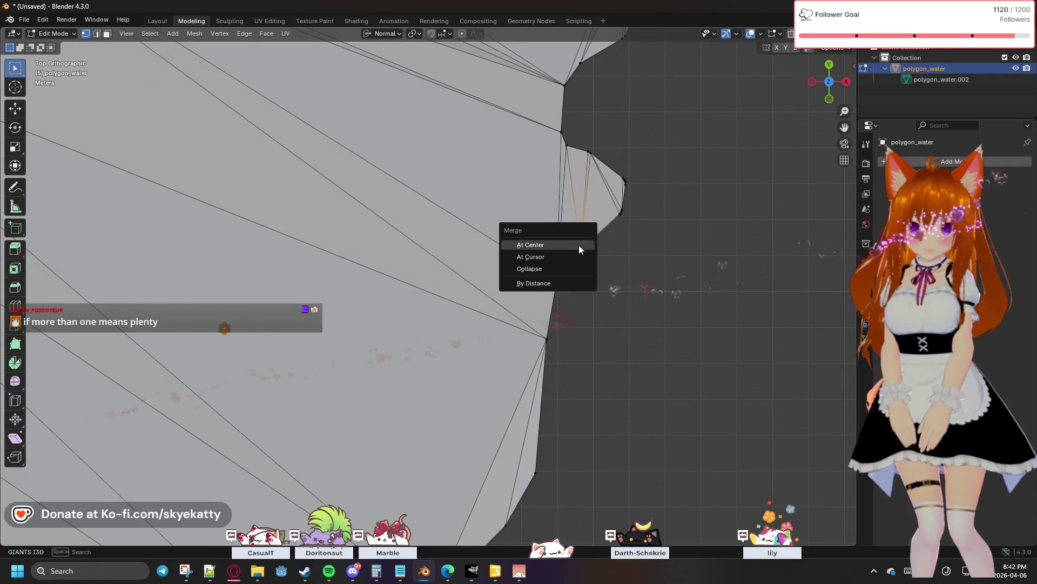
# Merge the close vertex pairs clustered around the notch into single corner points
pyautogui.press('m')
pyautogui.moveTo(629, 221)
pyautogui.mouseDown()
pyautogui.moveTo(612, 203)
pyautogui.moveTo(634, 188)
pyautogui.moveTo(622, 163)
pyautogui.mouseUp()
pyautogui.click(612, 206)
pyautogui.press('m')
pyautogui.click(633, 177)
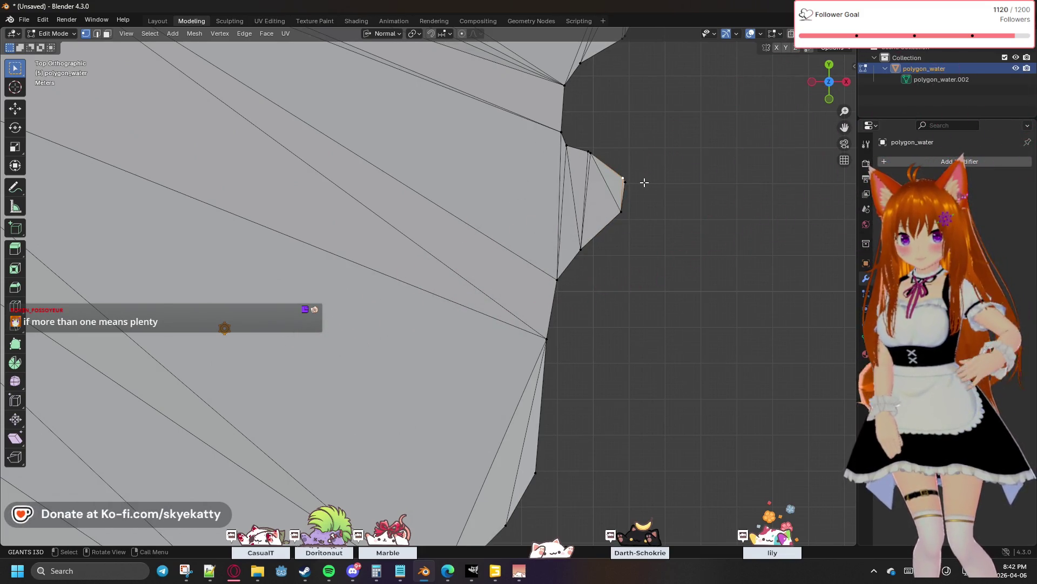
pyautogui.click(613, 165)
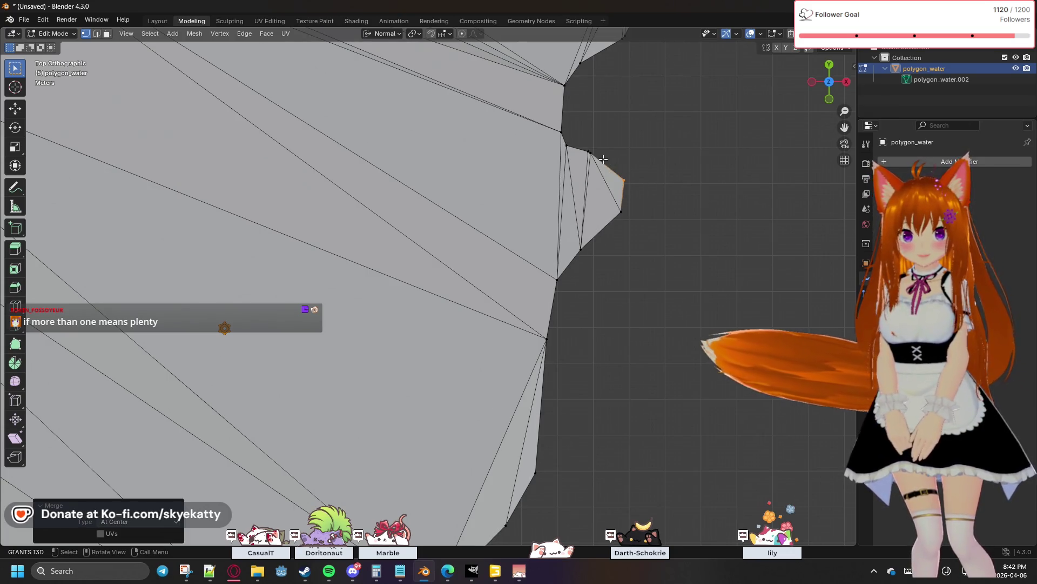
pyautogui.moveTo(603, 159); pyautogui.dragTo(560, 140)
pyautogui.press('m')
pyautogui.click(558, 141)
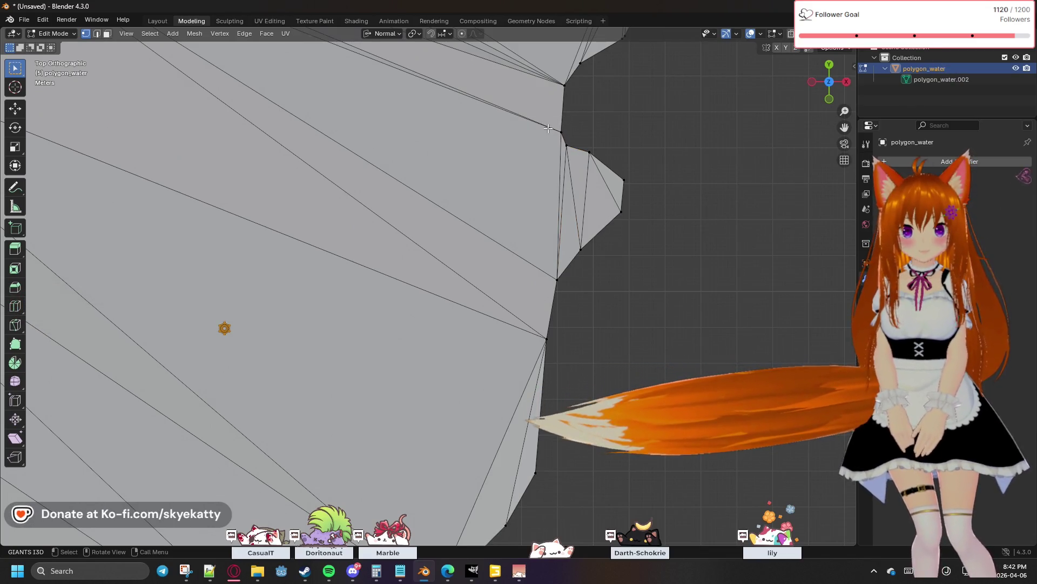
pyautogui.press('m')
pyautogui.click(575, 135)
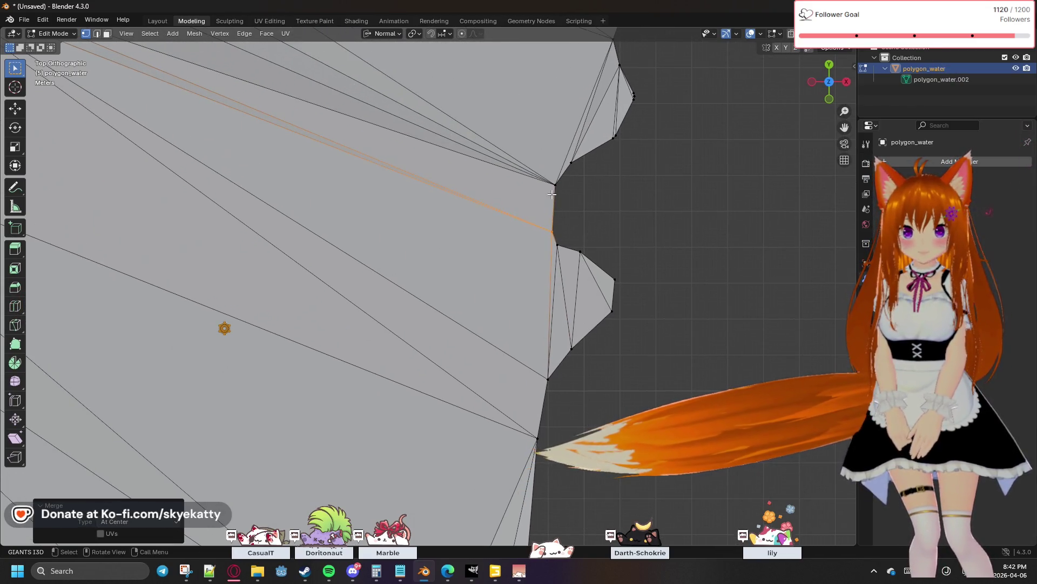
pyautogui.keyDown('shift'); pyautogui.scroll(5, 551, 169); pyautogui.keyUp('shift')
pyautogui.click(554, 183)
pyautogui.press('m')
pyautogui.click(571, 189)
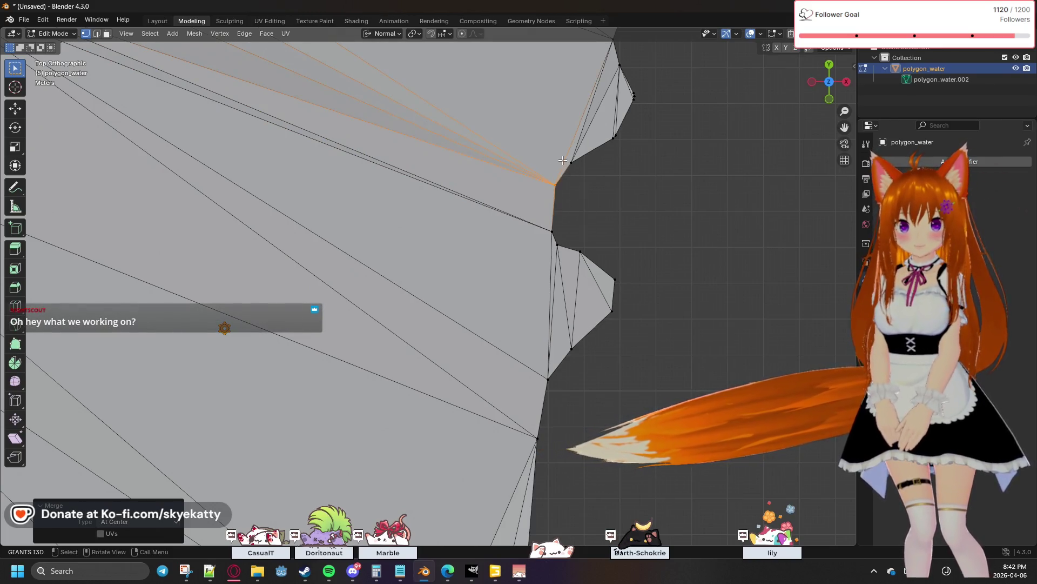
pyautogui.click(572, 163)
pyautogui.press('m')
# Continue merging doubled outline vertices At Center down the edge below the notch
pyautogui.keyDown('shift'); pyautogui.moveTo(646, 159); pyautogui.dragTo(621, 216, button='middle'); pyautogui.keyUp('shift')
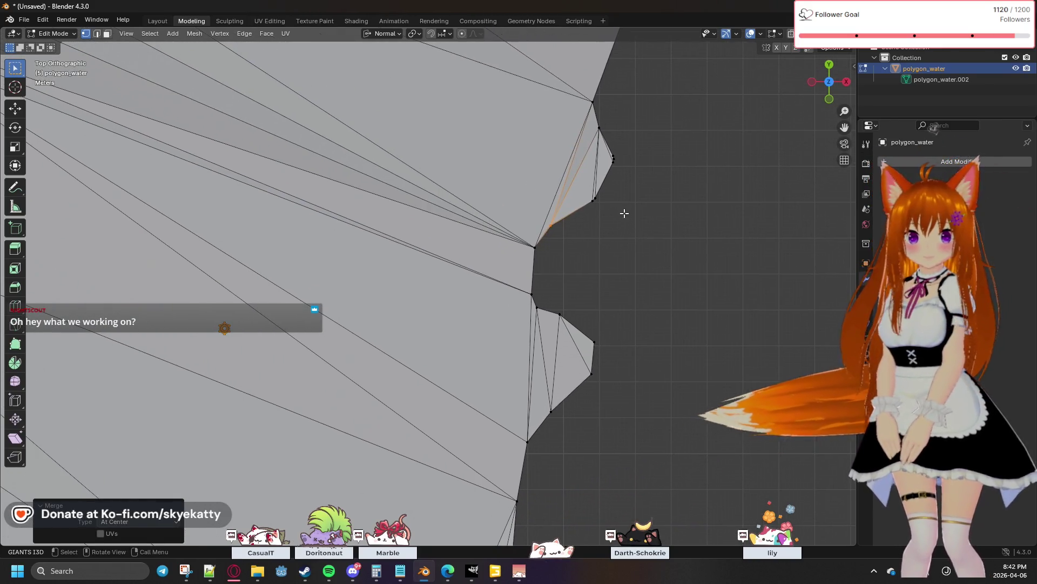
pyautogui.click(603, 209)
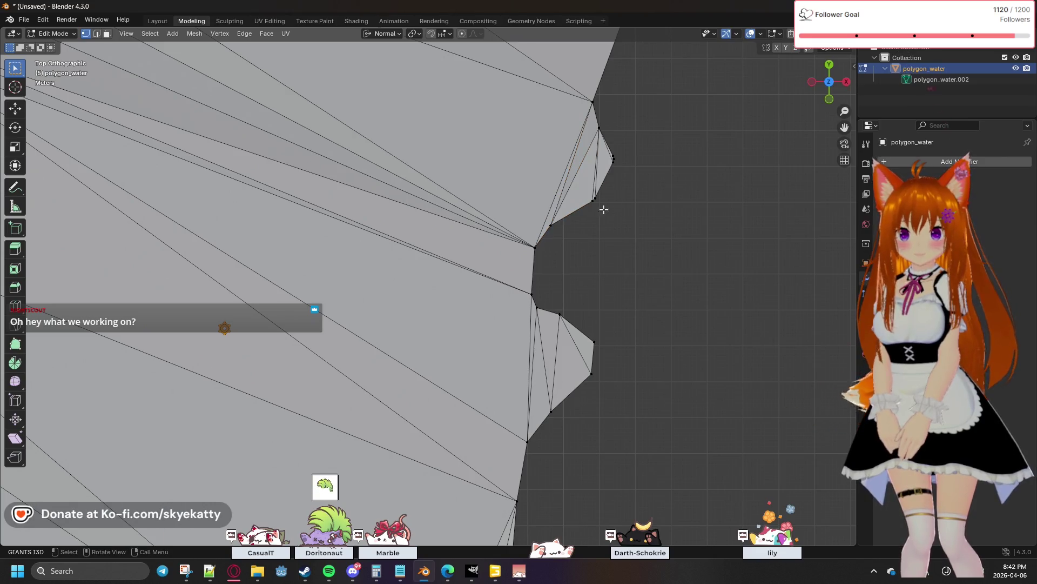
pyautogui.press('m')
pyautogui.click(595, 182)
pyautogui.press('m')
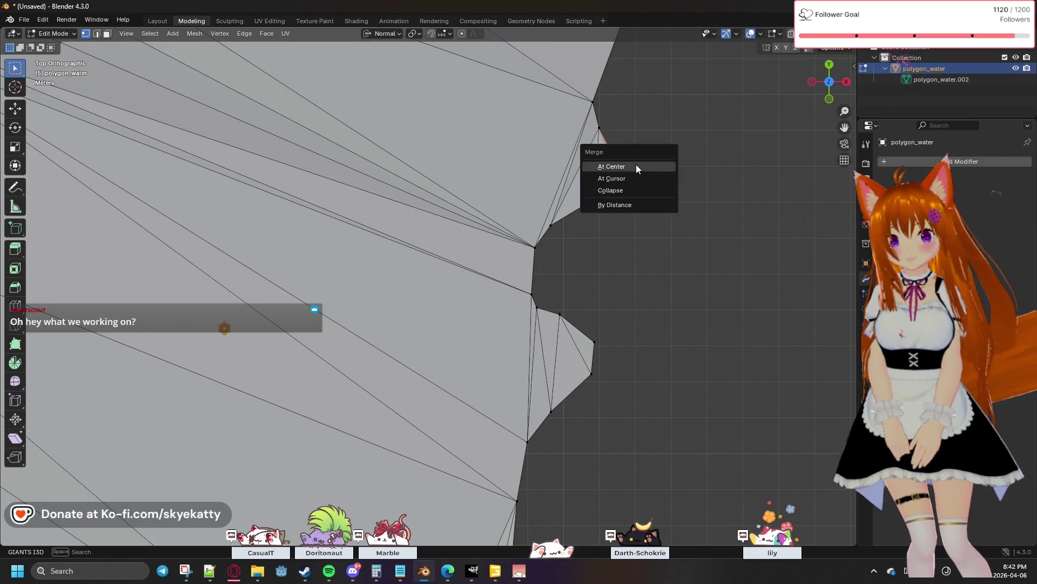
pyautogui.click(626, 164)
pyautogui.moveTo(612, 131)
pyautogui.keyDown('shift'); pyautogui.mouseDown(button='middle')
pyautogui.moveTo(618, 223)
pyautogui.moveTo(589, 294)
pyautogui.mouseUp(button='middle'); pyautogui.keyUp('shift')
pyautogui.press('m')
pyautogui.click(591, 200)
pyautogui.click(593, 207)
pyautogui.press('m')
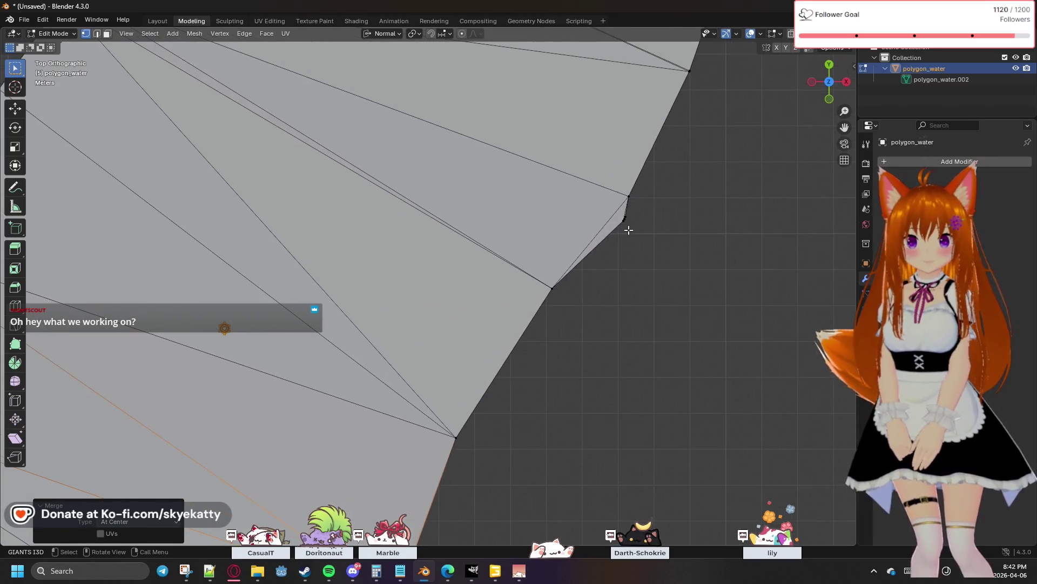
pyautogui.press('m')
pyautogui.click(621, 213)
pyautogui.moveTo(642, 204)
pyautogui.keyDown('shift'); pyautogui.mouseDown(button='middle')
pyautogui.moveTo(616, 250)
pyautogui.moveTo(631, 246)
pyautogui.mouseUp(button='middle'); pyautogui.keyUp('shift')
pyautogui.press('m')
pyautogui.click(608, 233)
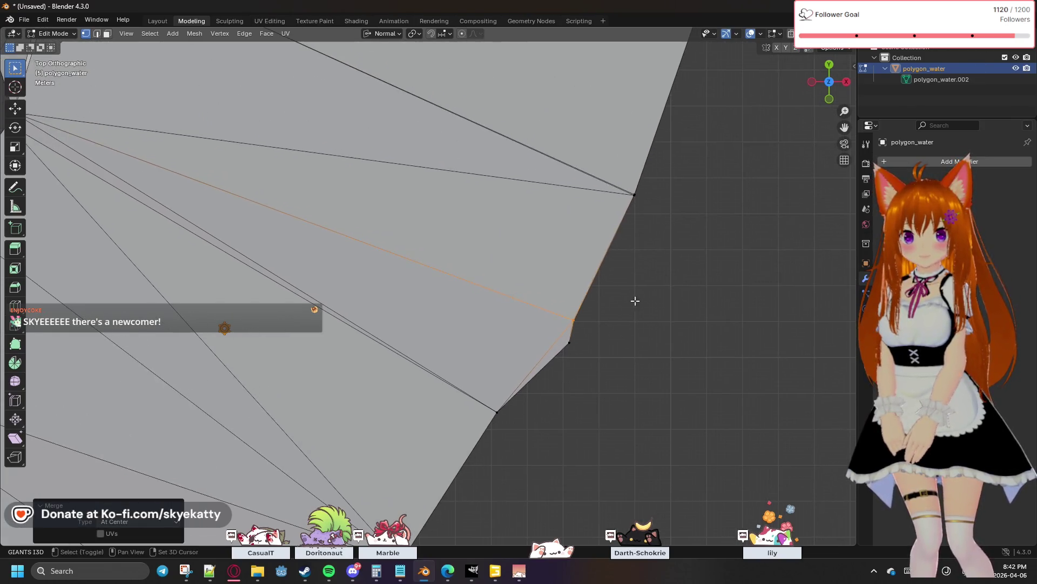
pyautogui.moveTo(613, 222); pyautogui.dragTo(613, 221)
pyautogui.press('m')
pyautogui.click(614, 223)
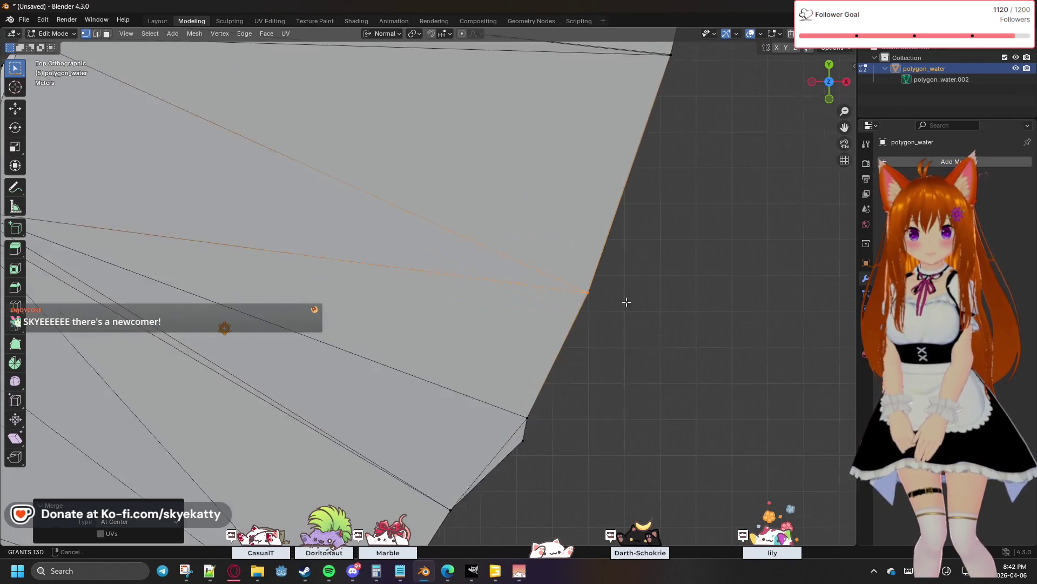
pyautogui.keyDown('shift'); pyautogui.moveTo(633, 289); pyautogui.dragTo(623, 226, button='middle'); pyautogui.keyUp('shift')
pyautogui.moveTo(618, 177); pyautogui.dragTo(617, 177)
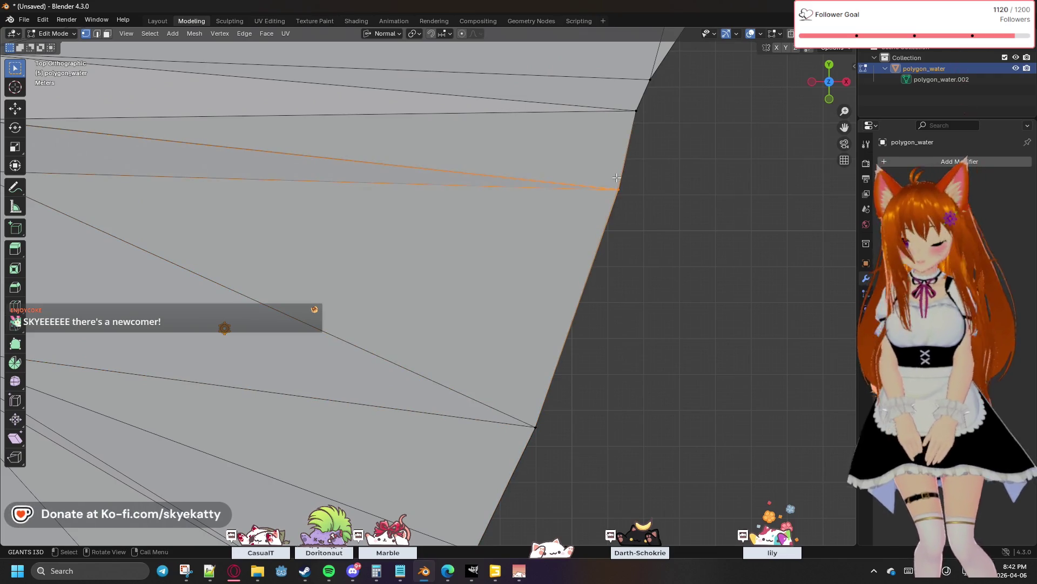
pyautogui.press('m')
pyautogui.click(617, 178)
# Return to top-down orthographic view and merge further vertex pairs along the mesh edge
pyautogui.moveTo(617, 177); pyautogui.dragTo(665, 169, button='middle')
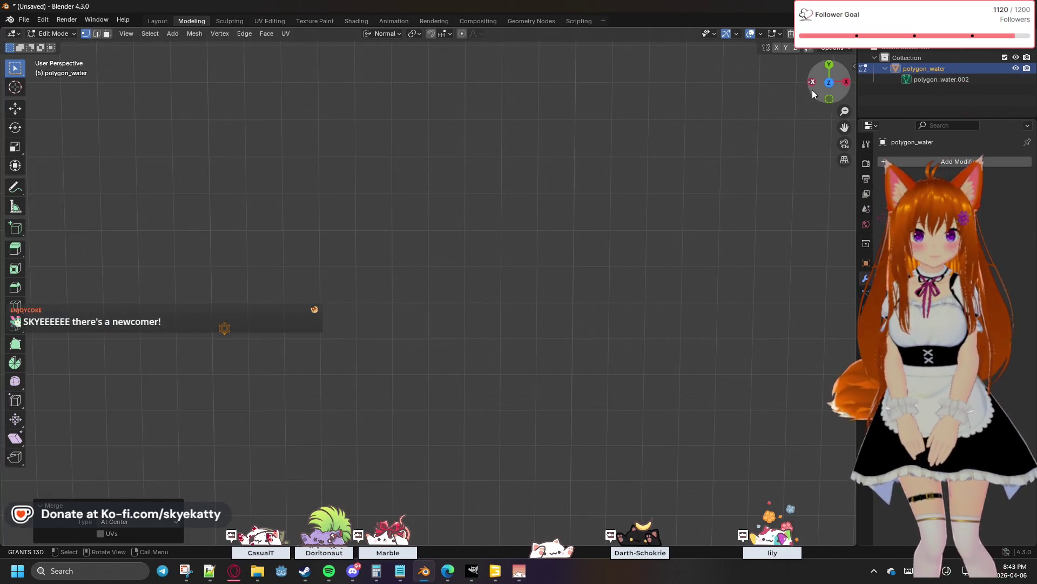
pyautogui.click(828, 82)
pyautogui.keyDown('shift'); pyautogui.moveTo(595, 250); pyautogui.dragTo(574, 308, button='middle'); pyautogui.keyUp('shift')
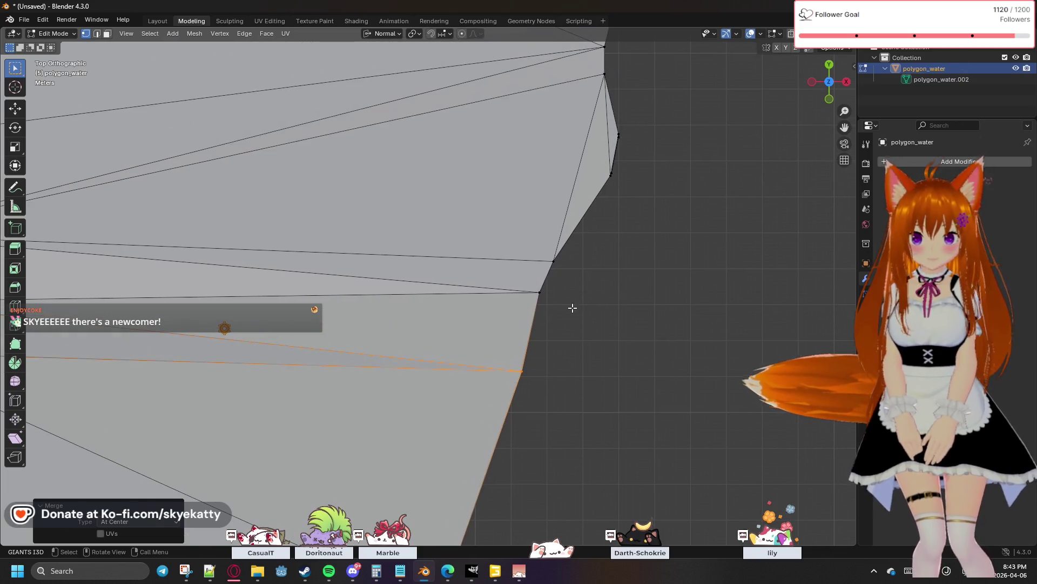
pyautogui.moveTo(550, 294); pyautogui.dragTo(527, 278)
pyautogui.press('m')
pyautogui.click(526, 278)
pyautogui.click(559, 259)
pyautogui.press('m')
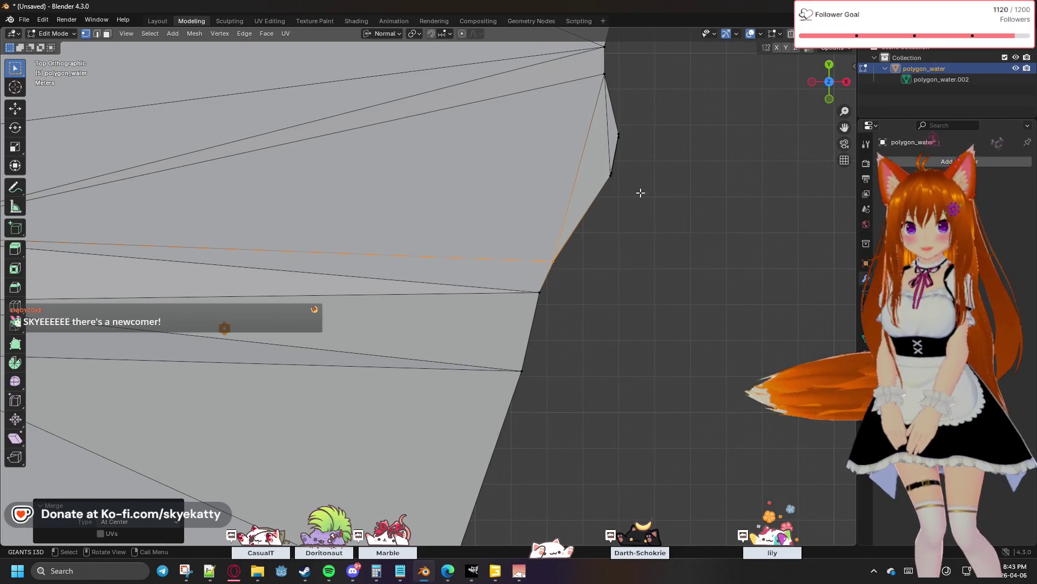
pyautogui.keyDown('shift'); pyautogui.moveTo(640, 167); pyautogui.dragTo(640, 268, button='middle'); pyautogui.keyUp('shift')
pyautogui.press('m')
pyautogui.click(589, 219)
pyautogui.keyDown('shift'); pyautogui.moveTo(624, 218); pyautogui.dragTo(626, 270, button='middle'); pyautogui.keyUp('shift')
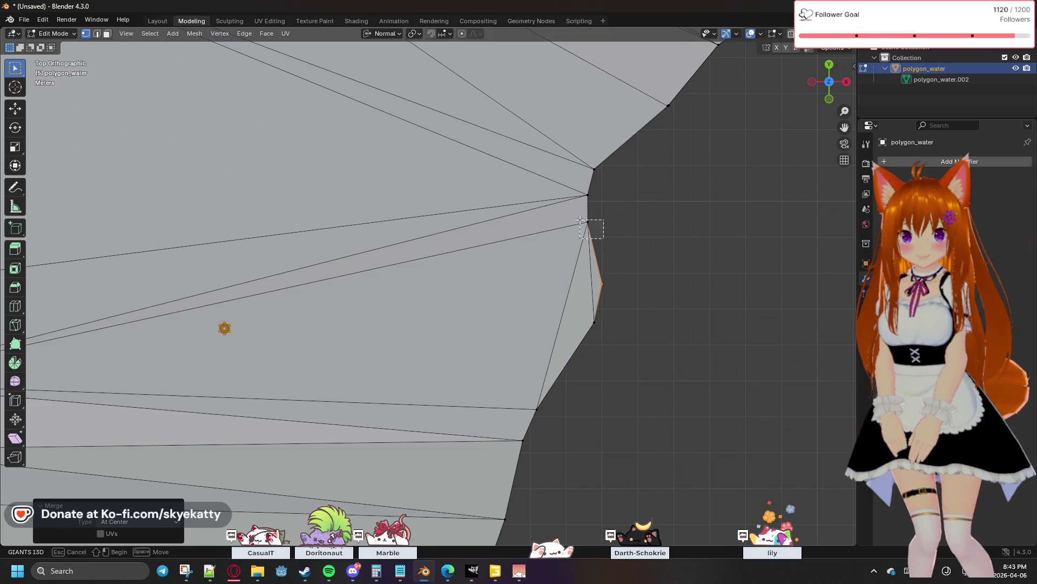
pyautogui.press('m')
pyautogui.click(580, 220)
pyautogui.press('m')
pyautogui.click(584, 190)
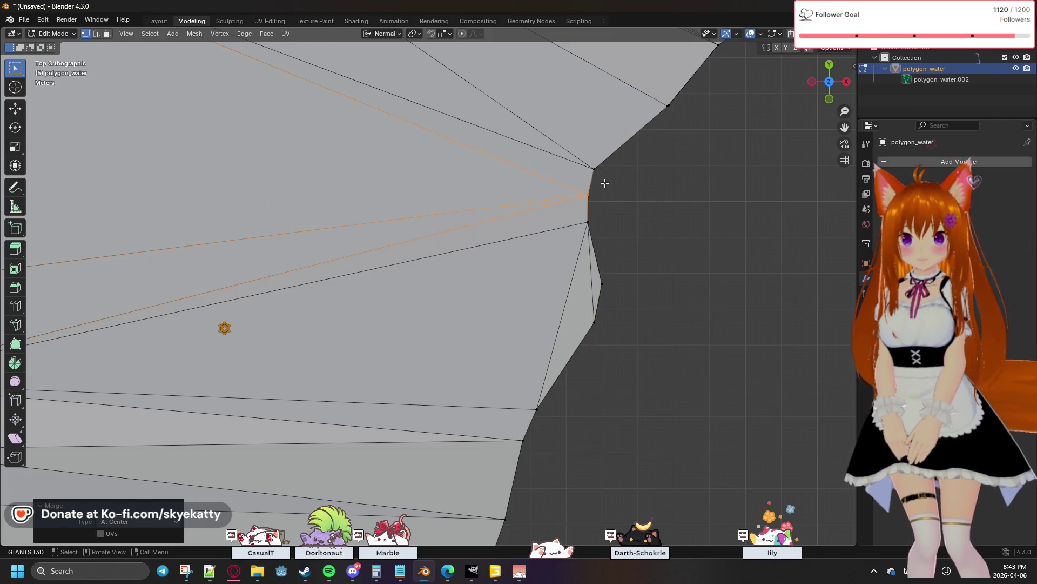
pyautogui.click(595, 170)
pyautogui.press('m')
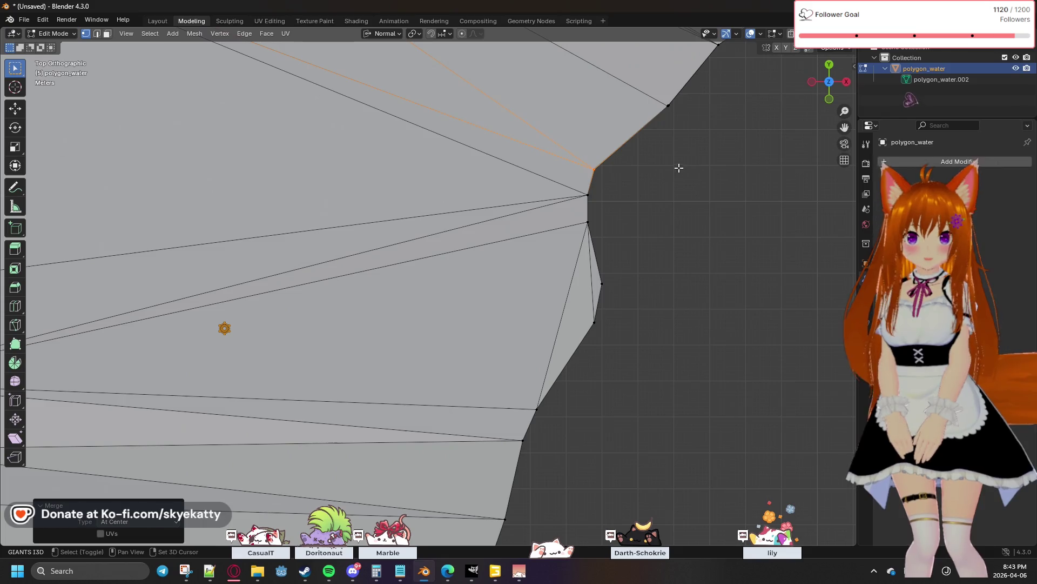
pyautogui.keyDown('shift'); pyautogui.moveTo(691, 159); pyautogui.dragTo(633, 231, button='middle'); pyautogui.keyUp('shift')
pyautogui.click(608, 182)
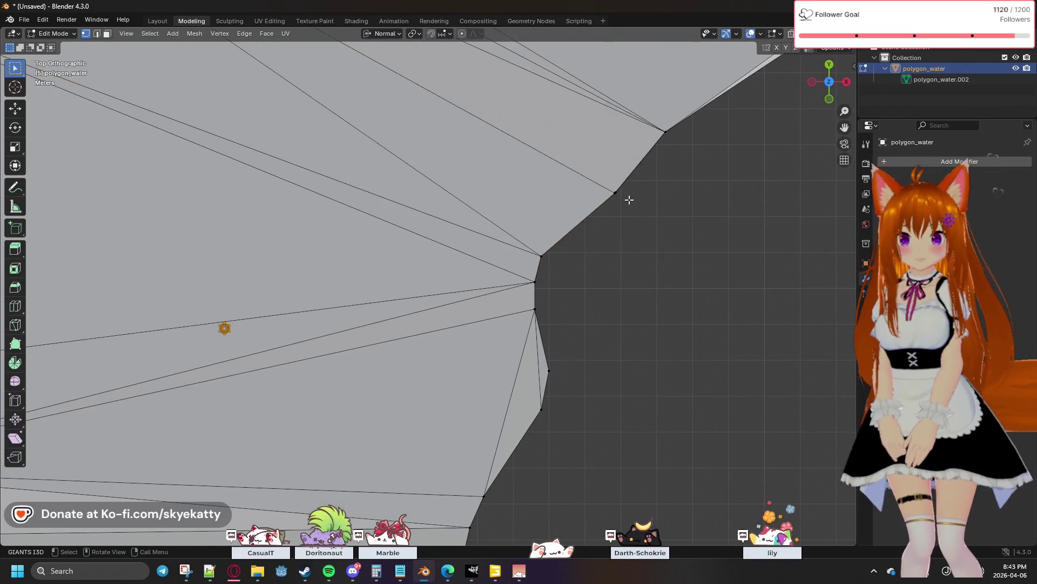
pyautogui.press('m')
pyautogui.press('Escape')
pyautogui.click(665, 129)
pyautogui.press('m')
pyautogui.click(647, 115)
pyautogui.moveTo(703, 143)
pyautogui.keyDown('shift'); pyautogui.mouseDown(button='middle')
pyautogui.moveTo(519, 250)
pyautogui.moveTo(494, 285)
pyautogui.mouseUp(button='middle'); pyautogui.keyUp('shift')
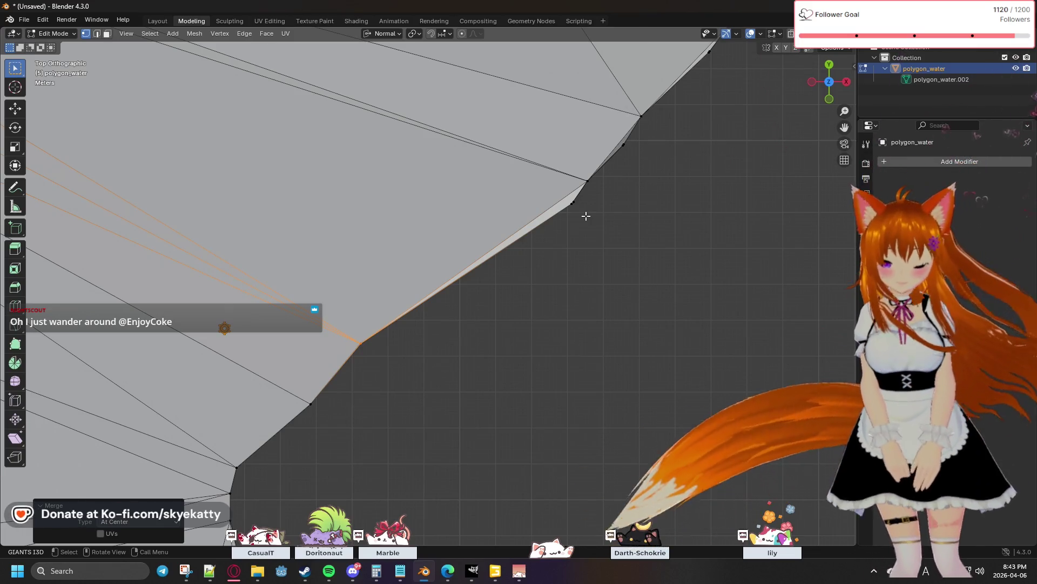
# Box-select the overlapping vertices at the corner and fuse them into one point
pyautogui.press('b')
pyautogui.click(579, 205)
pyautogui.press('m')
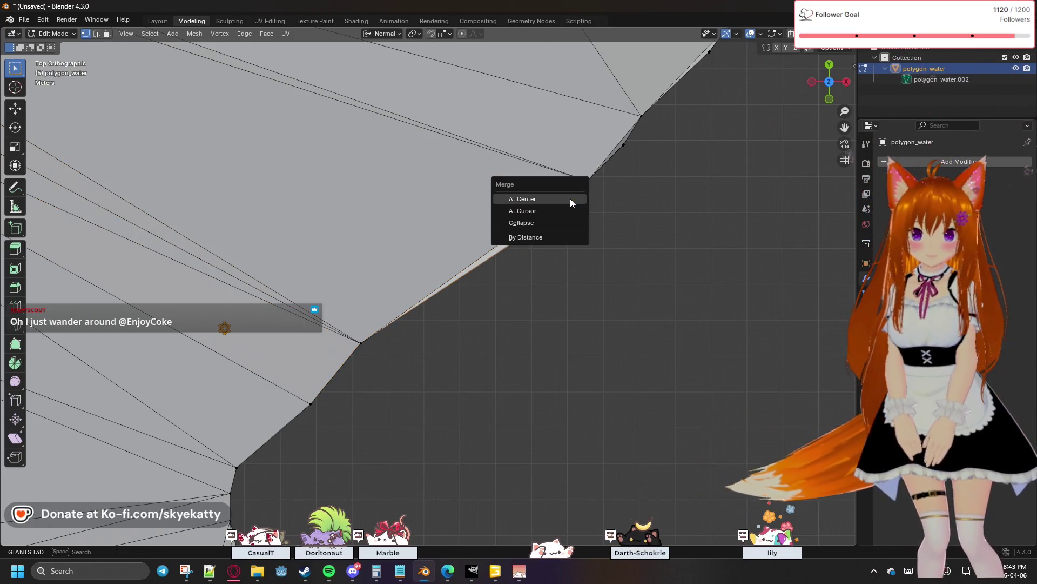
pyautogui.moveTo(577, 167); pyautogui.dragTo(590, 186)
pyautogui.press('m')
pyautogui.click(535, 162)
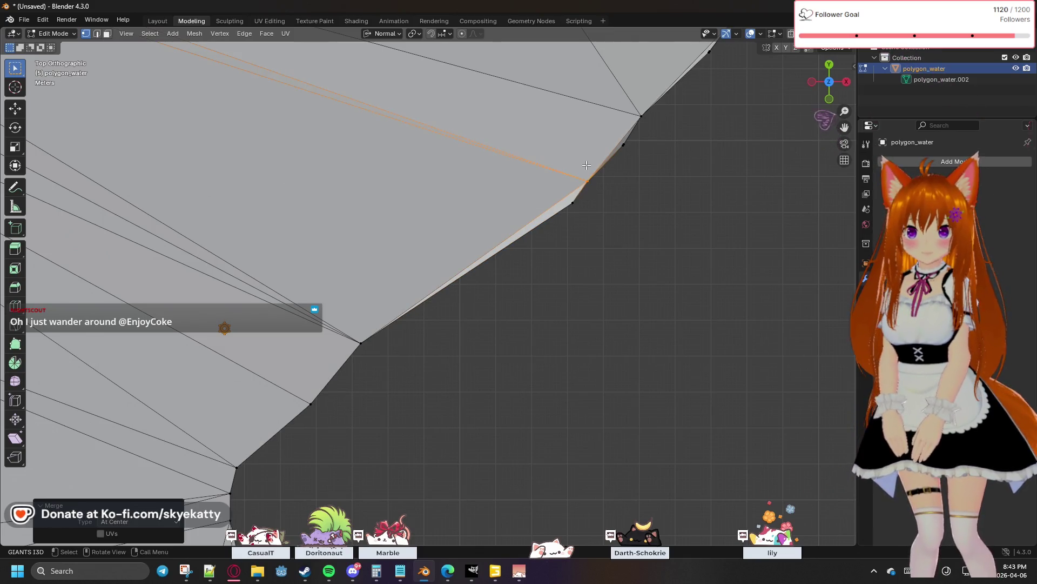
pyautogui.press('m')
pyautogui.click(622, 138)
pyautogui.click(640, 115)
pyautogui.press('m')
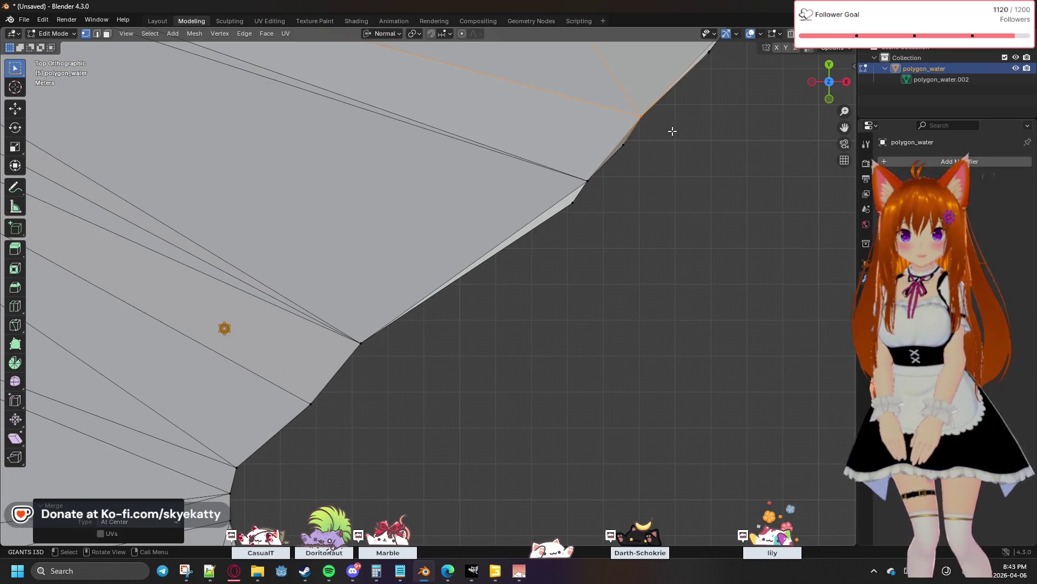
pyautogui.keyDown('shift'); pyautogui.moveTo(667, 130); pyautogui.dragTo(552, 251, button='middle'); pyautogui.keyUp('shift')
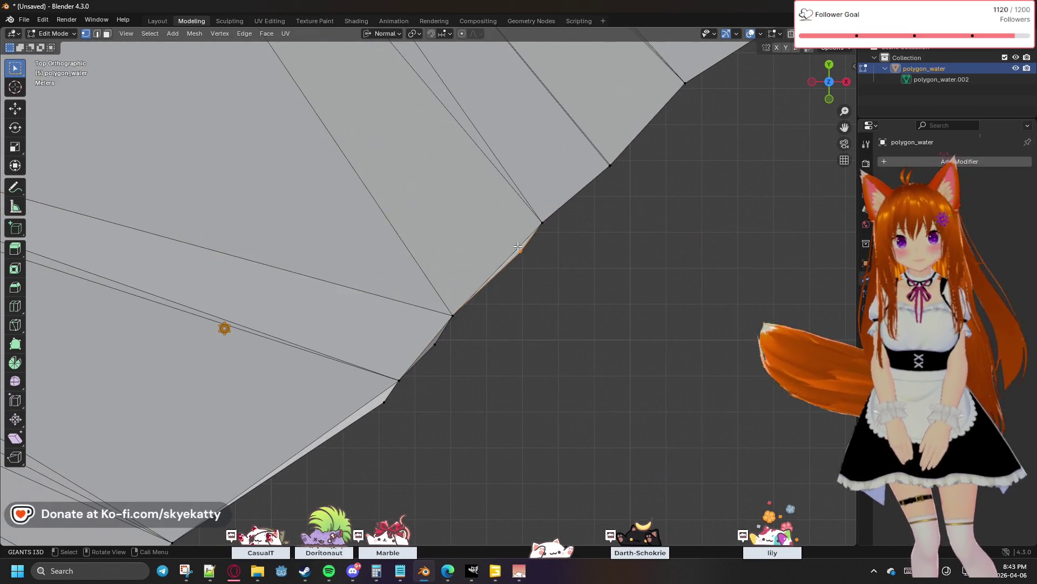
# Merge each stacked vertex group at center along the lower outline, working corner by corner
pyautogui.press('m')
pyautogui.click(502, 246)
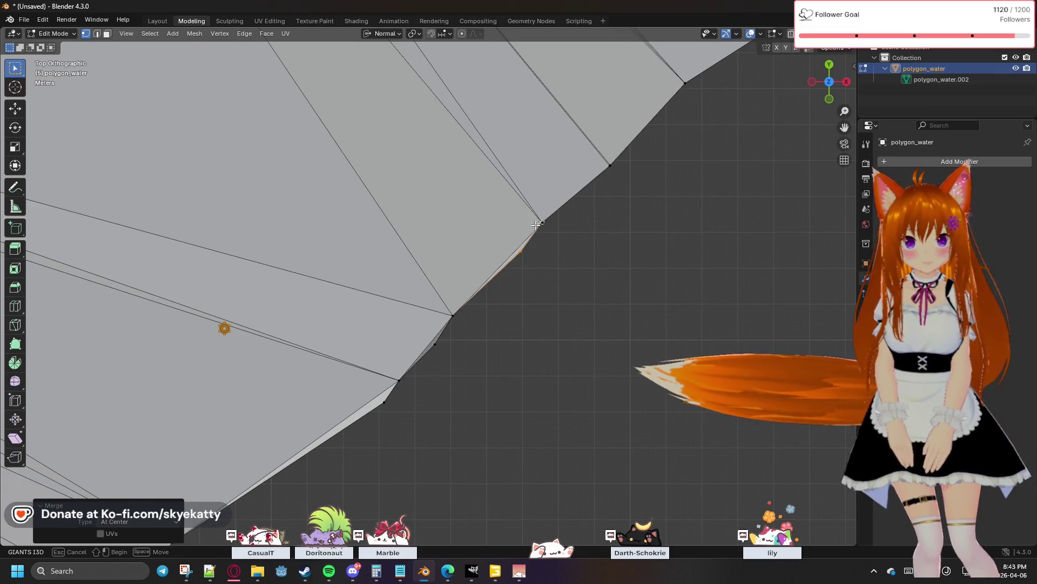
pyautogui.click(538, 219)
pyautogui.press('m')
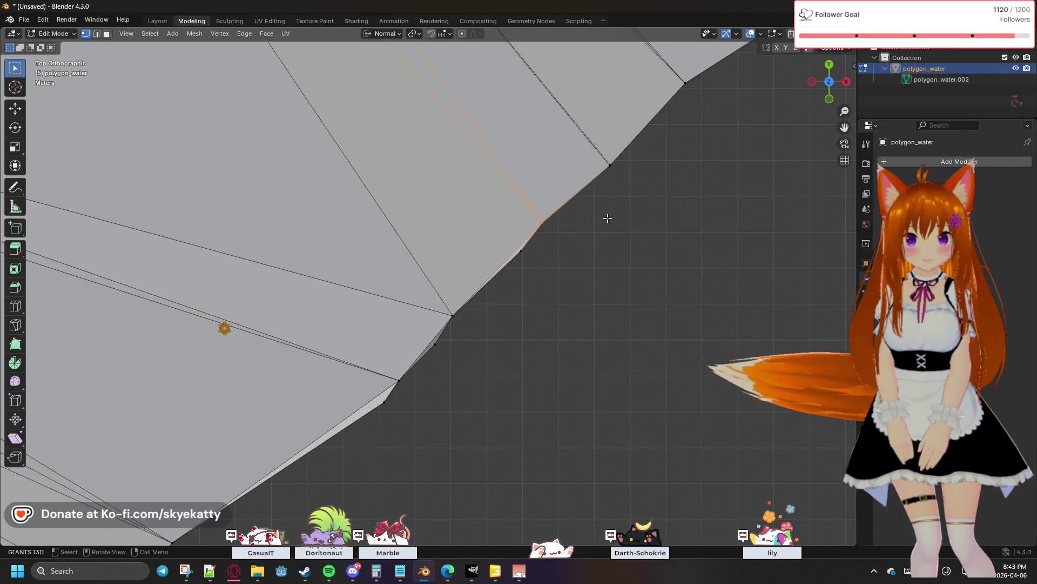
pyautogui.click(542, 221)
pyautogui.press('m')
pyautogui.click(610, 164)
pyautogui.press('m')
pyautogui.keyDown('shift'); pyautogui.moveTo(616, 161); pyautogui.dragTo(537, 255, button='middle'); pyautogui.keyUp('shift')
pyautogui.press('m')
pyautogui.click(515, 203)
pyautogui.click(610, 174)
pyautogui.press('m')
pyautogui.click(602, 157)
pyautogui.keyDown('shift'); pyautogui.moveTo(668, 182); pyautogui.dragTo(538, 257, button='middle'); pyautogui.keyUp('shift')
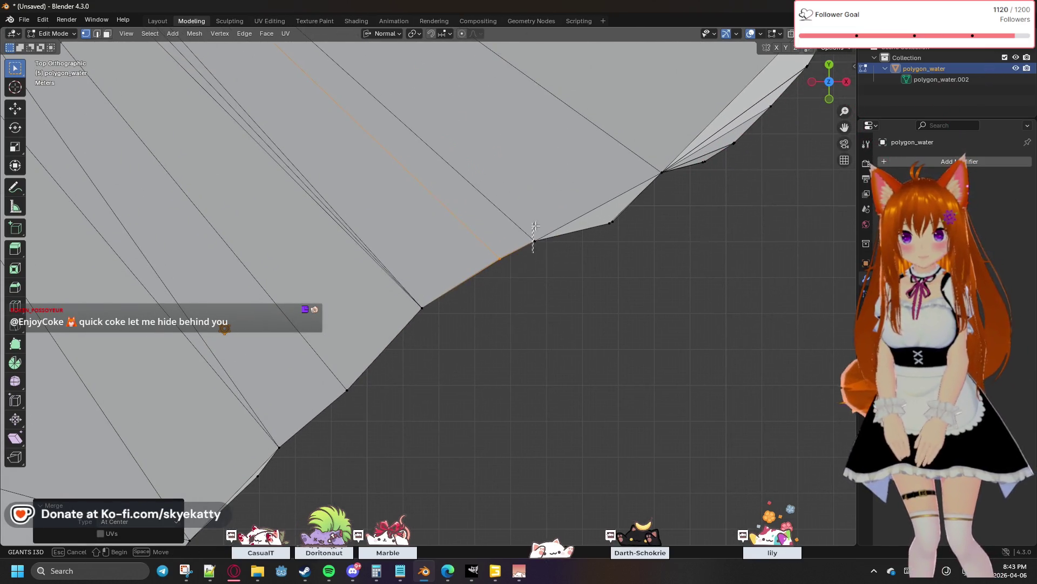
pyautogui.click(531, 224)
pyautogui.press('m')
pyautogui.click(560, 249)
pyautogui.click(600, 211)
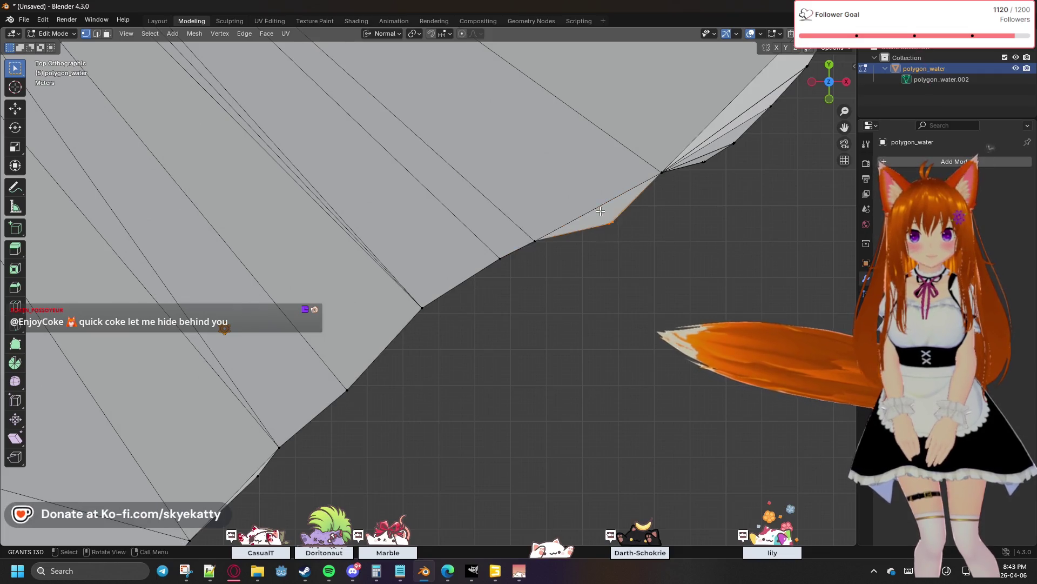
pyautogui.press('m')
pyautogui.click(602, 211)
pyautogui.keyDown('shift'); pyautogui.moveTo(639, 260); pyautogui.dragTo(604, 280, button='middle'); pyautogui.keyUp('shift')
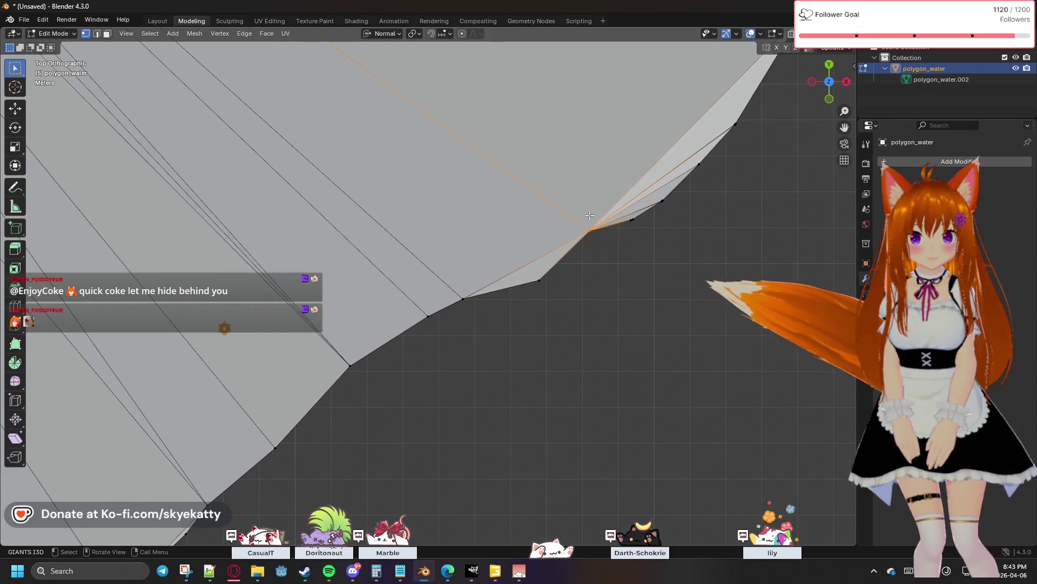
# Undo one bad merge, redo it at center, and continue merging up the curved edge
pyautogui.click(580, 222)
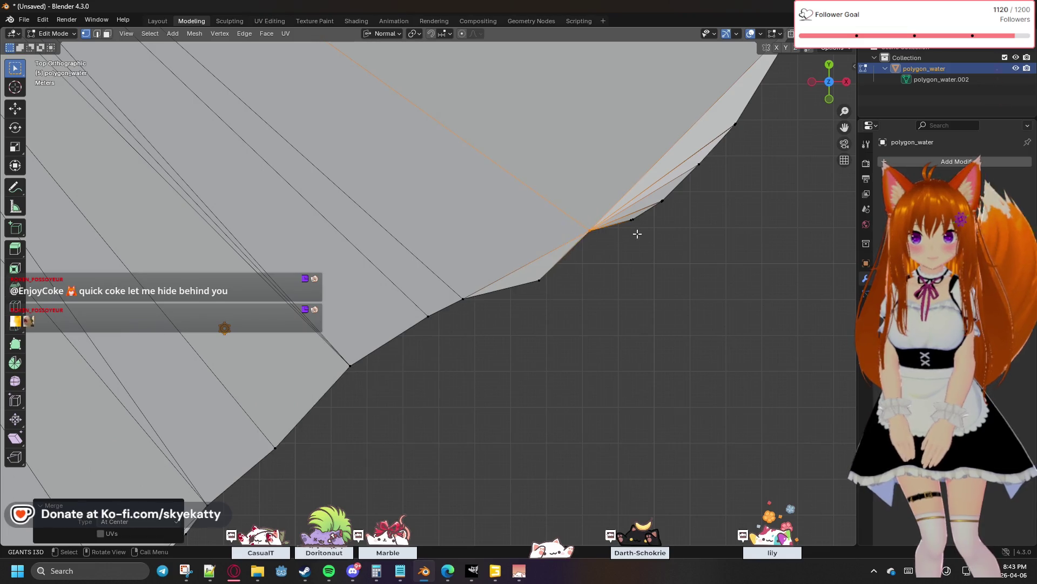
pyautogui.hotkey('ctrl', 'z')
pyautogui.press('m')
pyautogui.click(621, 213)
pyautogui.press('m')
pyautogui.click(659, 199)
pyautogui.keyDown('shift'); pyautogui.moveTo(716, 199); pyautogui.dragTo(641, 276, button='middle'); pyautogui.keyUp('shift')
pyautogui.click(626, 248)
pyautogui.press('m')
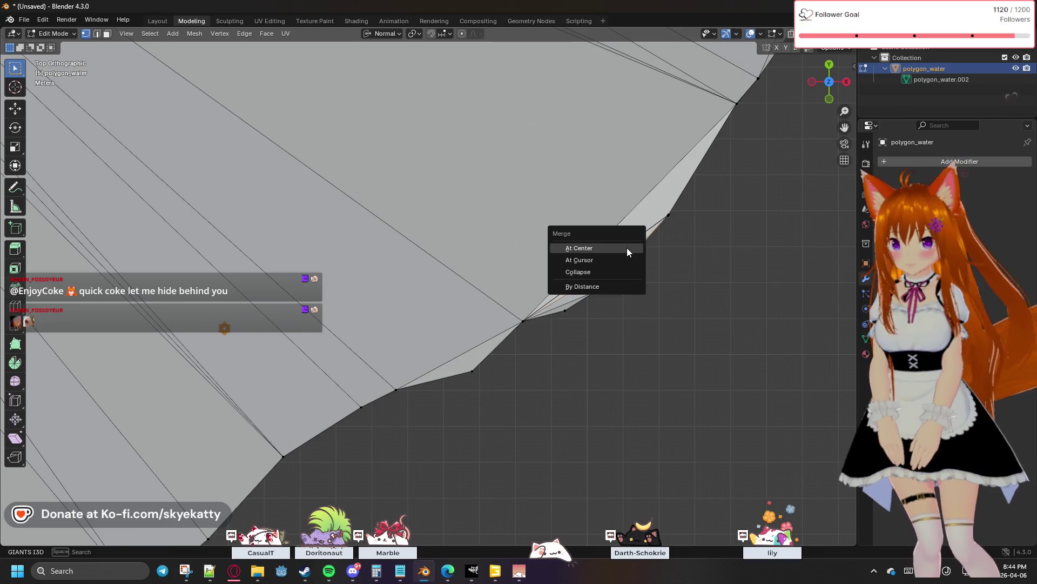
pyautogui.click(627, 247)
pyautogui.press('m')
pyautogui.click(663, 205)
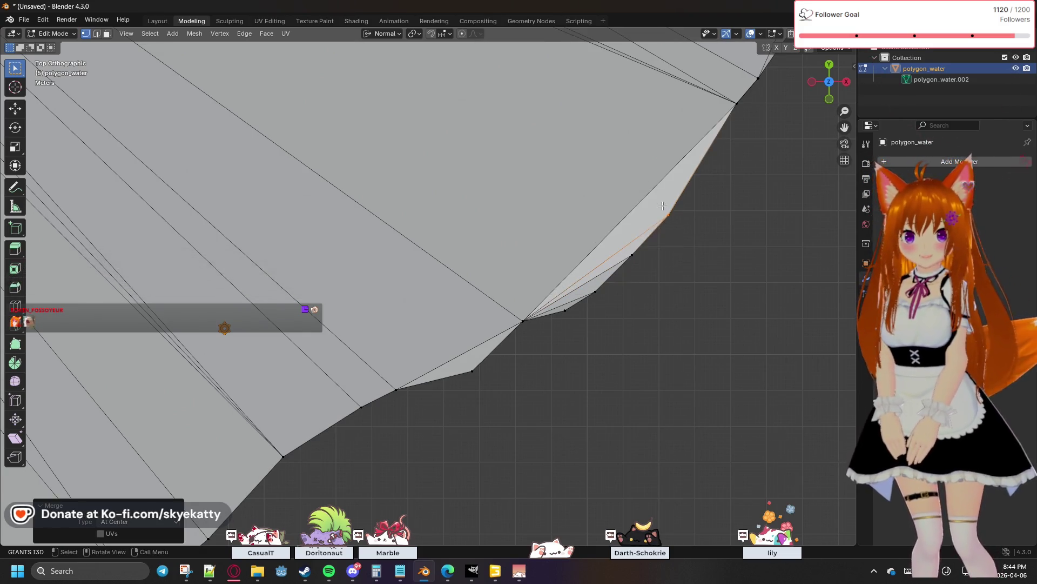
pyautogui.keyDown('shift'); pyautogui.moveTo(662, 205); pyautogui.dragTo(573, 352, button='middle'); pyautogui.keyUp('shift')
# Box-select stacked outline vertices and merge each successive corner into a single vertex
pyautogui.moveTo(586, 294); pyautogui.dragTo(570, 262)
pyautogui.press('m')
pyautogui.click(567, 262)
pyautogui.press('m')
pyautogui.click(593, 248)
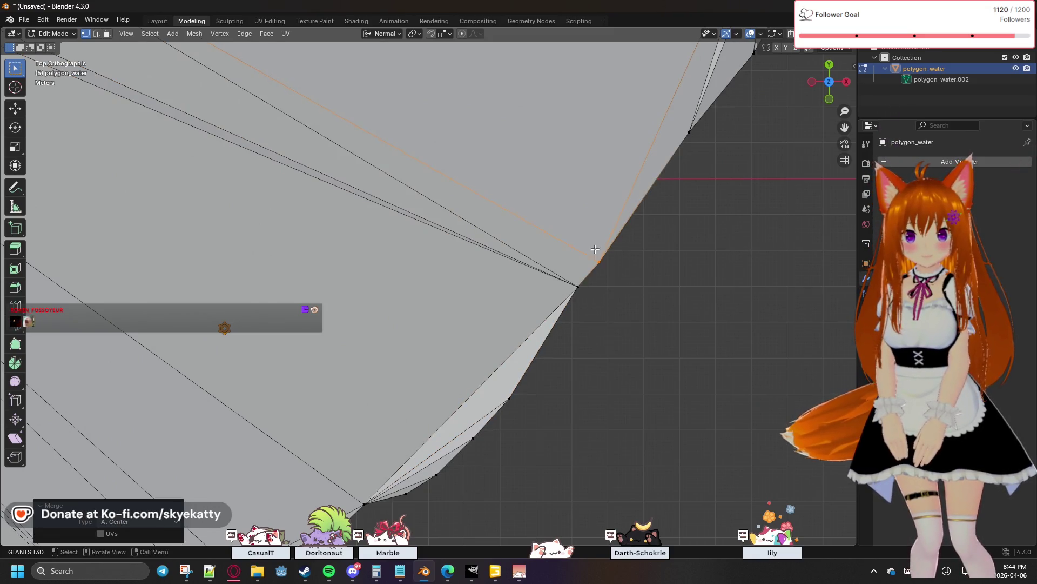
pyautogui.keyDown('shift'); pyautogui.moveTo(593, 248); pyautogui.dragTo(496, 375, button='middle'); pyautogui.keyUp('shift')
pyautogui.click(586, 253)
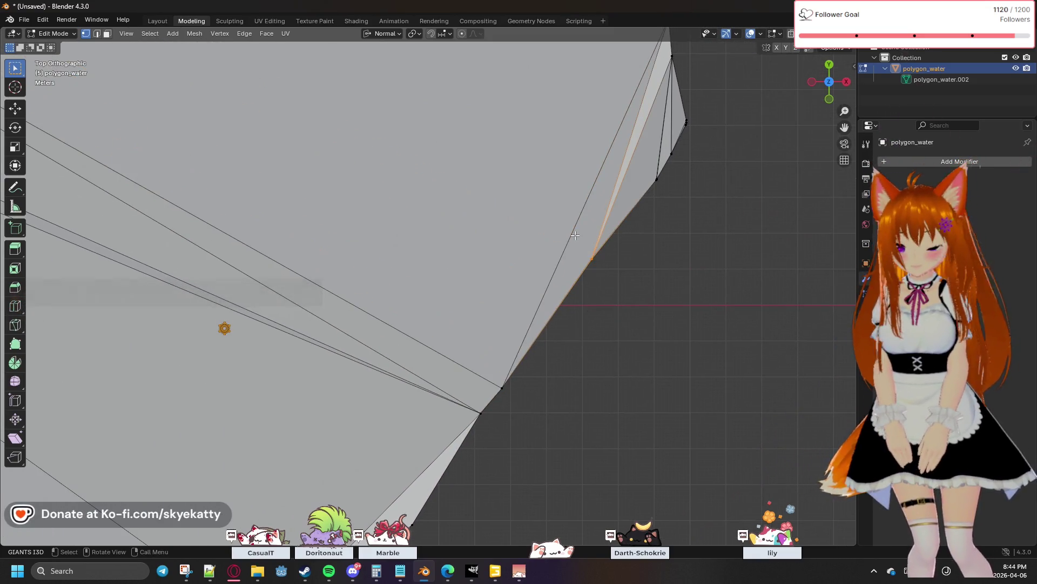
pyautogui.press('m')
pyautogui.click(567, 235)
pyautogui.click(658, 179)
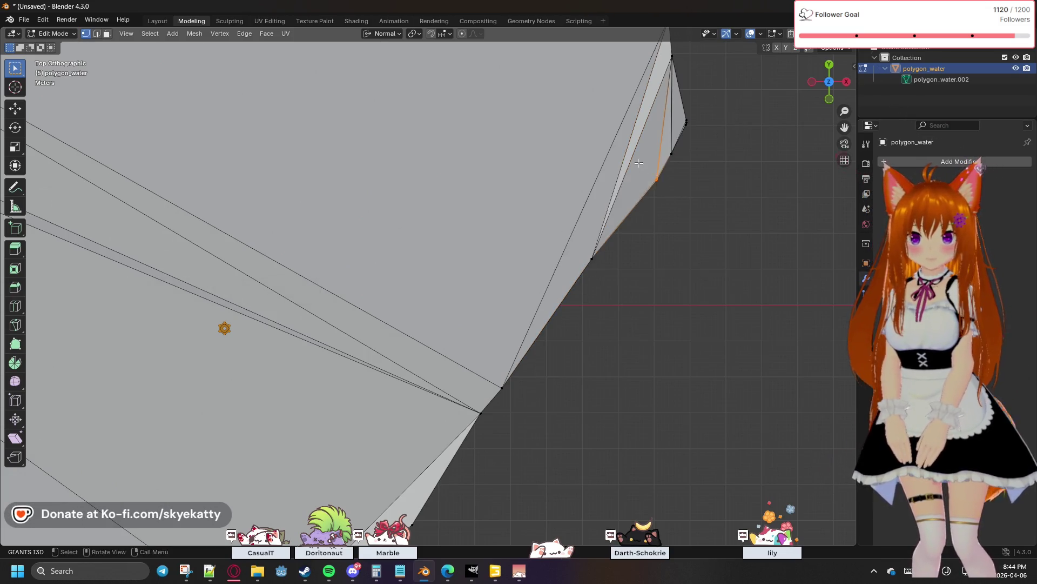
pyautogui.press('m')
pyautogui.click(637, 162)
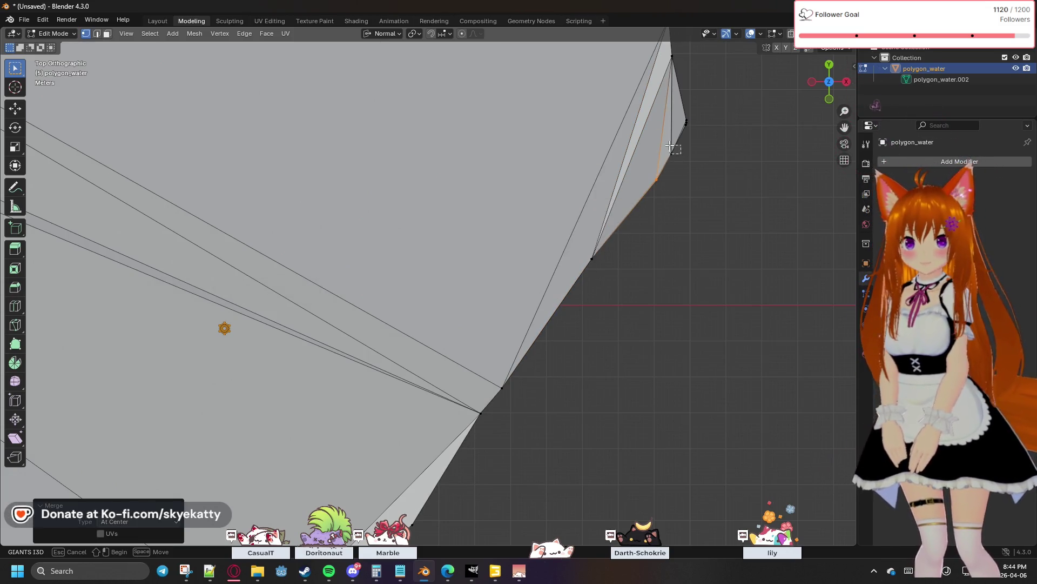
pyautogui.click(672, 147)
pyautogui.press('m')
pyautogui.click(663, 138)
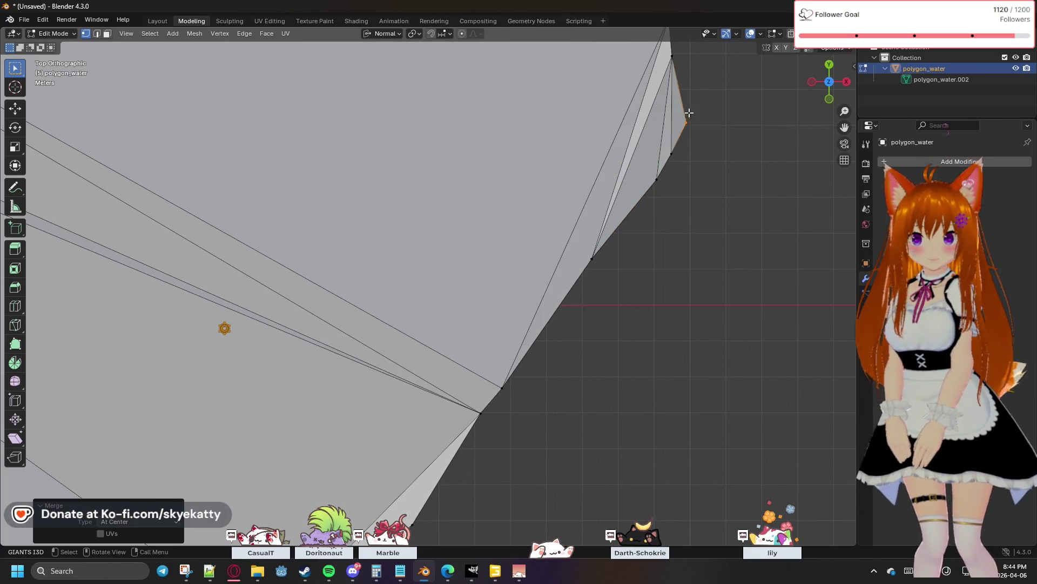
# Merge the remaining doubled corners up to the smoother curved section of the outline
pyautogui.keyDown('shift'); pyautogui.moveTo(686, 111); pyautogui.dragTo(666, 210, button='middle'); pyautogui.keyUp('shift')
pyautogui.press('m')
pyautogui.click(633, 199)
pyautogui.keyDown('shift'); pyautogui.moveTo(709, 169); pyautogui.dragTo(612, 225, button='middle'); pyautogui.keyUp('shift')
pyautogui.press('m')
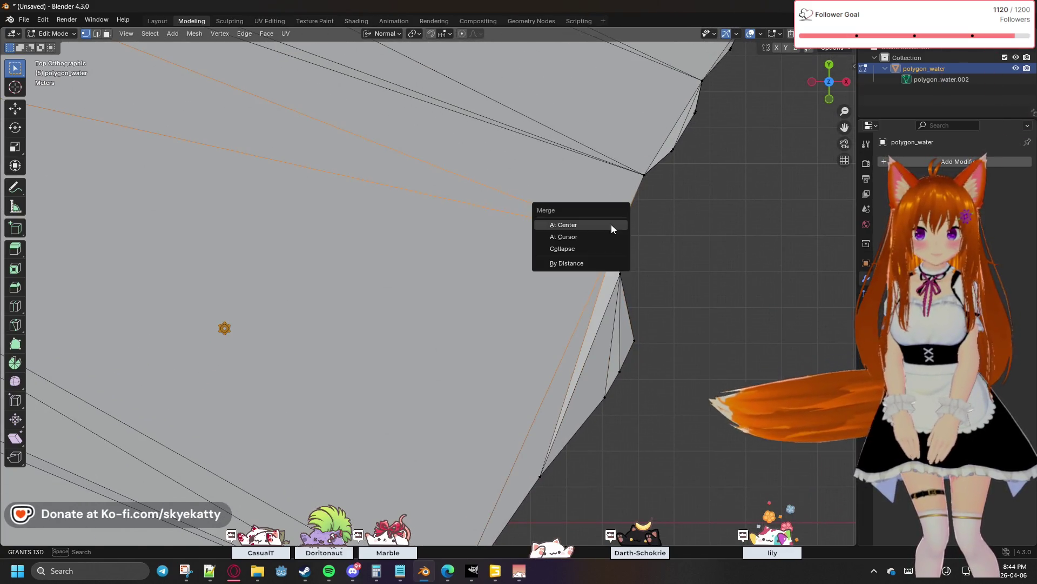
pyautogui.click(611, 225)
pyautogui.press('m')
pyautogui.click(640, 167)
pyautogui.press('m')
pyautogui.click(669, 138)
pyautogui.press('m')
pyautogui.click(682, 103)
pyautogui.moveTo(681, 103)
pyautogui.keyDown('shift'); pyautogui.mouseDown(button='middle')
pyautogui.moveTo(617, 250)
pyautogui.moveTo(586, 244)
pyautogui.mouseUp(button='middle'); pyautogui.keyUp('shift')
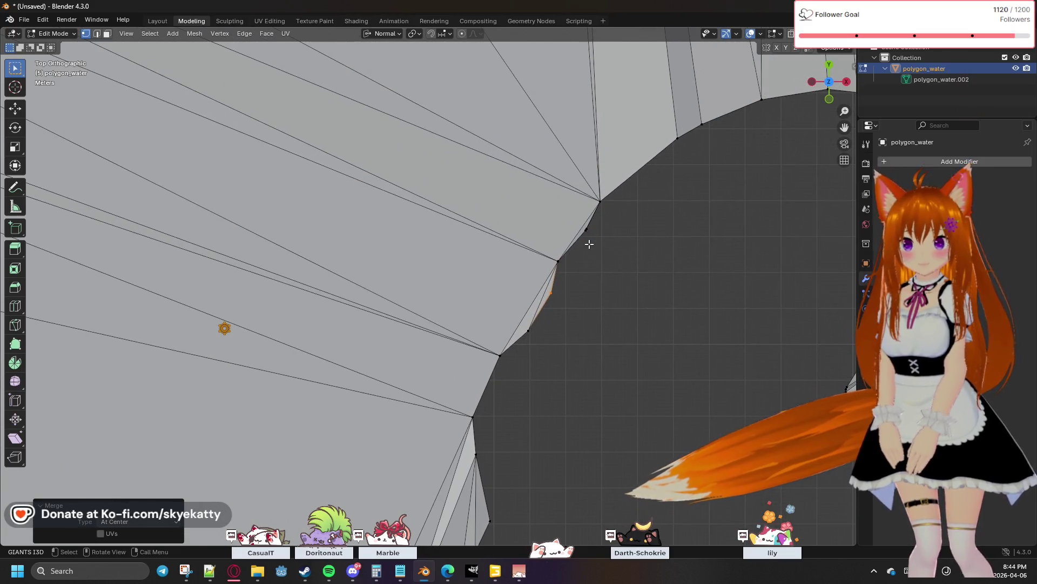
# Merge the next few doubled vertices at center along the curved outline
pyautogui.keyDown('shift'); pyautogui.click(557, 265); pyautogui.keyUp('shift')
pyautogui.press('m')
pyautogui.click(556, 248)
pyautogui.press('m')
pyautogui.click(585, 214)
pyautogui.keyDown('shift'); pyautogui.moveTo(659, 216); pyautogui.dragTo(601, 262, button='middle'); pyautogui.keyUp('shift')
pyautogui.click(572, 234)
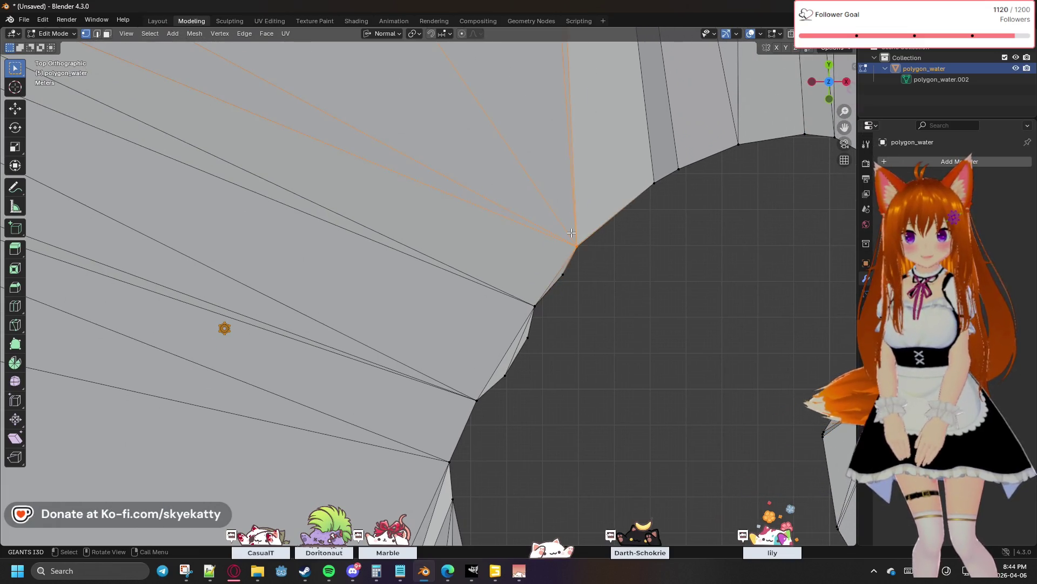
pyautogui.press('m')
pyautogui.click(572, 233)
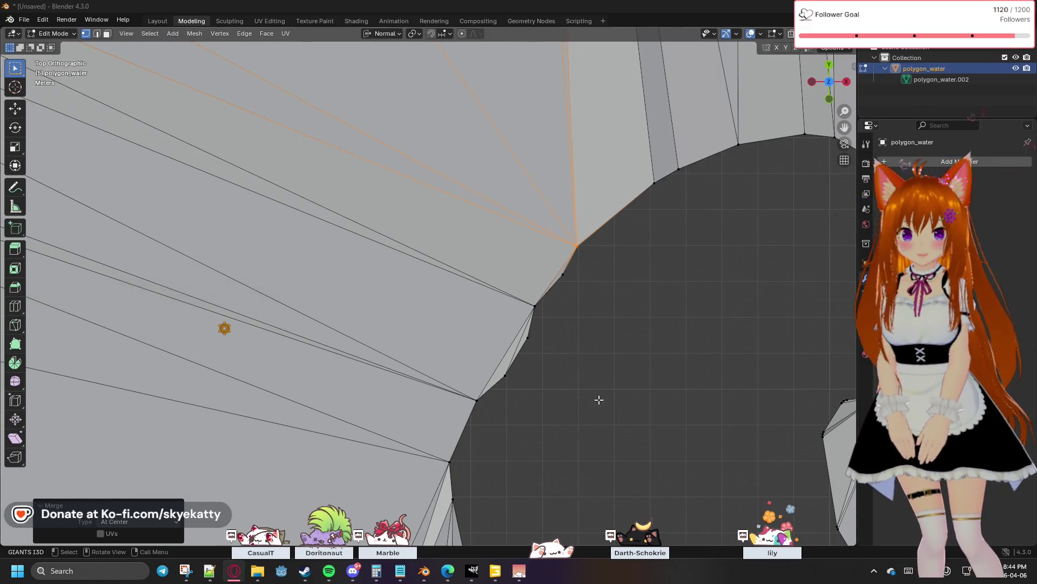
# Box-select close vertex pairs on the hole's edge and merge each into one point
pyautogui.moveTo(550, 355); pyautogui.dragTo(545, 343)
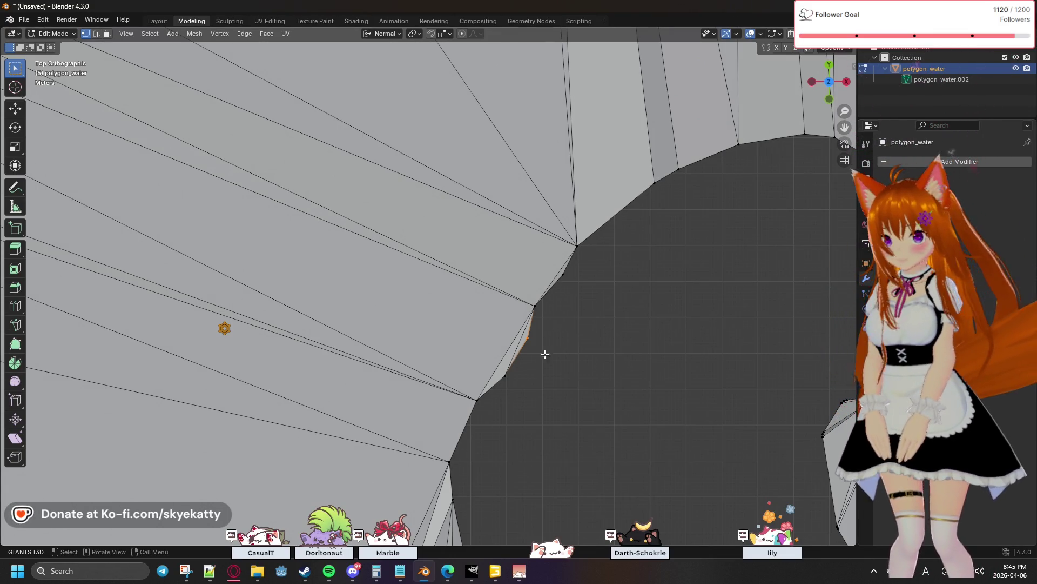
pyautogui.moveTo(499, 420); pyautogui.dragTo(472, 396)
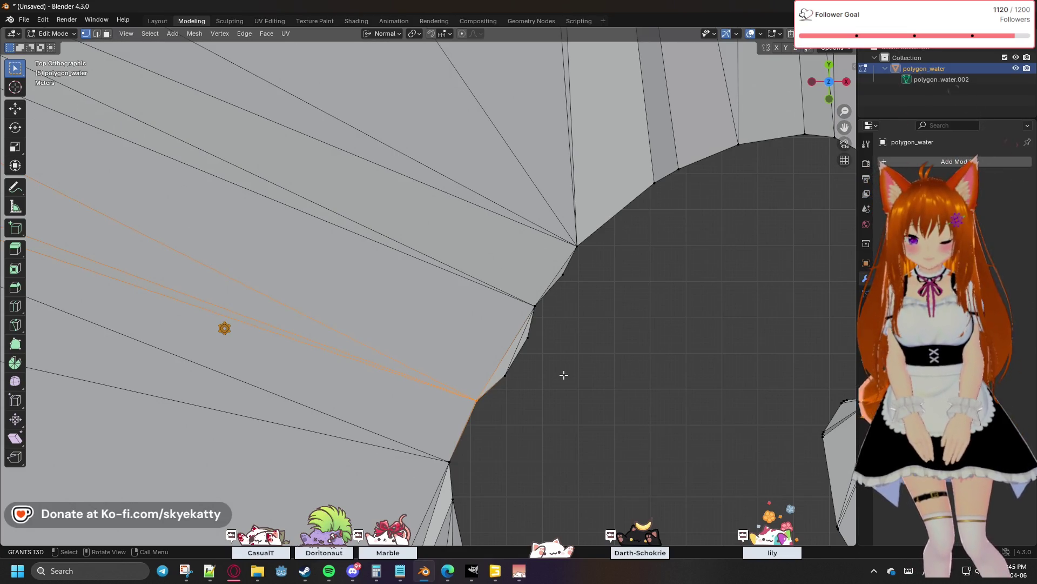
pyautogui.press('m')
pyautogui.click(541, 388)
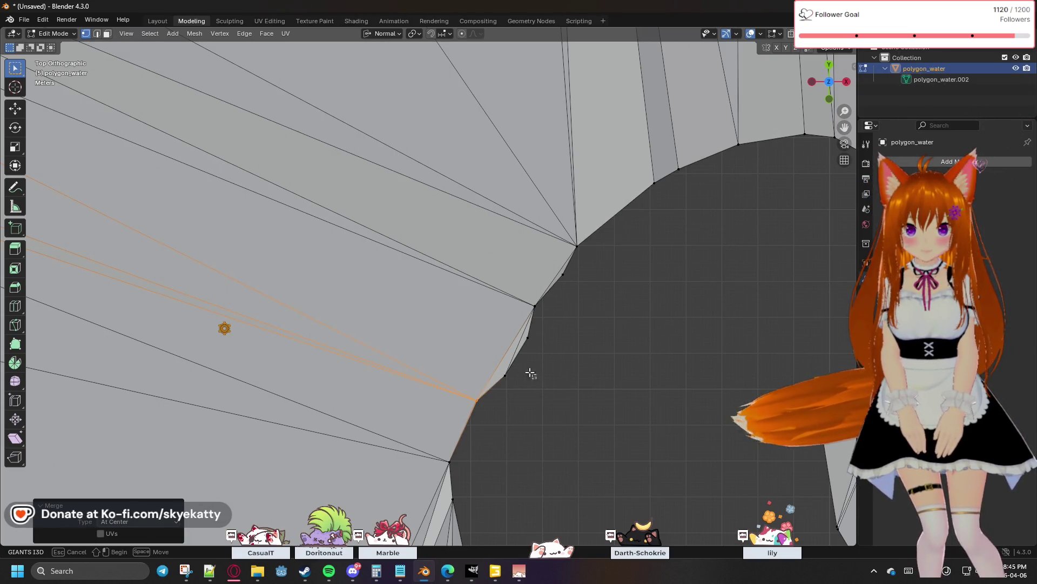
pyautogui.press('m')
pyautogui.click(519, 381)
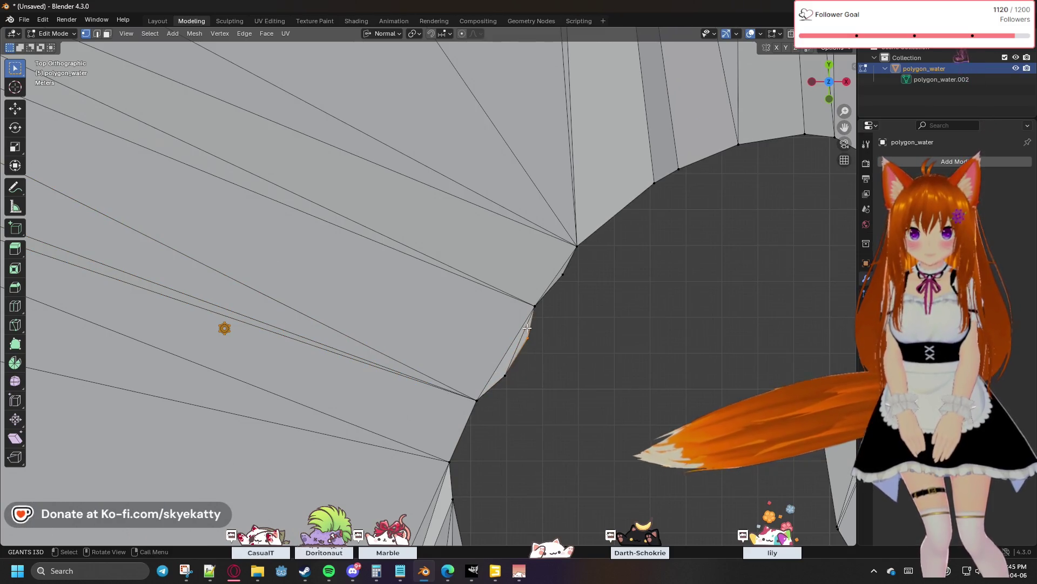
pyautogui.press('m')
pyautogui.click(544, 333)
pyautogui.press('m')
pyautogui.click(533, 296)
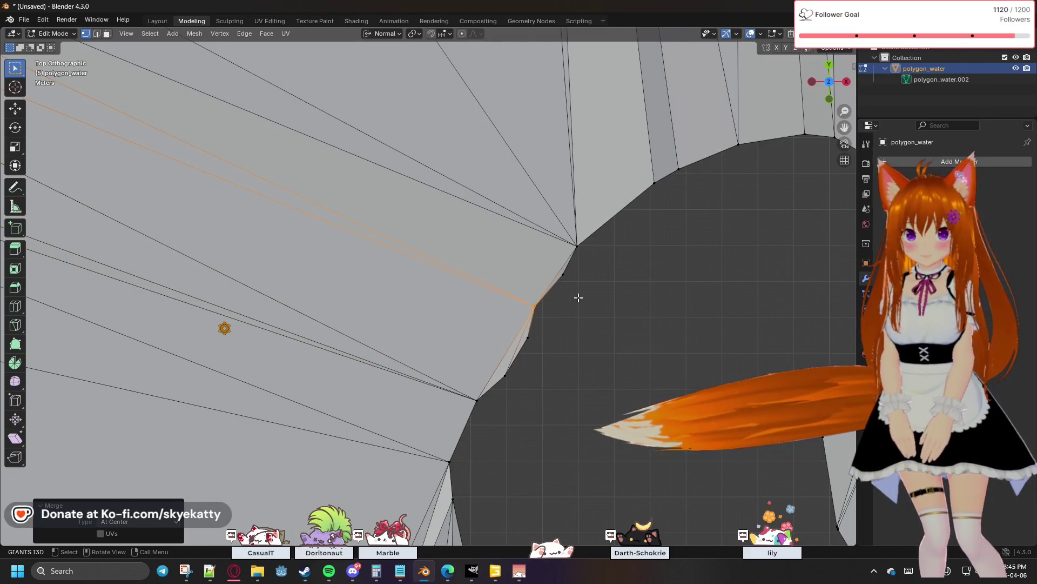
# Merge the next pair of outline vertices and move on toward the rounded inlet
pyautogui.moveTo(589, 297); pyautogui.dragTo(566, 266)
pyautogui.press('m')
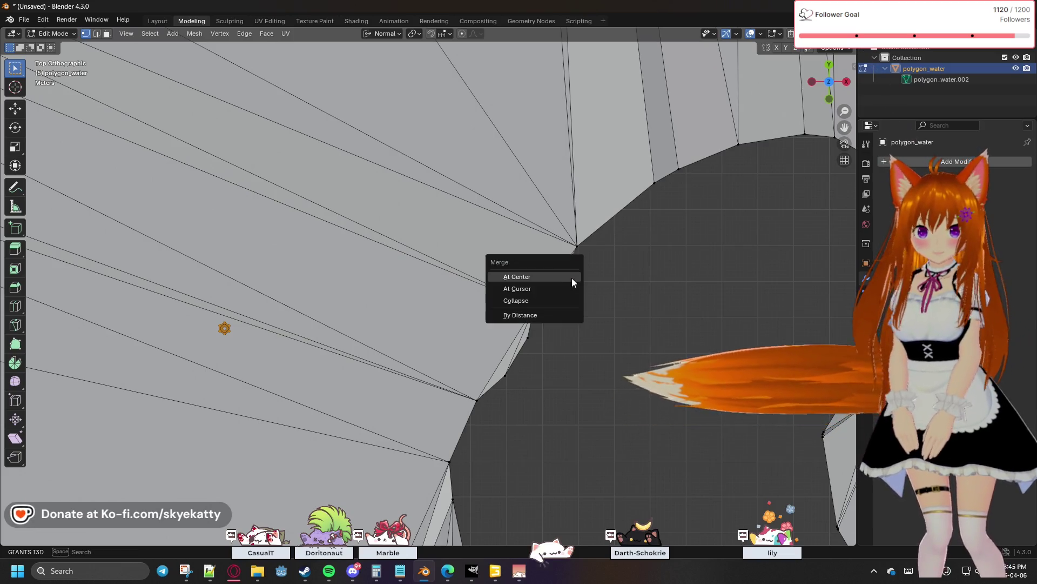
pyautogui.click(572, 278)
pyautogui.click(572, 231)
pyautogui.press('m')
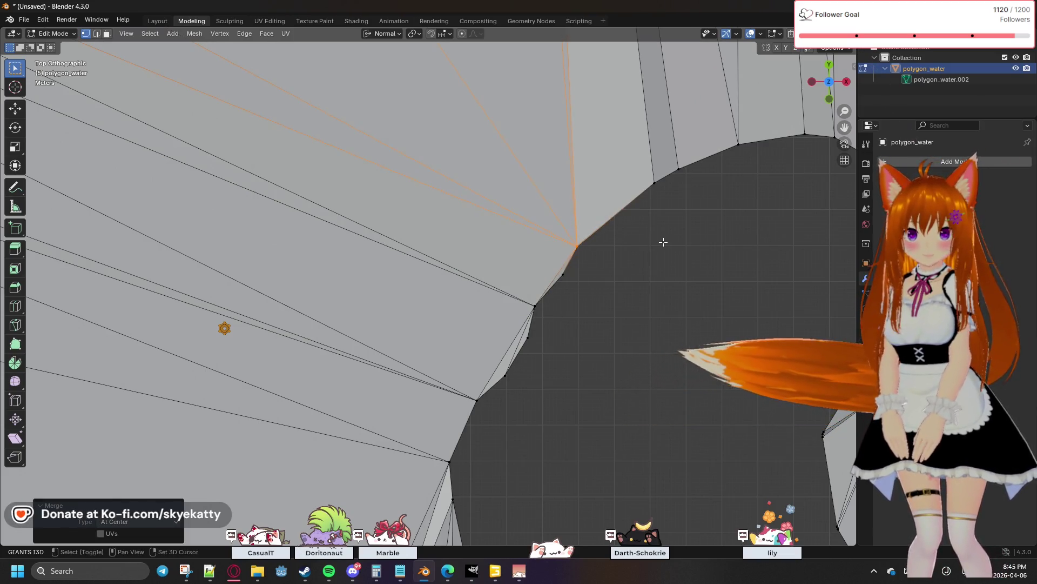
pyautogui.keyDown('shift'); pyautogui.moveTo(662, 238); pyautogui.dragTo(544, 323, button='middle'); pyautogui.keyUp('shift')
pyautogui.click(494, 299)
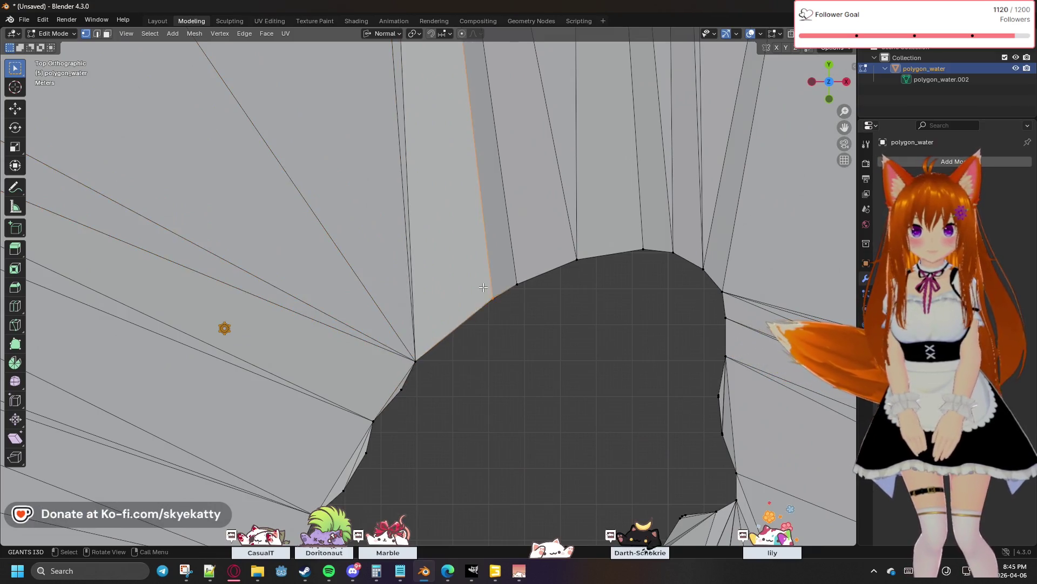
# Merge each doubled vertex pair around the top and upper right of the hole At Center
pyautogui.press('m')
pyautogui.click(521, 280)
pyautogui.click(572, 258)
pyautogui.press('m')
pyautogui.click(643, 245)
pyautogui.moveTo(655, 272); pyautogui.dragTo(639, 235)
pyautogui.press('m')
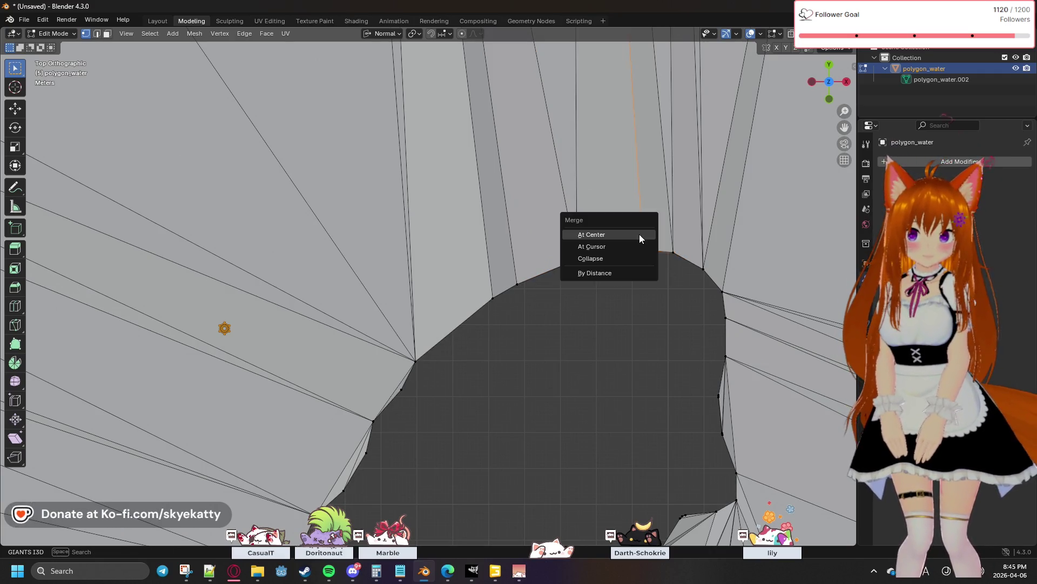
pyautogui.click(640, 235)
pyautogui.click(674, 250)
pyautogui.press('m')
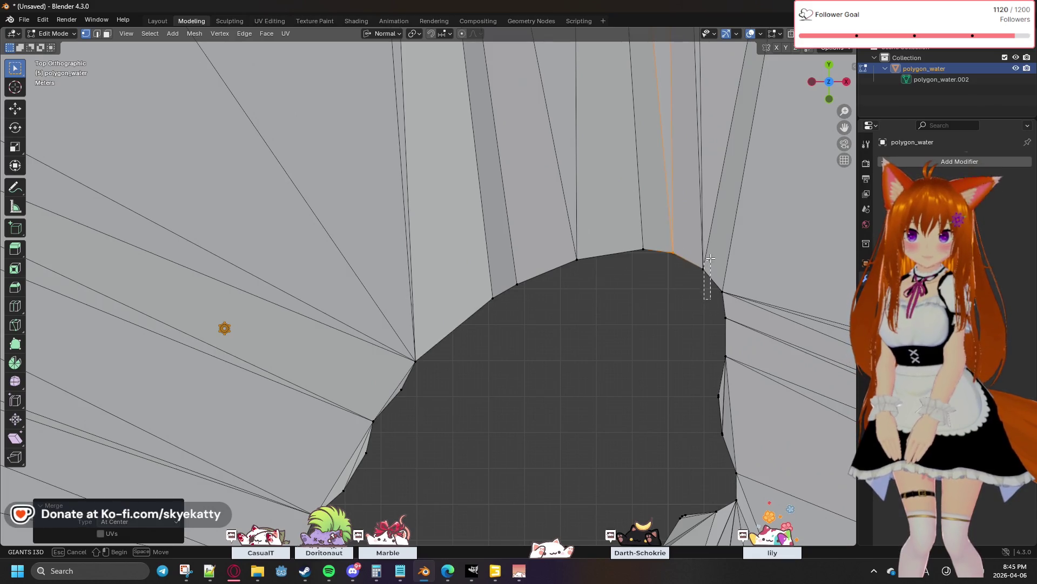
pyautogui.moveTo(711, 258); pyautogui.dragTo(708, 269)
pyautogui.press('m')
pyautogui.click(706, 271)
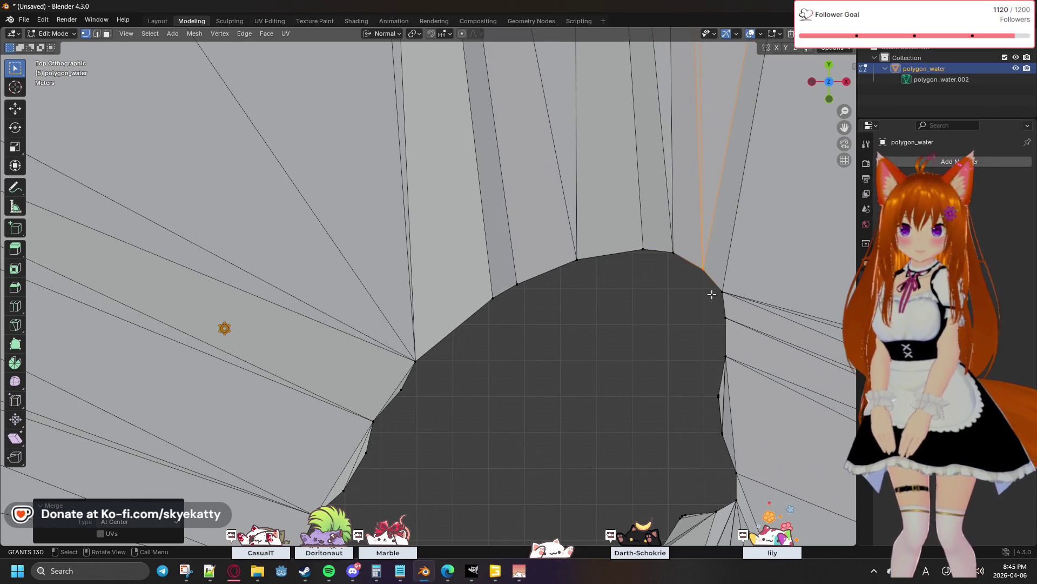
pyautogui.click(721, 294)
pyautogui.press('m')
pyautogui.click(721, 295)
pyautogui.click(730, 318)
pyautogui.press('m')
pyautogui.click(731, 320)
pyautogui.click(729, 359)
pyautogui.press('m')
pyautogui.click(730, 362)
# Merge the close vertex pairs down the hole's right edge and around the lower-right notch At Center
pyautogui.keyDown('shift'); pyautogui.moveTo(706, 387); pyautogui.dragTo(629, 269, button='middle'); pyautogui.keyUp('shift')
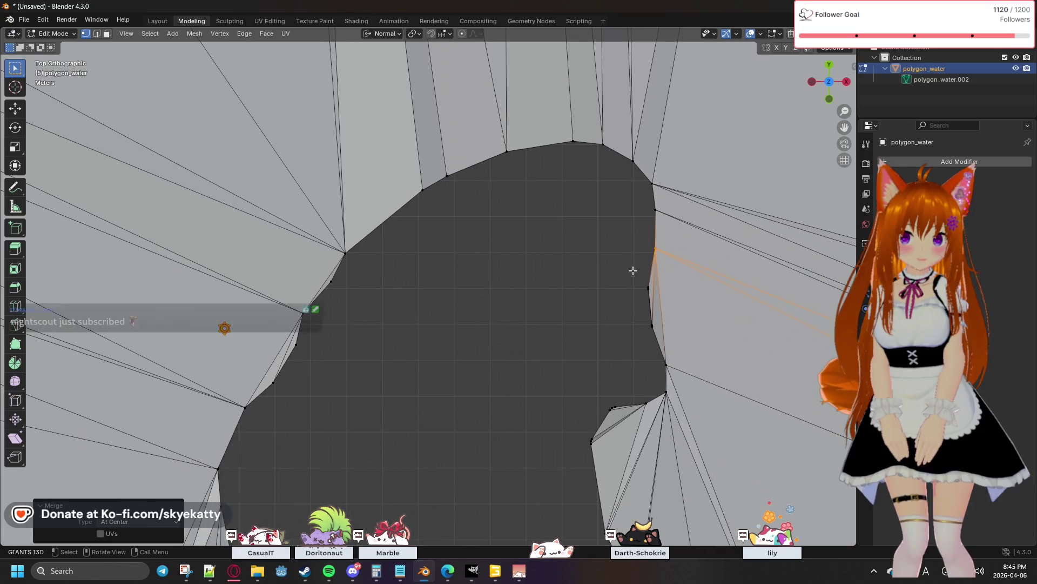
pyautogui.press('z')
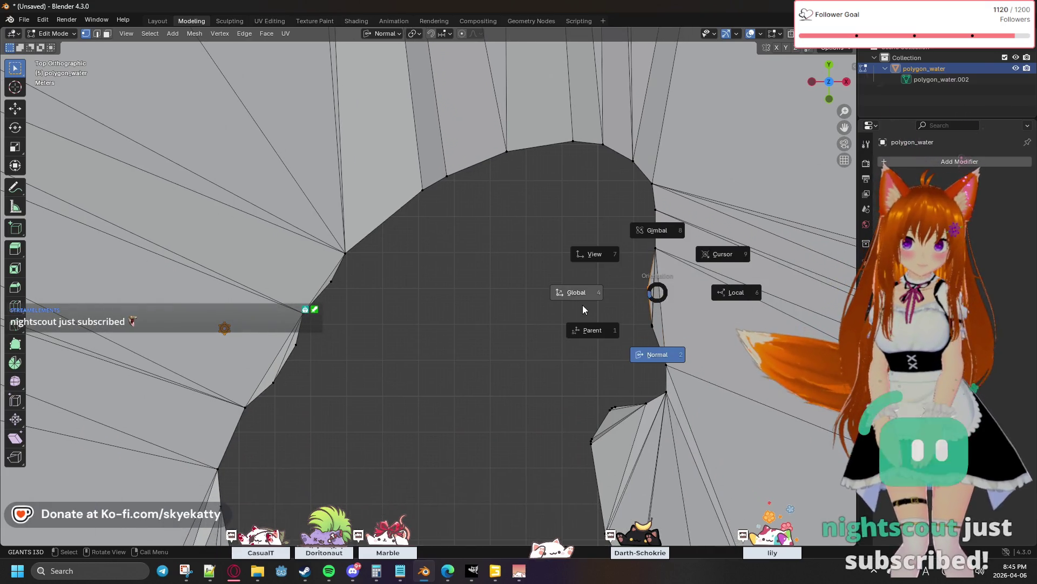
pyautogui.press('b')
pyautogui.press('m')
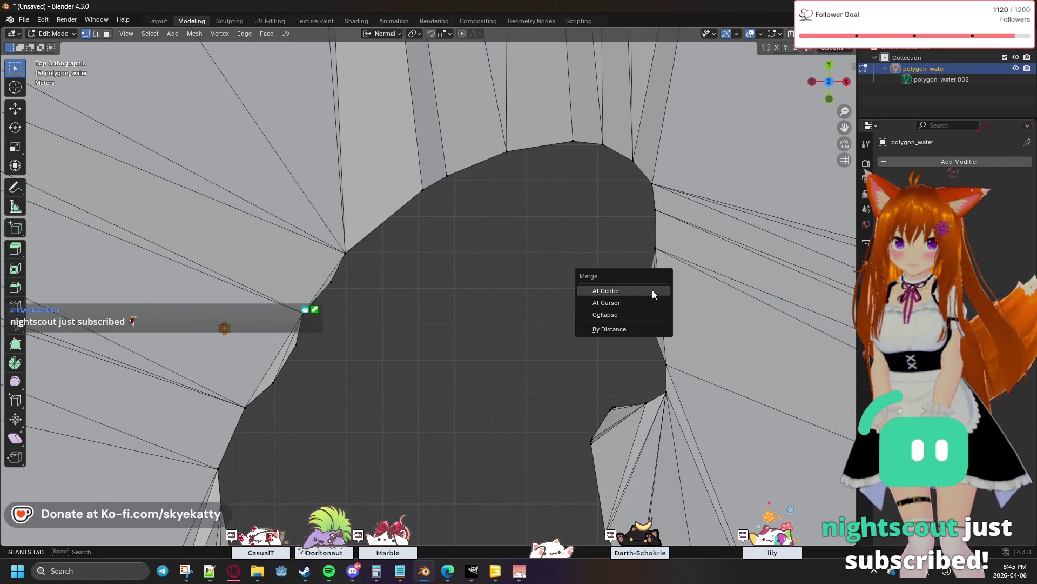
pyautogui.click(653, 290)
pyautogui.moveTo(646, 322); pyautogui.dragTo(657, 332)
pyautogui.press('m')
pyautogui.click(657, 332)
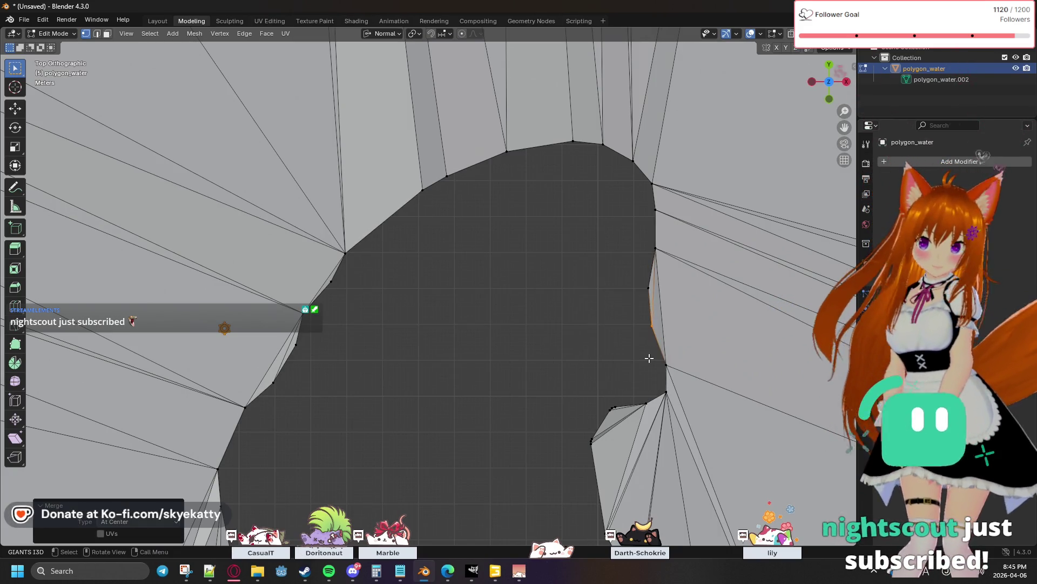
pyautogui.press('m')
pyautogui.click(673, 374)
pyautogui.press('b')
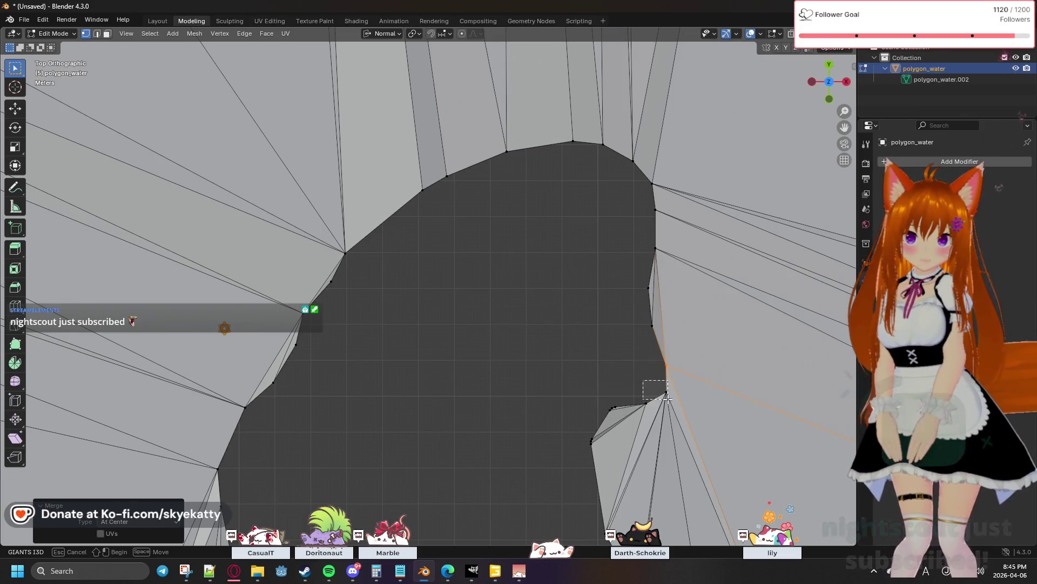
pyautogui.moveTo(673, 394); pyautogui.dragTo(648, 407)
pyautogui.press('m')
pyautogui.click(648, 382)
pyautogui.press('b')
pyautogui.press('m')
pyautogui.click(641, 407)
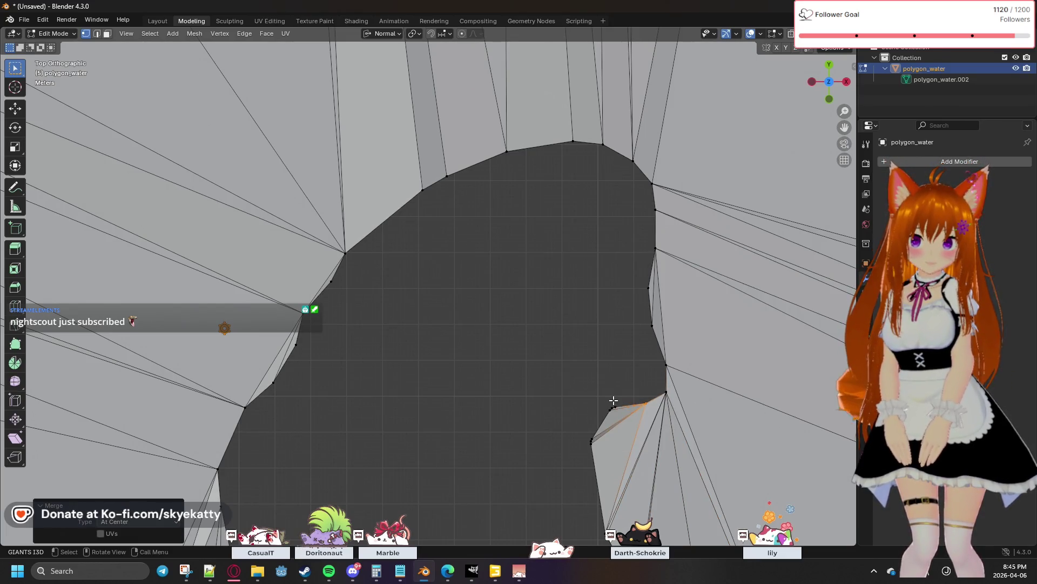
pyautogui.press('m')
pyautogui.click(608, 414)
pyautogui.press('b')
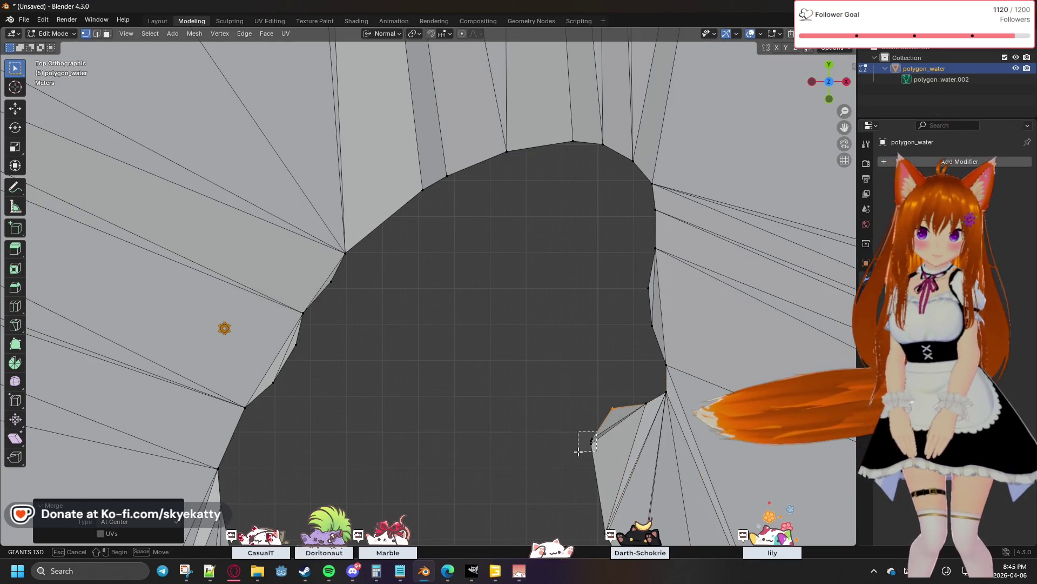
pyautogui.moveTo(578, 450); pyautogui.dragTo(578, 449)
pyautogui.press('m')
pyautogui.click(580, 448)
pyautogui.keyDown('shift'); pyautogui.scroll(-5, 583, 390); pyautogui.keyUp('shift')
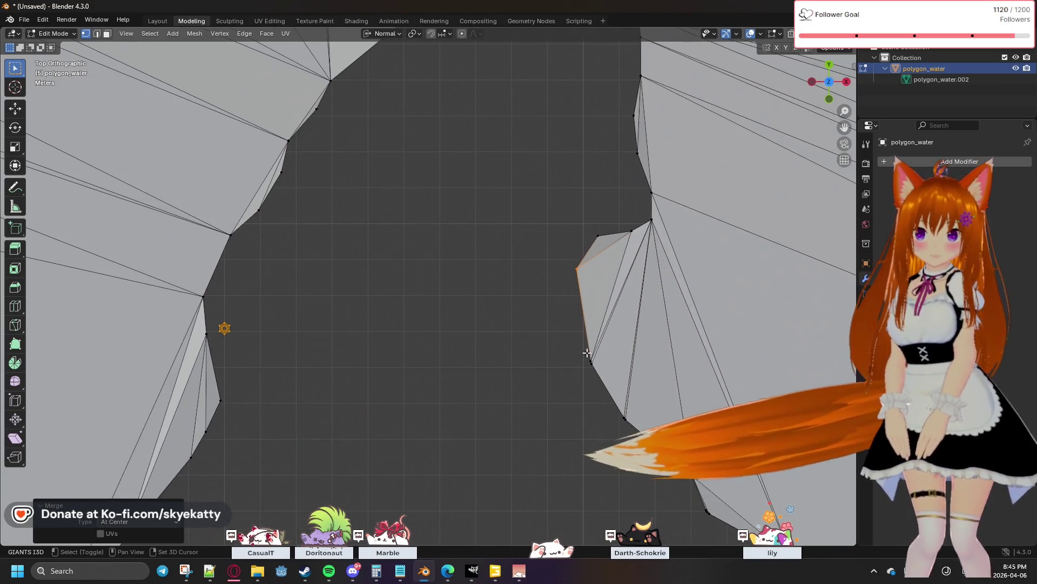
pyautogui.keyDown('shift'); pyautogui.scroll(-3, 578, 330); pyautogui.keyUp('shift')
pyautogui.click(596, 326)
pyautogui.press('m')
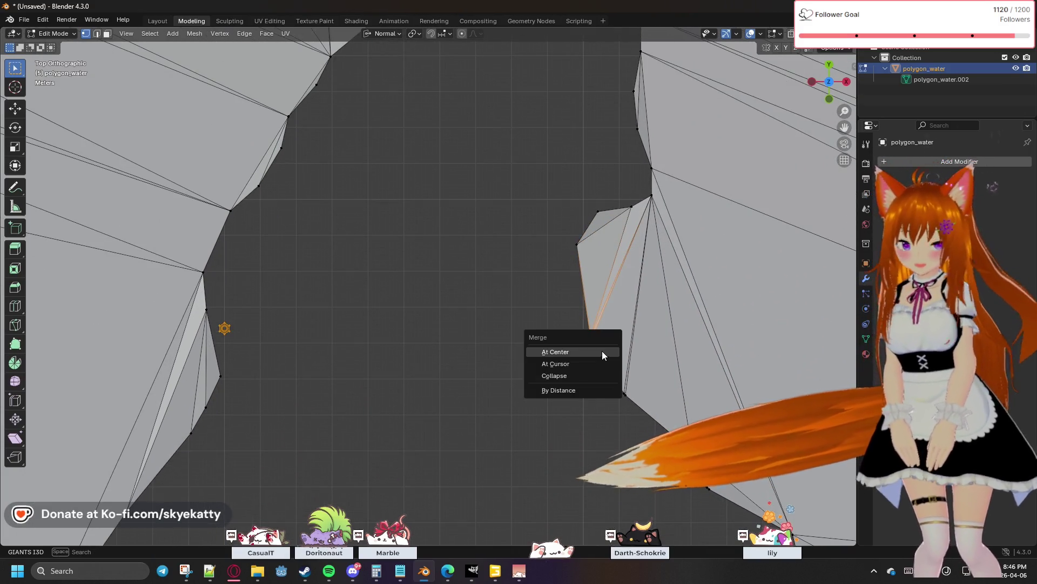
pyautogui.click(603, 355)
pyautogui.press('m')
pyautogui.click(640, 414)
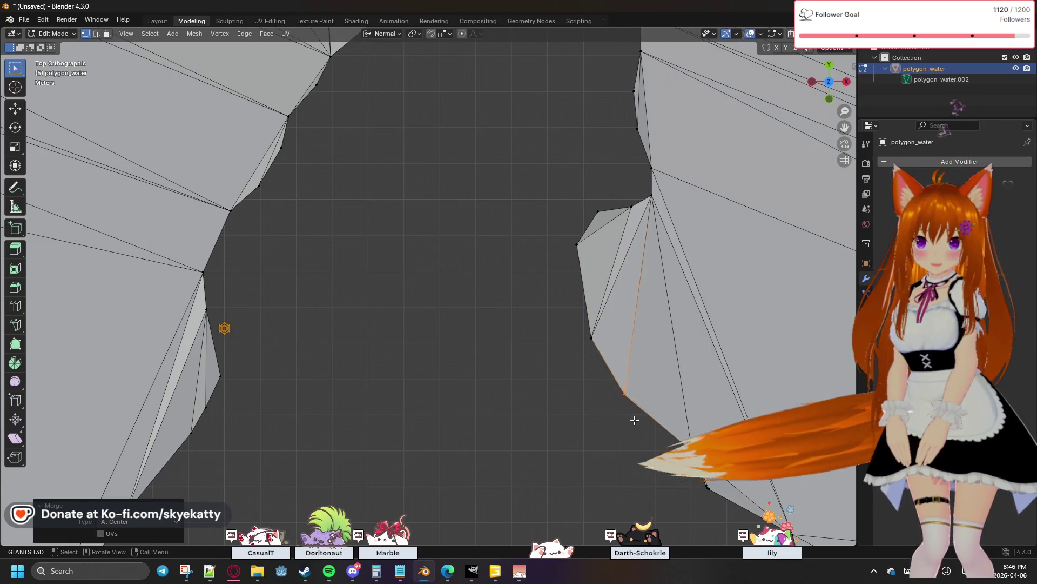
pyautogui.scroll(-2, 509, 277)
pyautogui.scroll(-2, 501, 225)
pyautogui.scroll(-2, 501, 225)
pyautogui.scroll(2, 525, 295)
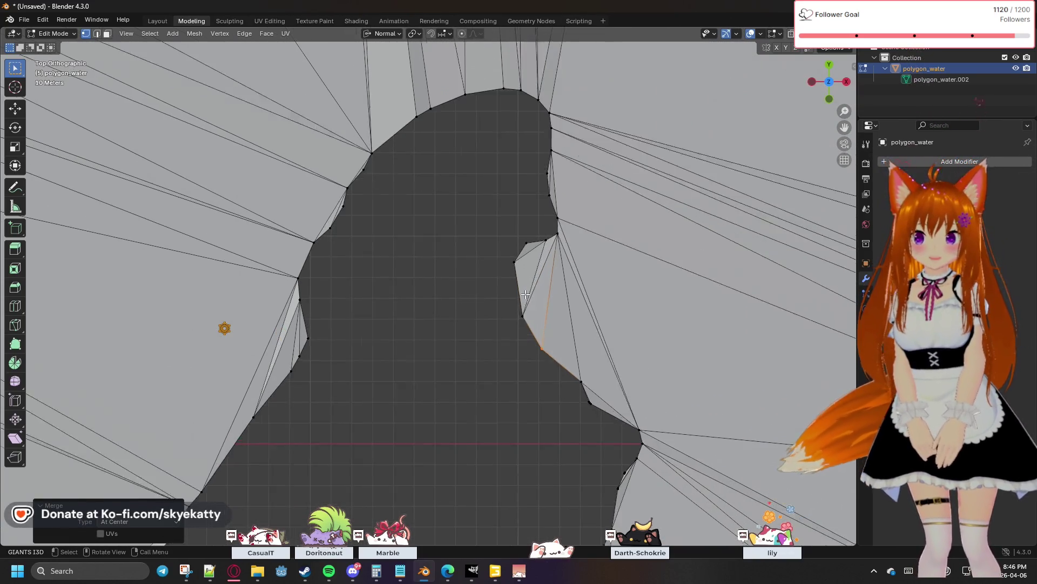
pyautogui.scroll(2, 563, 344)
pyautogui.scroll(2, 574, 354)
pyautogui.scroll(2, 487, 250)
pyautogui.scroll(1, 562, 307)
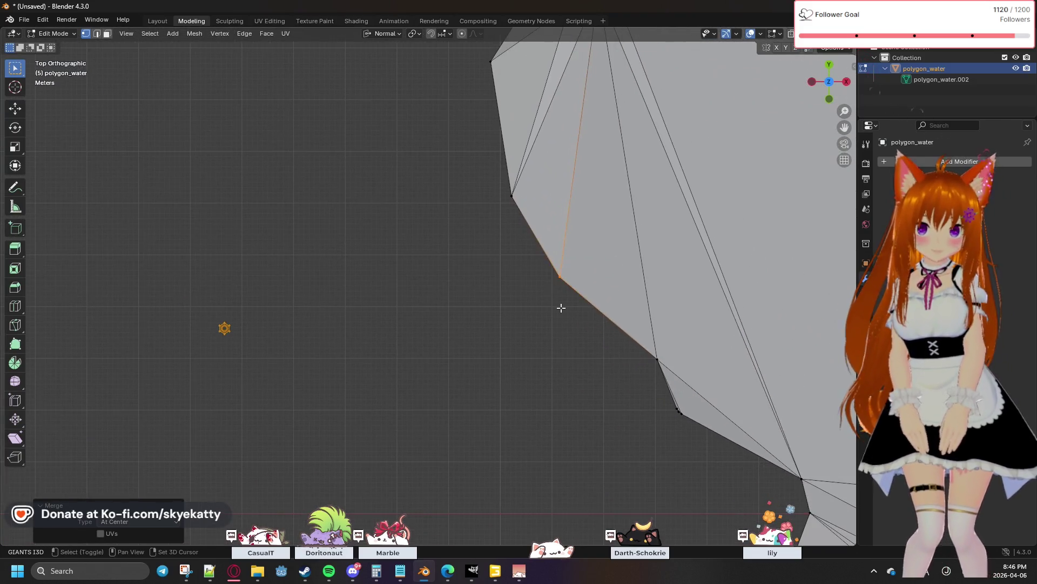
# Merge the overlapping vertex pairs along the outline's lower edge and lower-left corner At Center
pyautogui.keyDown('shift'); pyautogui.moveTo(660, 385); pyautogui.dragTo(537, 294, button='middle'); pyautogui.keyUp('shift')
pyautogui.click(578, 341)
pyautogui.press('m')
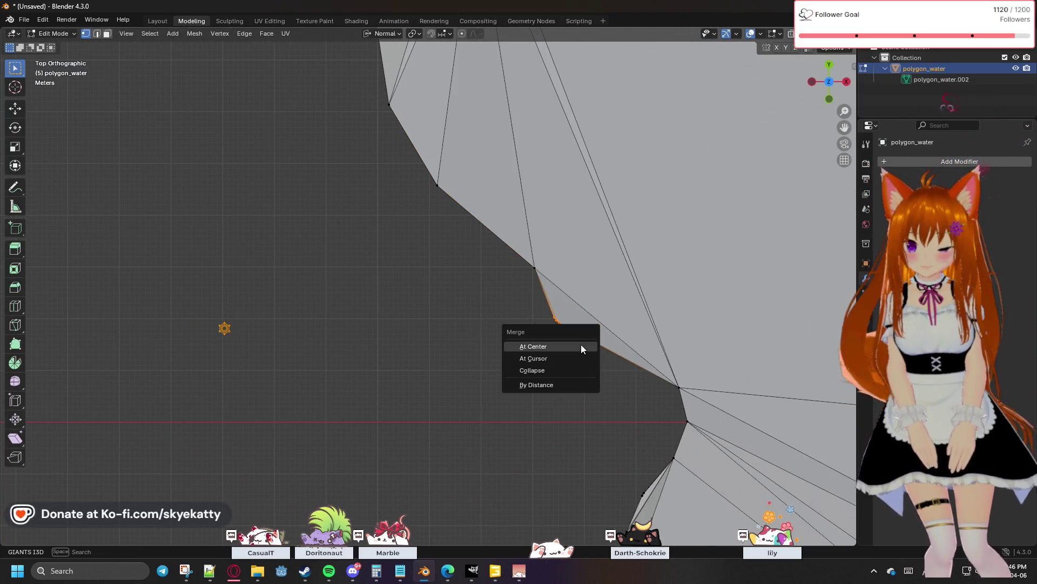
pyautogui.press('Escape')
pyautogui.moveTo(511, 240); pyautogui.dragTo(541, 270)
pyautogui.press('m')
pyautogui.press('Escape')
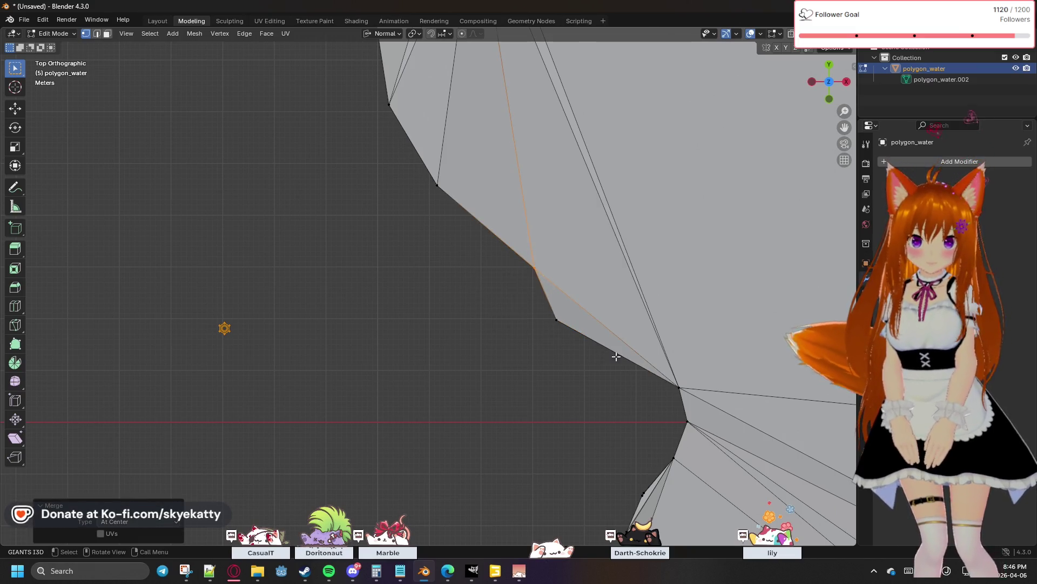
pyautogui.click(679, 388)
pyautogui.press('m')
pyautogui.press('Escape')
pyautogui.click(681, 419)
pyautogui.press('m')
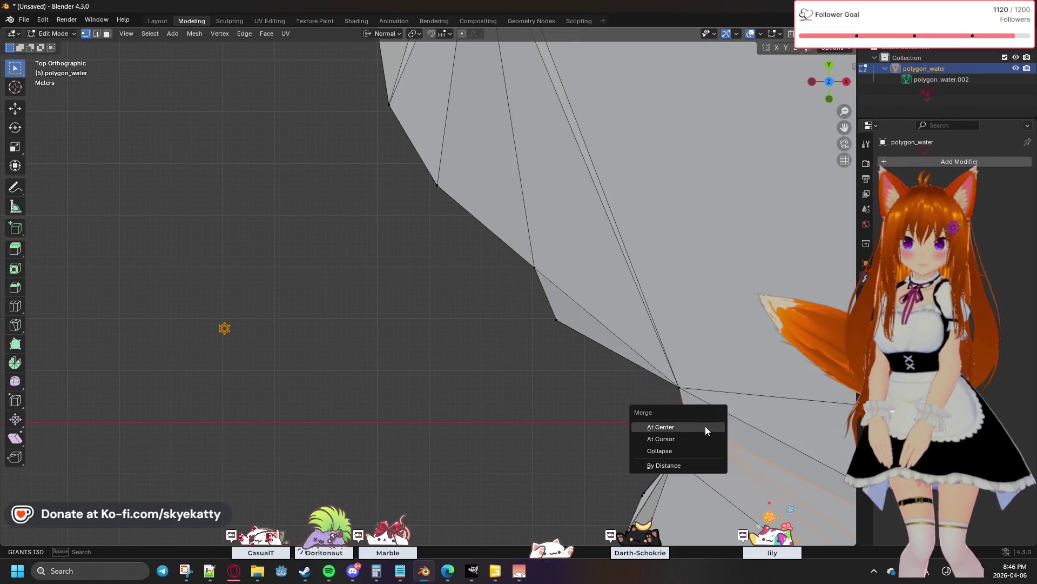
pyautogui.press('m')
pyautogui.click(681, 472)
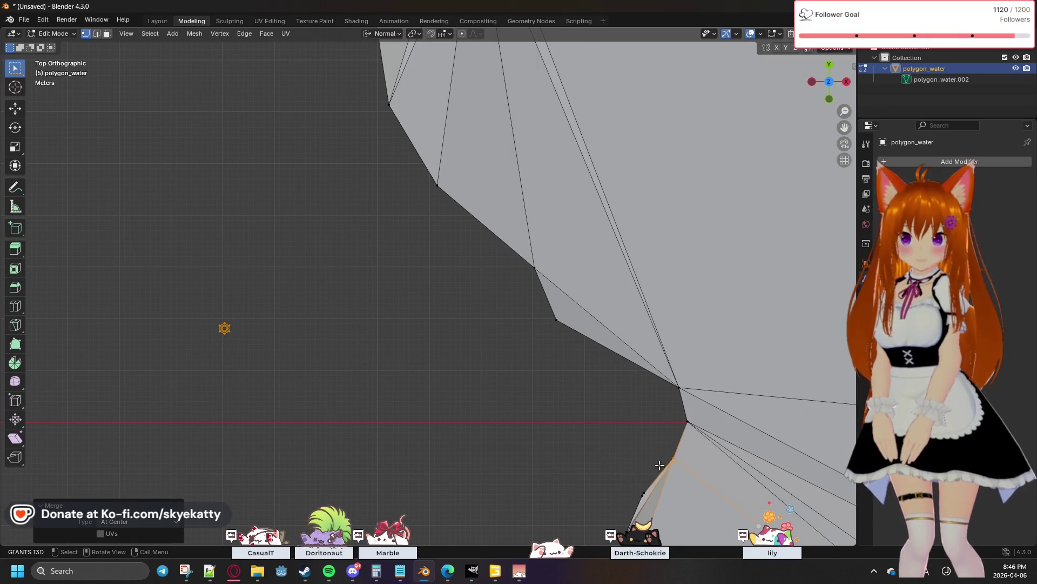
pyautogui.keyDown('shift'); pyautogui.moveTo(681, 472); pyautogui.dragTo(645, 330, button='middle'); pyautogui.keyUp('shift')
pyautogui.moveTo(594, 333); pyautogui.dragTo(613, 354)
pyautogui.press('m')
pyautogui.click(612, 356)
pyautogui.click(598, 397)
pyautogui.press('m')
pyautogui.moveTo(598, 396)
pyautogui.keyDown('shift'); pyautogui.mouseDown(button='middle')
pyautogui.moveTo(560, 348)
pyautogui.moveTo(592, 342)
pyautogui.mouseUp(button='middle'); pyautogui.keyUp('shift')
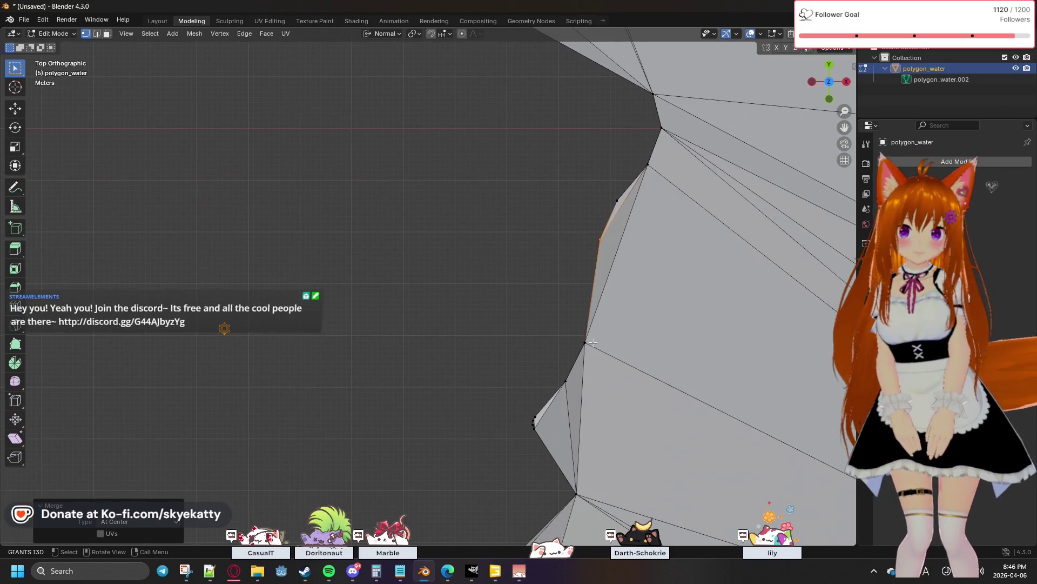
pyautogui.press('m')
pyautogui.click(566, 362)
pyautogui.moveTo(567, 395); pyautogui.dragTo(563, 391)
pyautogui.press('m')
pyautogui.click(563, 391)
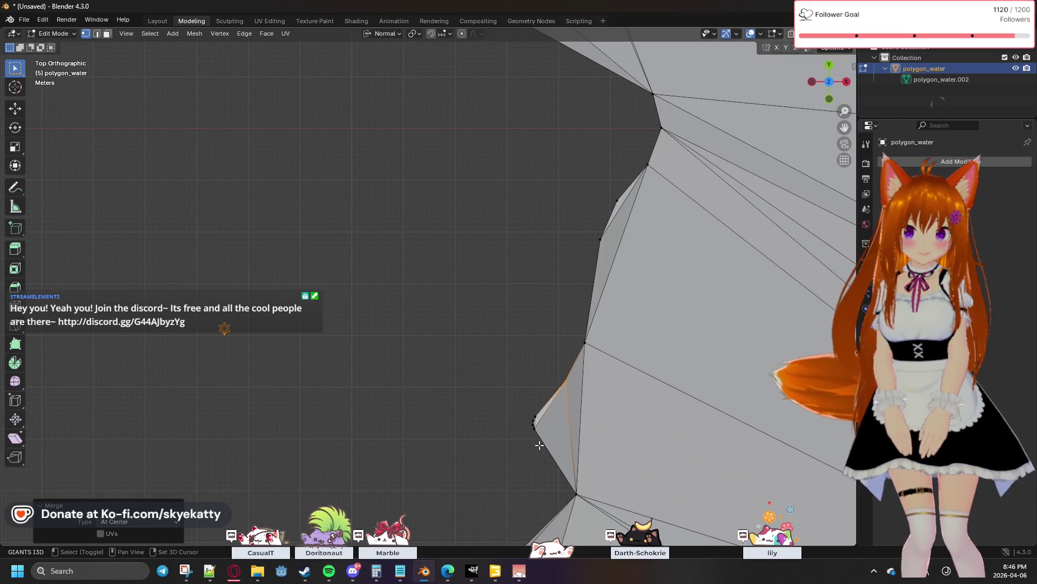
# Merge the remaining close vertex pairs up the left side of polygon_water's outline At Center
pyautogui.keyDown('shift'); pyautogui.moveTo(539, 445); pyautogui.dragTo(549, 371, button='middle'); pyautogui.keyUp('shift')
pyautogui.moveTo(525, 331); pyautogui.dragTo(560, 375)
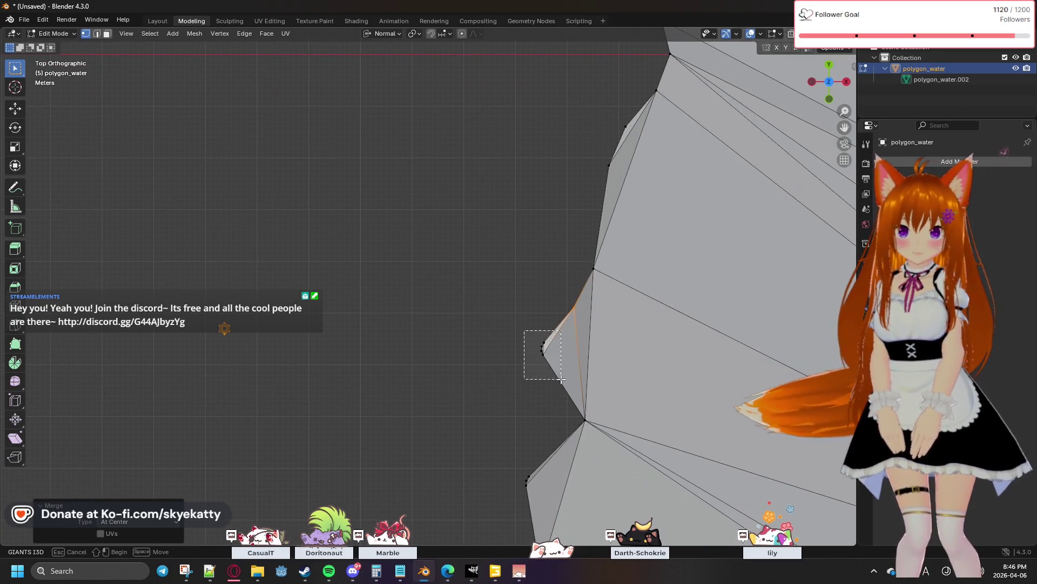
pyautogui.press('m')
pyautogui.click(560, 380)
pyautogui.keyDown('shift'); pyautogui.moveTo(549, 403); pyautogui.dragTo(486, 308, button='middle'); pyautogui.keyUp('shift')
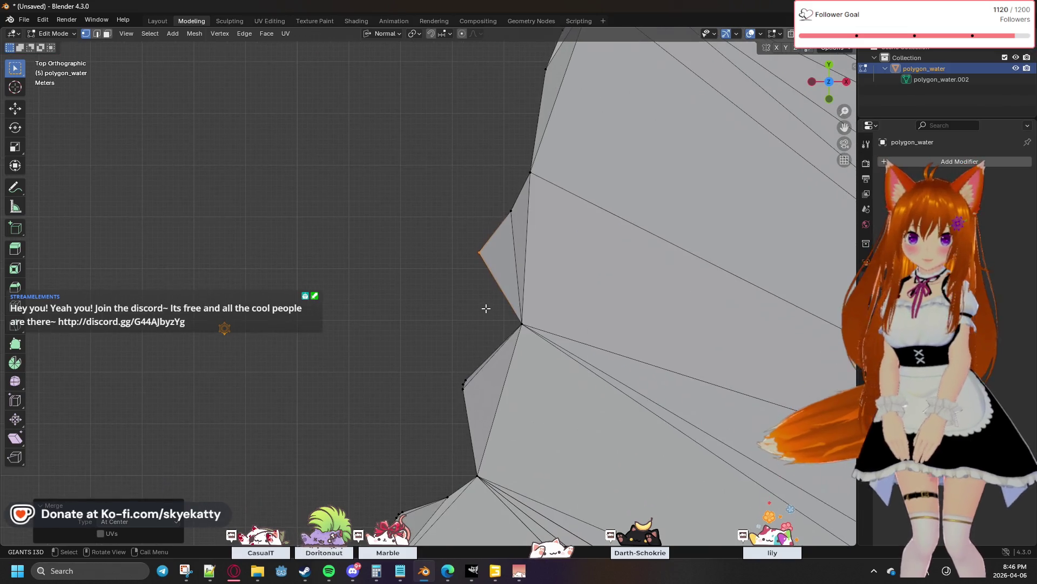
pyautogui.moveTo(514, 317); pyautogui.dragTo(535, 337)
pyautogui.press('m')
pyautogui.click(536, 339)
pyautogui.moveTo(446, 372); pyautogui.dragTo(479, 403)
pyautogui.press('m')
pyautogui.click(480, 404)
pyautogui.keyDown('shift'); pyautogui.moveTo(479, 414); pyautogui.dragTo(504, 294, button='middle'); pyautogui.keyUp('shift')
pyautogui.keyDown('shift'); pyautogui.moveTo(507, 369); pyautogui.dragTo(514, 297, button='middle'); pyautogui.keyUp('shift')
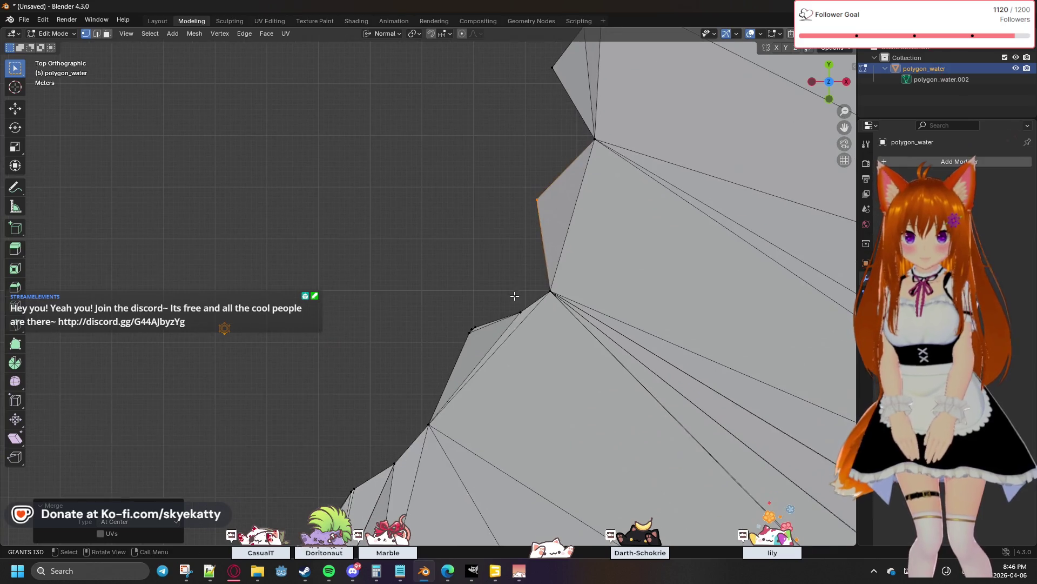
pyautogui.moveTo(514, 296); pyautogui.dragTo(534, 322)
pyautogui.press('m')
pyautogui.click(500, 316)
pyautogui.moveTo(454, 308); pyautogui.dragTo(482, 340)
pyautogui.press('m')
pyautogui.click(481, 339)
pyautogui.keyDown('shift'); pyautogui.moveTo(481, 348); pyautogui.dragTo(521, 267, button='middle'); pyautogui.keyUp('shift')
pyautogui.press('m')
pyautogui.click(512, 328)
pyautogui.keyDown('shift'); pyautogui.moveTo(475, 319); pyautogui.dragTo(537, 297, button='middle'); pyautogui.keyUp('shift')
pyautogui.press('m')
pyautogui.click(560, 314)
pyautogui.keyDown('shift'); pyautogui.moveTo(515, 339); pyautogui.dragTo(557, 313, button='middle'); pyautogui.keyUp('shift')
pyautogui.press('m')
pyautogui.click(556, 315)
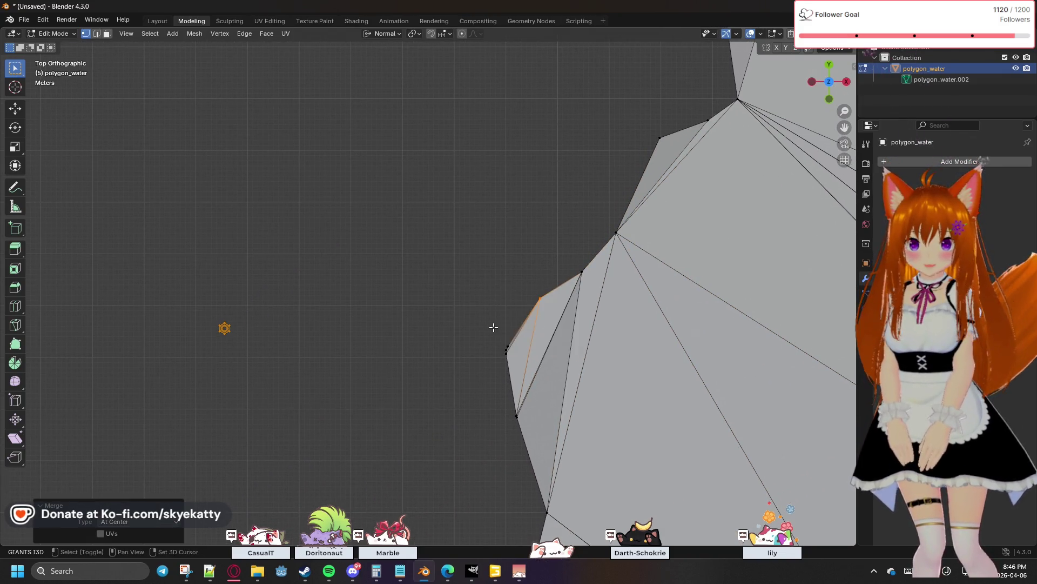
pyautogui.moveTo(494, 327); pyautogui.dragTo(561, 317, button='middle')
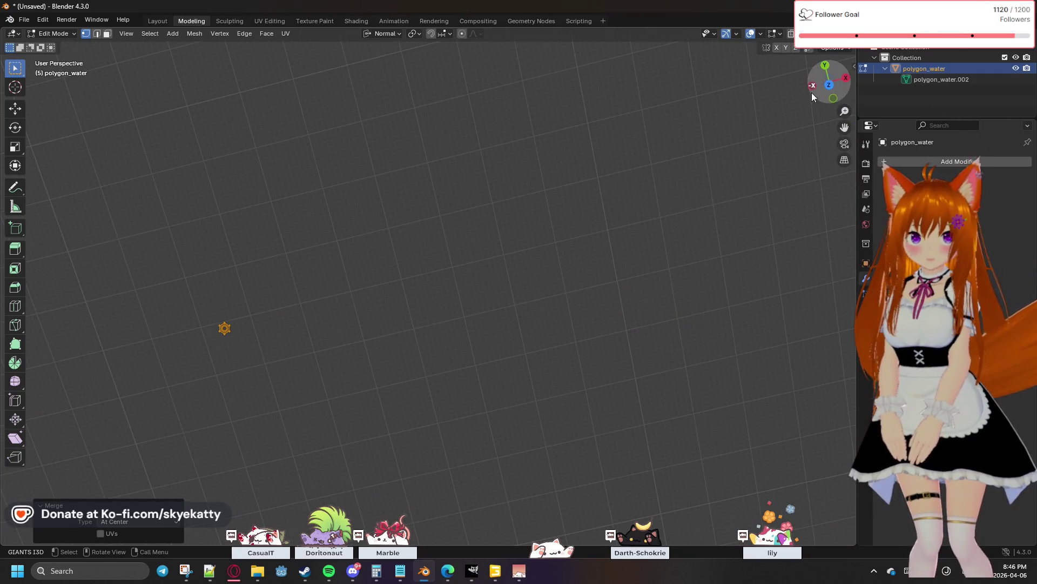
# Merge successive close vertex pairs on the lower outline At Center, working upward from the first corner
pyautogui.click(827, 84)
pyautogui.press('m')
pyautogui.click(589, 304)
pyautogui.moveTo(589, 303)
pyautogui.keyDown('shift'); pyautogui.mouseDown(button='middle')
pyautogui.moveTo(552, 223)
pyautogui.moveTo(584, 239)
pyautogui.moveTo(568, 194)
pyautogui.mouseUp(button='middle'); pyautogui.keyUp('shift')
pyautogui.press('m')
pyautogui.click(588, 195)
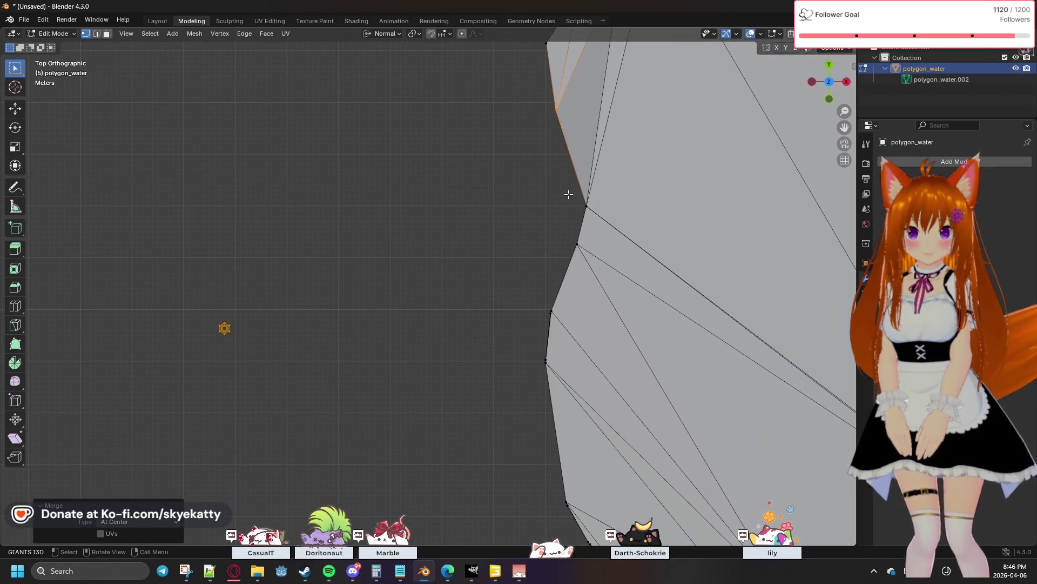
pyautogui.keyDown('shift'); pyautogui.click(568, 194); pyautogui.keyUp('shift')
pyautogui.press('m')
pyautogui.click(562, 202)
pyautogui.keyDown('shift'); pyautogui.moveTo(549, 234); pyautogui.dragTo(557, 193, button='middle'); pyautogui.keyUp('shift')
pyautogui.keyDown('shift'); pyautogui.click(578, 204); pyautogui.keyUp('shift')
pyautogui.press('m')
pyautogui.keyDown('shift'); pyautogui.click(551, 269); pyautogui.keyUp('shift')
pyautogui.press('m')
pyautogui.click(568, 285)
# Continue merging the next stacked outline vertices At Center further along the lower edge
pyautogui.keyDown('shift'); pyautogui.click(556, 330); pyautogui.keyUp('shift')
pyautogui.press('m')
pyautogui.moveTo(556, 331)
pyautogui.keyDown('shift'); pyautogui.mouseDown(button='middle')
pyautogui.moveTo(525, 206)
pyautogui.moveTo(525, 157)
pyautogui.mouseUp(button='middle'); pyautogui.keyUp('shift')
pyautogui.keyDown('shift'); pyautogui.click(568, 286); pyautogui.keyUp('shift')
pyautogui.press('m')
pyautogui.click(556, 294)
pyautogui.press('m')
pyautogui.click(603, 336)
pyautogui.keyDown('shift'); pyautogui.click(621, 354); pyautogui.keyUp('shift')
pyautogui.press('m')
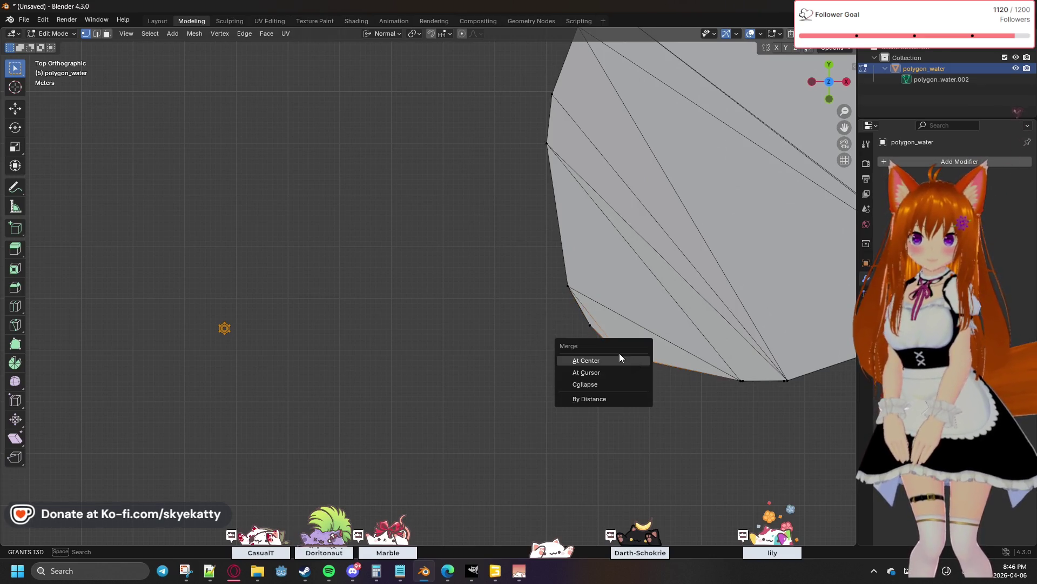
# Box-select and merge the close bottom-edge vertex clusters At Center up to the river strip junction
pyautogui.keyDown('shift'); pyautogui.moveTo(722, 392); pyautogui.dragTo(641, 362, button='middle'); pyautogui.keyUp('shift')
pyautogui.moveTo(606, 333); pyautogui.dragTo(631, 347)
pyautogui.press('m')
pyautogui.click(654, 353)
pyautogui.keyDown('shift'); pyautogui.click(671, 348); pyautogui.keyUp('shift')
pyautogui.press('m')
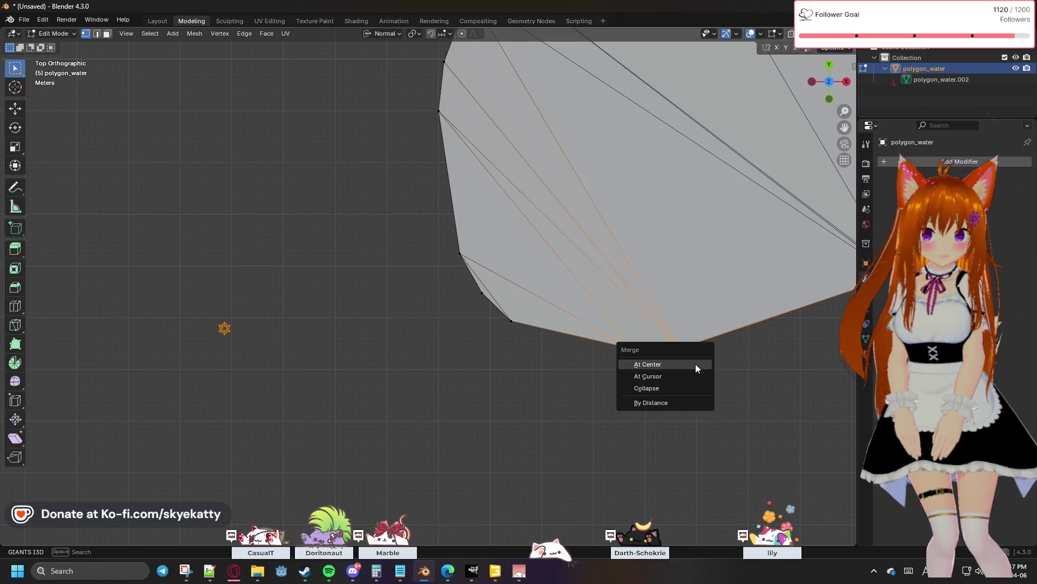
pyautogui.click(706, 362)
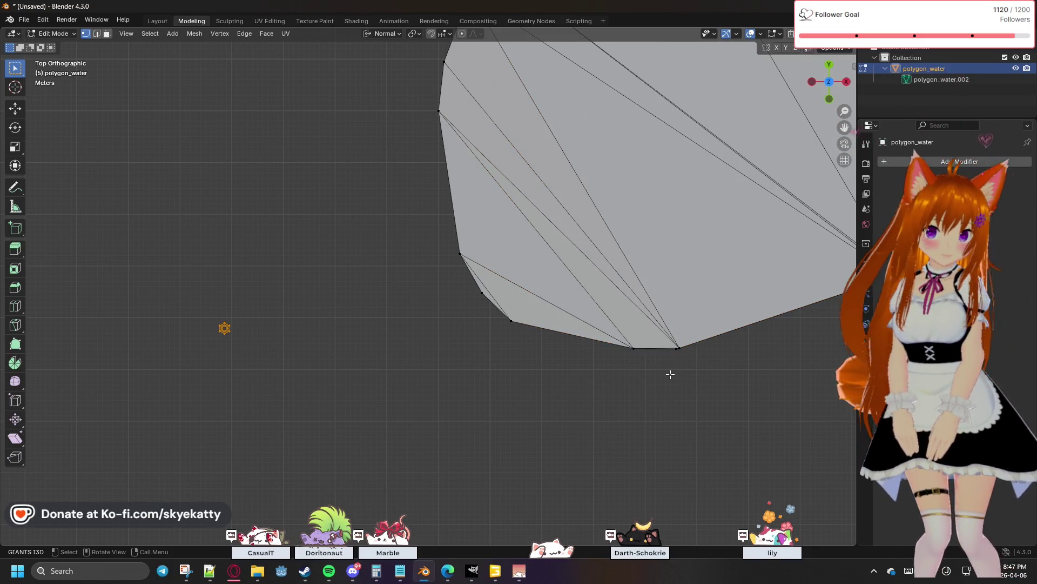
pyautogui.moveTo(669, 372); pyautogui.dragTo(688, 322)
pyautogui.press('m')
pyautogui.click(688, 322)
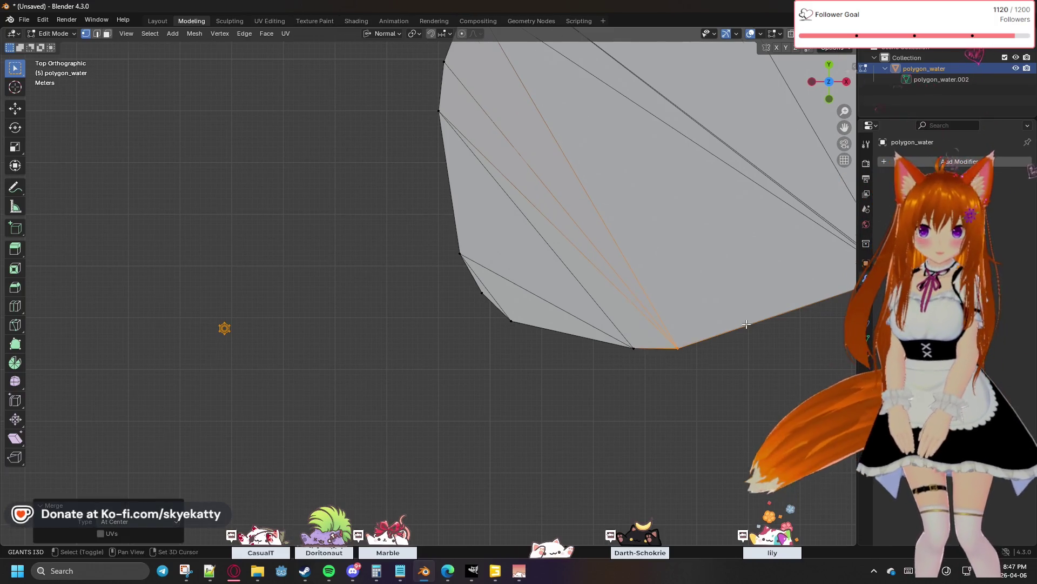
pyautogui.keyDown('ctrl'); pyautogui.hscroll(8, 540, 324); pyautogui.keyUp('ctrl')
pyautogui.press('m')
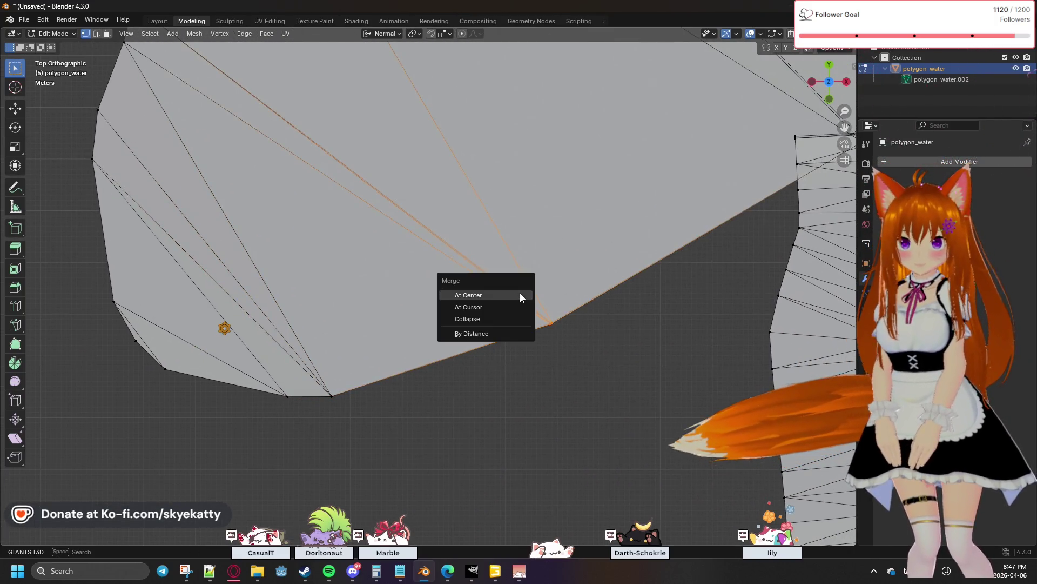
pyautogui.click(520, 293)
pyautogui.keyDown('ctrl'); pyautogui.hscroll(5, 563, 331); pyautogui.keyUp('ctrl')
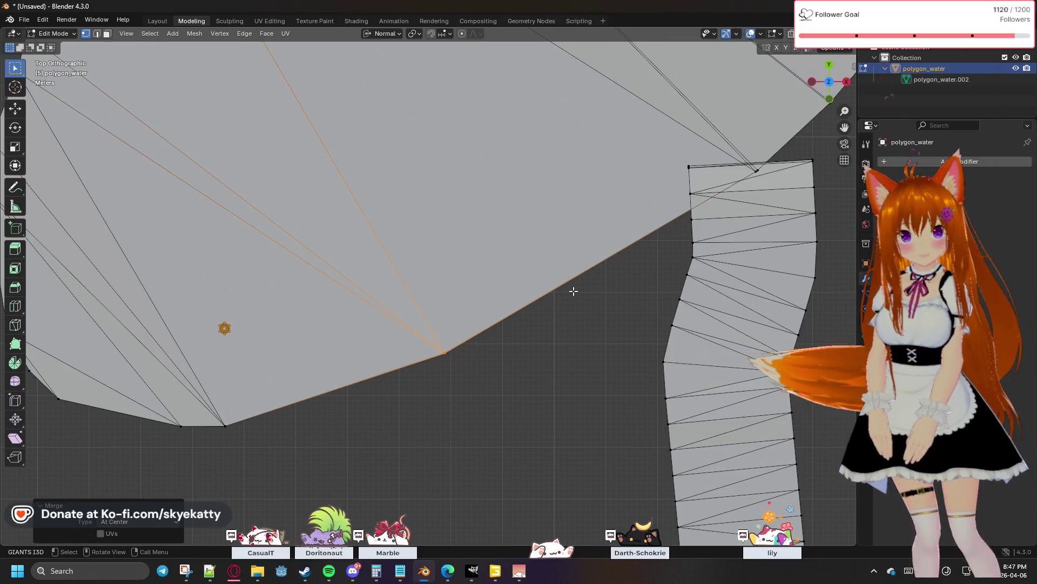
pyautogui.keyDown('shift'); pyautogui.moveTo(617, 261); pyautogui.dragTo(446, 319, button='middle'); pyautogui.keyUp('shift')
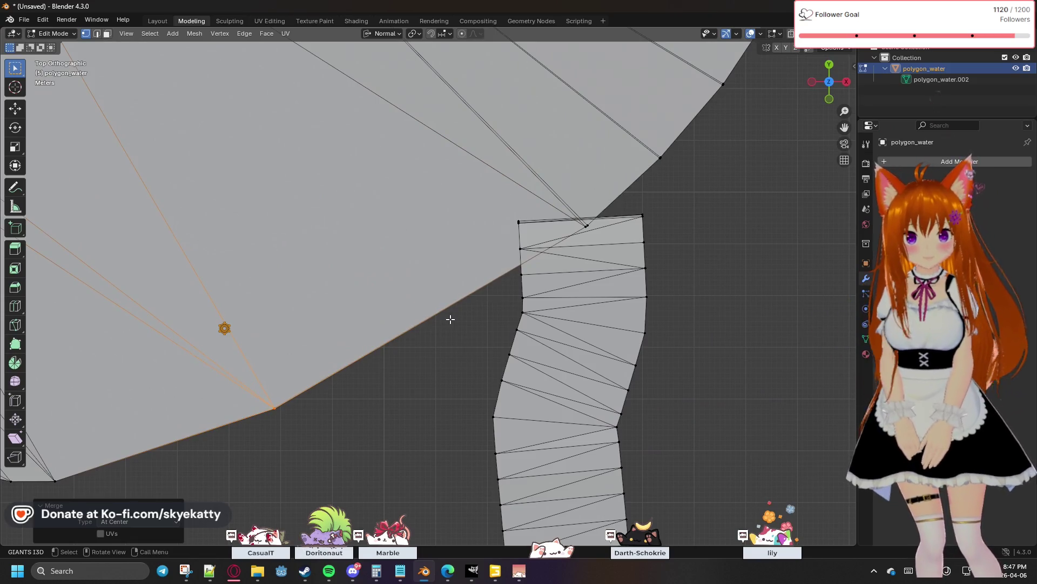
pyautogui.press('KP_5')
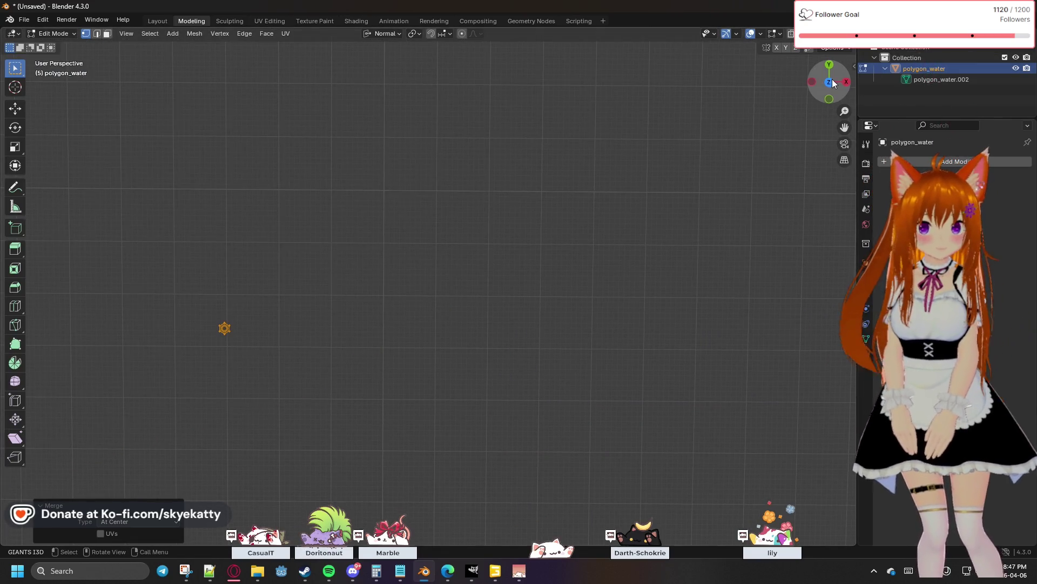
# Merge the gap vertices at the river strip's upper-left corner into one point At Center
pyautogui.press('KP_7')
pyautogui.click(535, 227)
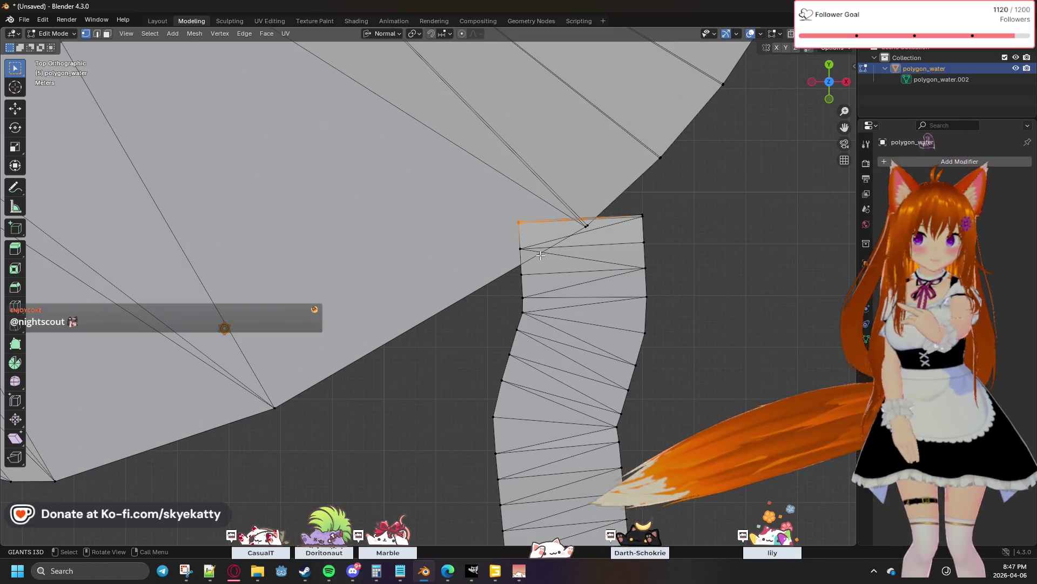
pyautogui.moveTo(598, 263)
pyautogui.keyDown('shift'); pyautogui.mouseDown(button='middle')
pyautogui.moveTo(437, 255)
pyautogui.moveTo(549, 256)
pyautogui.mouseUp(button='middle'); pyautogui.keyUp('shift')
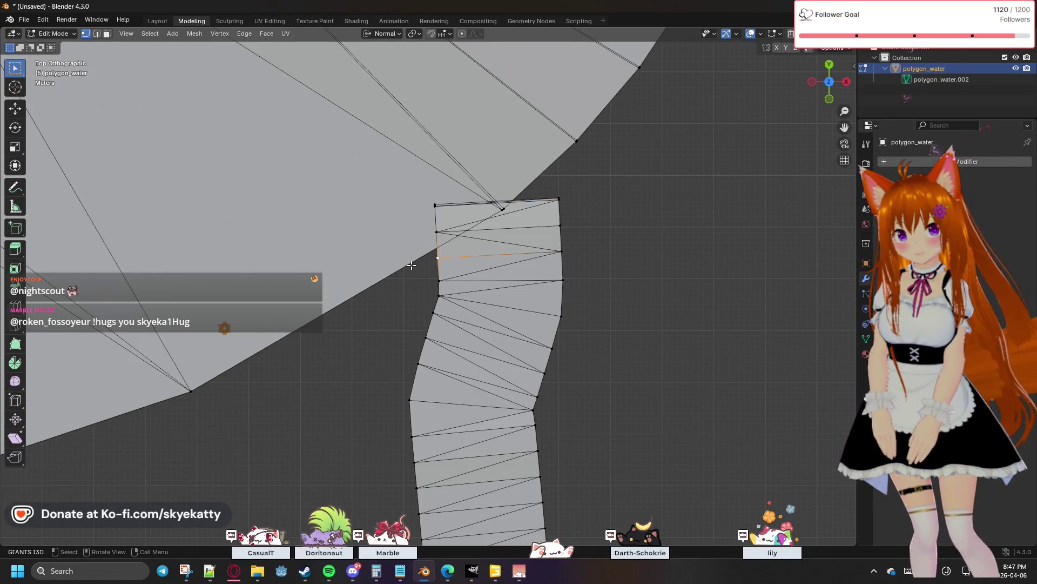
pyautogui.click(191, 392)
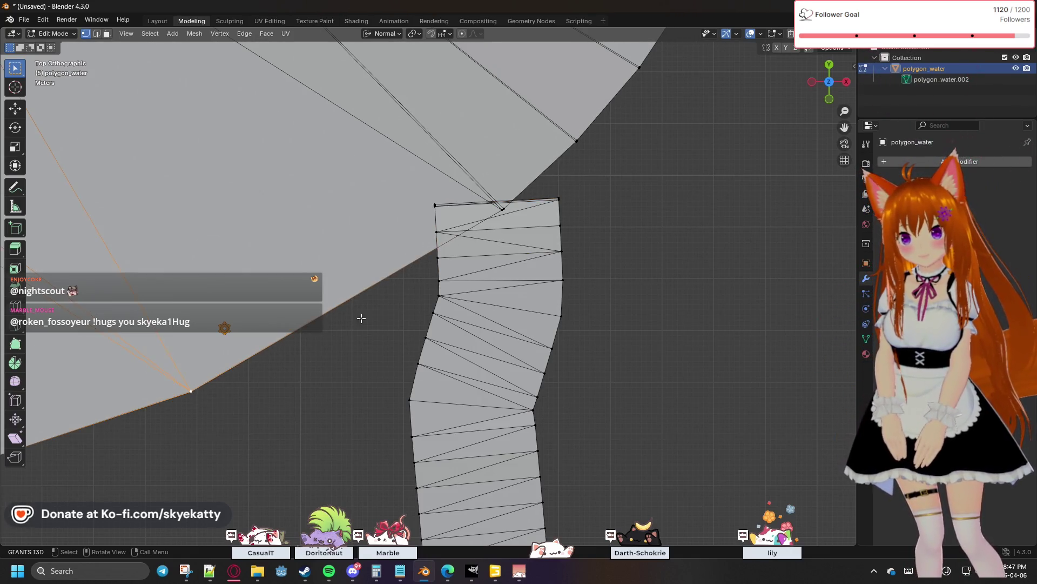
pyautogui.click(502, 209)
pyautogui.keyDown('shift'); pyautogui.click(504, 208); pyautogui.keyUp('shift')
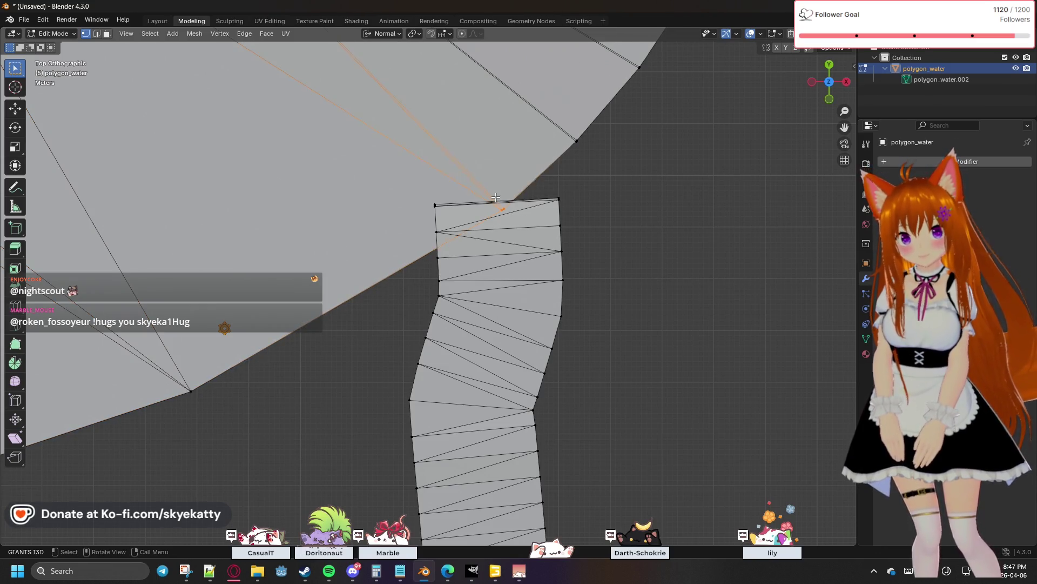
pyautogui.press('m')
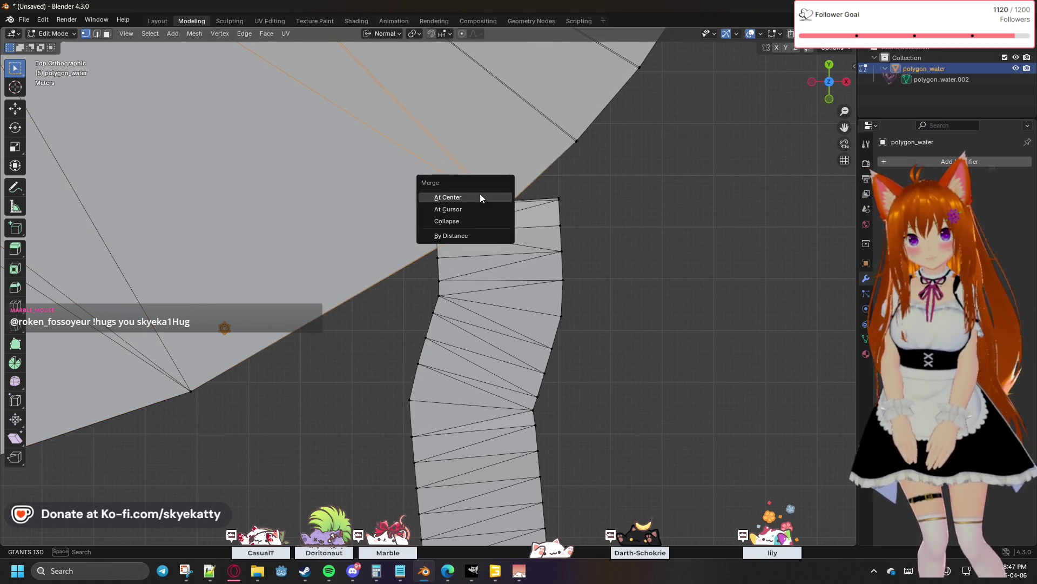
pyautogui.click(449, 197)
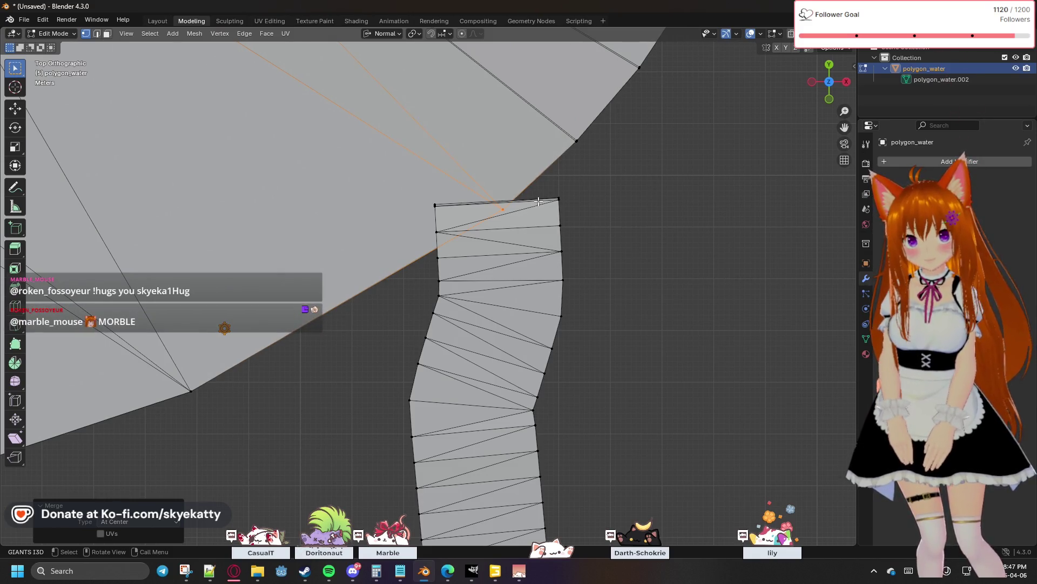
# Merge the upper-right boundary vertex likewise, then select the outline vertex above the strip
pyautogui.click(575, 141)
pyautogui.press('m')
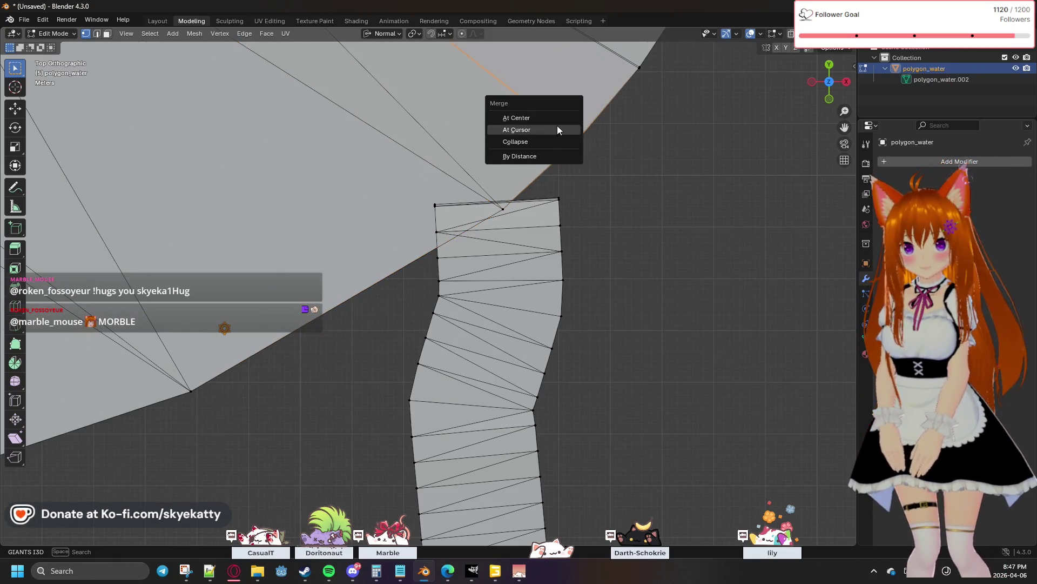
pyautogui.click(551, 120)
pyautogui.click(569, 174)
pyautogui.click(503, 210)
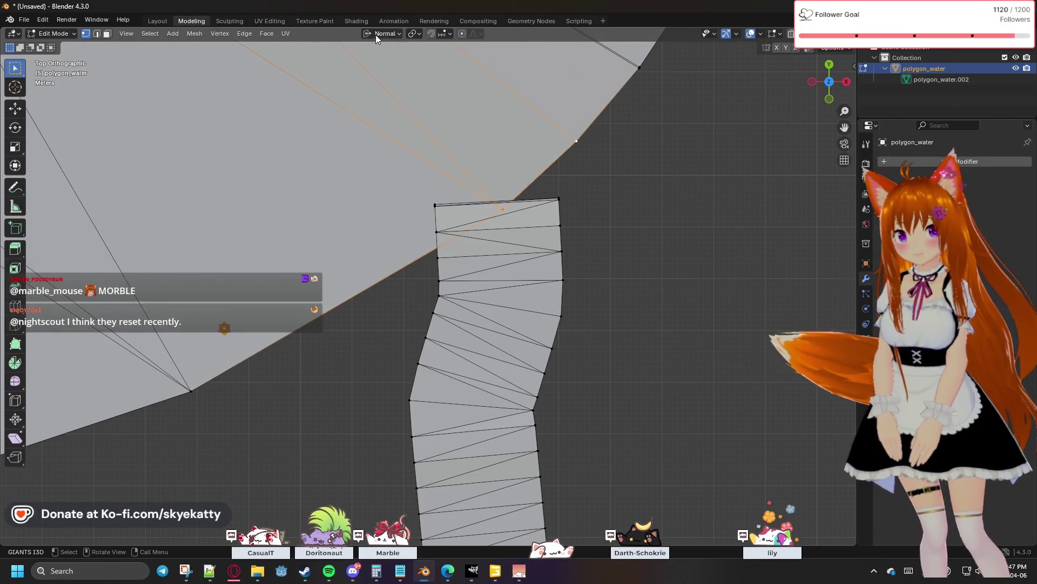
pyautogui.click(245, 33)
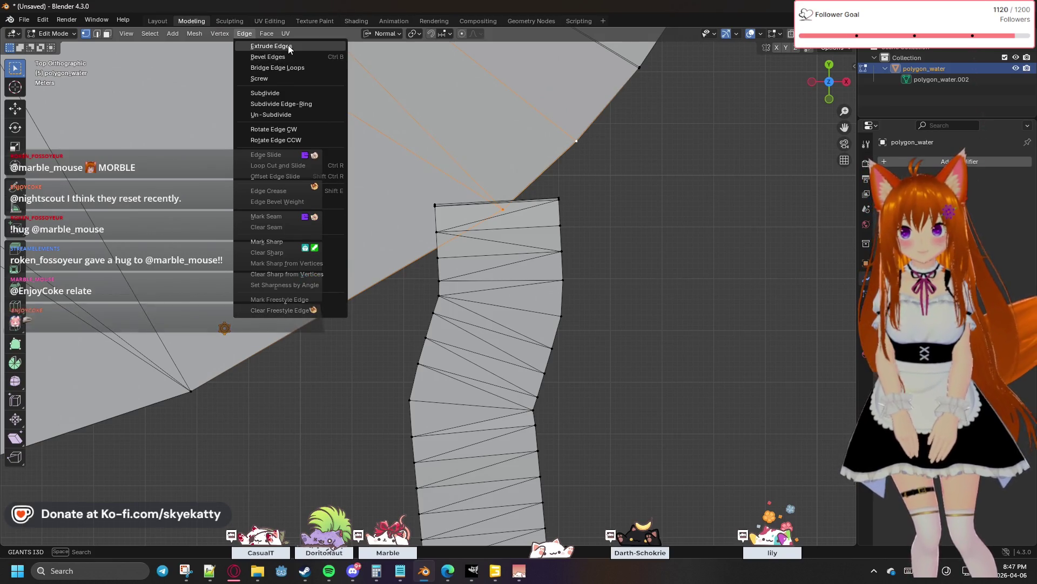
# Subdivide the selected outline edge with 2 cuts and select the strip's top edge
pyautogui.click(304, 93)
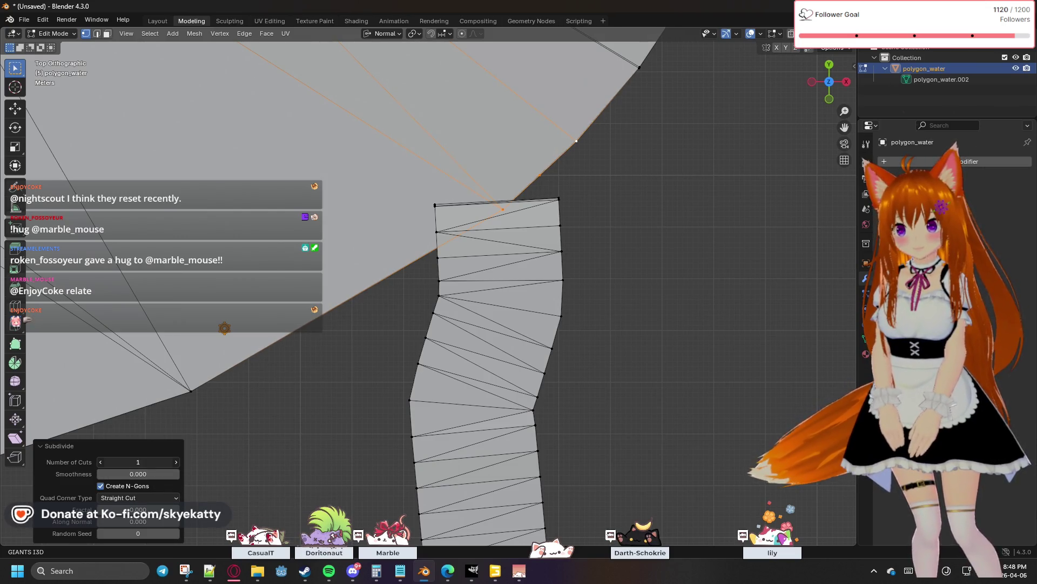
pyautogui.click(175, 461)
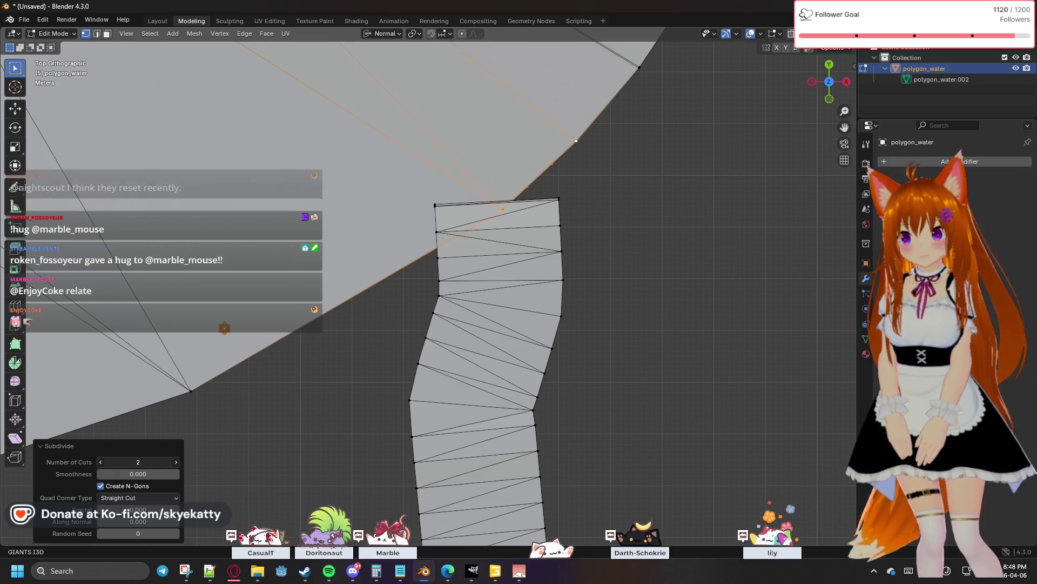
pyautogui.click(597, 181)
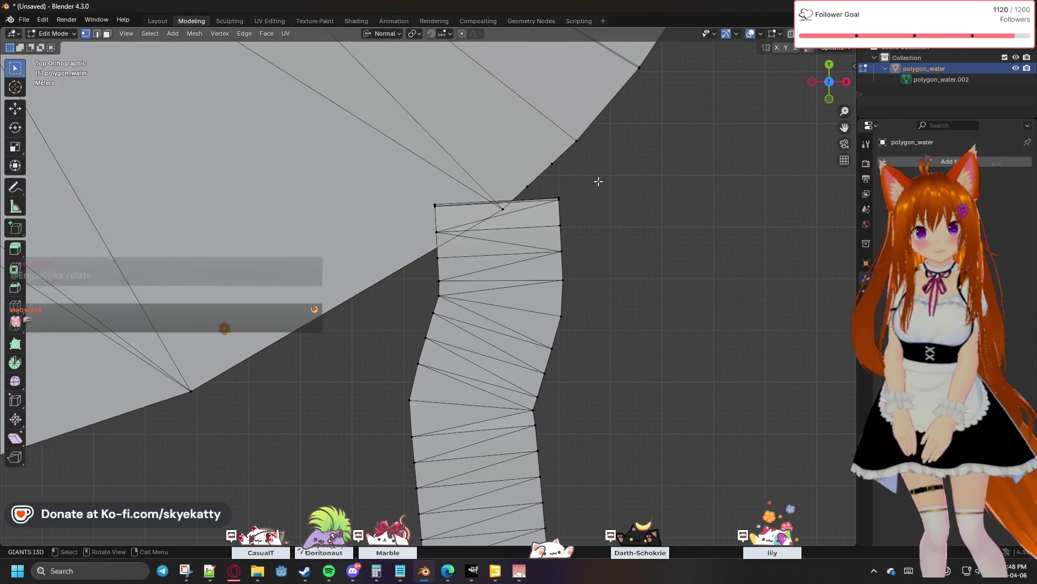
pyautogui.keyDown('shift'); pyautogui.click(559, 198); pyautogui.keyUp('shift')
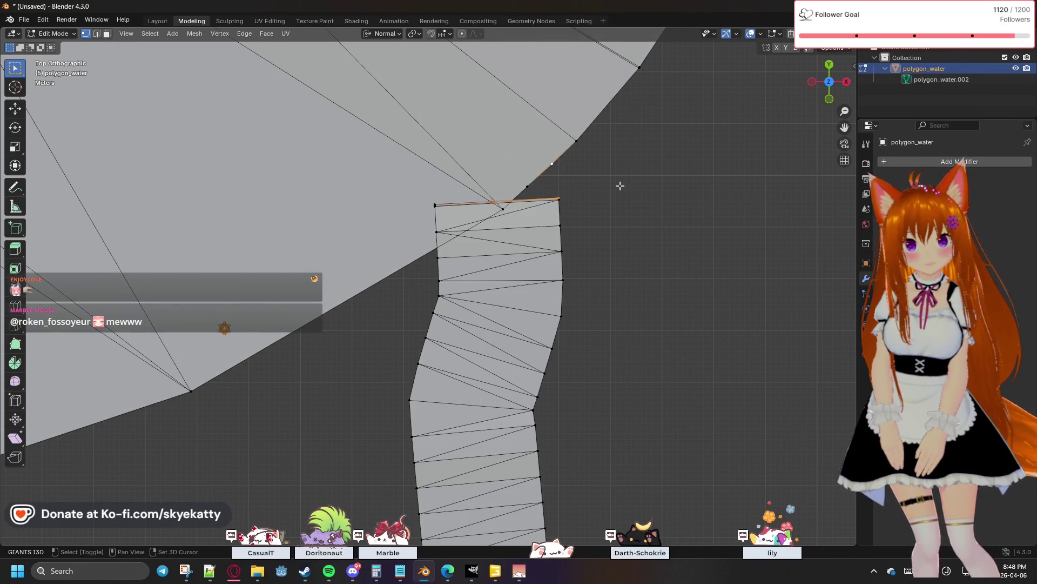
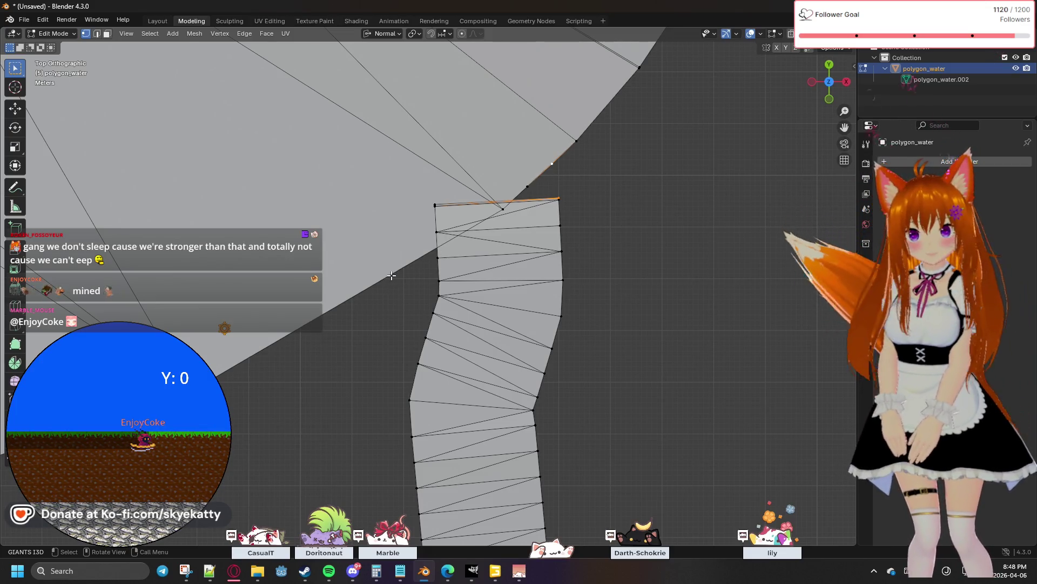
pyautogui.scroll(-3, 391, 276)
# Select the lake's lower boundary edges where they meet the top of the river strip
pyautogui.keyDown('shift'); pyautogui.moveTo(390, 272); pyautogui.dragTo(429, 253, button='middle'); pyautogui.keyUp('shift')
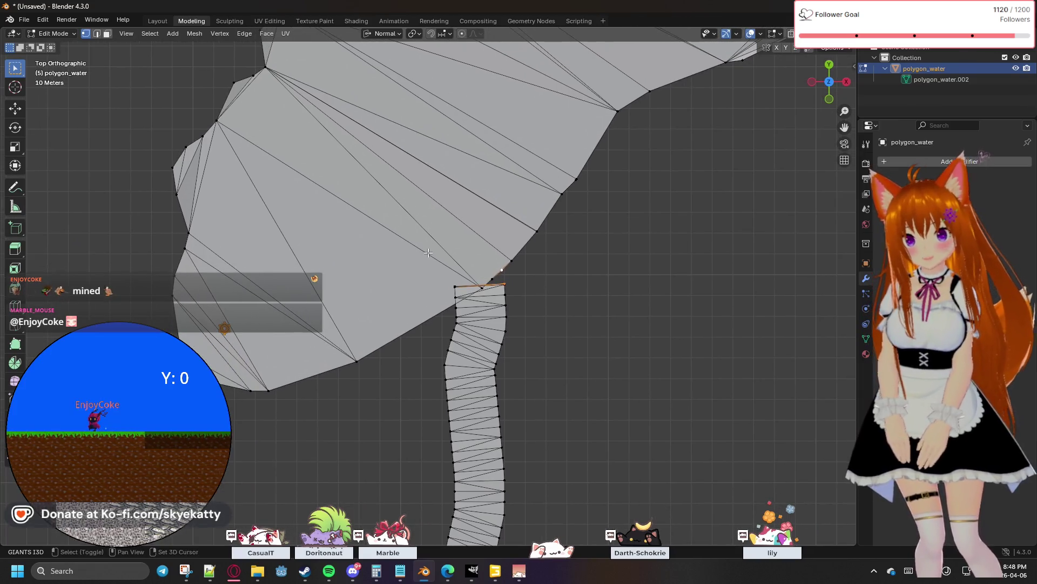
pyautogui.click(357, 362)
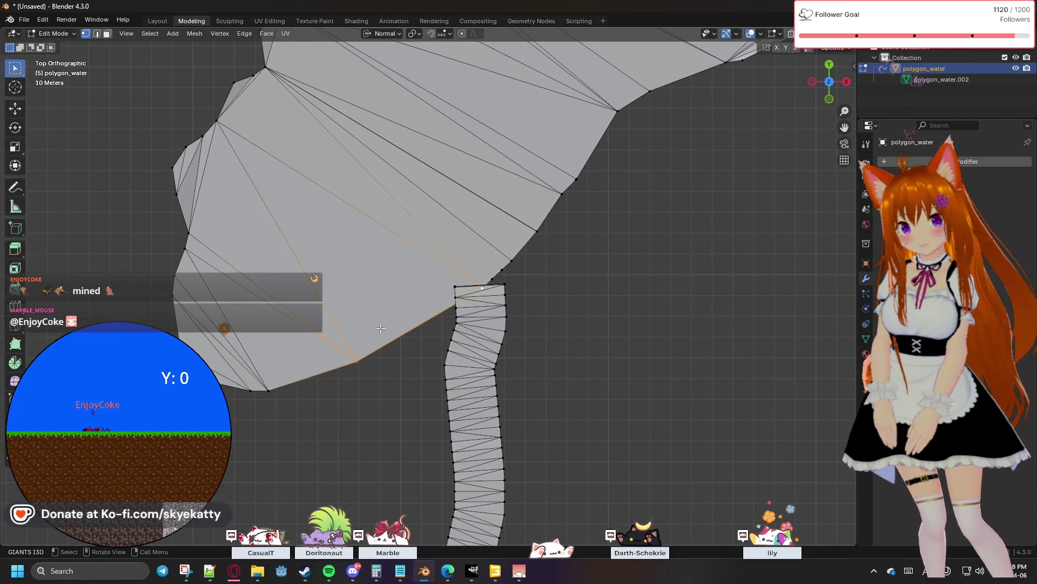
pyautogui.scroll(1, 427, 330)
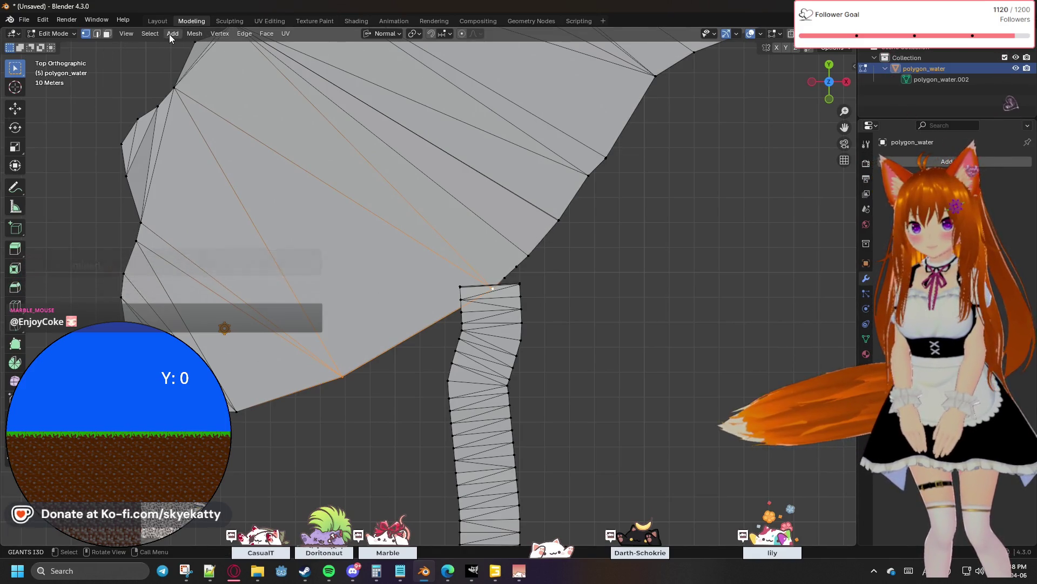
# Subdivide the selected lake boundary edges with Number of Cuts set to 3
pyautogui.click(239, 34)
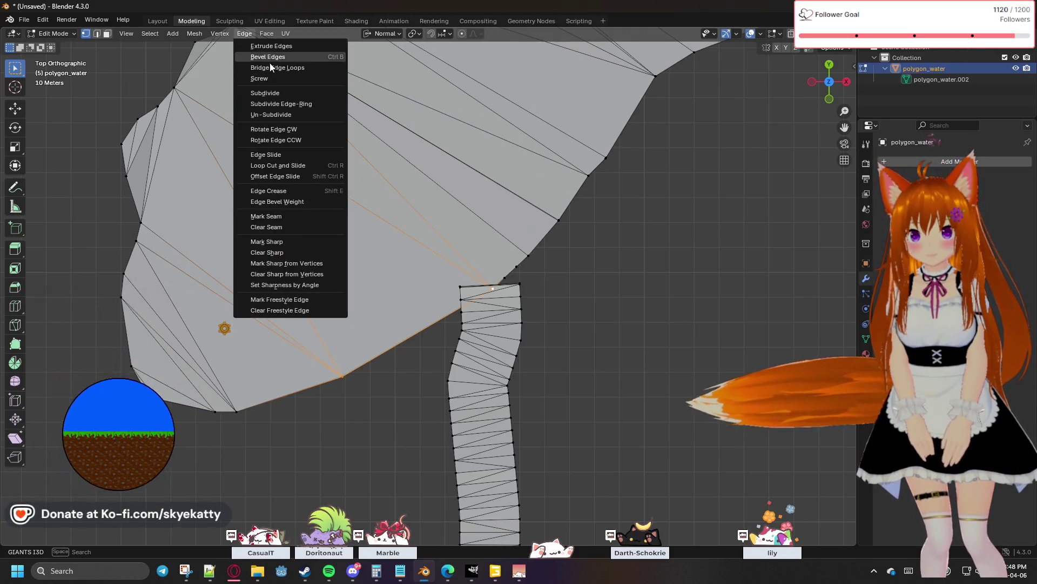
pyautogui.click(278, 97)
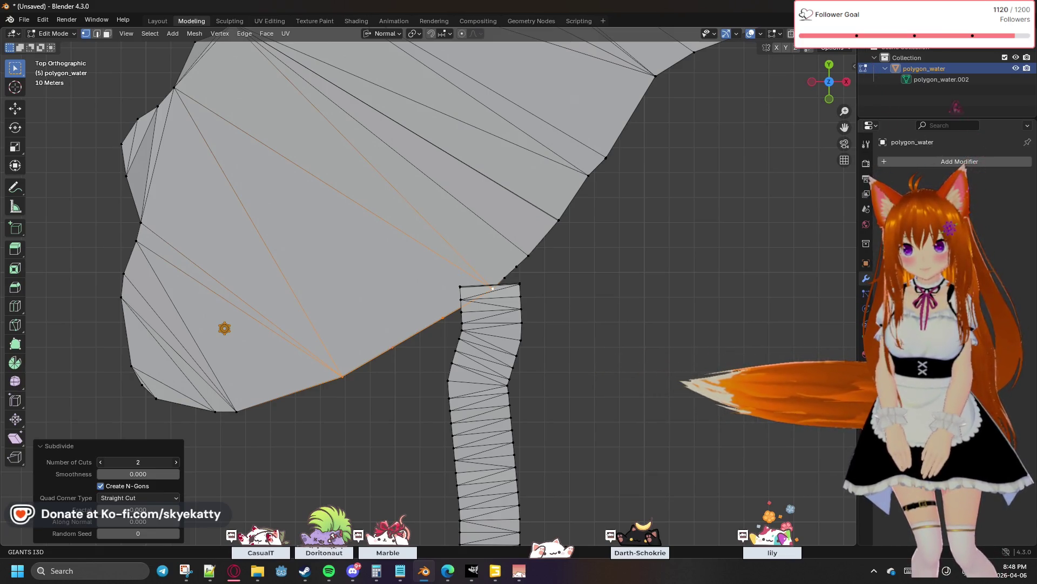
pyautogui.moveTo(138, 462); pyautogui.dragTo(150, 463)
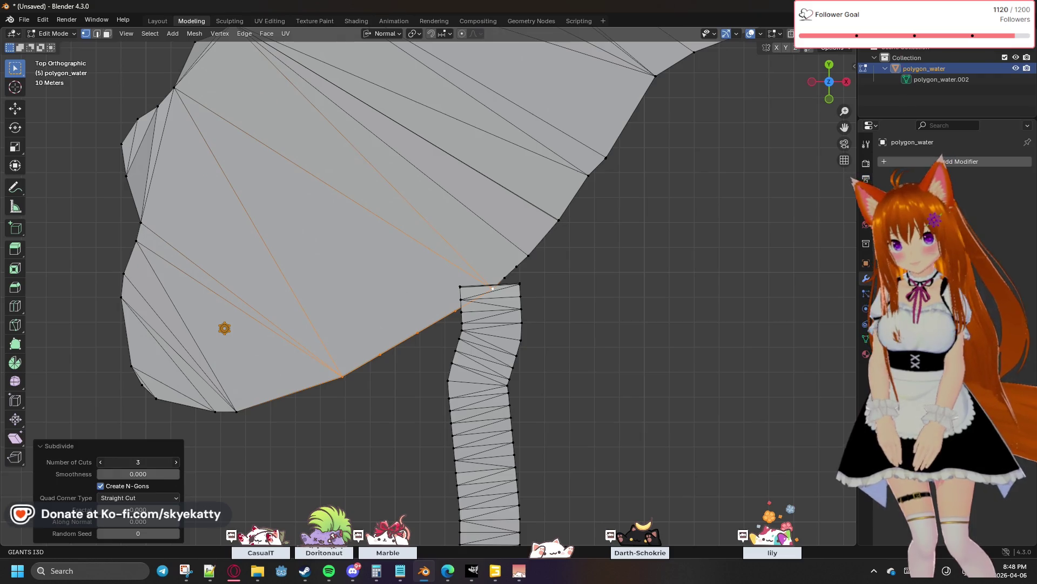
pyautogui.scroll(1, 411, 371)
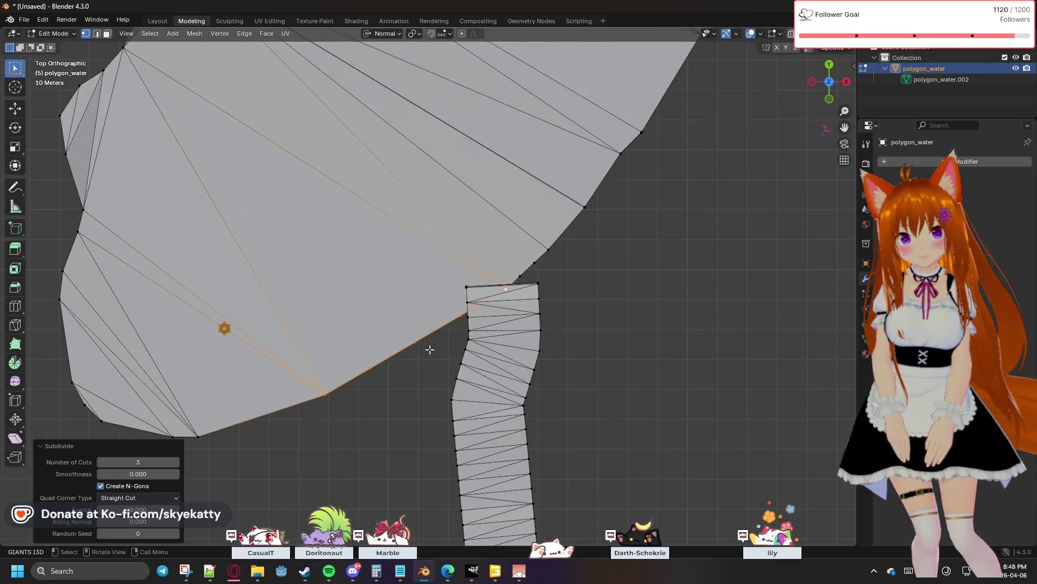
pyautogui.scroll(1, 429, 349)
pyautogui.scroll(1, 463, 341)
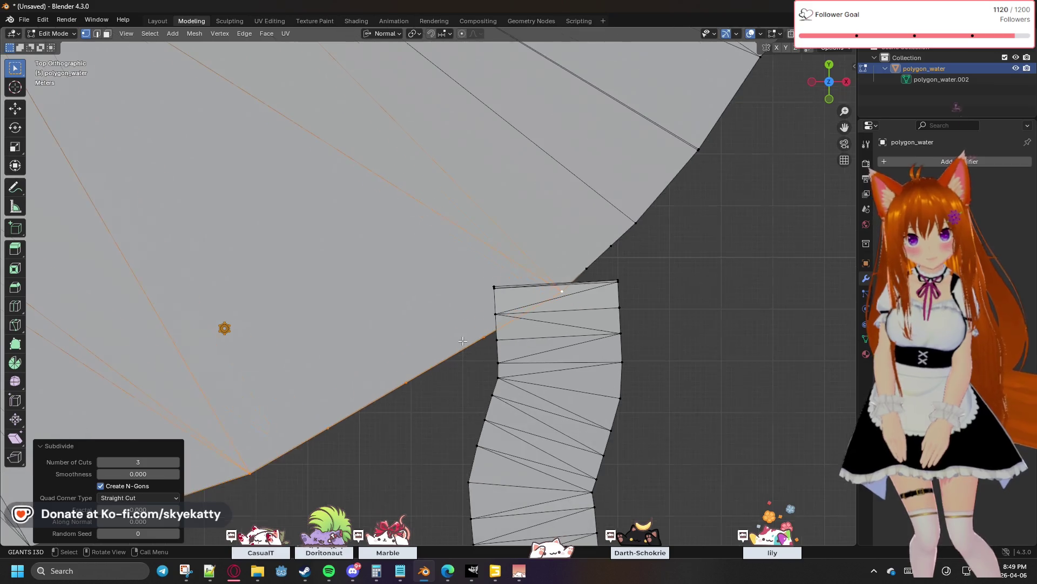
pyautogui.scroll(1, 486, 358)
pyautogui.scroll(1, 483, 364)
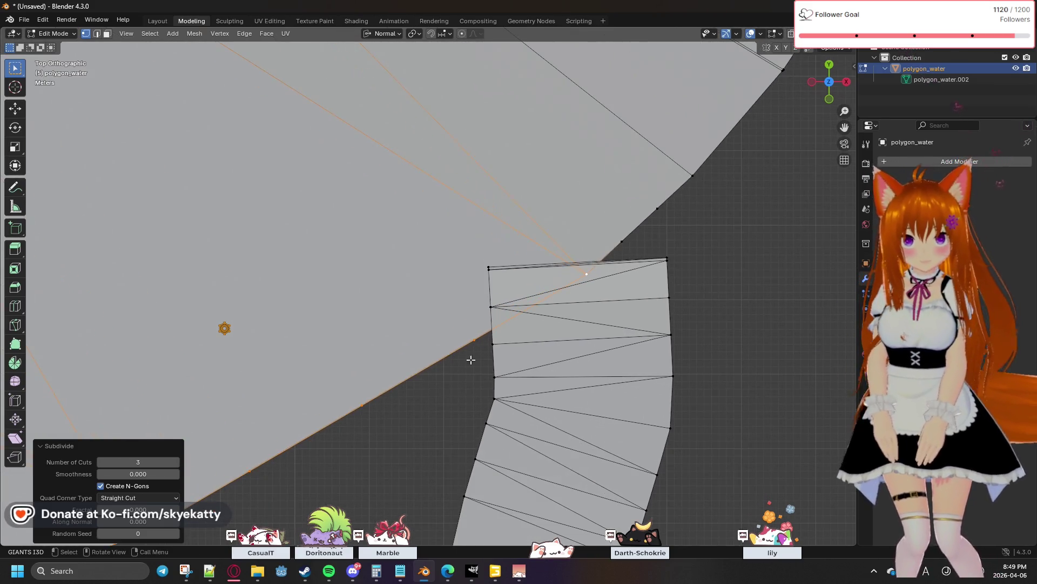
# Delete the junction vertex with its overlapping faces, then delete the long leftover edge
pyautogui.click(493, 347)
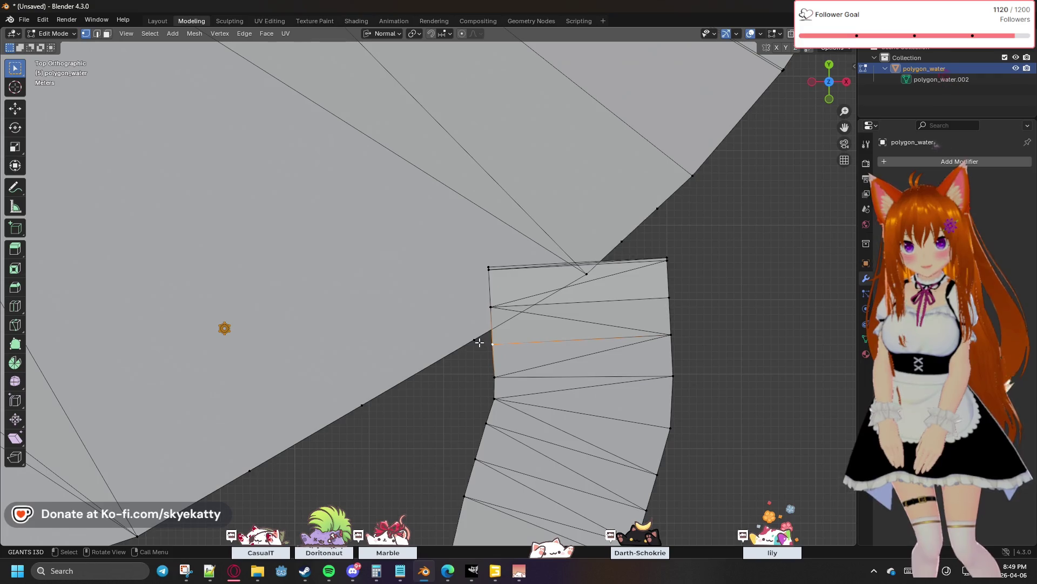
pyautogui.click(496, 306)
pyautogui.press('x')
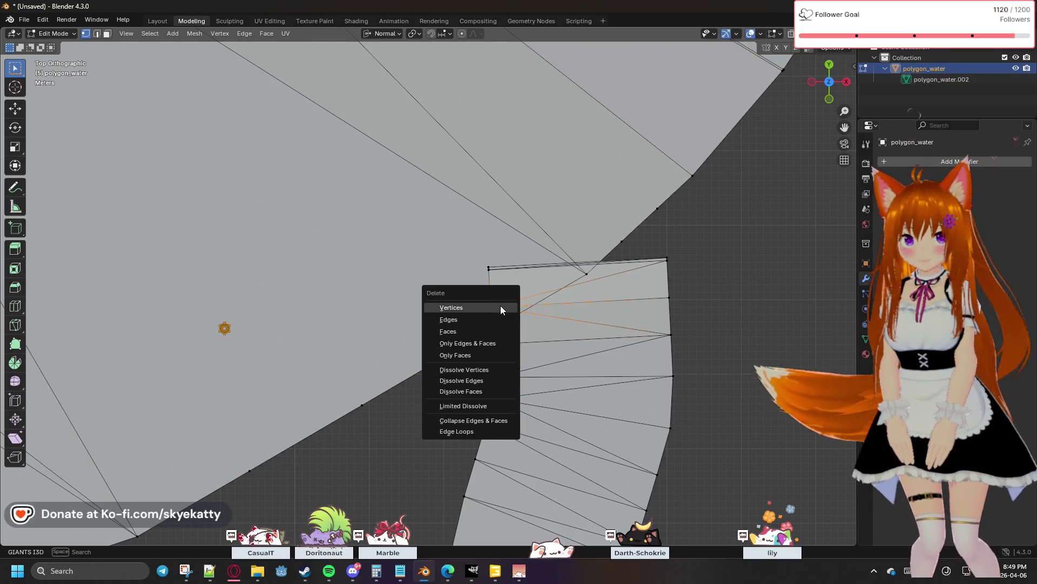
pyautogui.click(490, 306)
pyautogui.click(498, 269)
pyautogui.press('x')
pyautogui.click(498, 285)
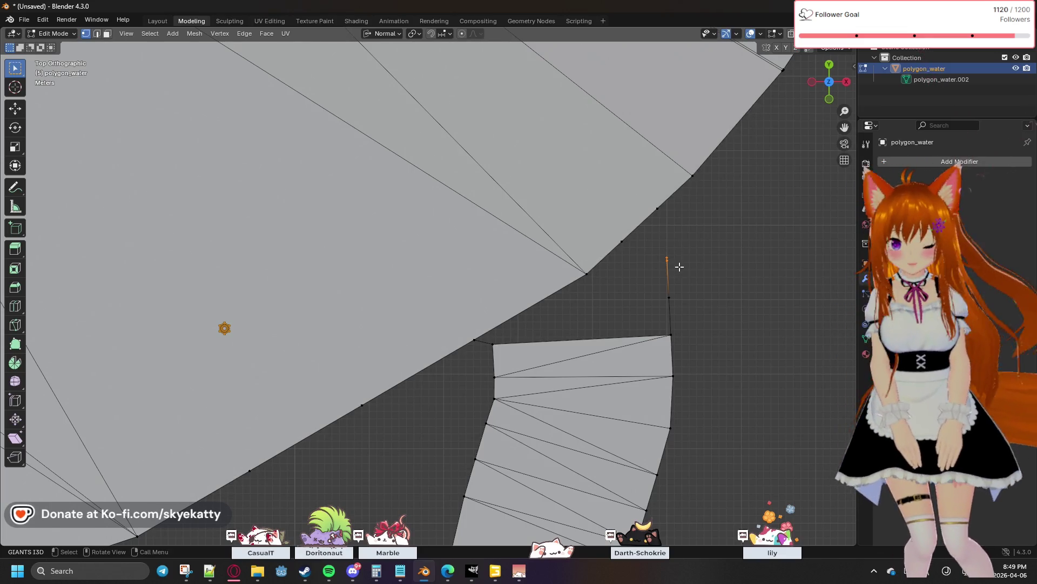
# Collapse the stray boundary vertices and select junction vertices with the strip's top corner
pyautogui.press('m')
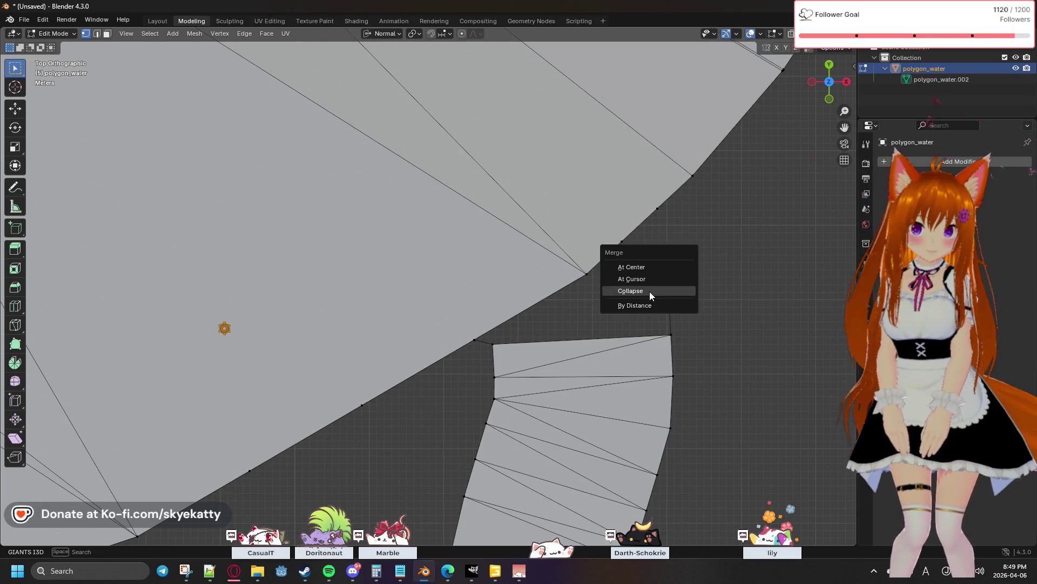
pyautogui.click(649, 268)
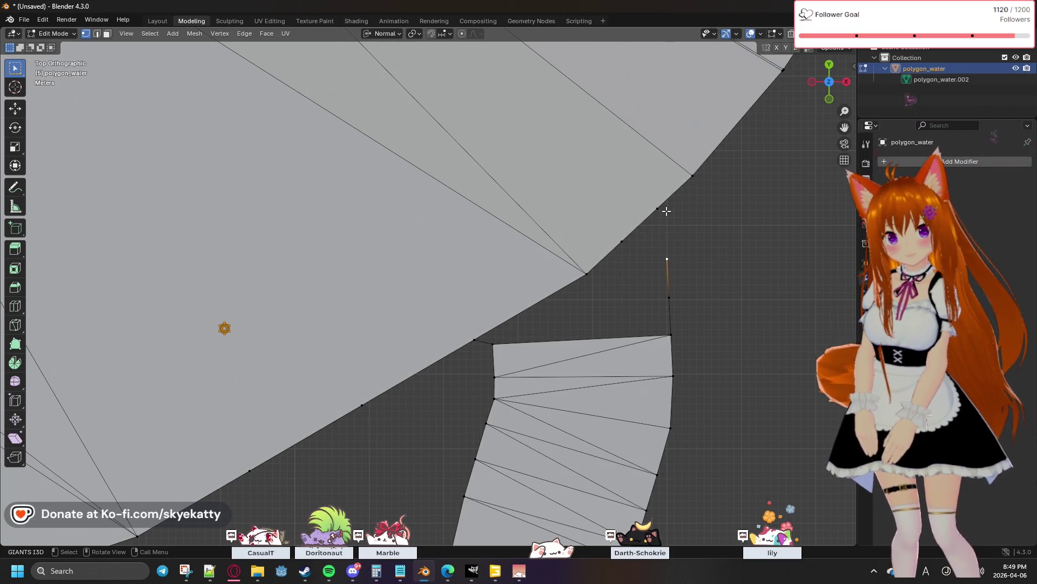
pyautogui.keyDown('shift'); pyautogui.click(691, 175); pyautogui.keyUp('shift')
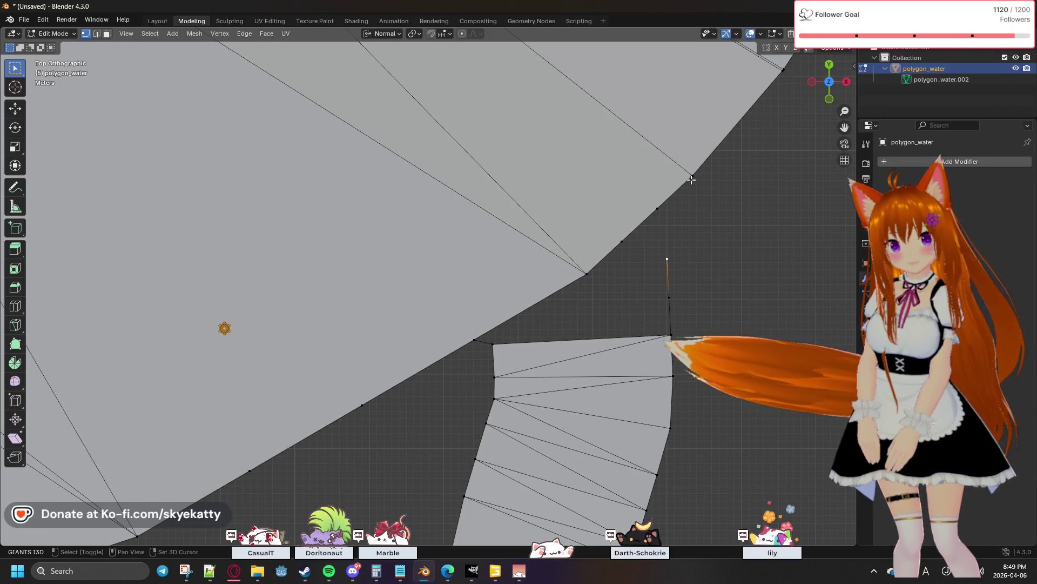
pyautogui.click(627, 258)
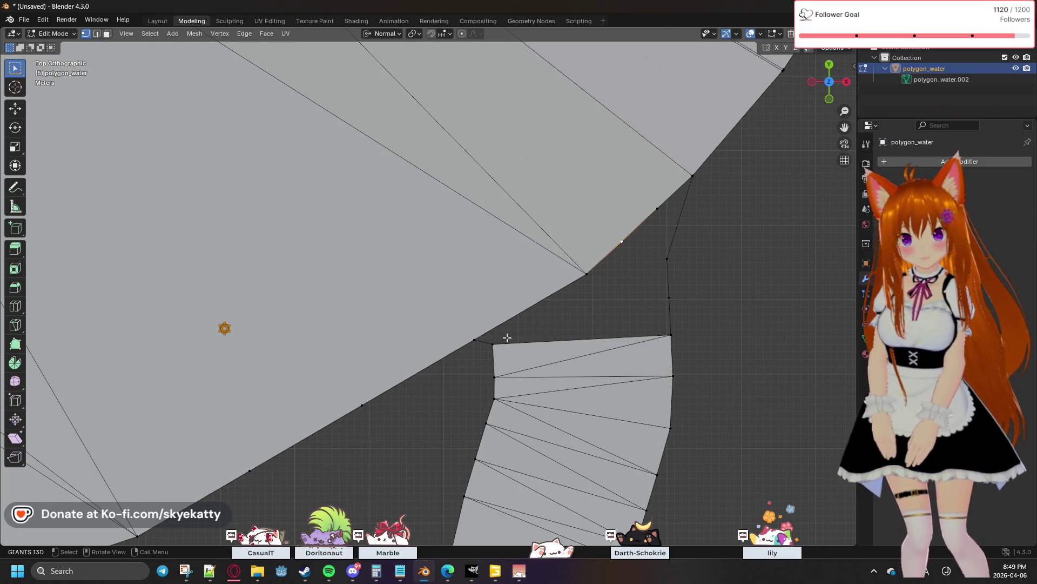
pyautogui.keyDown('shift'); pyautogui.click(588, 275); pyautogui.keyUp('shift')
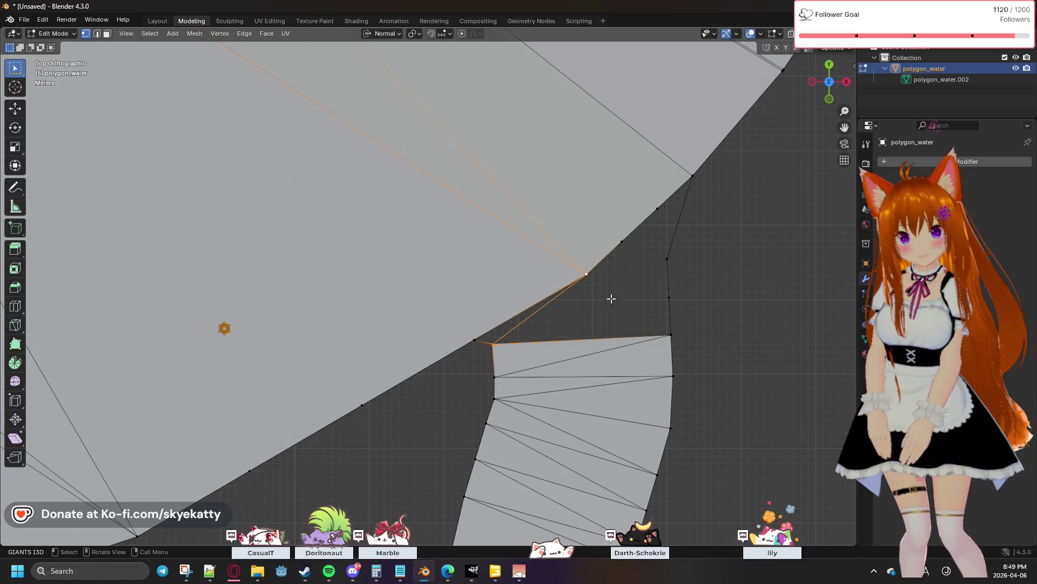
# Fill a triangle across the strip's top corners and a second face over the thin sliver gap
pyautogui.keyDown('shift'); pyautogui.click(664, 330); pyautogui.keyUp('shift')
pyautogui.press('f')
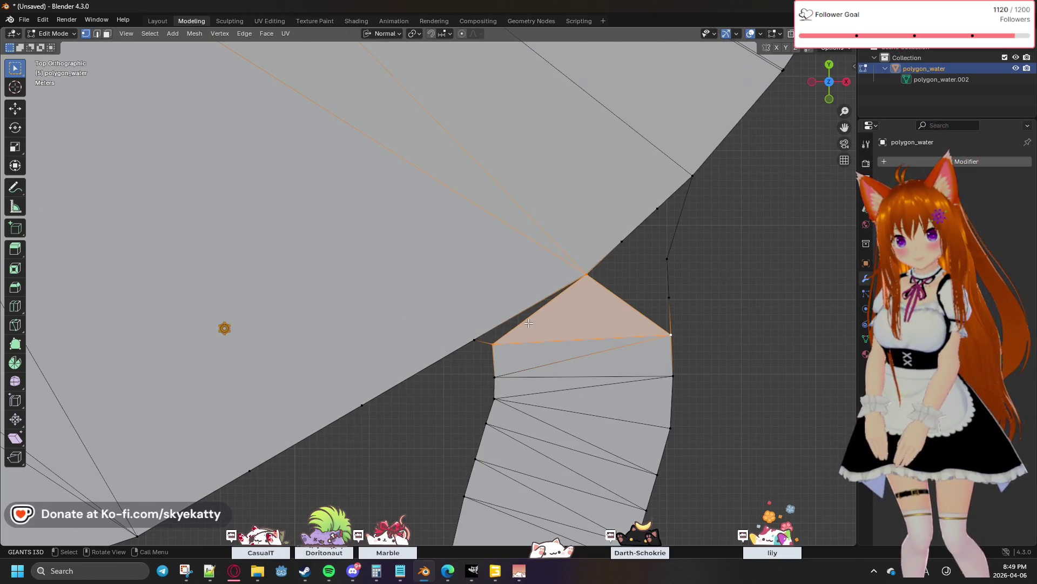
pyautogui.click(469, 336)
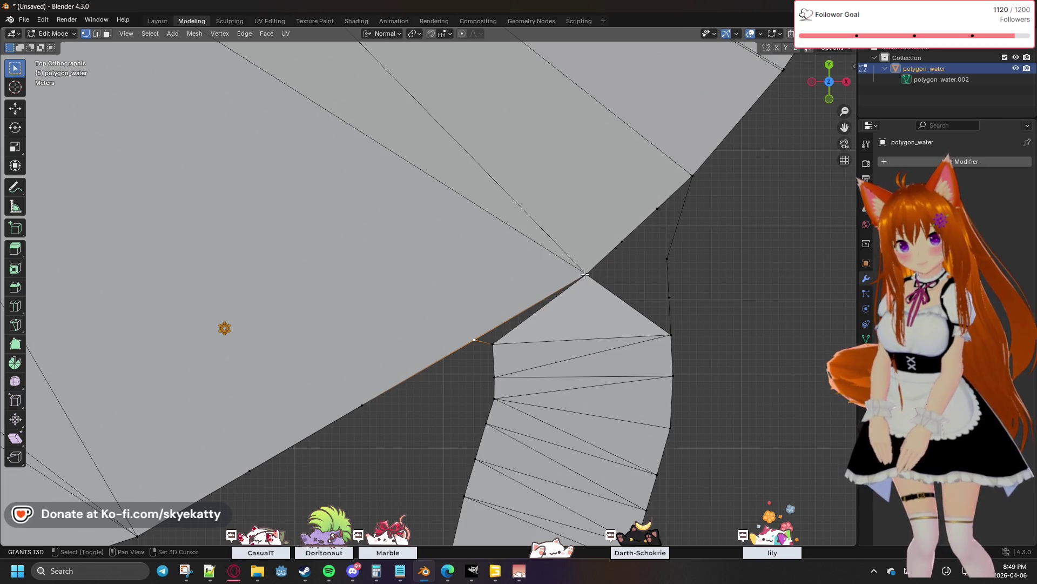
pyautogui.keyDown('shift'); pyautogui.click(493, 344); pyautogui.keyUp('shift')
pyautogui.press('f')
# Select the right-side boundary vertices around the remaining gap and fill it with a face
pyautogui.click(640, 316)
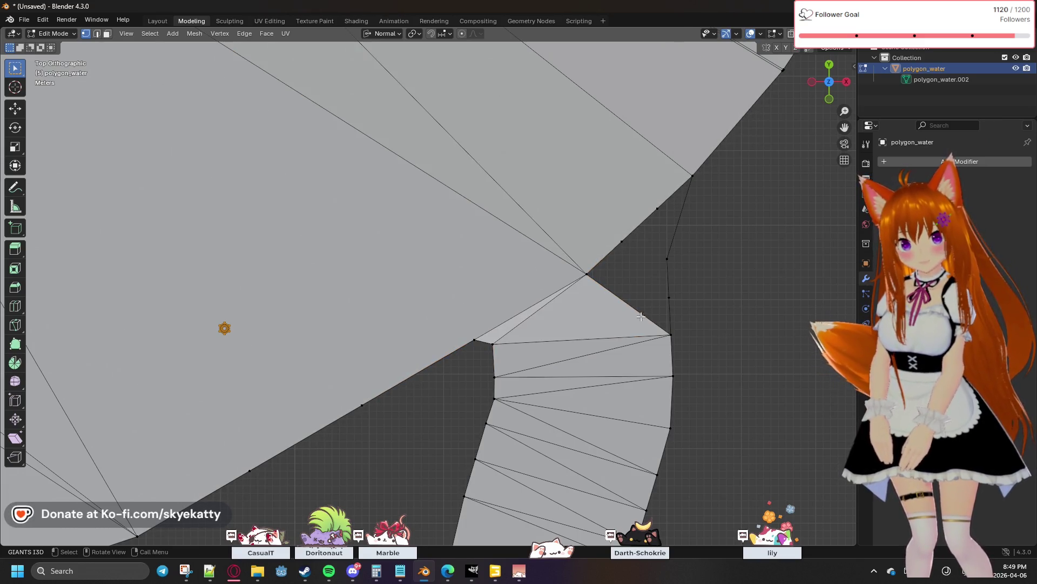
pyautogui.click(671, 334)
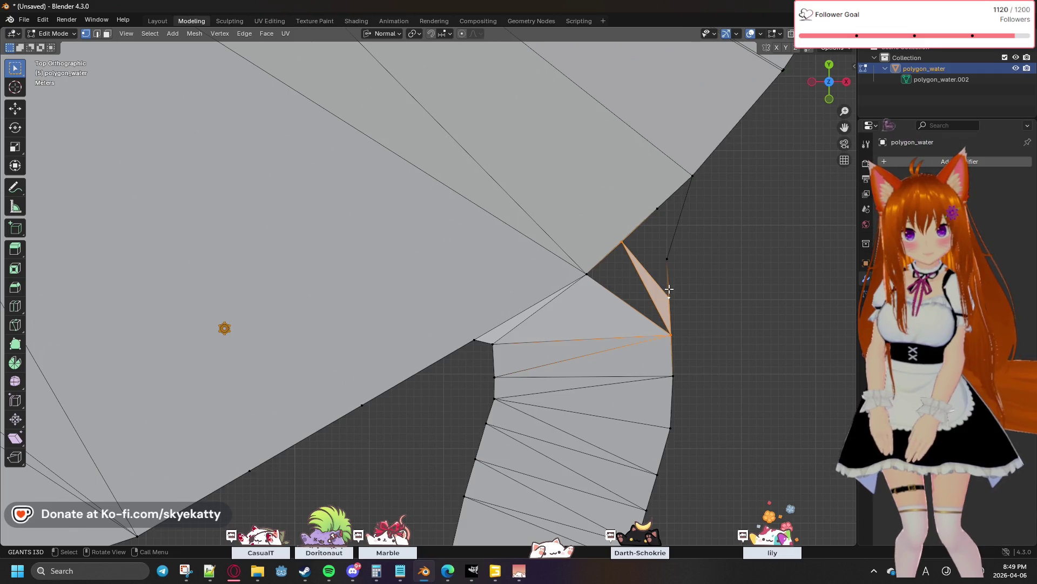
pyautogui.click(666, 258)
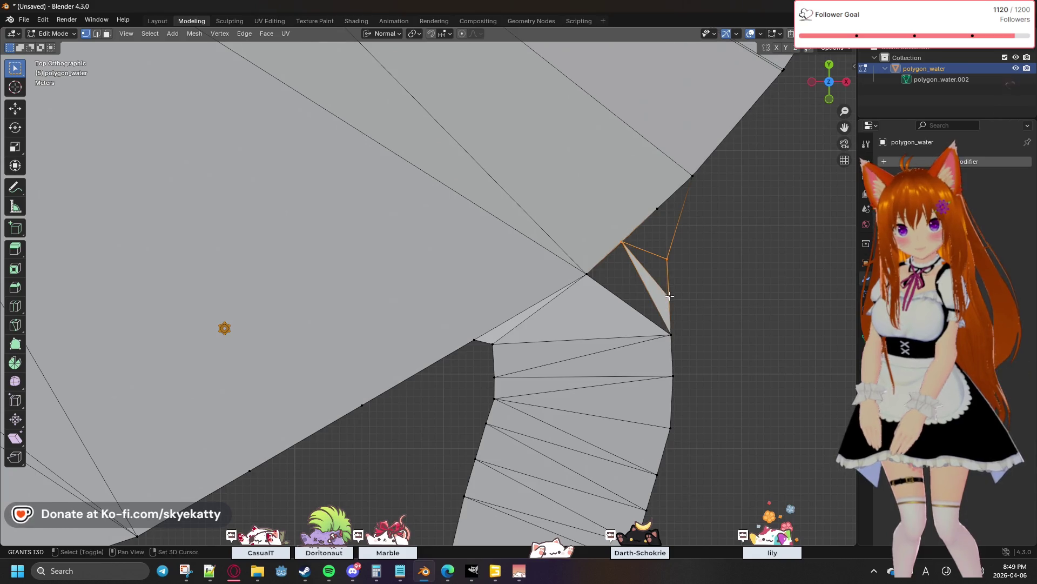
pyautogui.click(670, 332)
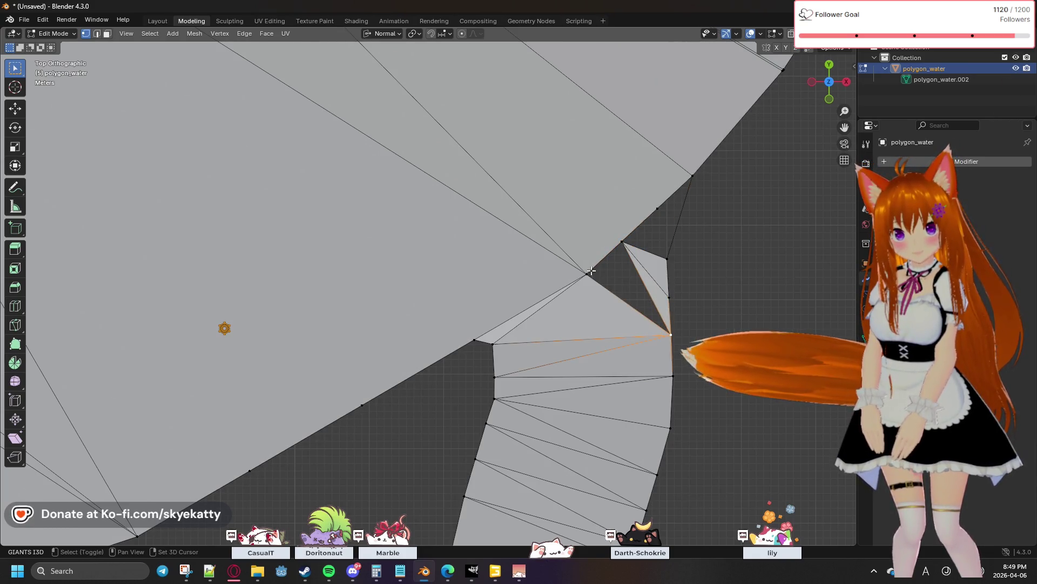
pyautogui.keyDown('shift'); pyautogui.click(591, 272); pyautogui.keyUp('shift')
pyautogui.keyDown('shift'); pyautogui.click(623, 242); pyautogui.keyUp('shift')
pyautogui.click(711, 292)
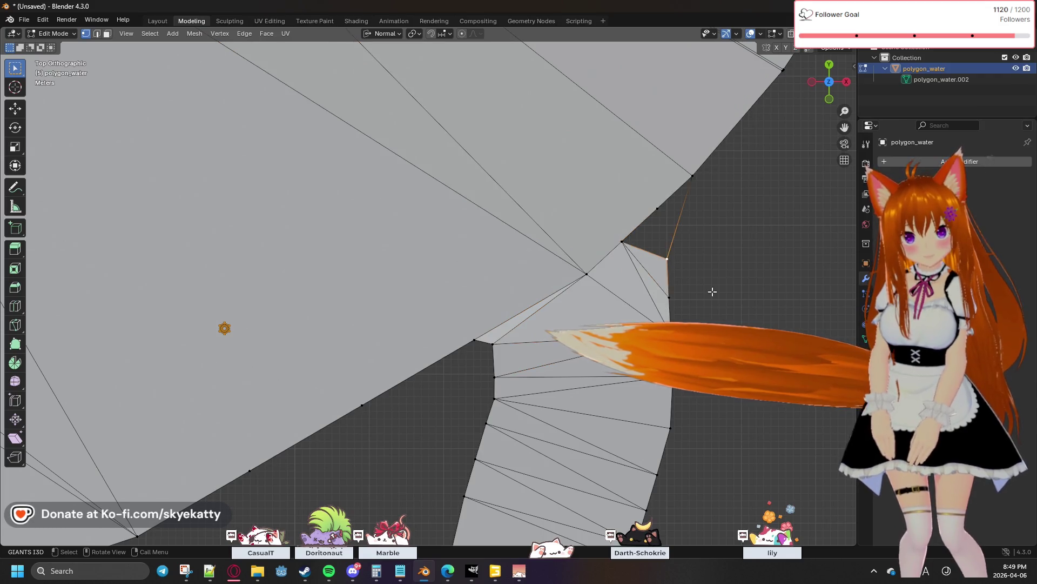
pyautogui.click(667, 257)
pyautogui.keyDown('shift'); pyautogui.click(657, 209); pyautogui.keyUp('shift')
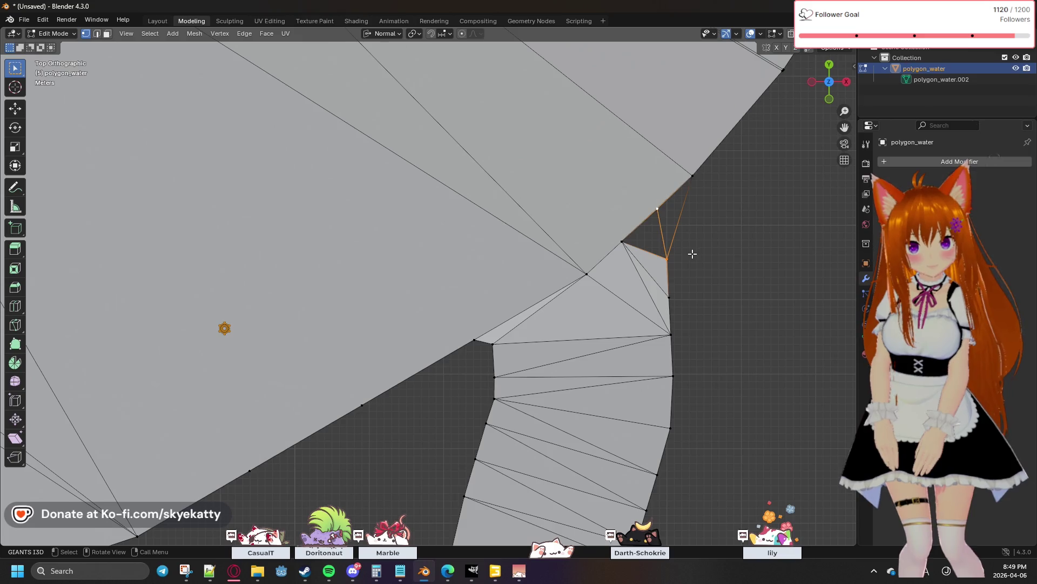
pyautogui.moveTo(610, 181); pyautogui.dragTo(739, 255)
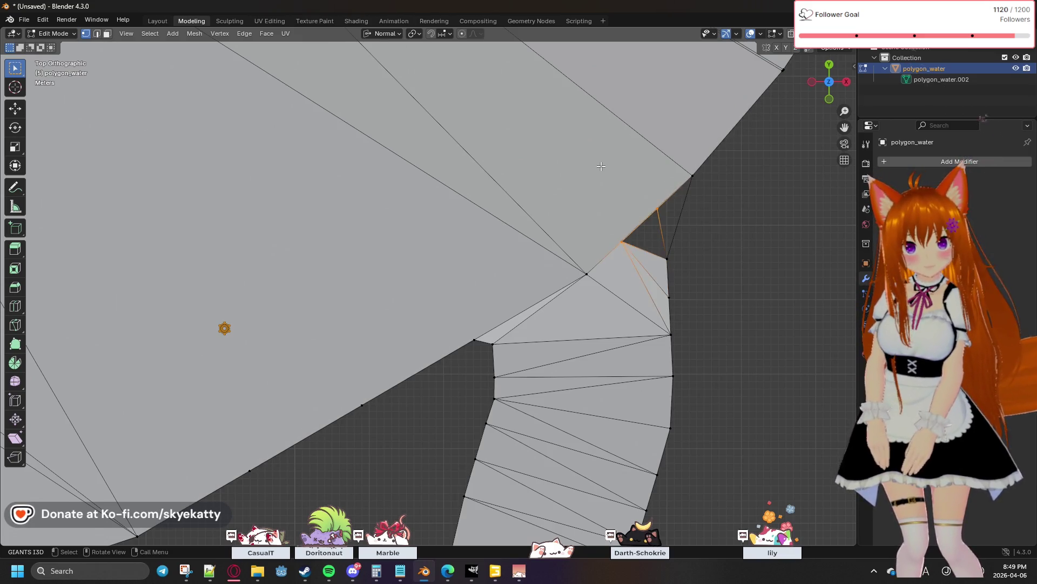
pyautogui.press('f')
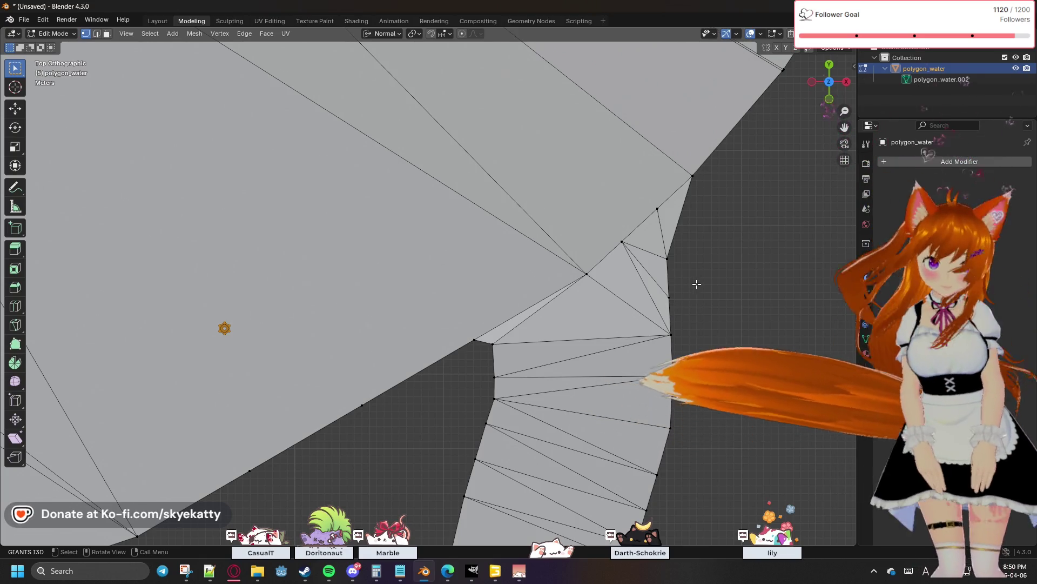
pyautogui.scroll(-3, 696, 324)
pyautogui.scroll(-1, 658, 298)
pyautogui.scroll(1, 658, 297)
pyautogui.scroll(1, 608, 294)
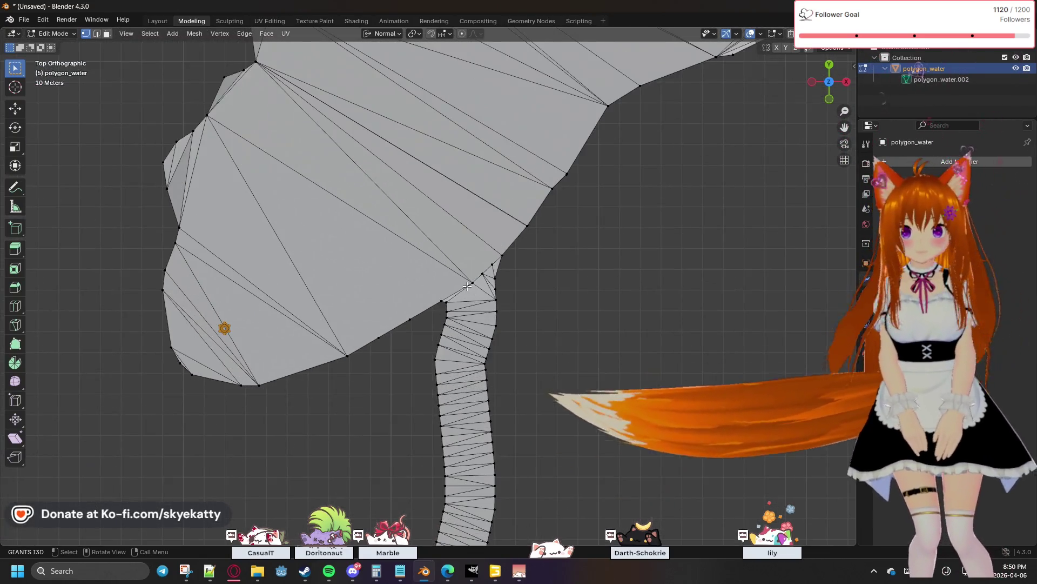
pyautogui.scroll(1, 551, 290)
pyautogui.scroll(2, 468, 285)
pyautogui.scroll(-1, 468, 286)
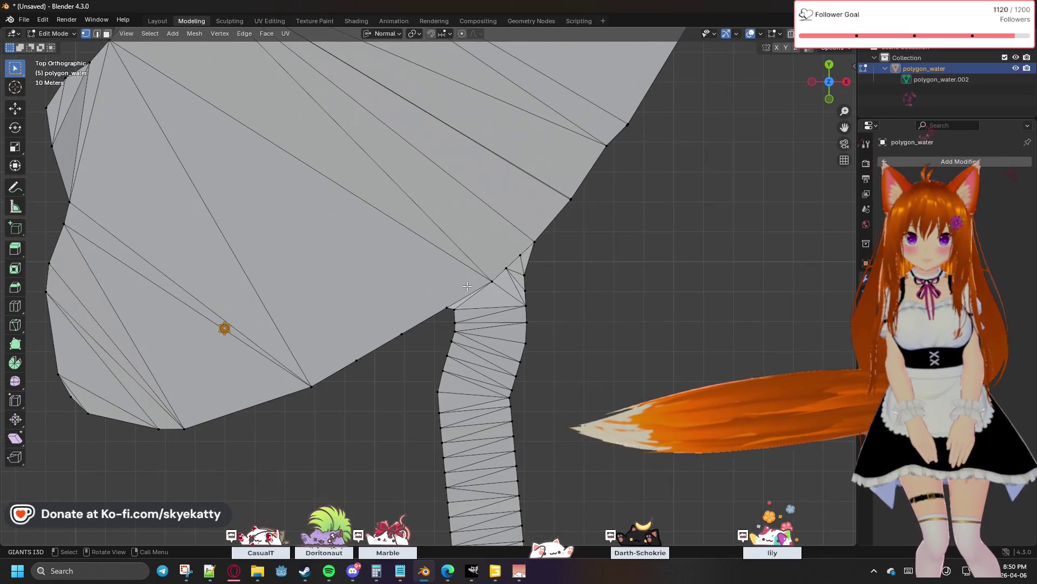
pyautogui.scroll(-1, 467, 285)
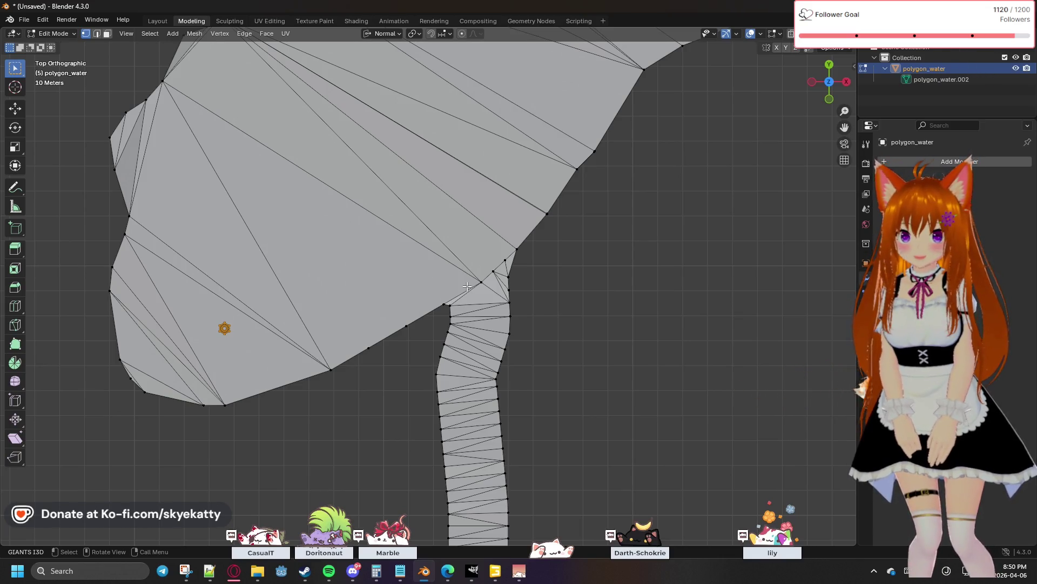
pyautogui.scroll(1, 467, 285)
# Box-select the long lake edge beside the river junction and bring up its delete options
pyautogui.moveTo(296, 345); pyautogui.dragTo(423, 380)
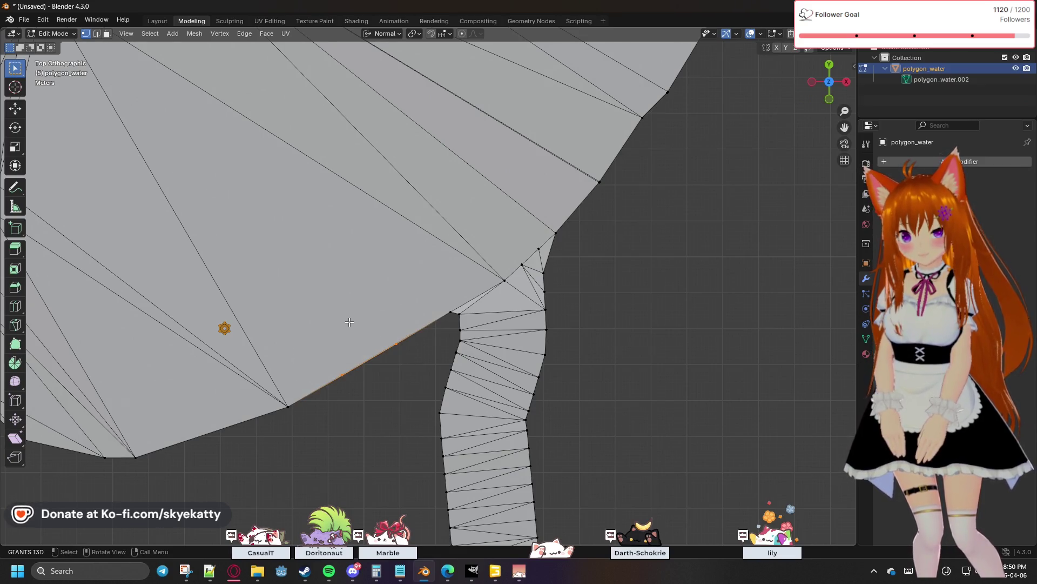
pyautogui.press('x')
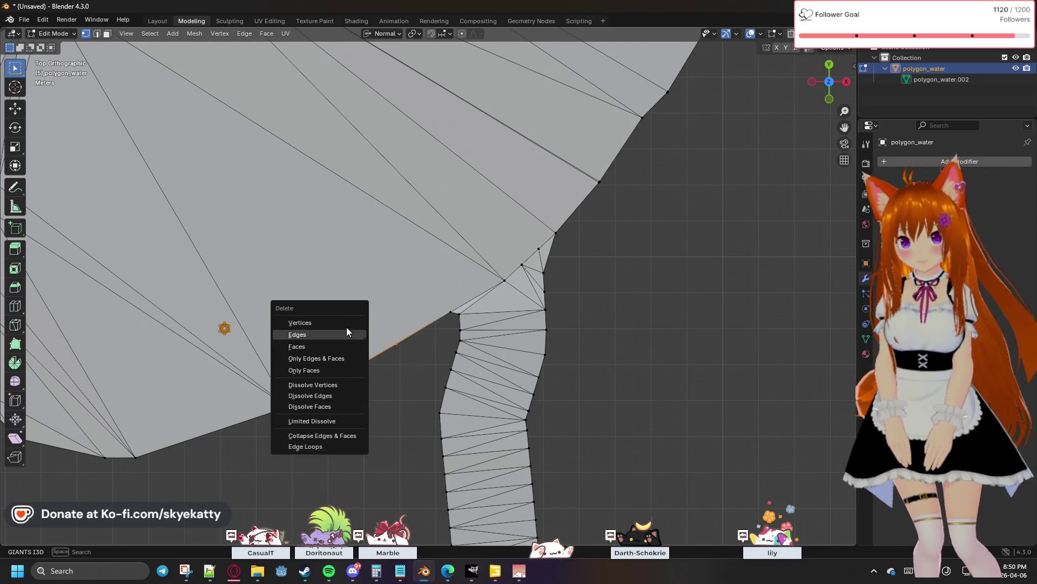
# Delete the selected edge with its old junction faces and clear the selection
pyautogui.click(343, 322)
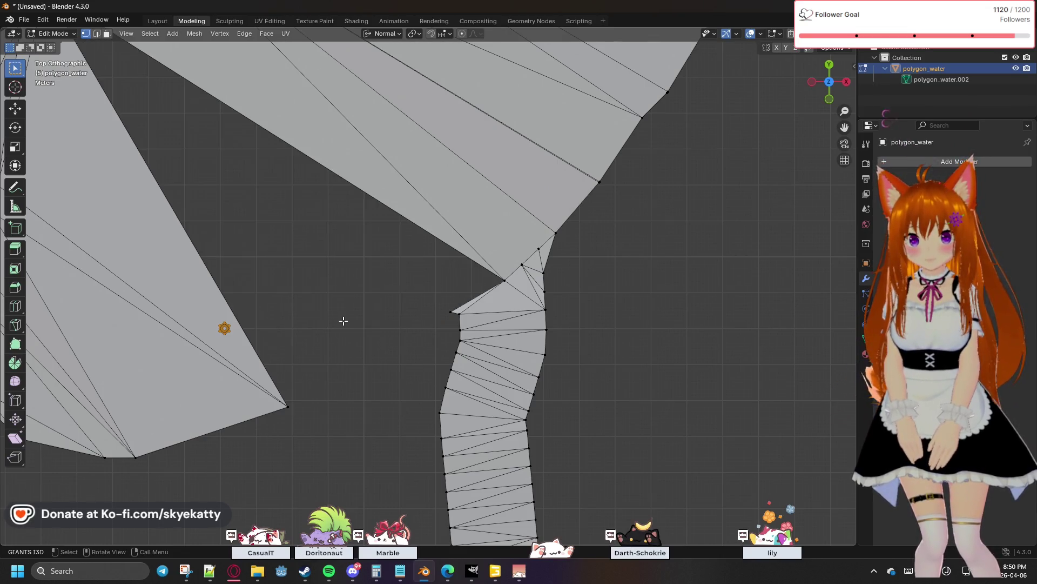
pyautogui.click(289, 405)
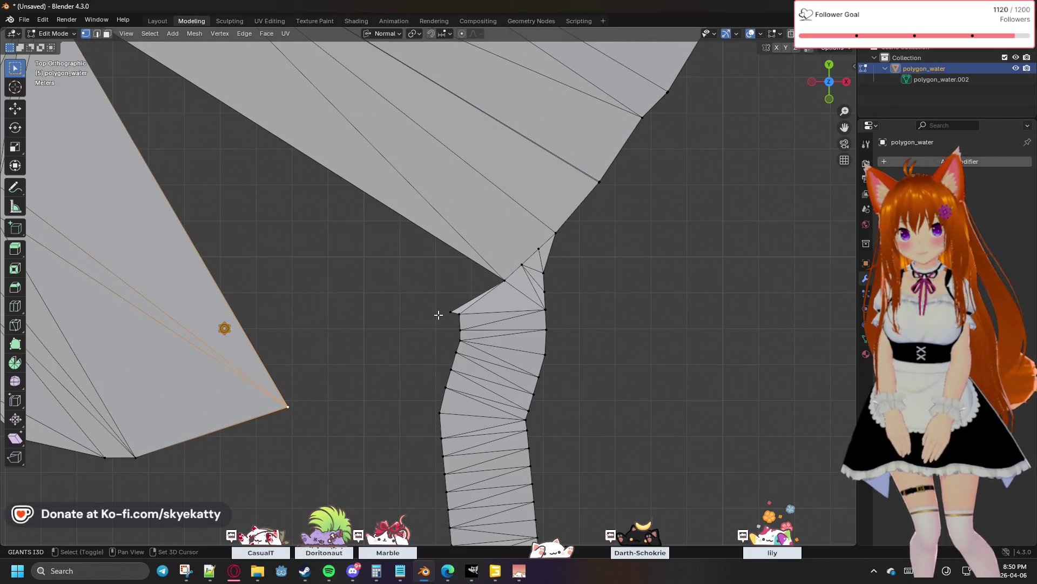
pyautogui.hotkey('alt', 'a')
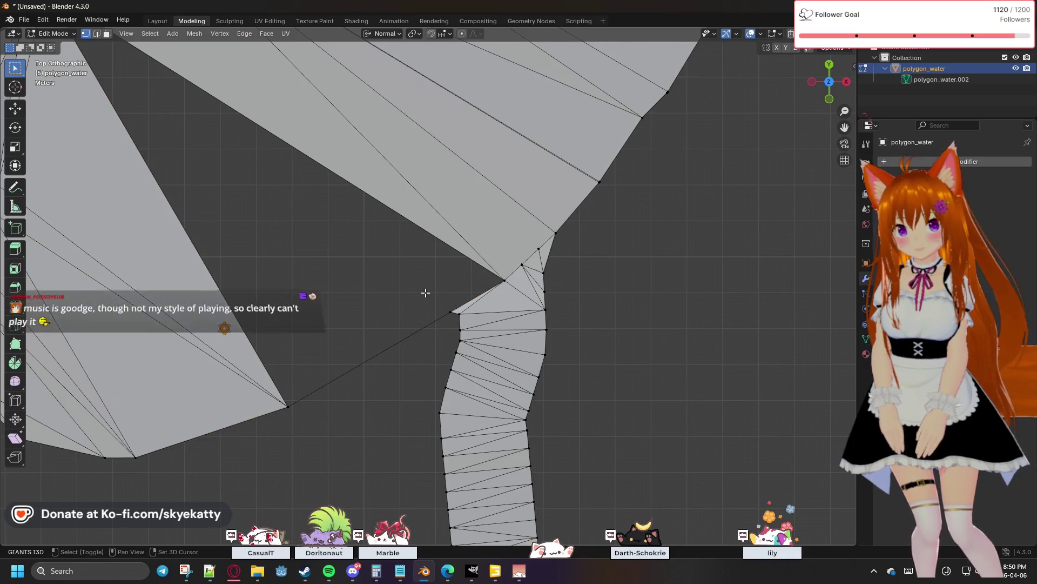
pyautogui.keyDown('shift'); pyautogui.moveTo(426, 292); pyautogui.dragTo(533, 321, button='middle'); pyautogui.keyUp('shift')
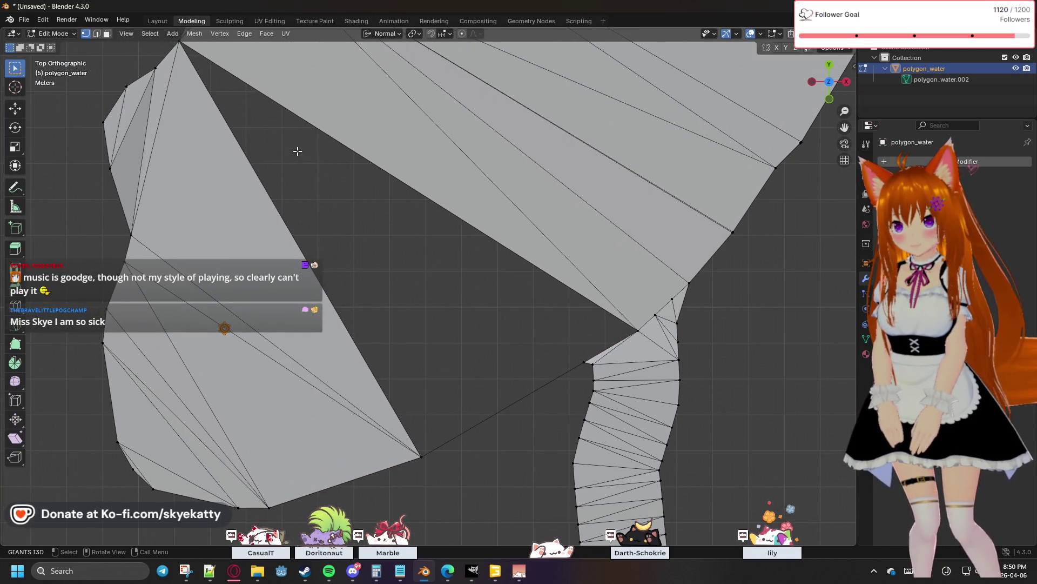
pyautogui.scroll(-1, 311, 169)
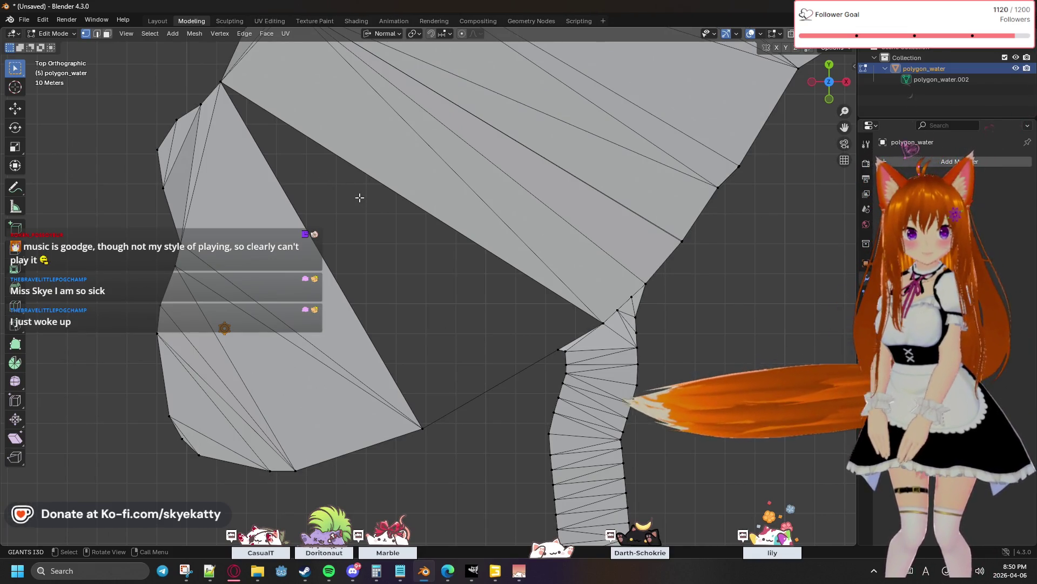
# Fill a new face between the gap's top-left corner and the river strip vertex
pyautogui.click(222, 82)
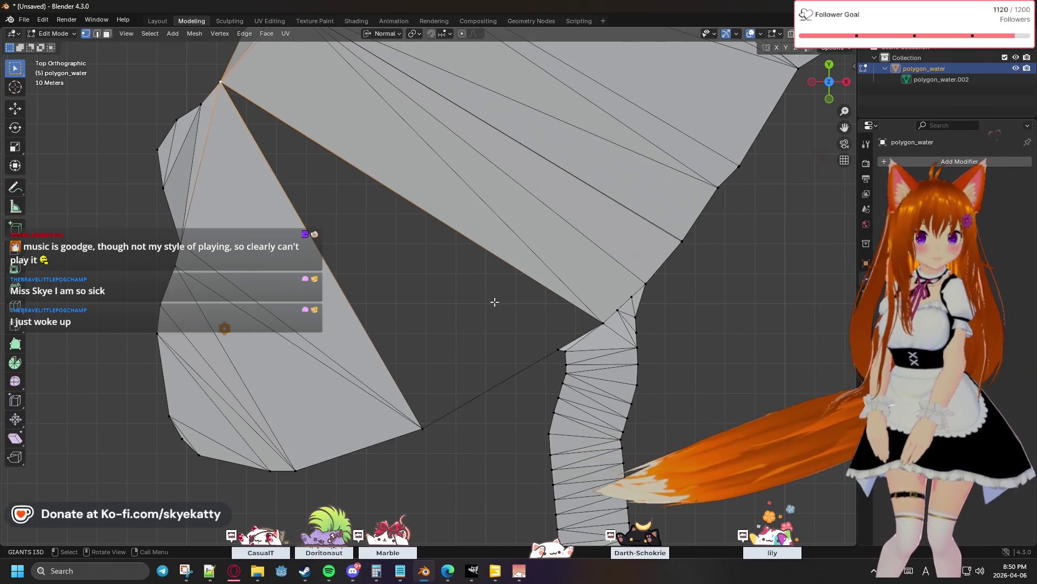
pyautogui.keyDown('shift'); pyautogui.click(559, 348); pyautogui.keyUp('shift')
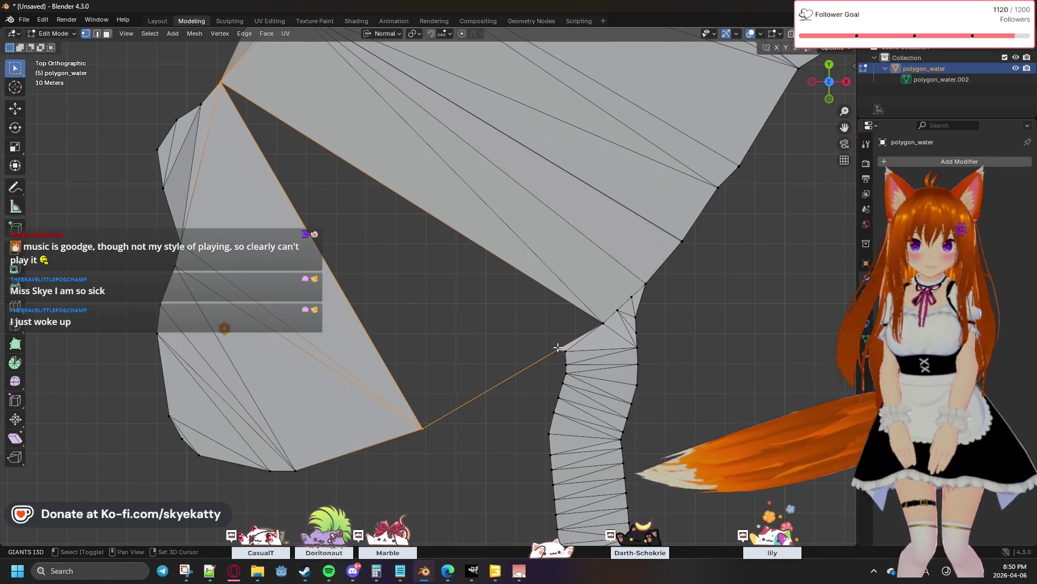
pyautogui.press('f')
pyautogui.click(559, 396)
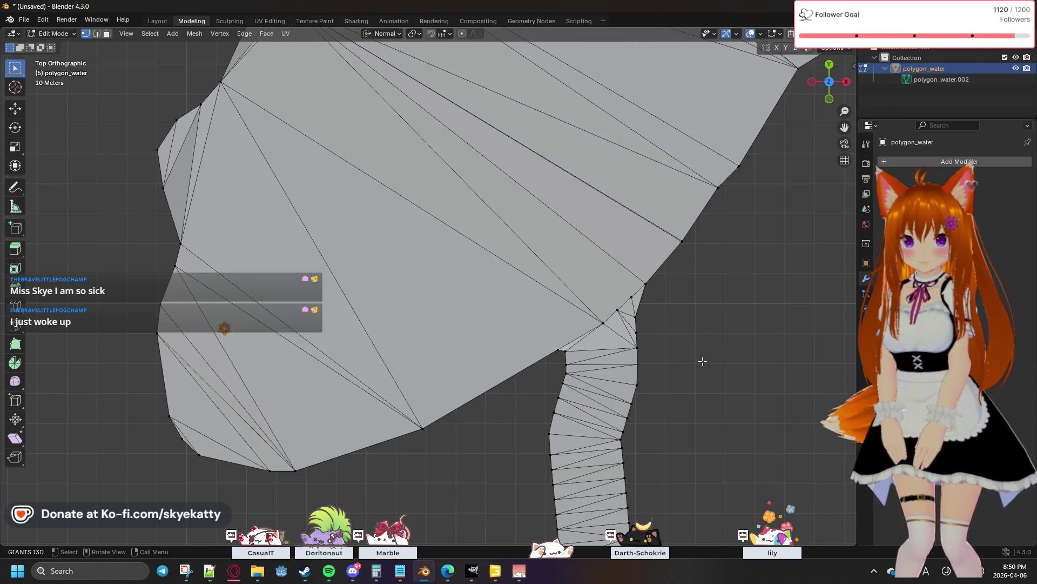
pyautogui.scroll(2, 703, 361)
pyautogui.scroll(-2, 677, 350)
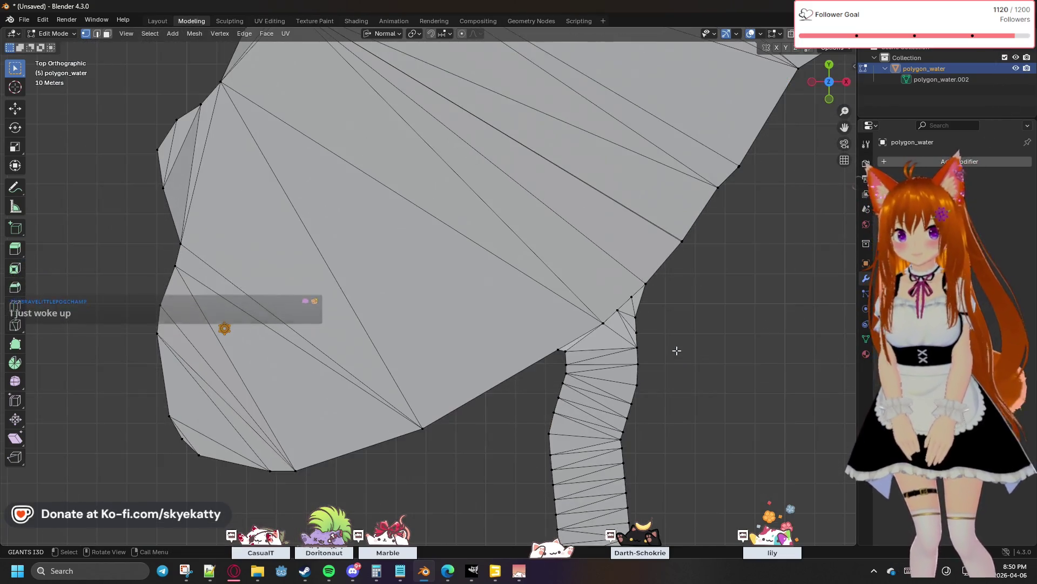
# Merge the doubled boundary vertices At Center, after undoing a mistaken At Cursor merge
pyautogui.keyDown('ctrl'); pyautogui.moveTo(649, 344); pyautogui.dragTo(714, 326, button='middle'); pyautogui.keyUp('ctrl')
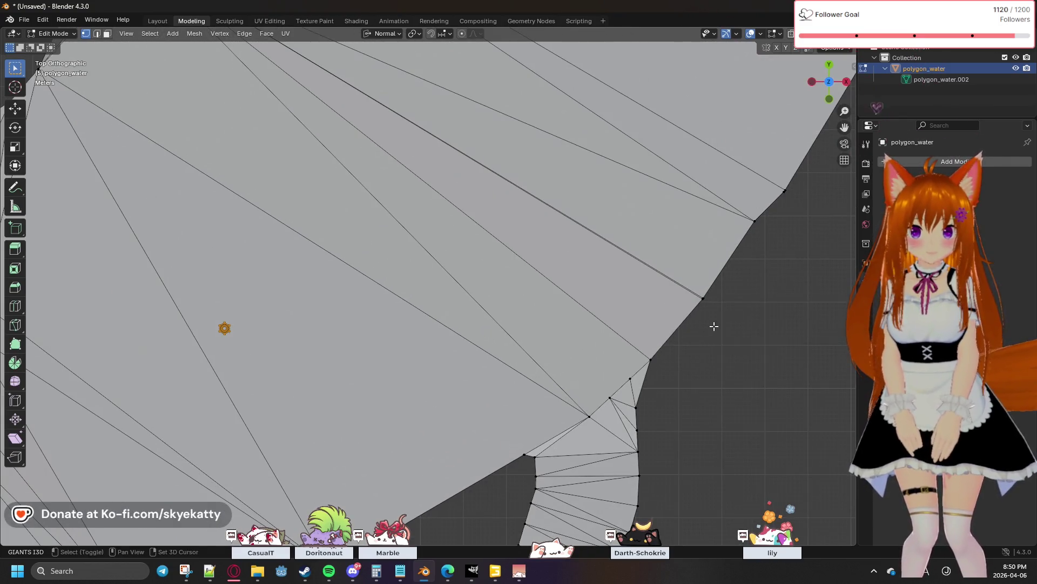
pyautogui.scroll(2, 714, 327)
pyautogui.scroll(-2, 568, 378)
pyautogui.scroll(3, 663, 385)
pyautogui.moveTo(663, 384)
pyautogui.keyDown('shift'); pyautogui.mouseDown(button='middle')
pyautogui.moveTo(630, 216)
pyautogui.moveTo(613, 271)
pyautogui.mouseUp(button='middle'); pyautogui.keyUp('shift')
pyautogui.scroll(-1, 651, 251)
pyautogui.scroll(1, 644, 232)
pyautogui.moveTo(597, 273); pyautogui.dragTo(525, 222)
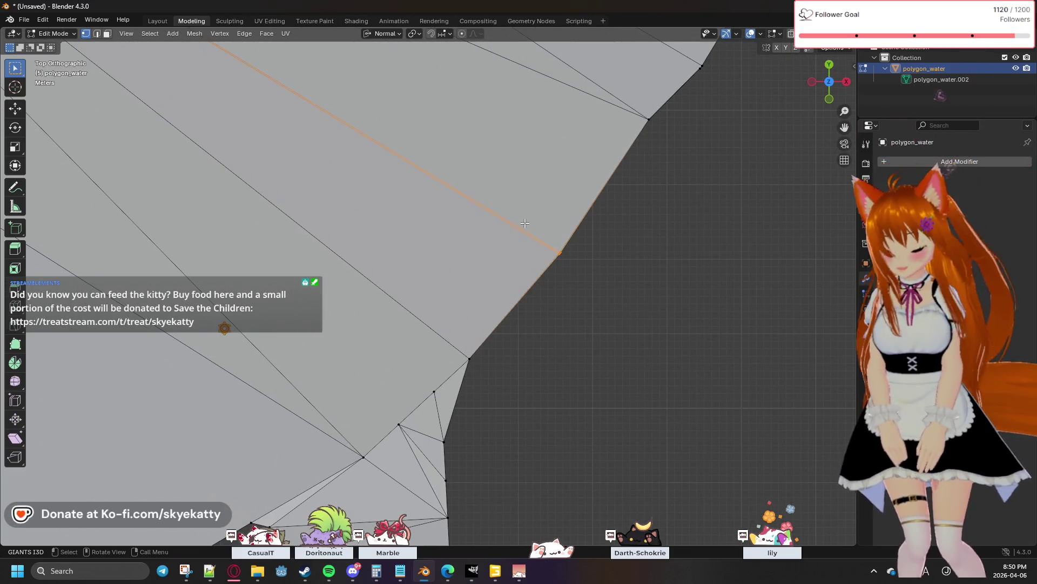
pyautogui.press('m')
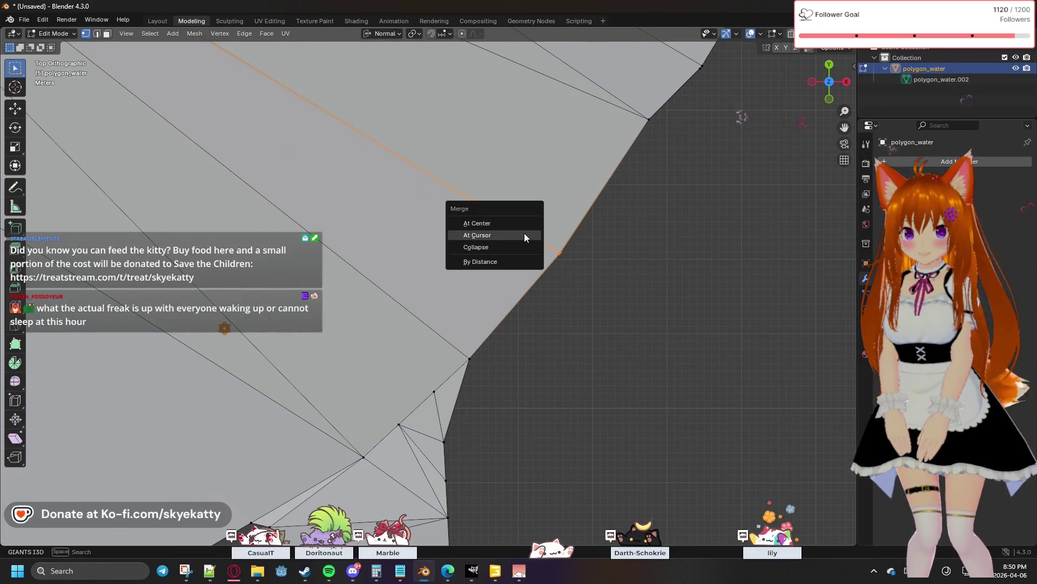
pyautogui.click(525, 235)
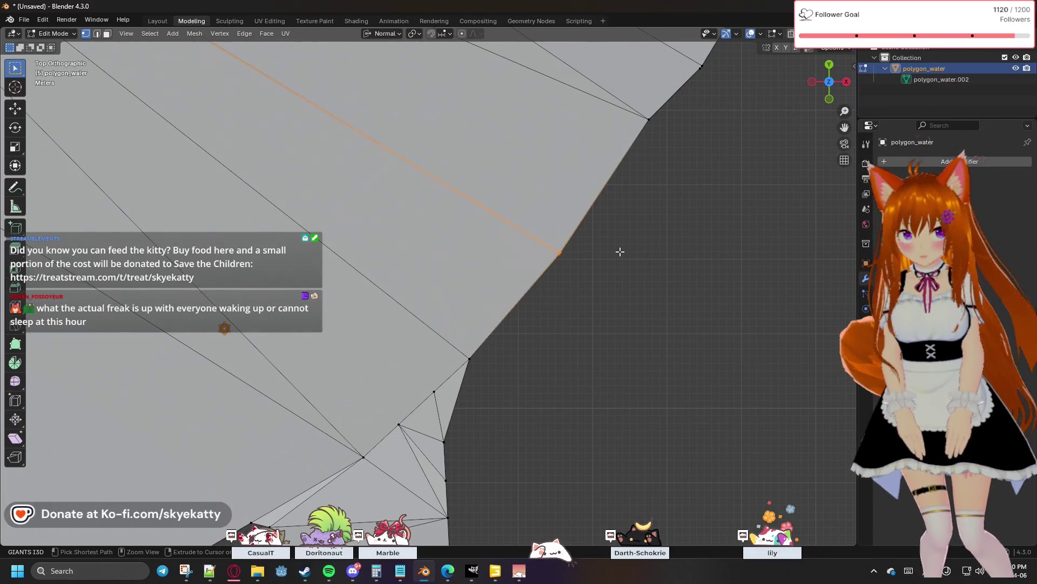
pyautogui.hotkey('ctrl', 'z')
pyautogui.press('m')
pyautogui.click(539, 224)
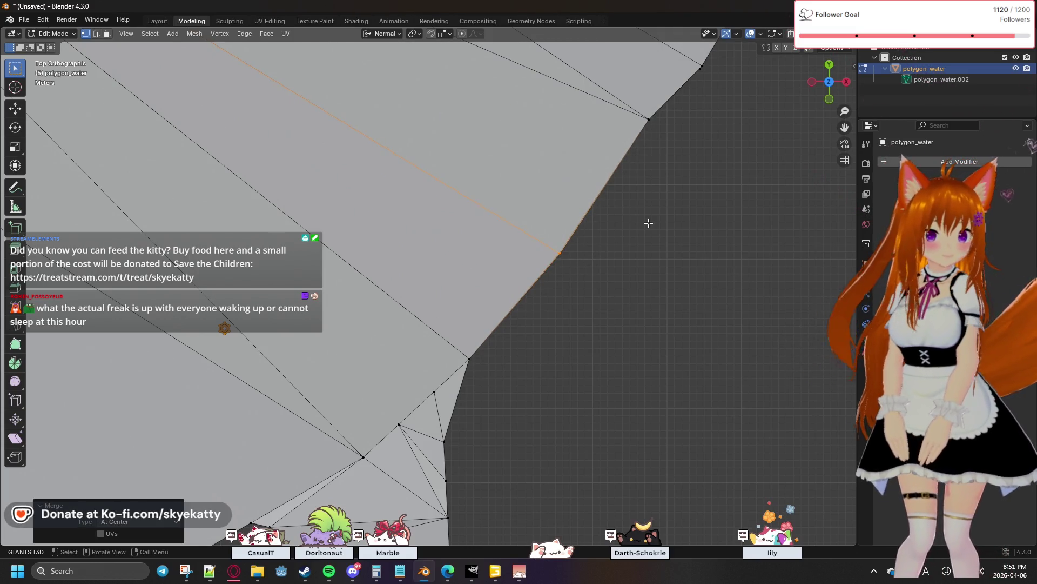
pyautogui.press('shift')
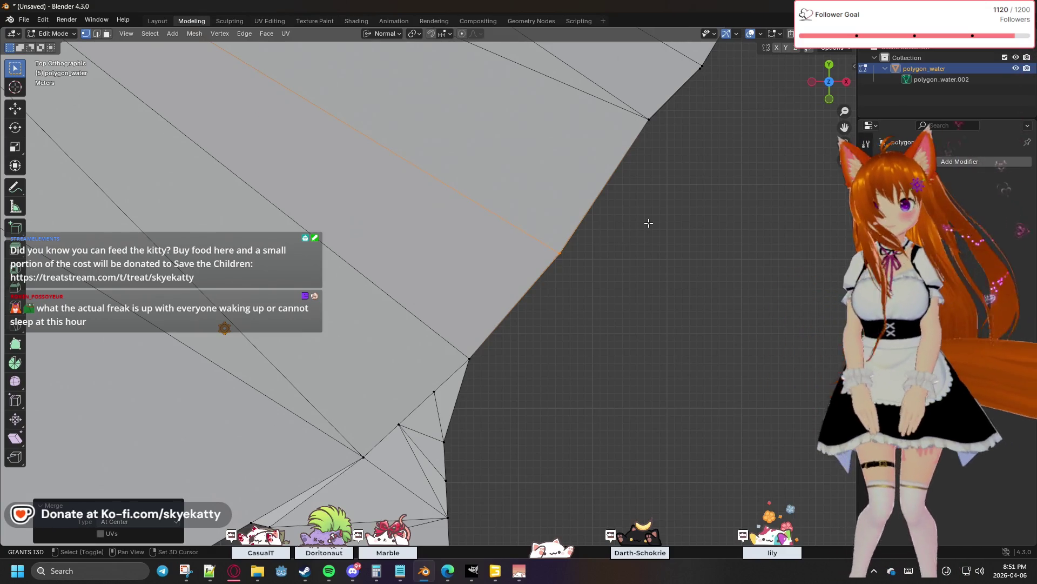
pyautogui.scroll(2, 649, 223)
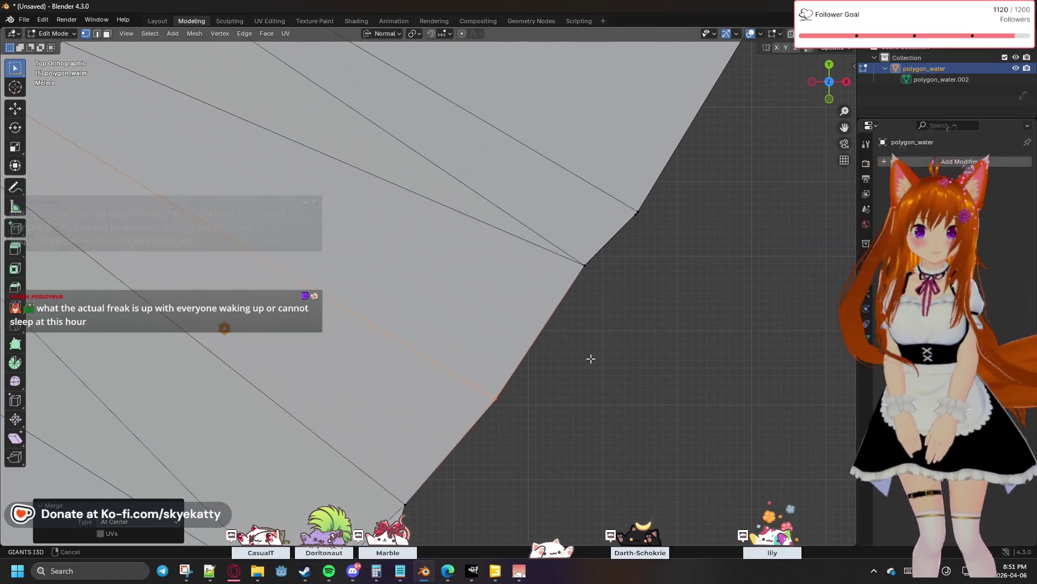
# Merge the first three stray vertex clusters along the boundary At Center
pyautogui.press('m')
pyautogui.click(555, 236)
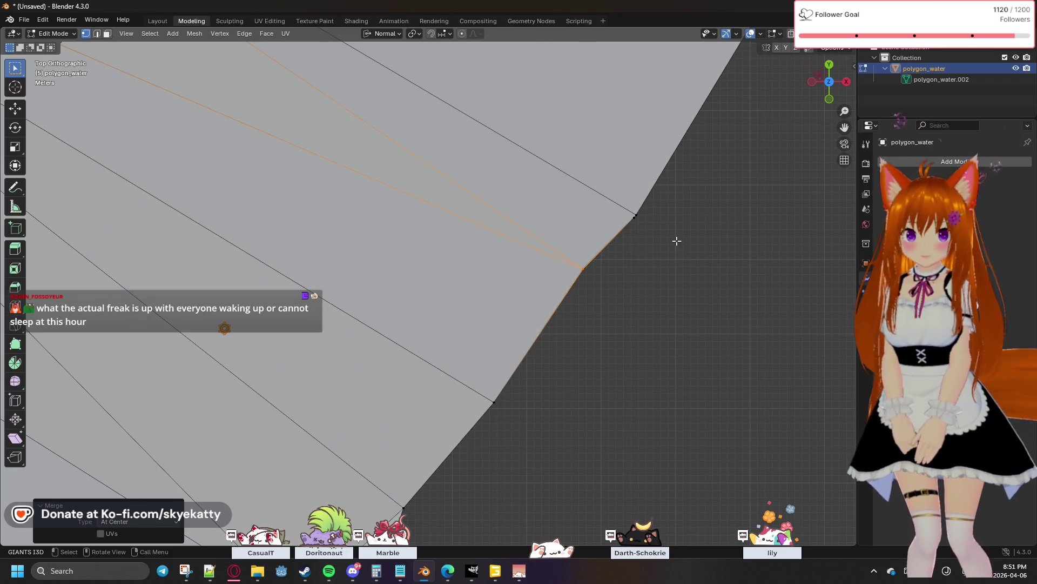
pyautogui.press('m')
pyautogui.click(632, 210)
pyautogui.keyDown('shift'); pyautogui.moveTo(695, 216); pyautogui.dragTo(646, 284, button='middle'); pyautogui.keyUp('shift')
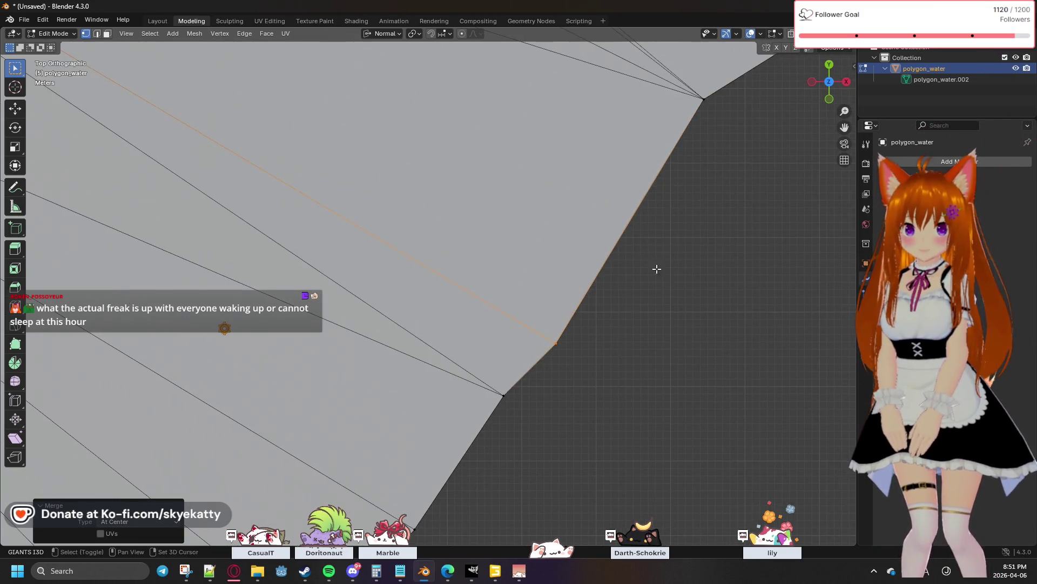
pyautogui.keyDown('shift'); pyautogui.scroll(3, 646, 283); pyautogui.keyUp('shift')
pyautogui.keyDown('shift'); pyautogui.scroll(2, 658, 294); pyautogui.keyUp('shift')
pyautogui.click(609, 285)
pyautogui.press('m')
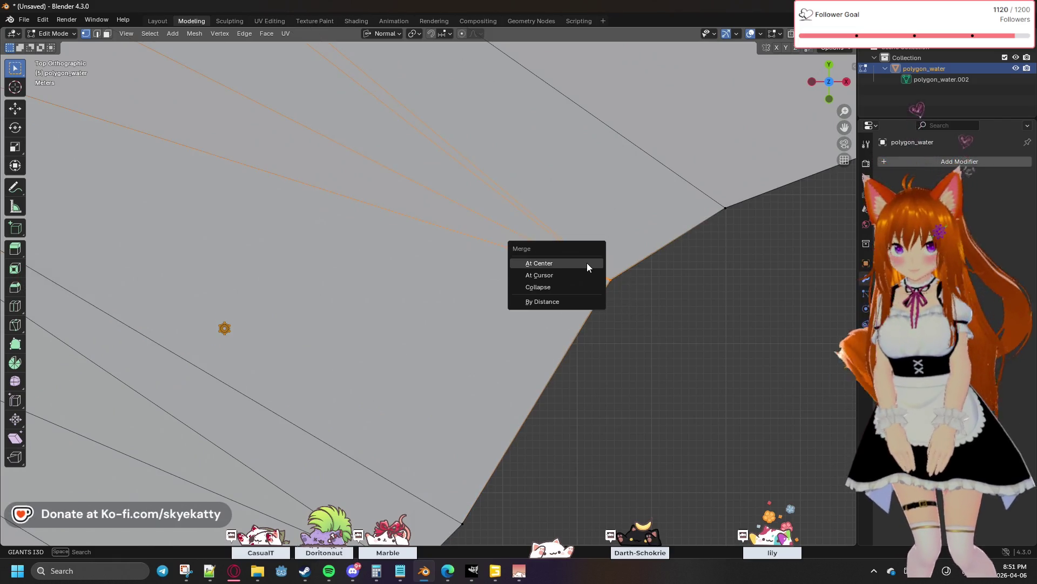
pyautogui.click(587, 262)
# Merge three more stray boundary vertices further along the shoreline At Center
pyautogui.keyDown('shift'); pyautogui.moveTo(665, 280); pyautogui.dragTo(456, 356, button='middle'); pyautogui.keyUp('shift')
pyautogui.click(505, 285)
pyautogui.press('m')
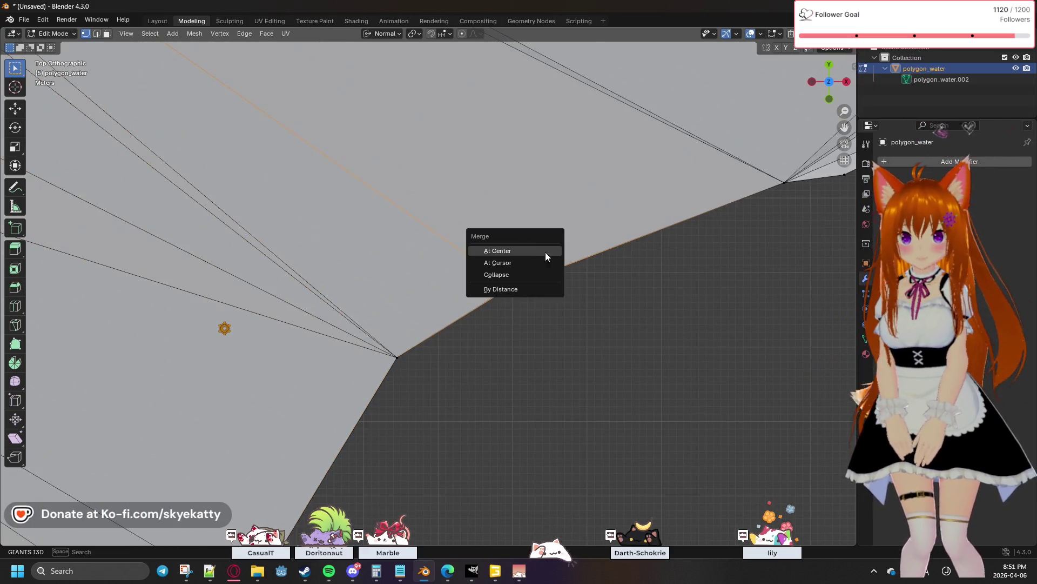
pyautogui.click(524, 251)
pyautogui.keyDown('shift'); pyautogui.moveTo(616, 309); pyautogui.dragTo(521, 301, button='middle'); pyautogui.keyUp('shift')
pyautogui.click(561, 273)
pyautogui.press('m')
pyautogui.click(561, 279)
pyautogui.click(617, 268)
pyautogui.press('m')
pyautogui.click(629, 276)
# Continue down the boundary merging the next three stray vertex pairs into single vertices
pyautogui.moveTo(630, 276)
pyautogui.keyDown('shift'); pyautogui.mouseDown(button='middle')
pyautogui.moveTo(600, 320)
pyautogui.moveTo(359, 450)
pyautogui.mouseUp(button='middle'); pyautogui.keyUp('shift')
pyautogui.click(604, 278)
pyautogui.press('m')
pyautogui.click(614, 303)
pyautogui.keyDown('shift'); pyautogui.click(681, 267); pyautogui.keyUp('shift')
pyautogui.press('m')
pyautogui.click(660, 267)
pyautogui.moveTo(707, 179)
pyautogui.keyDown('shift'); pyautogui.mouseDown(button='middle')
pyautogui.moveTo(626, 244)
pyautogui.moveTo(651, 320)
pyautogui.mouseUp(button='middle'); pyautogui.keyUp('shift')
pyautogui.press('m')
pyautogui.click(646, 256)
# Merge the overlapping boundary vertices and the doubled corner vertices into one each
pyautogui.moveTo(619, 271); pyautogui.dragTo(638, 287)
pyautogui.press('m')
pyautogui.click(639, 289)
pyautogui.moveTo(672, 271)
pyautogui.keyDown('shift'); pyautogui.mouseDown(button='middle')
pyautogui.moveTo(638, 292)
pyautogui.moveTo(595, 347)
pyautogui.mouseUp(button='middle'); pyautogui.keyUp('shift')
pyautogui.press('m')
pyautogui.click(628, 291)
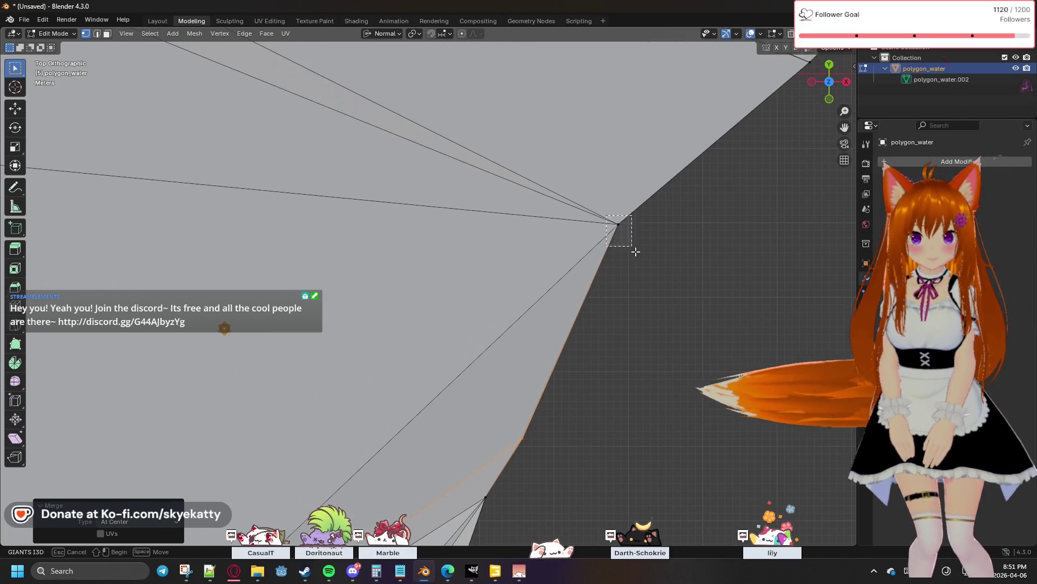
pyautogui.moveTo(605, 213); pyautogui.dragTo(635, 252)
pyautogui.press('m')
pyautogui.click(636, 251)
pyautogui.scroll(-4, 673, 250)
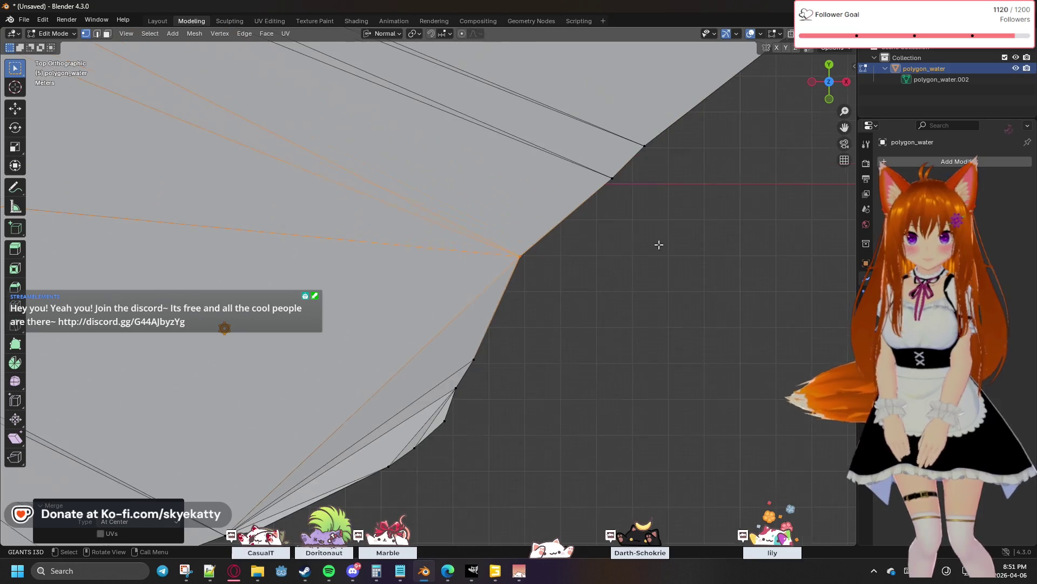
pyautogui.scroll(3, 607, 204)
# Merge the last stray boundary vertex into the upper corner vertex
pyautogui.keyDown('shift'); pyautogui.moveTo(608, 203); pyautogui.dragTo(530, 338, button='middle'); pyautogui.keyUp('shift')
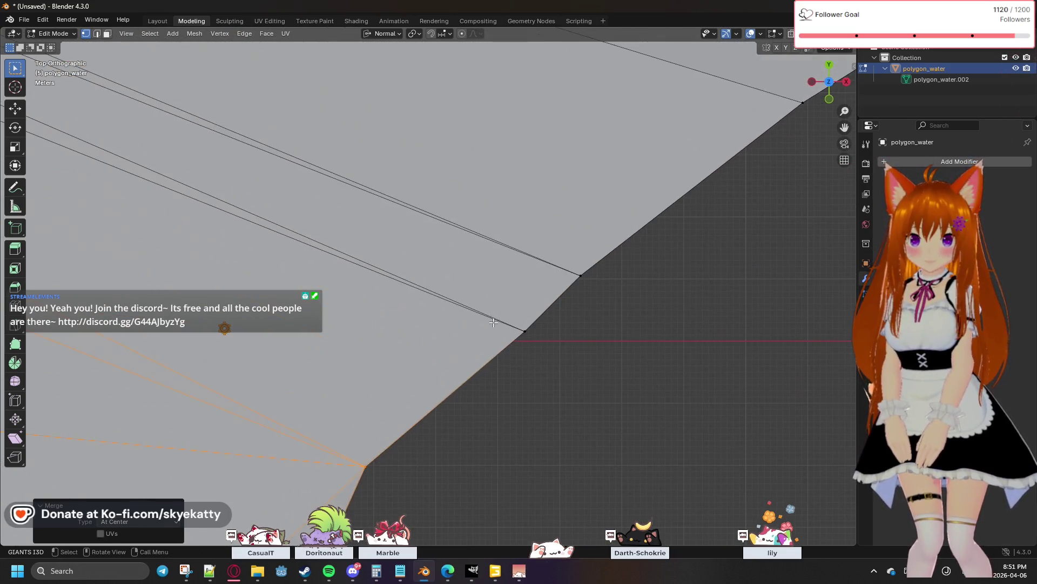
pyautogui.keyDown('shift'); pyautogui.click(530, 338); pyautogui.keyUp('shift')
pyautogui.press('m')
pyautogui.click(531, 339)
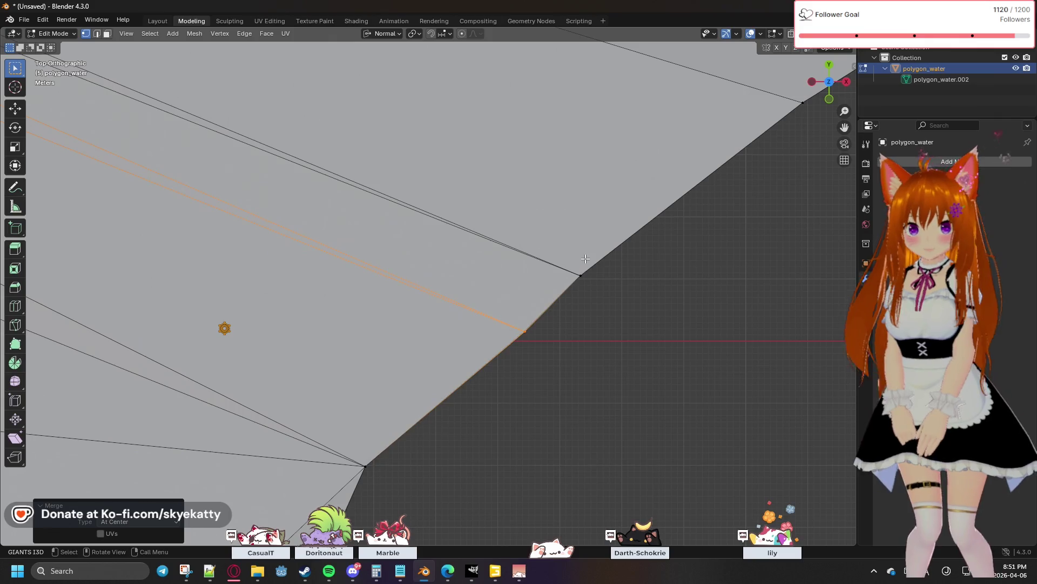